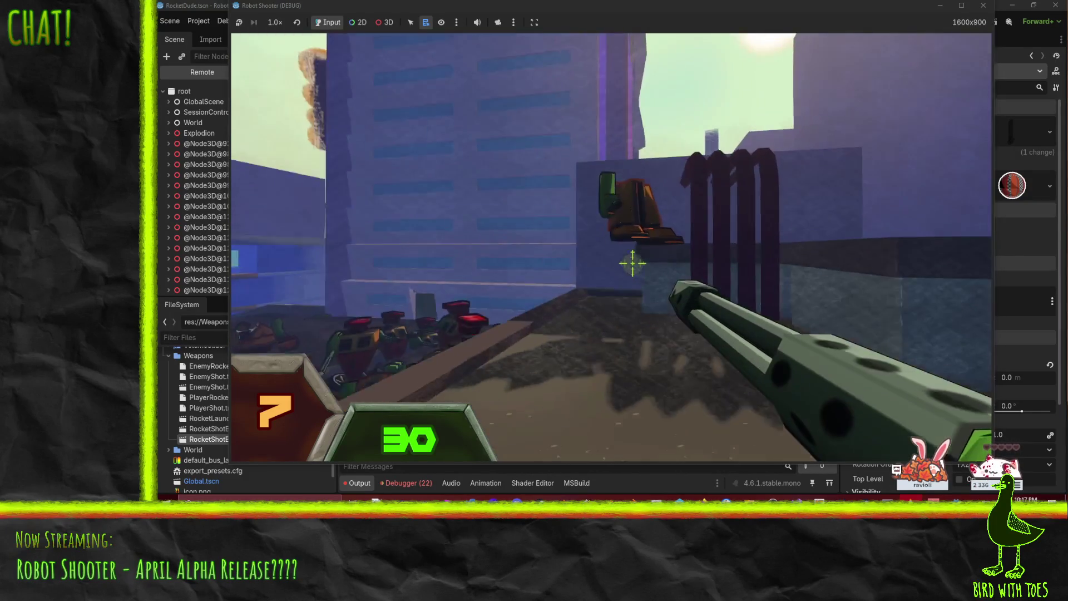
Step: Fire at the enemy robots until overwhelmed, then choose TRY AGAIN to restart
{"action": "left_click", "coordinate": [642, 265]}
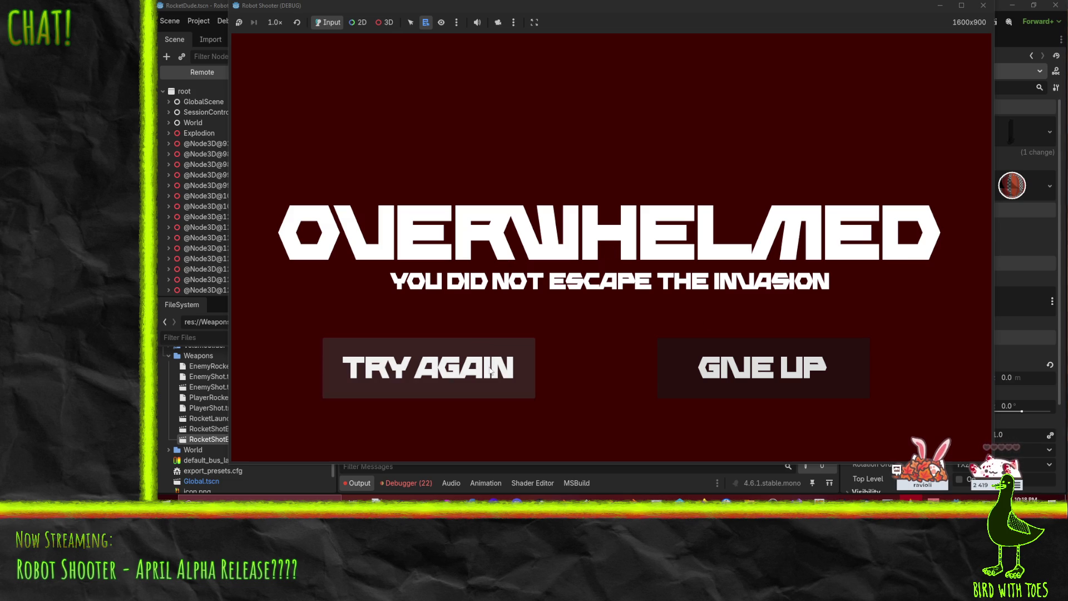
{"action": "left_click", "coordinate": [439, 367]}
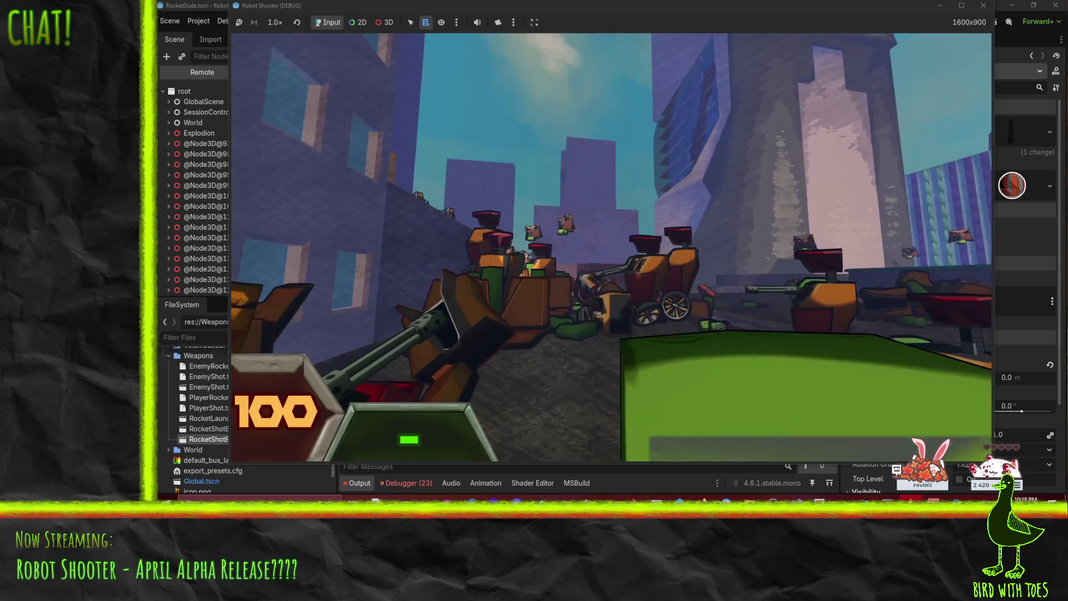
Step: Advance on the robots and fight until the Overwhelmed screen appears again
{"action": "key", "text": "w"}
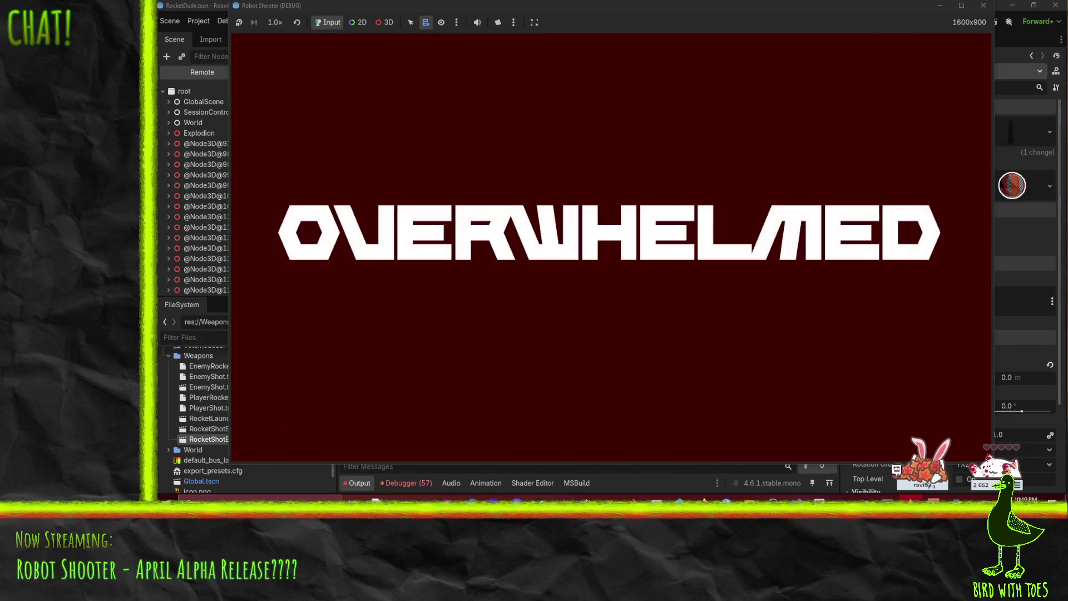
Step: Restart, push toward the robots until defeated, then choose GIVE UP for the title screen
{"action": "left_click", "coordinate": [491, 375]}
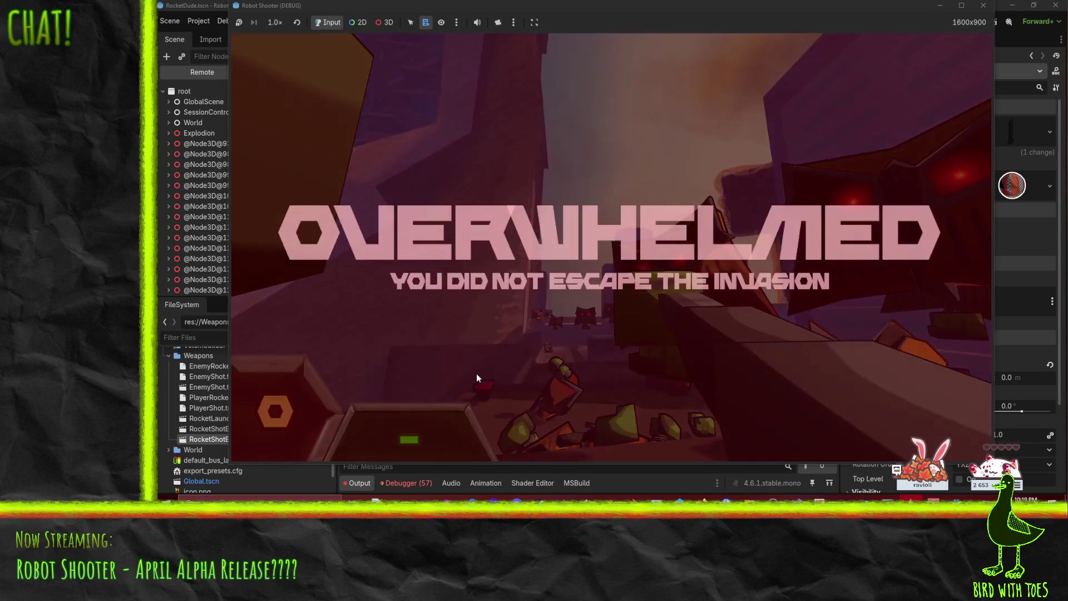
{"action": "key", "text": "w"}
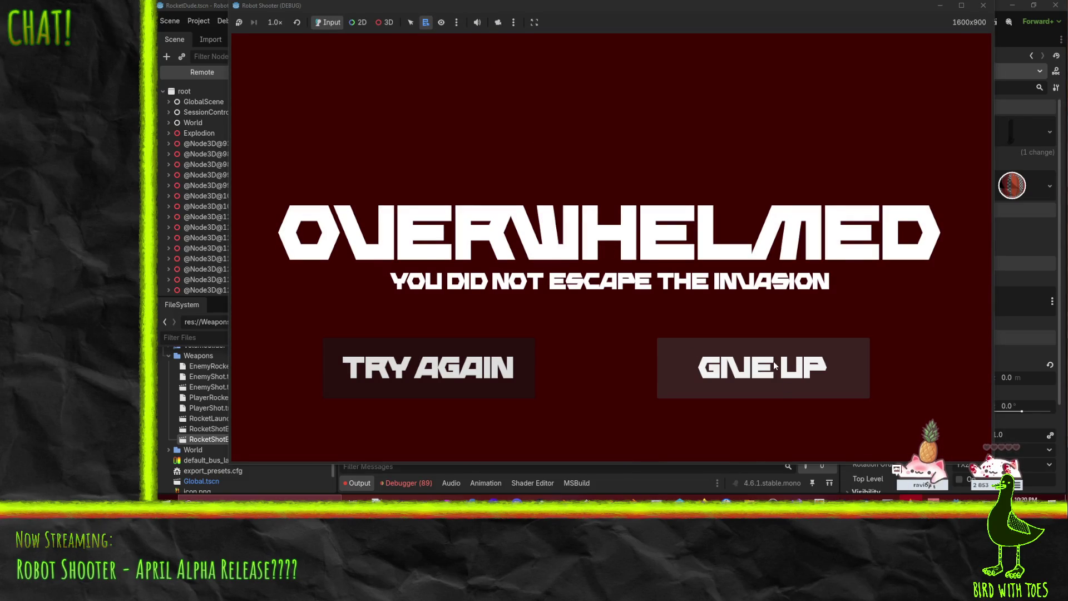
{"action": "left_click", "coordinate": [774, 364]}
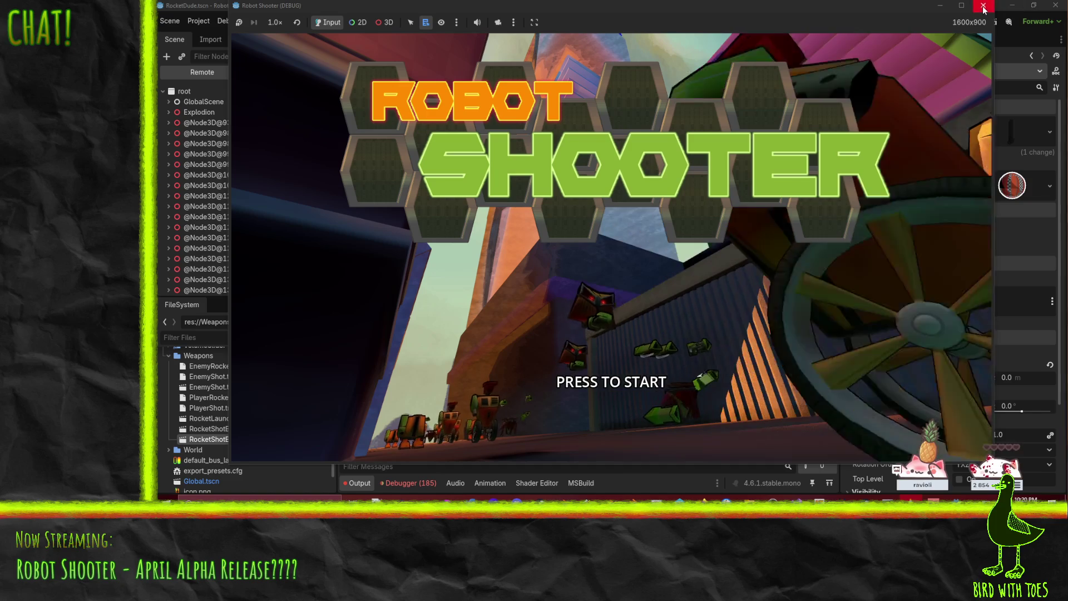
Step: Stop the debug run and collapse the Weapons folder in FileSystem
{"action": "left_click", "coordinate": [983, 7]}
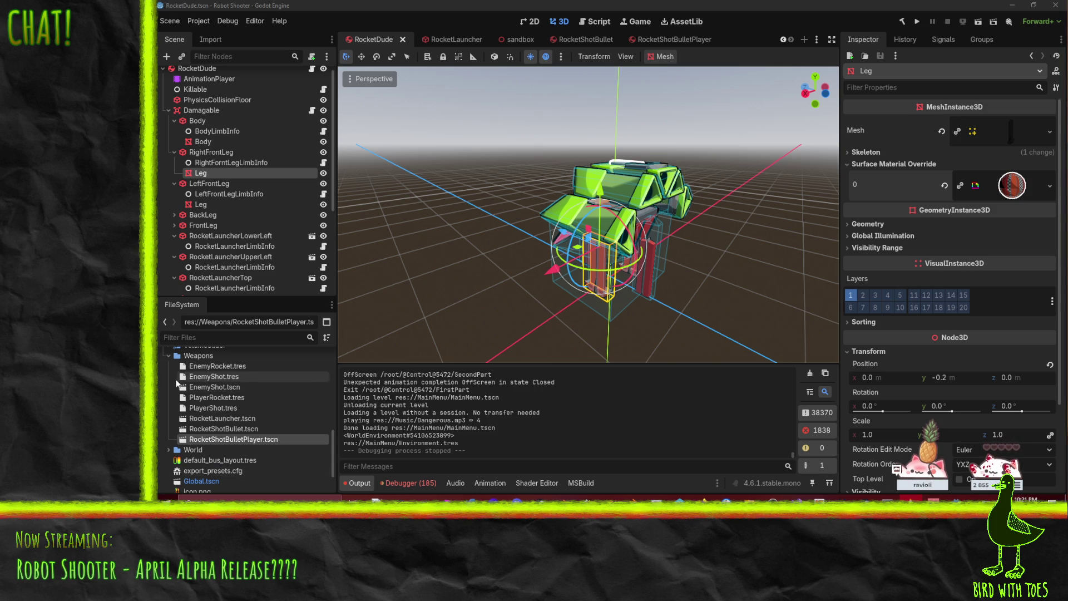
{"action": "left_click", "coordinate": [168, 356]}
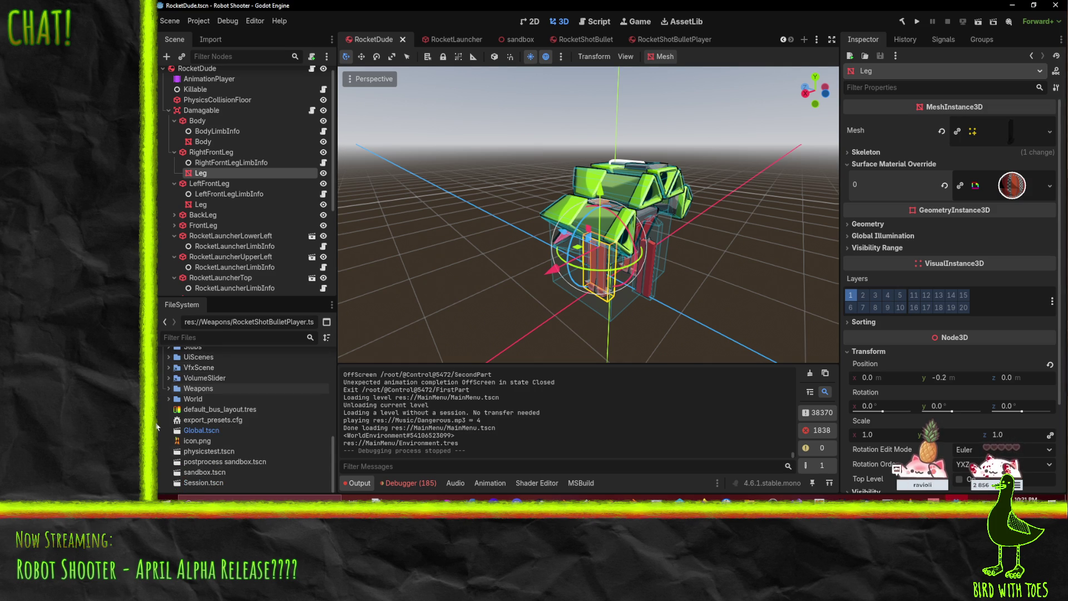
{"action": "scroll", "coordinate": [184, 429], "scroll_direction": "up", "scroll_amount": 5}
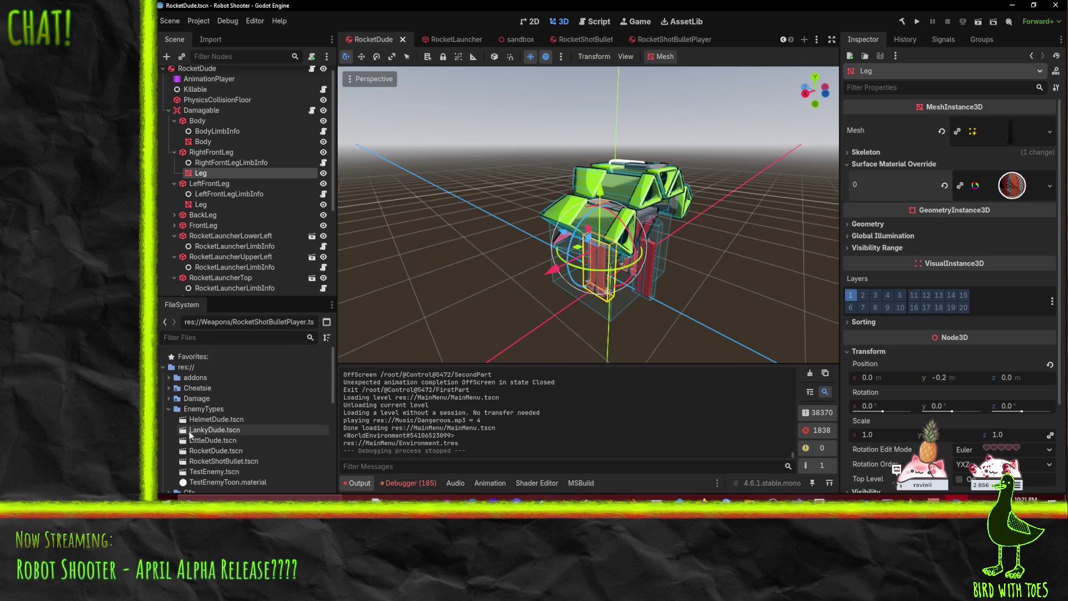
{"action": "scroll", "coordinate": [178, 429], "scroll_direction": "down", "scroll_amount": 5}
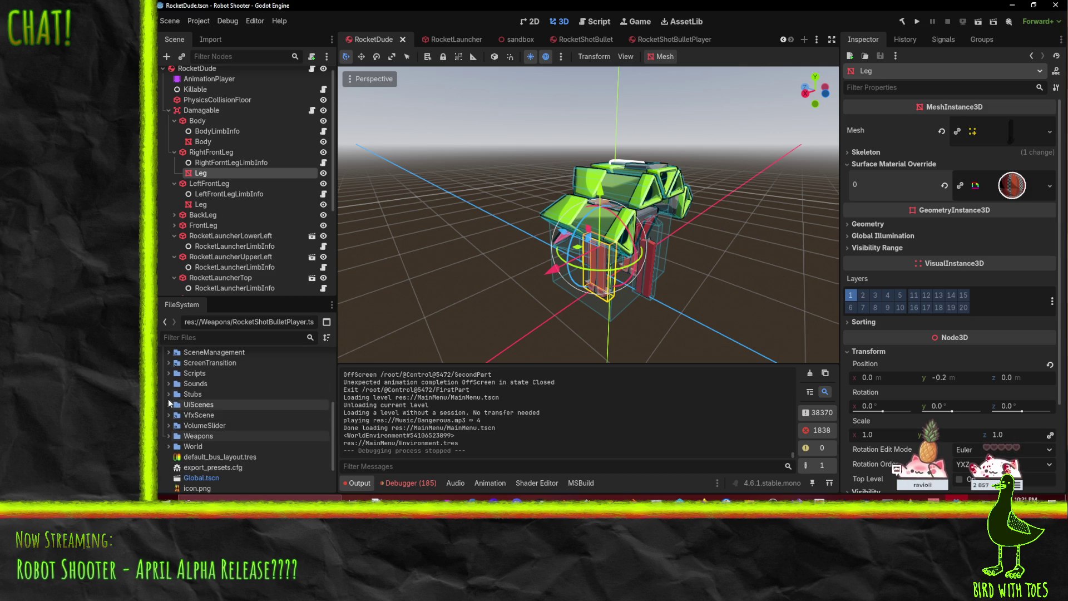
Step: Expand the UiScenes and MainMenu folders to list the menu scene files
{"action": "left_click", "coordinate": [167, 405]}
{"action": "scroll", "coordinate": [167, 411], "scroll_direction": "down", "scroll_amount": 2}
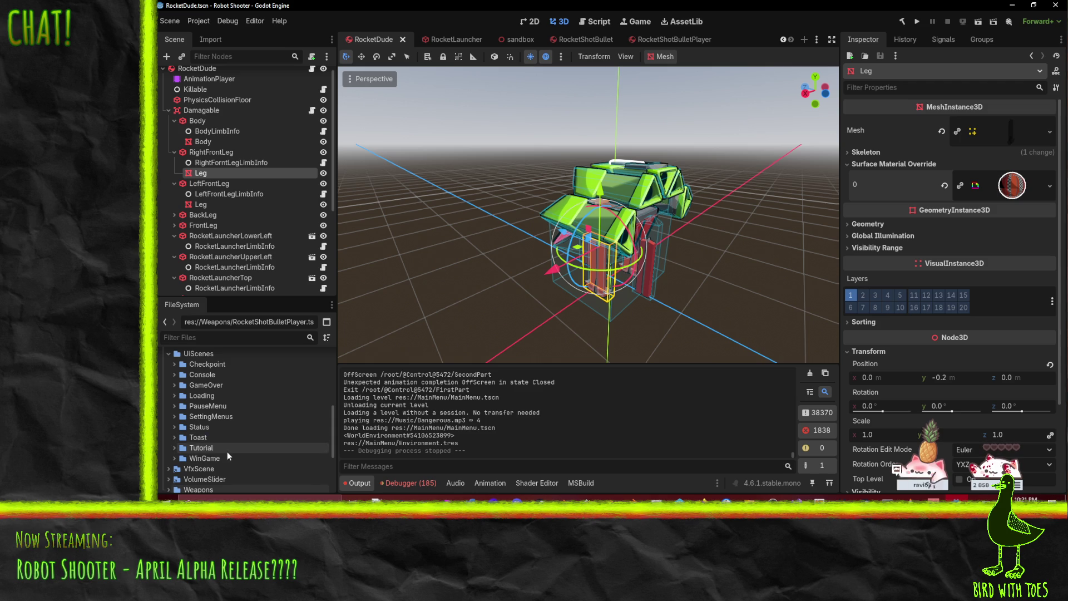
{"action": "scroll", "coordinate": [235, 394], "scroll_direction": "down", "scroll_amount": 1}
{"action": "scroll", "coordinate": [236, 422], "scroll_direction": "up", "scroll_amount": 3}
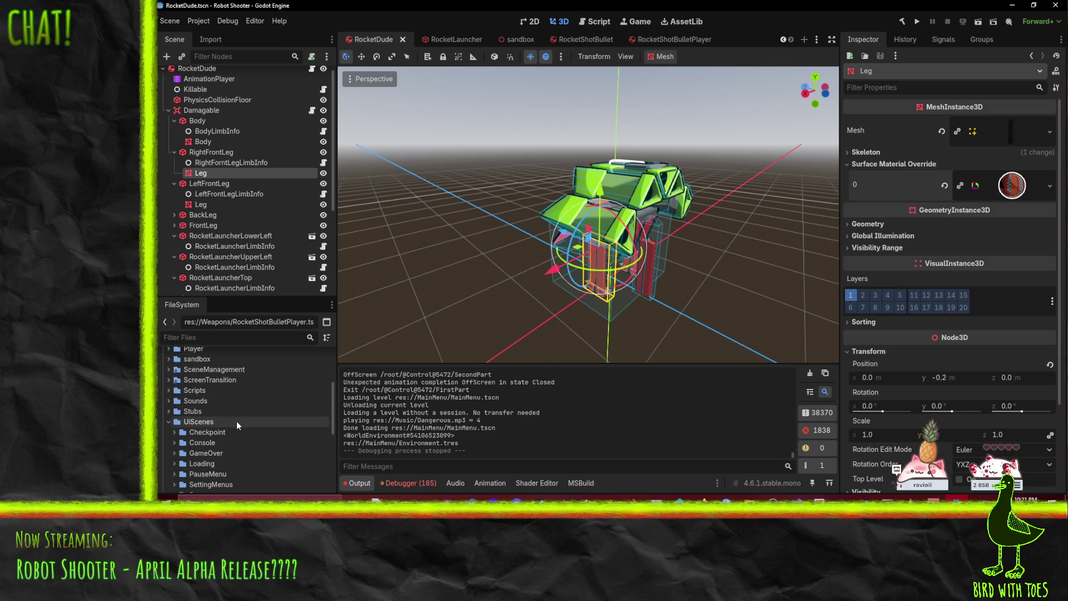
{"action": "scroll", "coordinate": [235, 437], "scroll_direction": "down", "scroll_amount": 5}
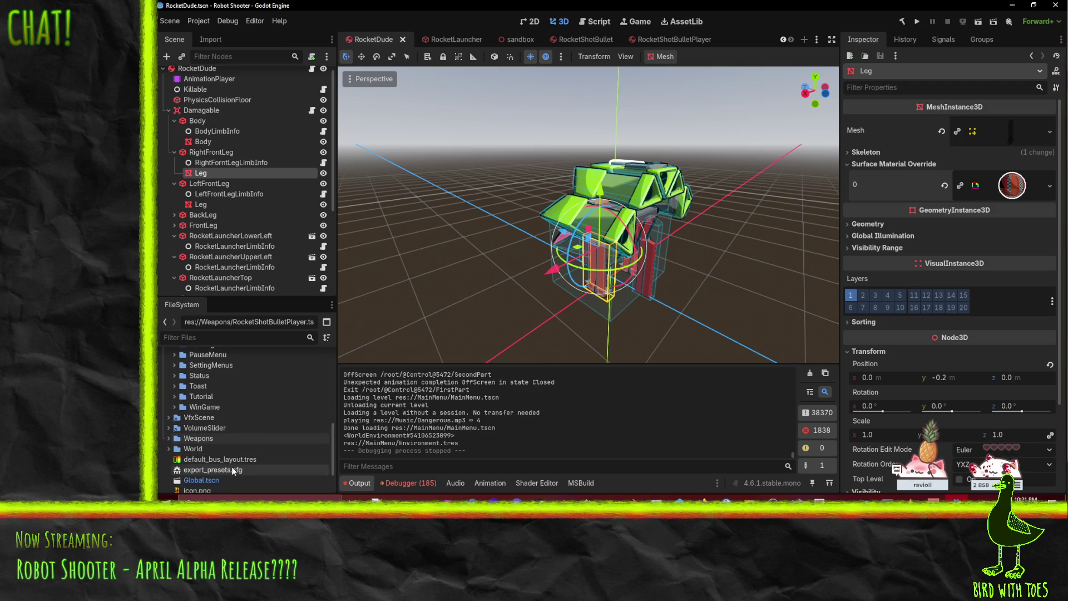
{"action": "scroll", "coordinate": [234, 470], "scroll_direction": "up", "scroll_amount": 2}
{"action": "scroll", "coordinate": [176, 414], "scroll_direction": "up", "scroll_amount": 3}
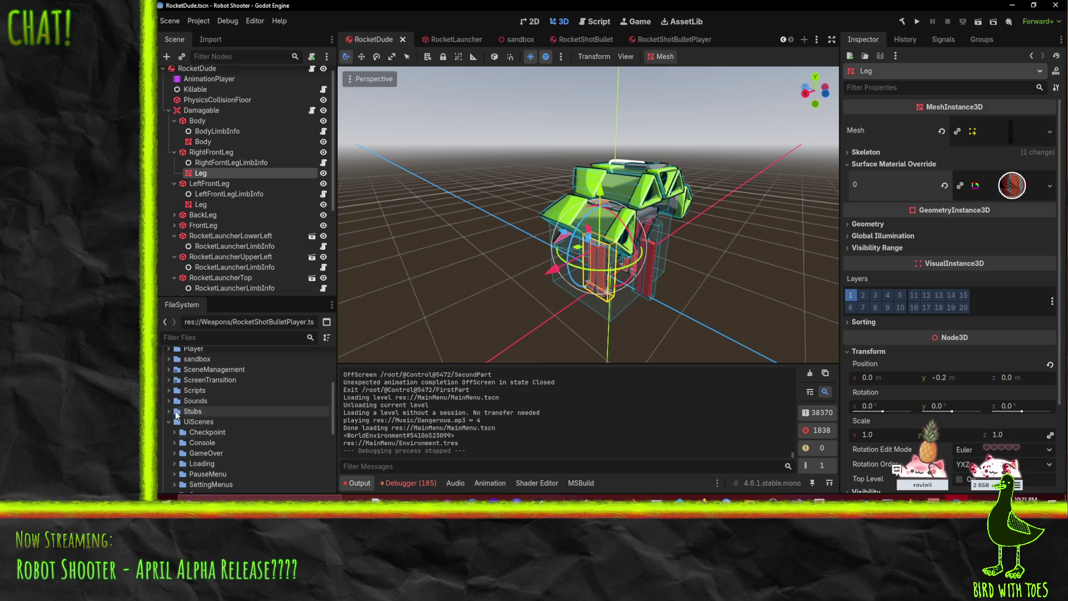
{"action": "scroll", "coordinate": [176, 414], "scroll_direction": "up", "scroll_amount": 5}
{"action": "left_click", "coordinate": [167, 431]}
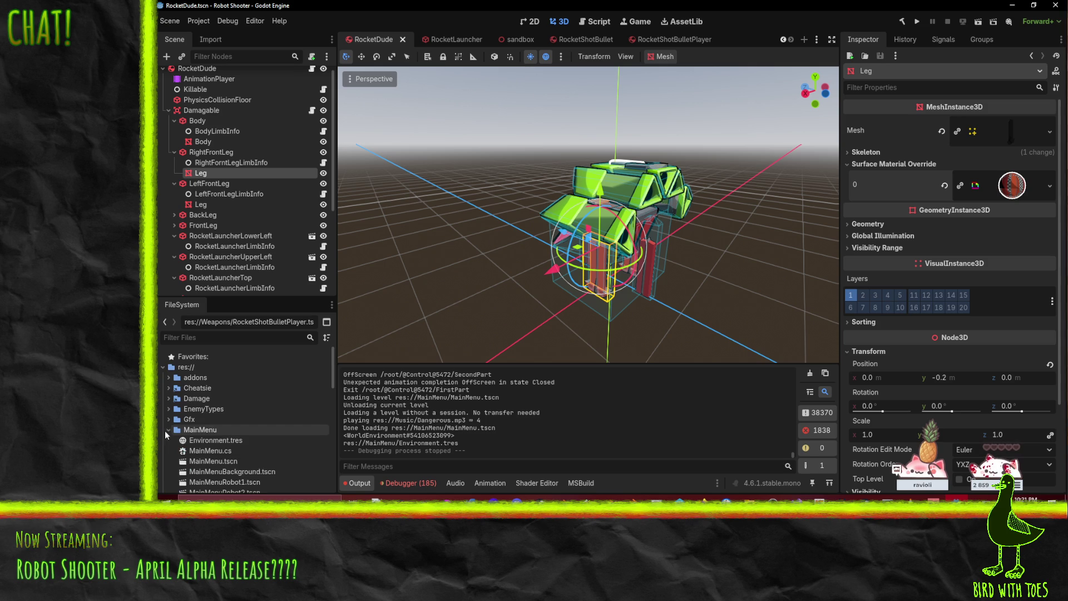
{"action": "scroll", "coordinate": [183, 423], "scroll_direction": "down", "scroll_amount": 3}
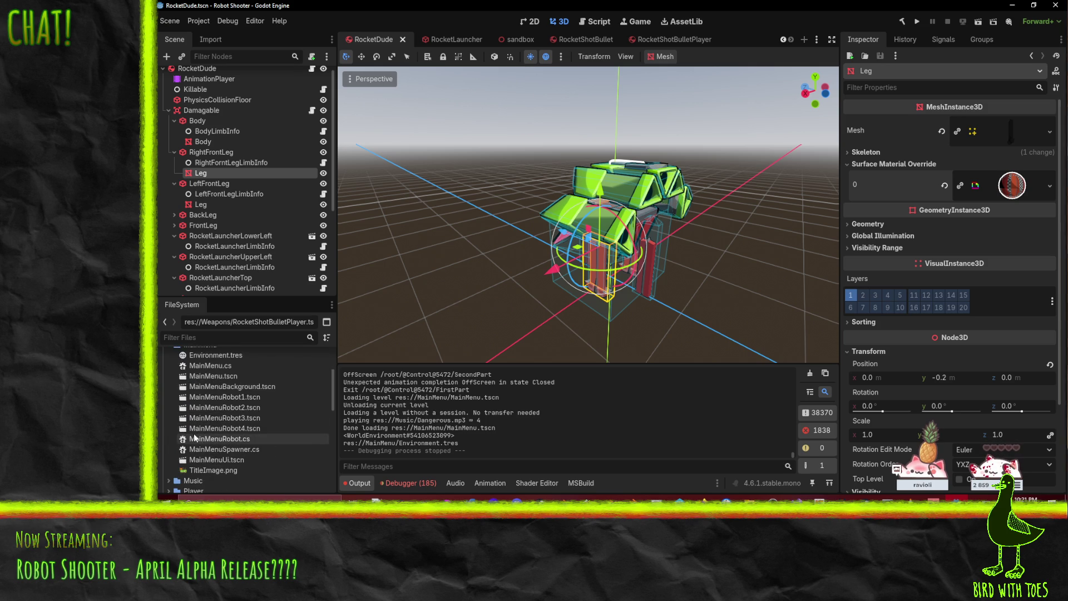
Step: Preview MainMenuBackground and the MainMenuRobot4, 3 and 2 scenes, closing each robot tab
{"action": "double_click", "coordinate": [238, 389]}
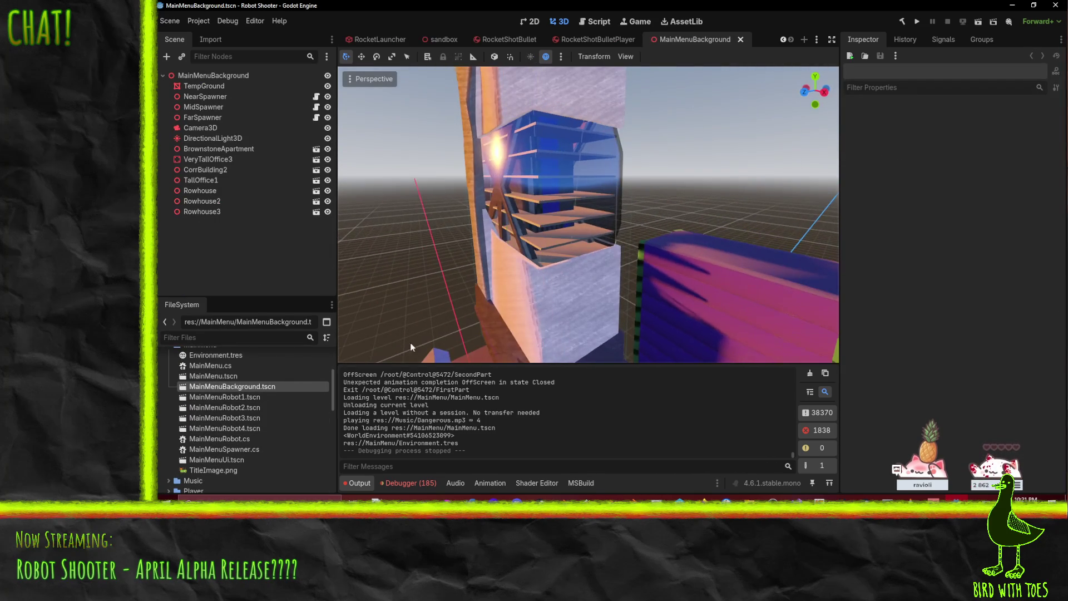
{"action": "double_click", "coordinate": [242, 428]}
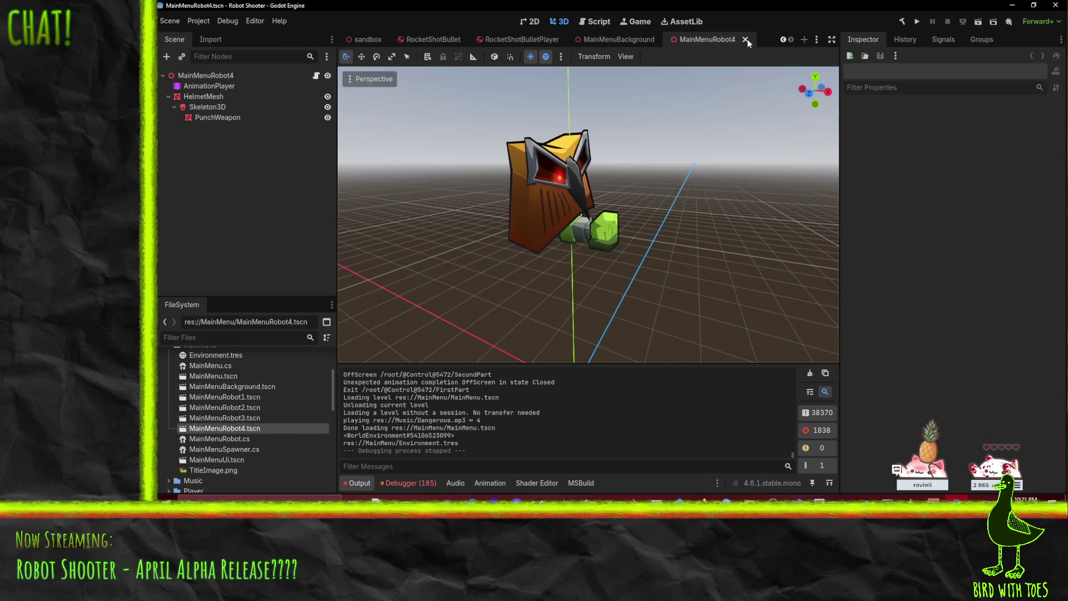
{"action": "left_click", "coordinate": [747, 39]}
{"action": "double_click", "coordinate": [249, 419]}
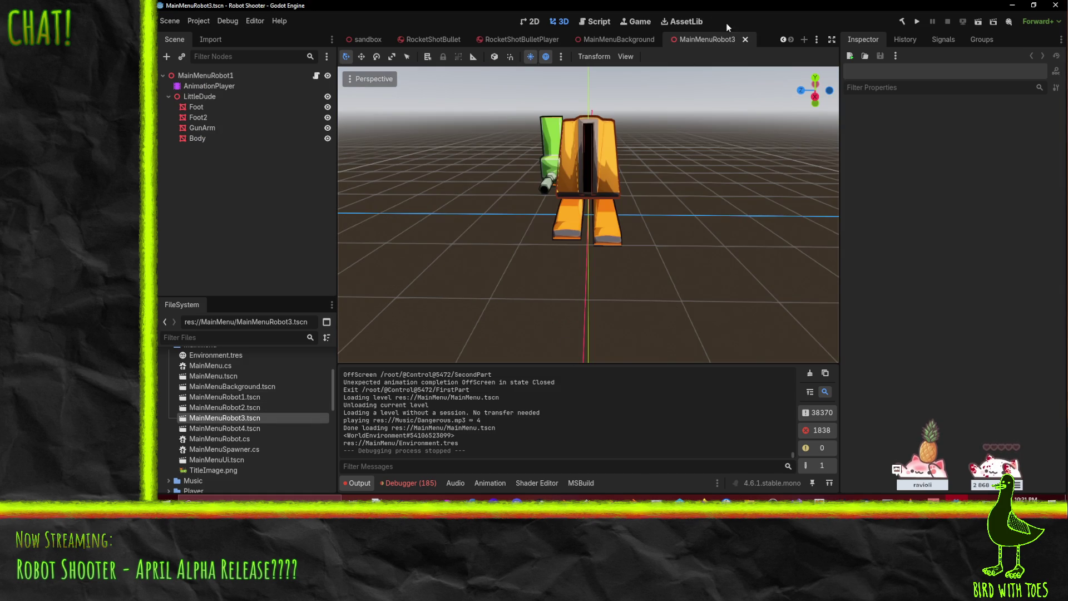
{"action": "left_click", "coordinate": [746, 40]}
{"action": "double_click", "coordinate": [224, 408]}
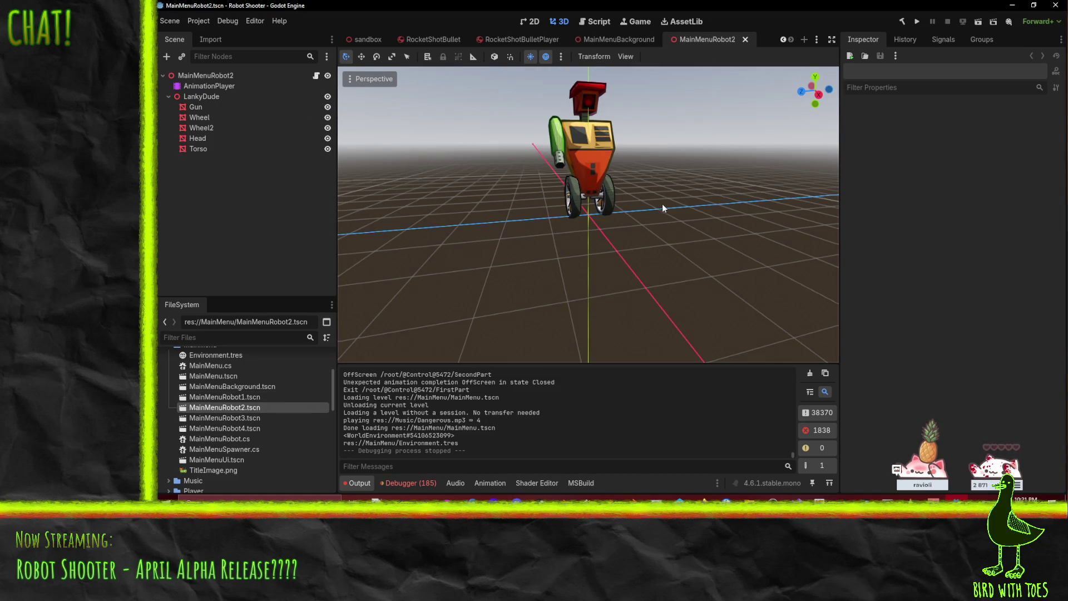
{"action": "left_click", "coordinate": [746, 39]}
Step: Open MainMenuRobot1.tscn and orbit around the legged robot
{"action": "double_click", "coordinate": [271, 397]}
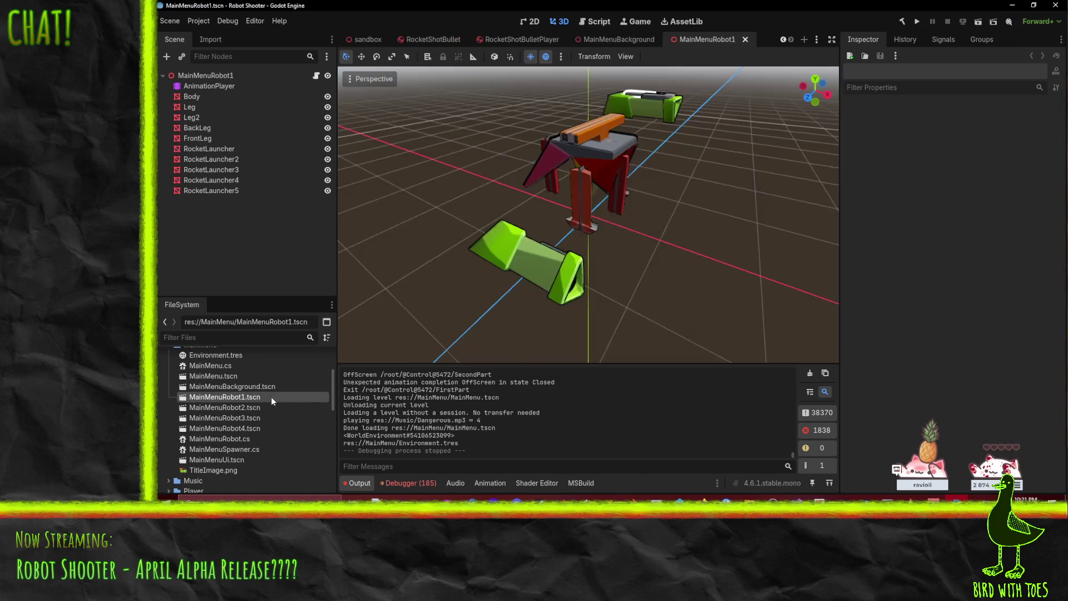
{"action": "mouse_move", "coordinate": [776, 246]}
{"action": "left_mouse_down"}
{"action": "mouse_move", "coordinate": [661, 235]}
{"action": "mouse_move", "coordinate": [649, 191]}
{"action": "mouse_move", "coordinate": [706, 209]}
{"action": "mouse_move", "coordinate": [657, 219]}
{"action": "mouse_move", "coordinate": [684, 175]}
{"action": "mouse_move", "coordinate": [486, 220]}
{"action": "mouse_move", "coordinate": [599, 175]}
{"action": "left_mouse_up"}
{"action": "scroll", "coordinate": [680, 220], "scroll_direction": "down", "scroll_amount": 2}
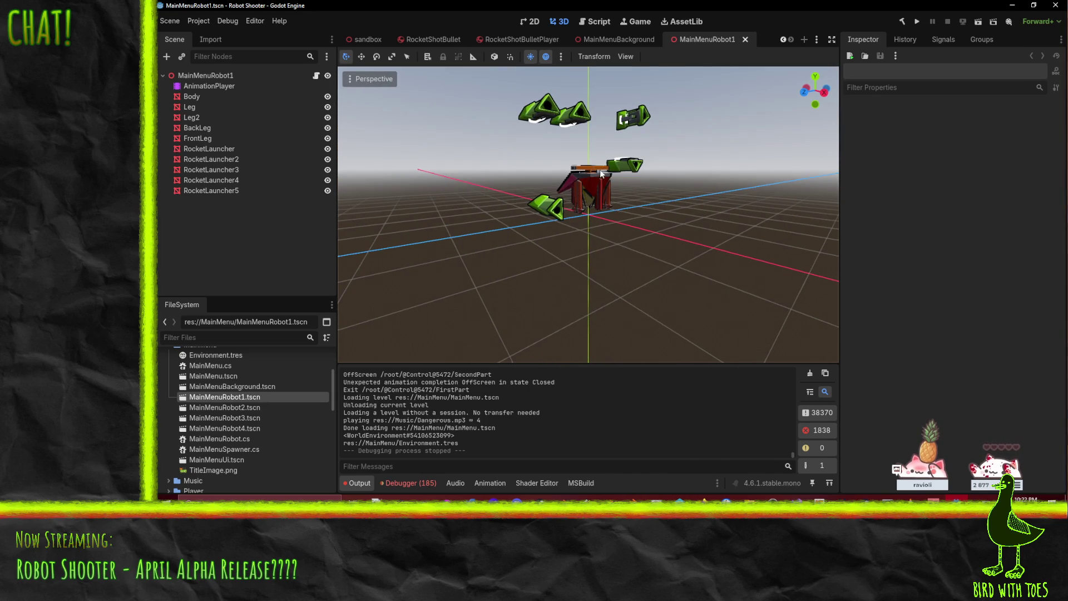
{"action": "mouse_move", "coordinate": [669, 198]}
{"action": "left_mouse_down"}
{"action": "mouse_move", "coordinate": [630, 173]}
{"action": "mouse_move", "coordinate": [556, 189]}
{"action": "left_mouse_up"}
Step: Select the Body mesh together with Leg, Leg2, BackLeg and FrontLeg
{"action": "scroll", "coordinate": [556, 189], "scroll_direction": "up", "scroll_amount": 2}
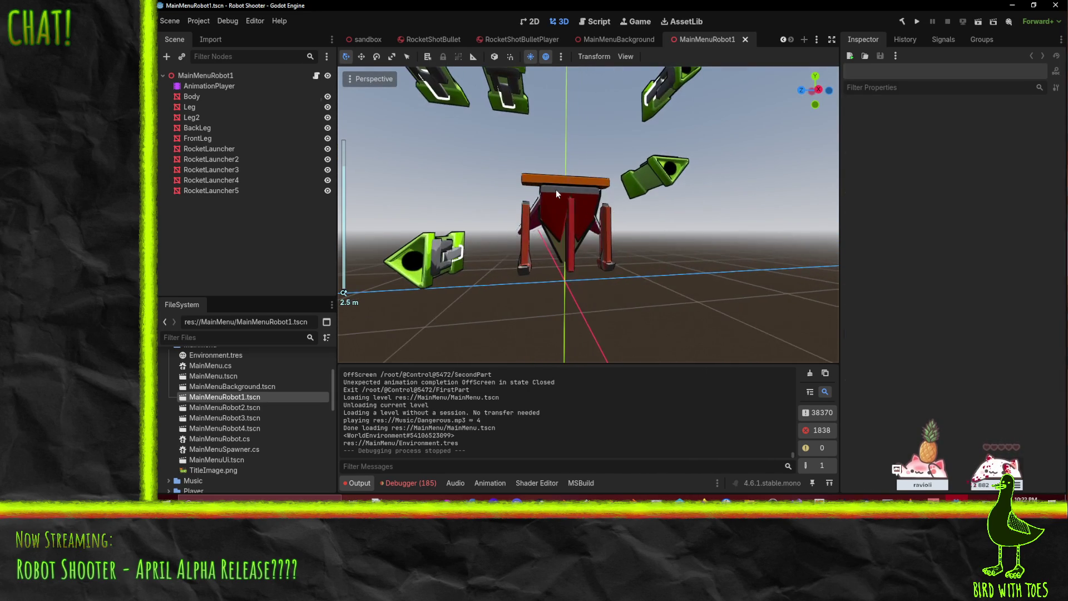
{"action": "left_click", "coordinate": [556, 189]}
{"action": "left_click", "coordinate": [197, 128], "text": "shift"}
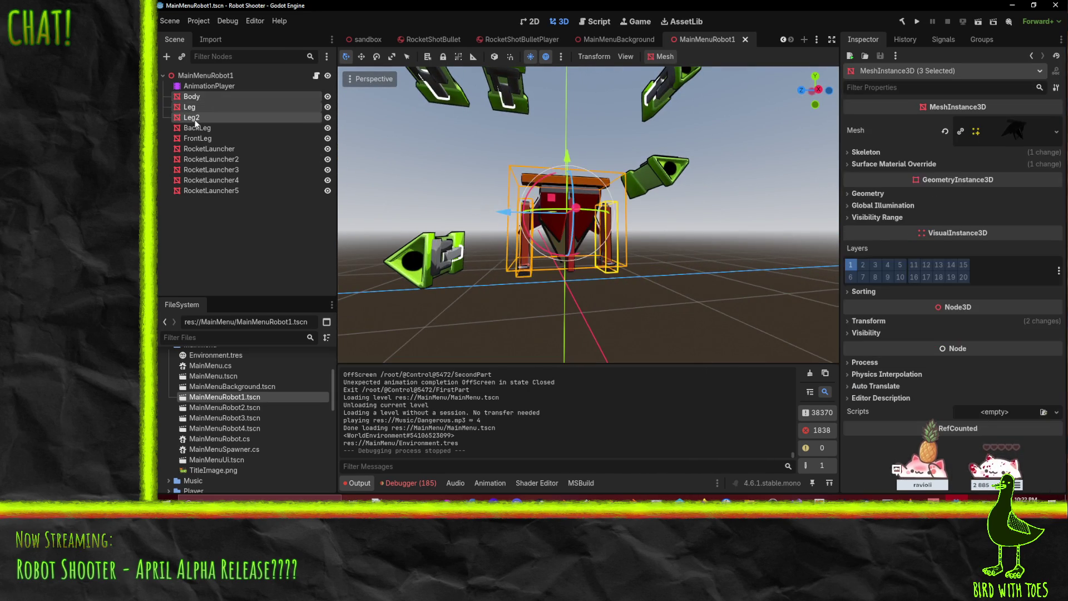
{"action": "left_click", "coordinate": [203, 138], "text": "shift"}
{"action": "left_click_drag", "start_coordinate": [452, 187], "coordinate": [403, 204]}
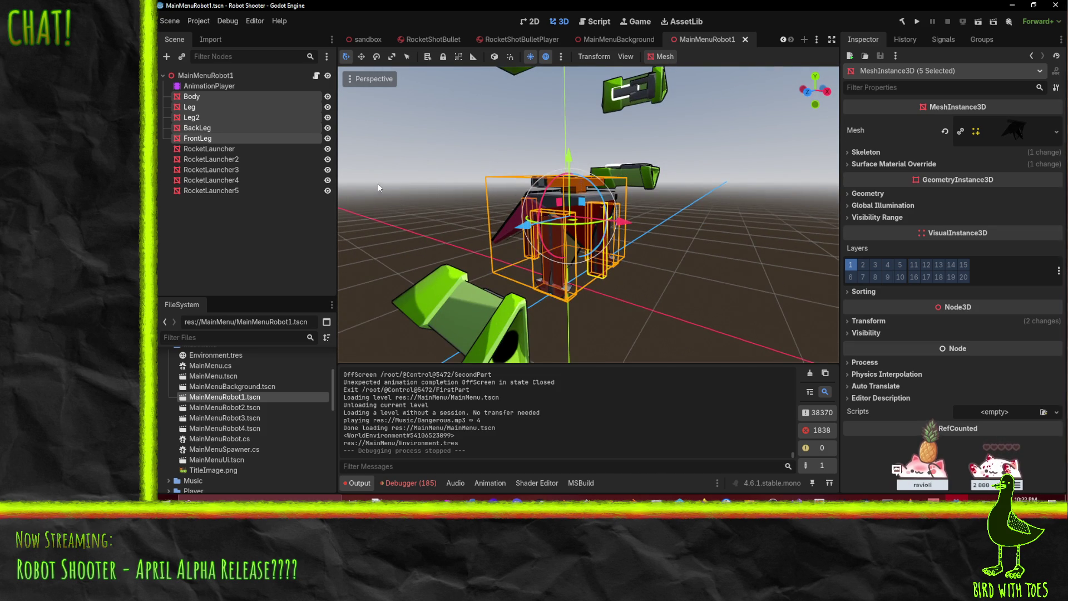
Step: Select RocketLauncher through RocketLauncher5 and start editing their shared Position Y
{"action": "left_click", "coordinate": [209, 148]}
{"action": "mouse_move", "coordinate": [653, 225]}
{"action": "left_mouse_down"}
{"action": "mouse_move", "coordinate": [683, 220]}
{"action": "mouse_move", "coordinate": [594, 238]}
{"action": "left_mouse_up"}
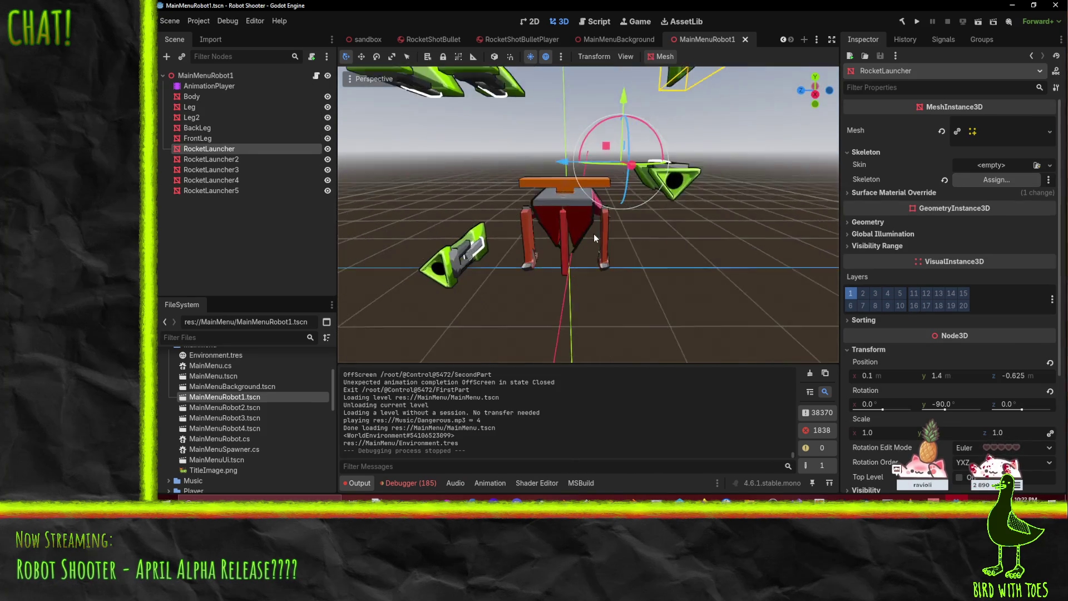
{"action": "scroll", "coordinate": [593, 233], "scroll_direction": "down", "scroll_amount": 5}
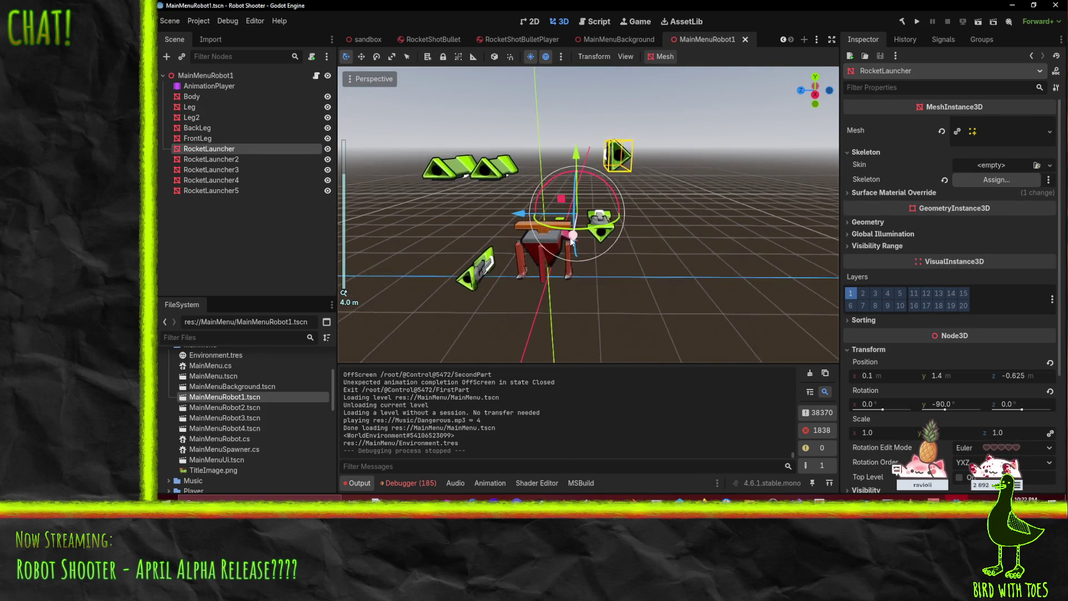
{"action": "scroll", "coordinate": [572, 241], "scroll_direction": "up", "scroll_amount": 5}
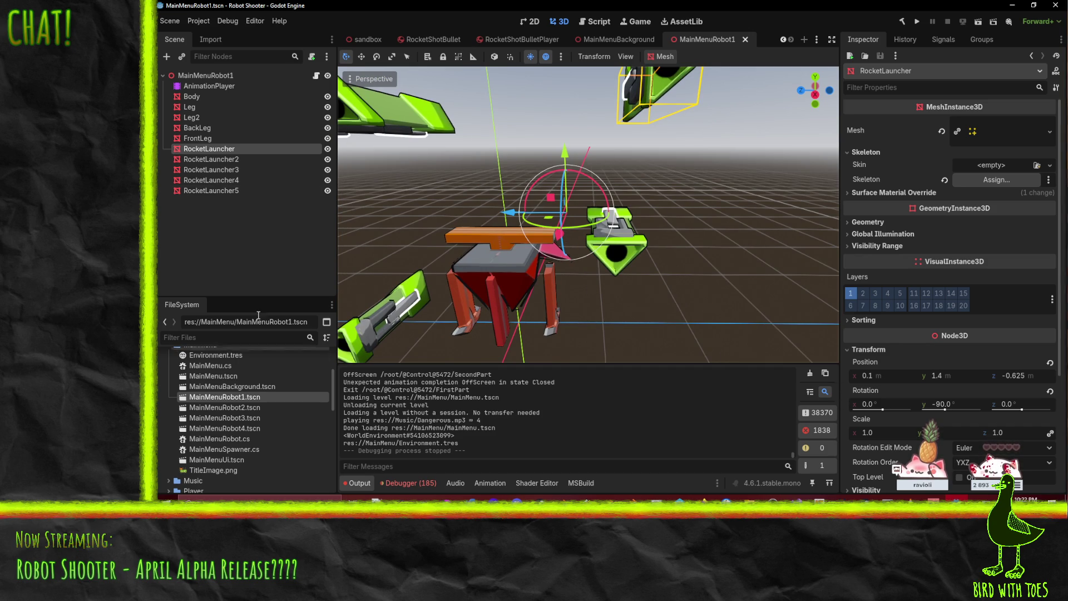
{"action": "left_click", "coordinate": [230, 184], "text": "shift"}
{"action": "left_click", "coordinate": [227, 194], "text": "shift"}
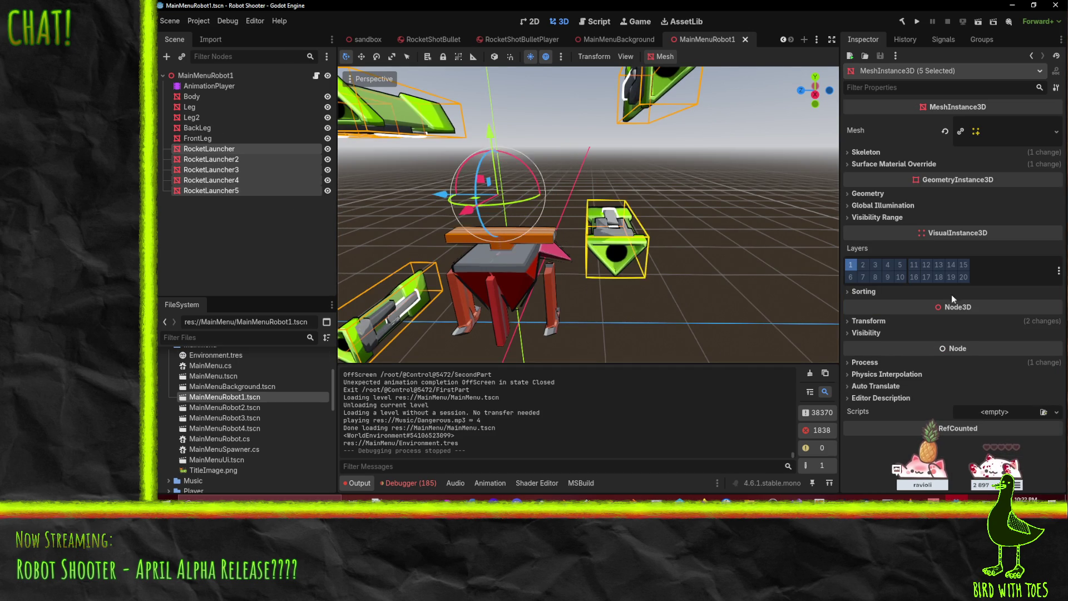
{"action": "left_click", "coordinate": [876, 323]}
{"action": "left_click", "coordinate": [938, 348]}
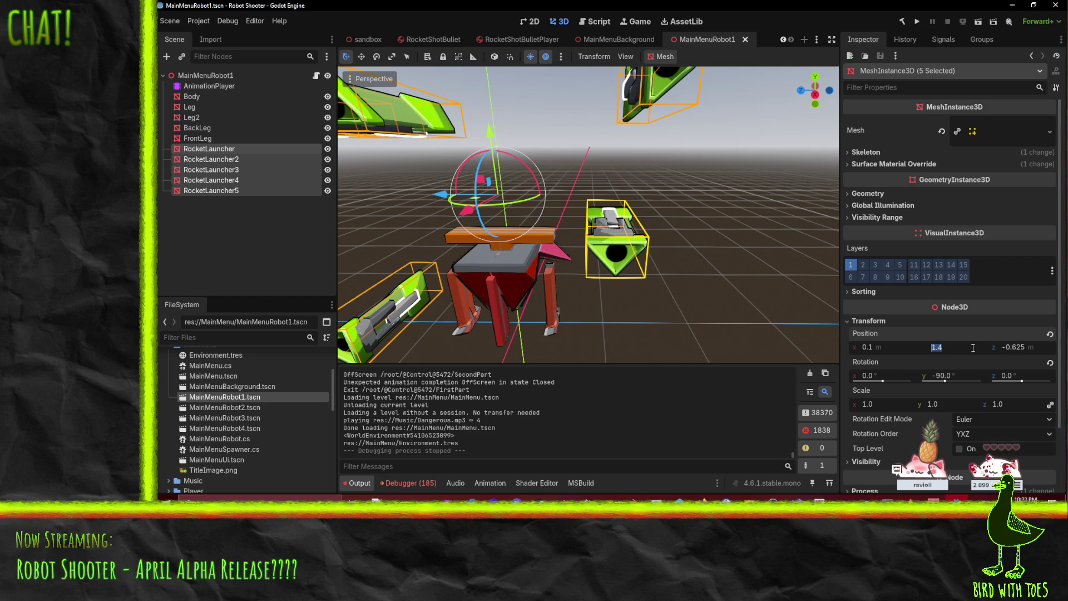
Step: Set Position Y and X to 0 for all five rocket launchers
{"action": "type", "text": "0"}
{"action": "left_click", "coordinate": [886, 349]}
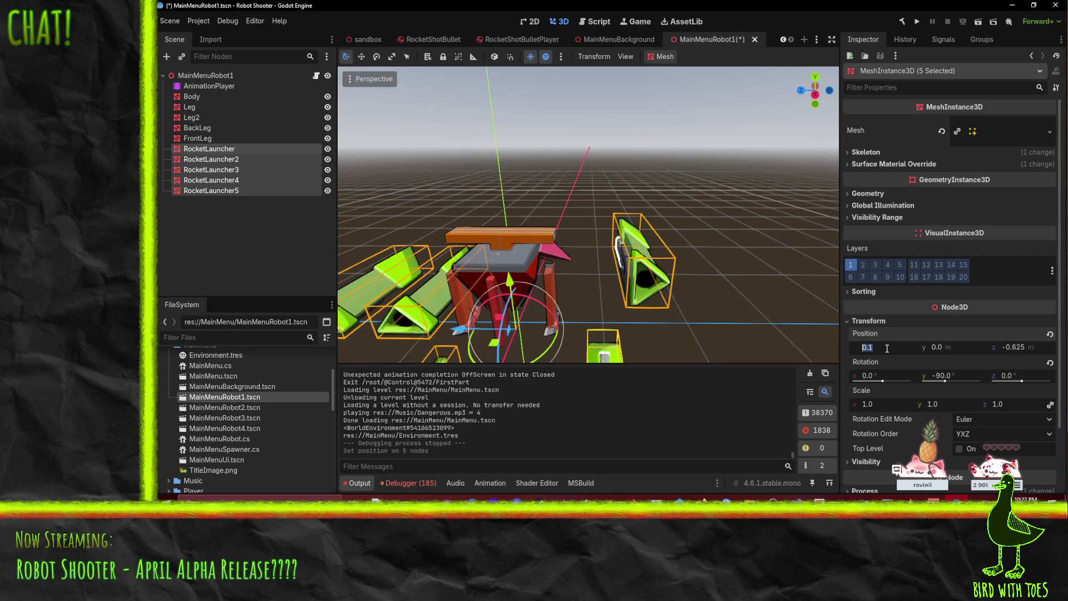
{"action": "type", "text": "0"}
{"action": "key", "text": "Return"}
{"action": "mouse_move", "coordinate": [670, 344]}
{"action": "left_mouse_down"}
{"action": "mouse_move", "coordinate": [605, 272]}
{"action": "mouse_move", "coordinate": [556, 256]}
{"action": "left_mouse_up"}
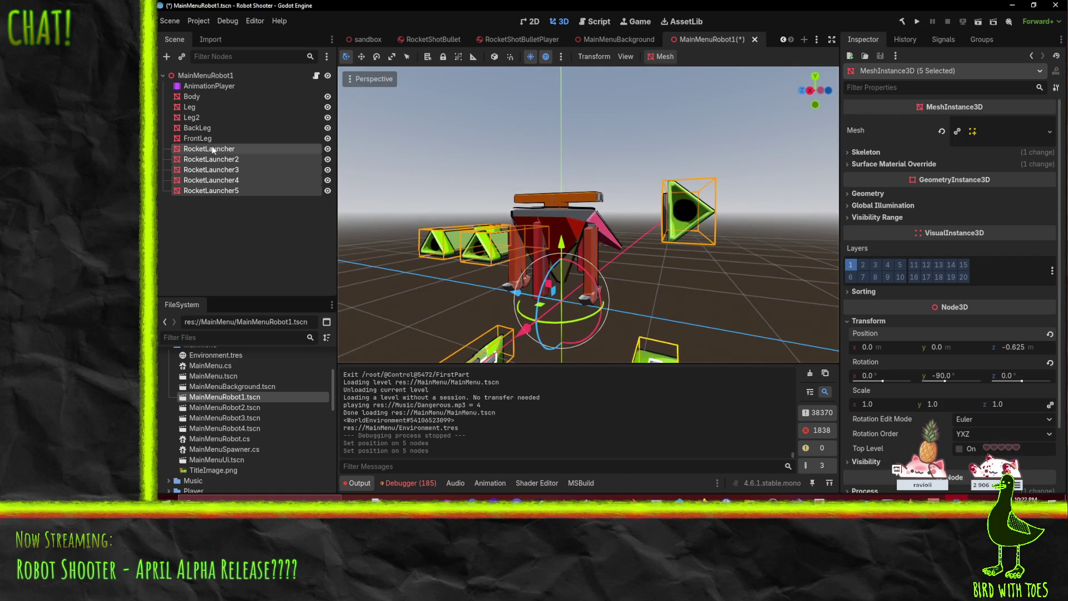
Step: Inspect RocketLauncher, RocketLauncher2, 3 and 5 individually, including RocketLauncher's mesh resource
{"action": "left_click", "coordinate": [689, 210]}
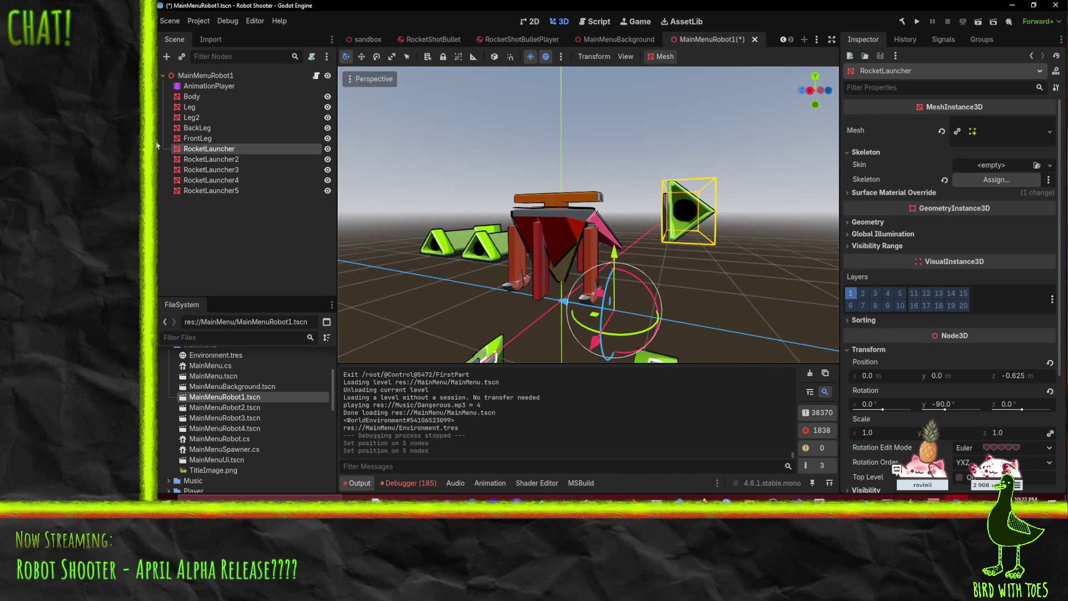
{"action": "left_click", "coordinate": [205, 159]}
{"action": "scroll", "coordinate": [527, 205], "scroll_direction": "down", "scroll_amount": 4}
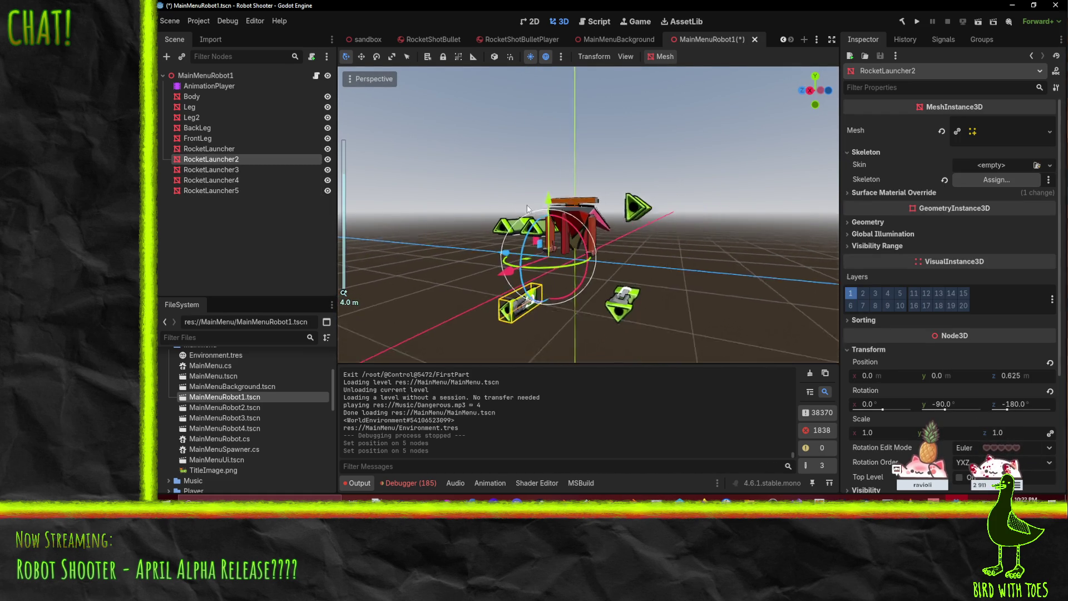
{"action": "left_click_drag", "start_coordinate": [527, 205], "coordinate": [423, 200]}
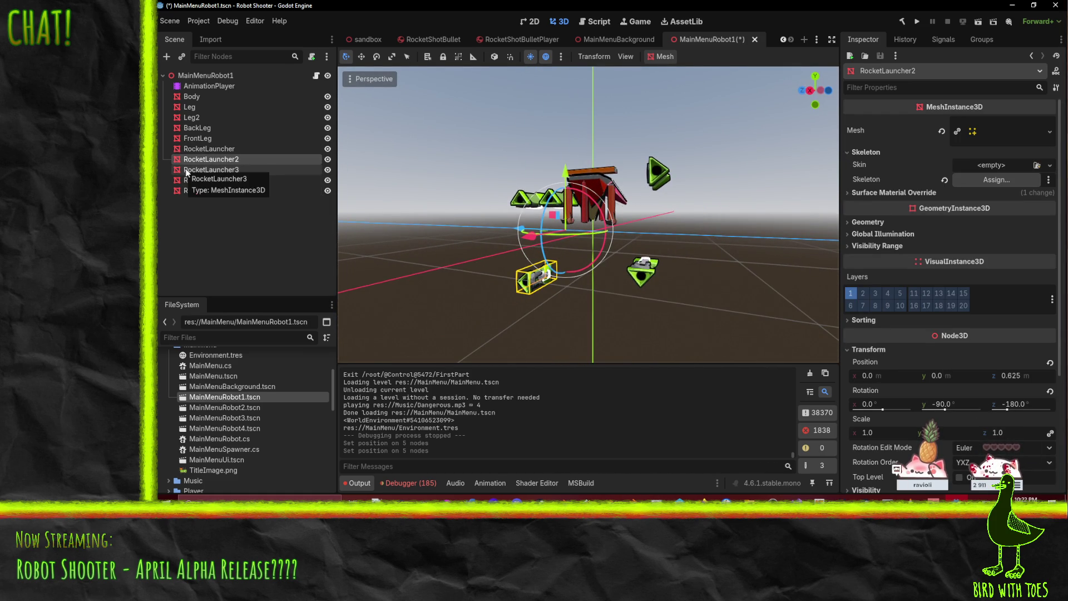
{"action": "left_click", "coordinate": [203, 182]}
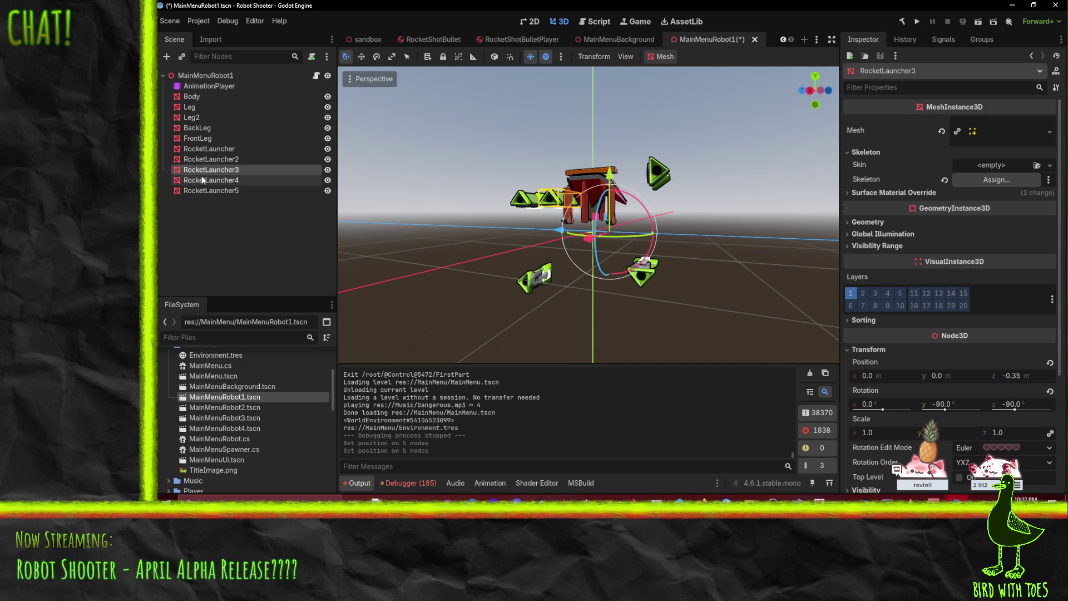
{"action": "left_click", "coordinate": [203, 191]}
{"action": "mouse_move", "coordinate": [372, 243]}
{"action": "left_mouse_down"}
{"action": "mouse_move", "coordinate": [583, 285]}
{"action": "mouse_move", "coordinate": [610, 280]}
{"action": "left_mouse_up"}
{"action": "scroll", "coordinate": [610, 279], "scroll_direction": "up", "scroll_amount": 1}
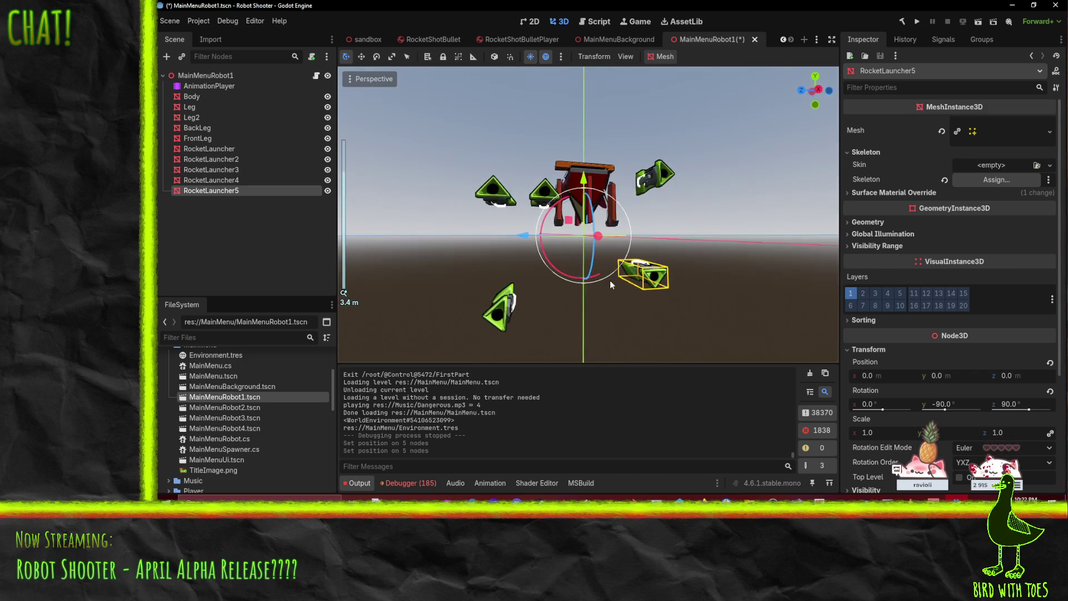
{"action": "left_click", "coordinate": [217, 151]}
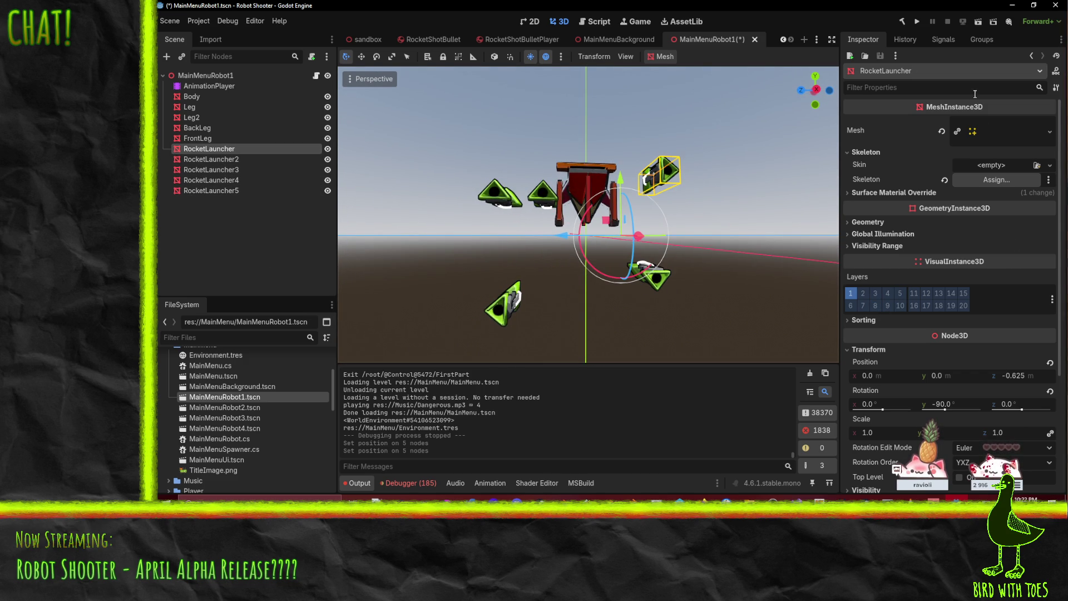
{"action": "left_click", "coordinate": [996, 131]}
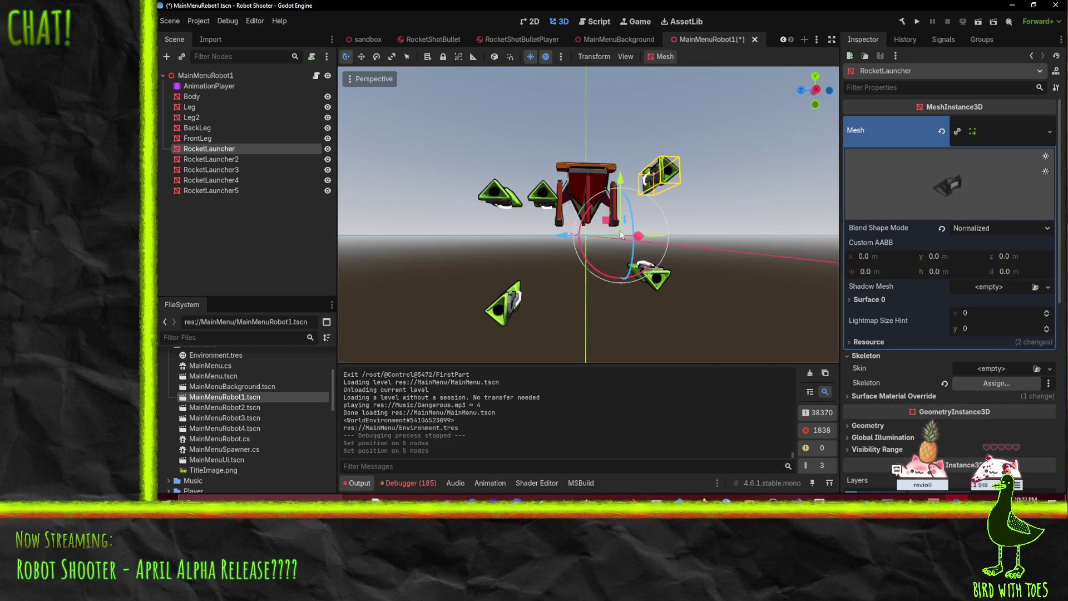
{"action": "mouse_move", "coordinate": [512, 256]}
{"action": "left_mouse_down"}
{"action": "mouse_move", "coordinate": [546, 262]}
{"action": "mouse_move", "coordinate": [519, 270]}
{"action": "mouse_move", "coordinate": [558, 279]}
{"action": "left_mouse_up"}
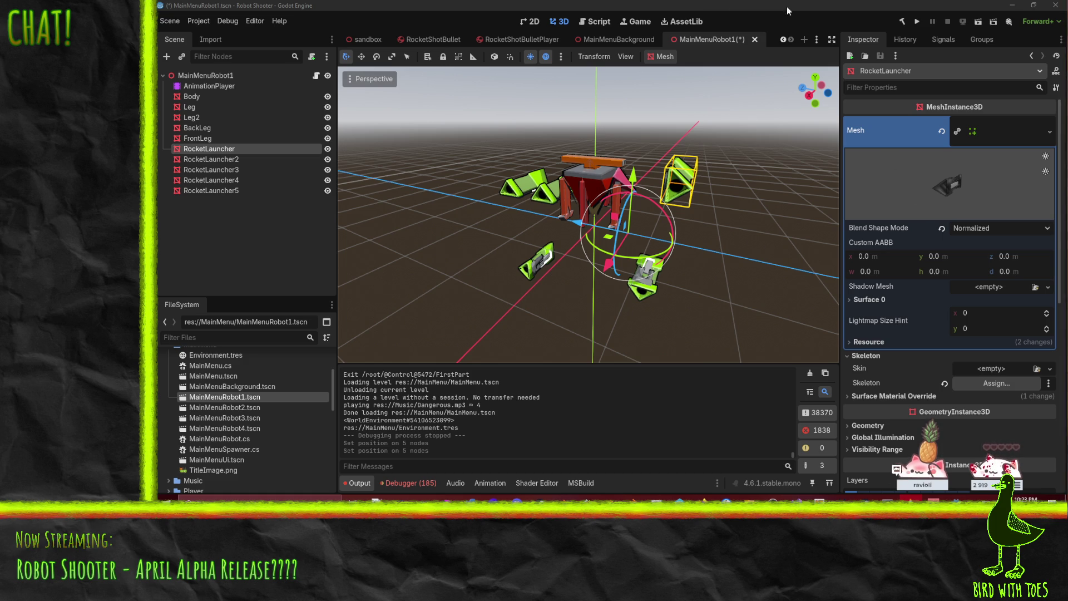
Step: Set RocketLauncher's Position Z to 0
{"action": "left_click", "coordinate": [700, 4]}
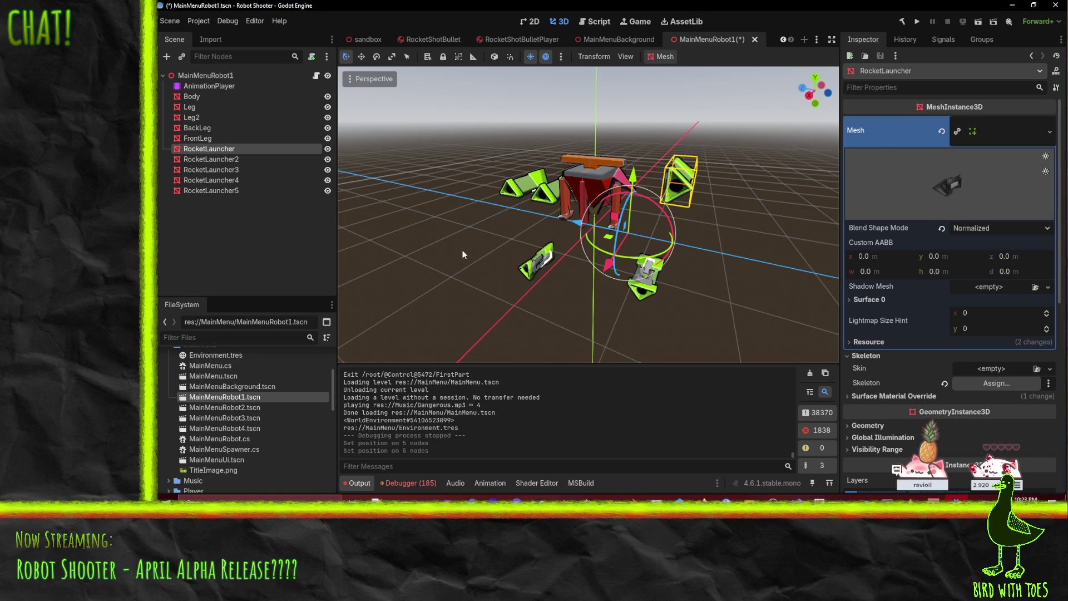
{"action": "mouse_move", "coordinate": [698, 250]}
{"action": "left_mouse_down"}
{"action": "mouse_move", "coordinate": [713, 242]}
{"action": "mouse_move", "coordinate": [710, 208]}
{"action": "mouse_move", "coordinate": [459, 207]}
{"action": "left_mouse_up"}
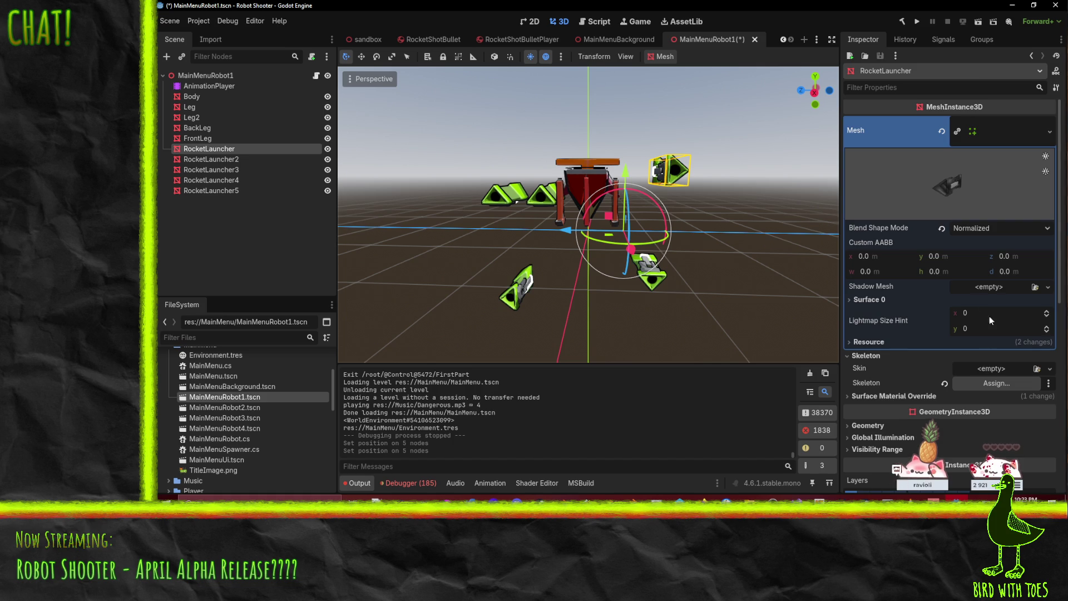
{"action": "scroll", "coordinate": [979, 301], "scroll_direction": "down", "scroll_amount": 6}
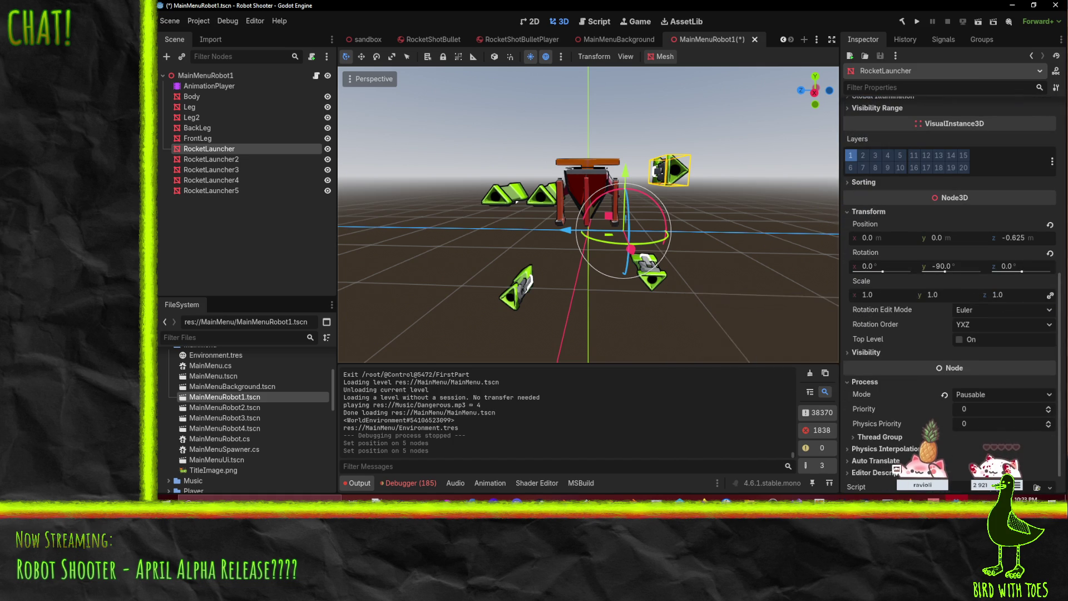
{"action": "left_click_drag", "start_coordinate": [618, 313], "coordinate": [549, 262]}
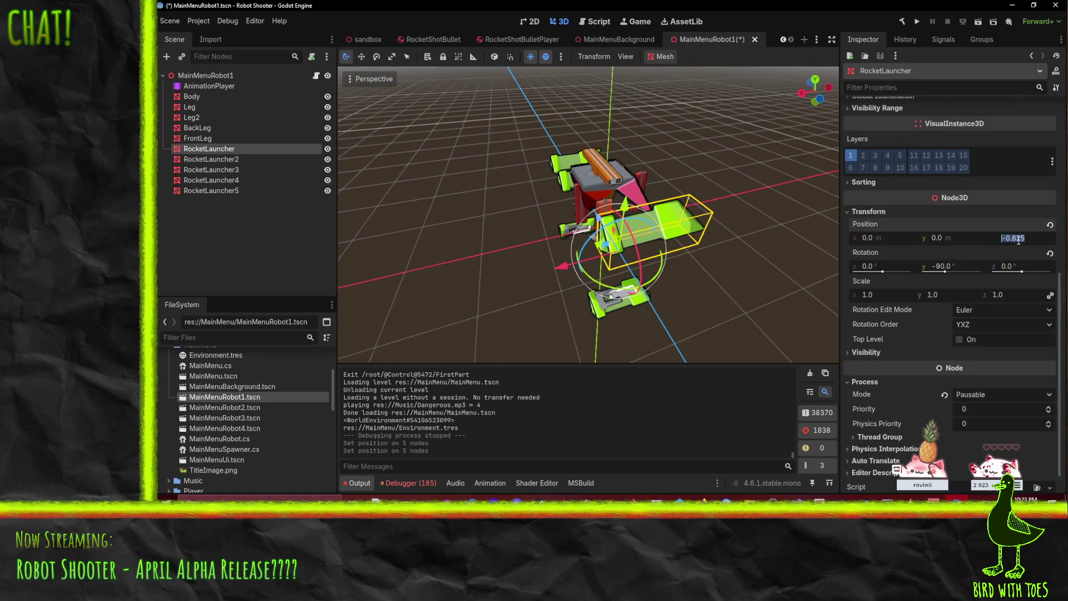
{"action": "type", "text": "0"}
{"action": "key", "text": "Return"}
{"action": "mouse_move", "coordinate": [453, 196]}
{"action": "left_mouse_down"}
{"action": "mouse_move", "coordinate": [590, 146]}
{"action": "mouse_move", "coordinate": [593, 207]}
{"action": "left_mouse_up"}
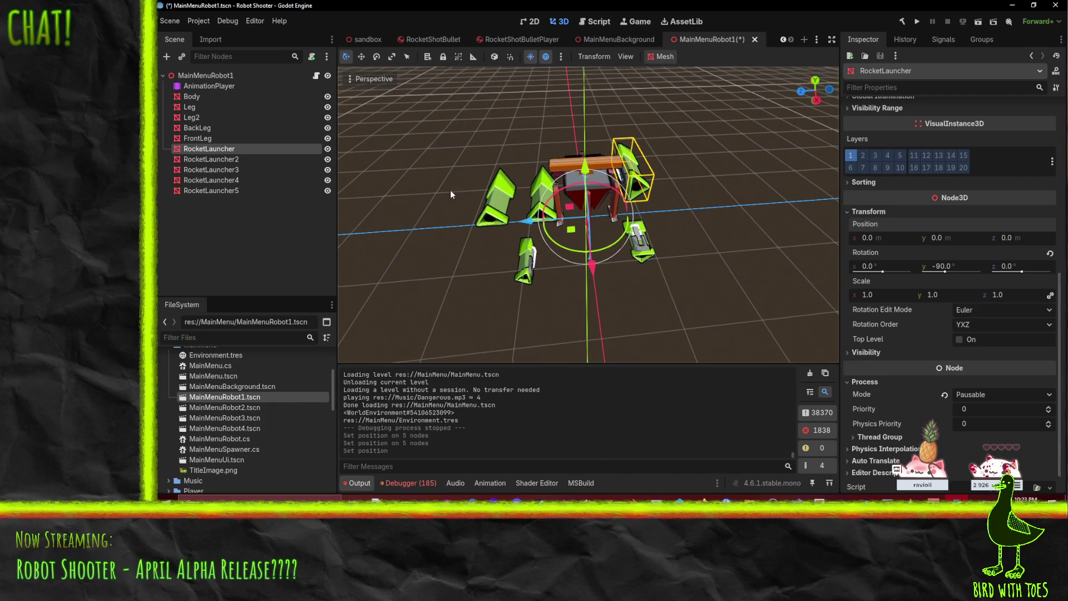
Step: Set RocketLauncher3's Position Z to 0, then reselect all five launchers
{"action": "left_click", "coordinate": [537, 186]}
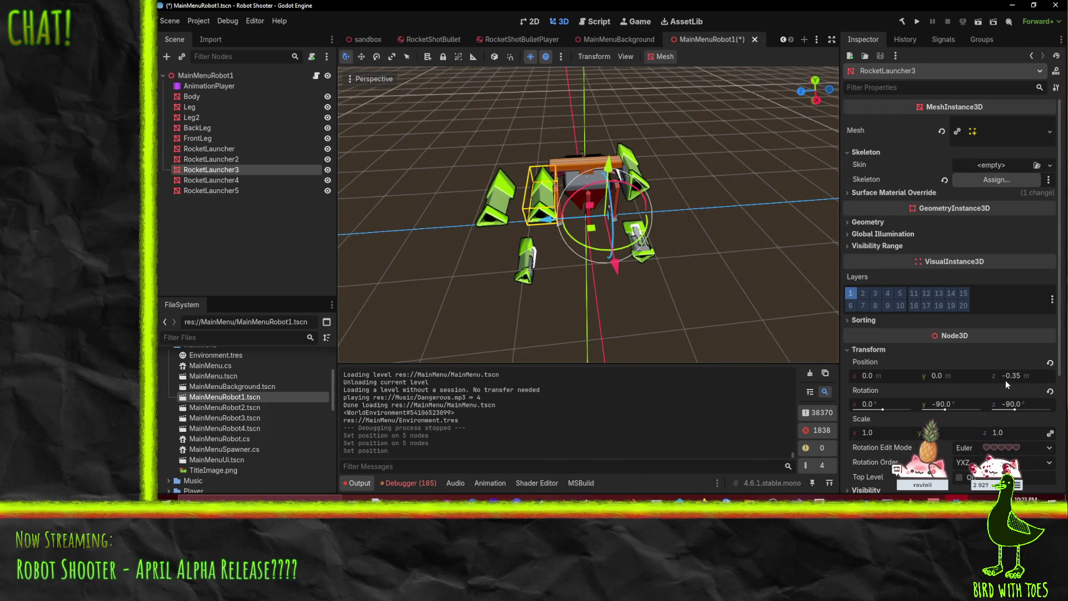
{"action": "type", "text": "0"}
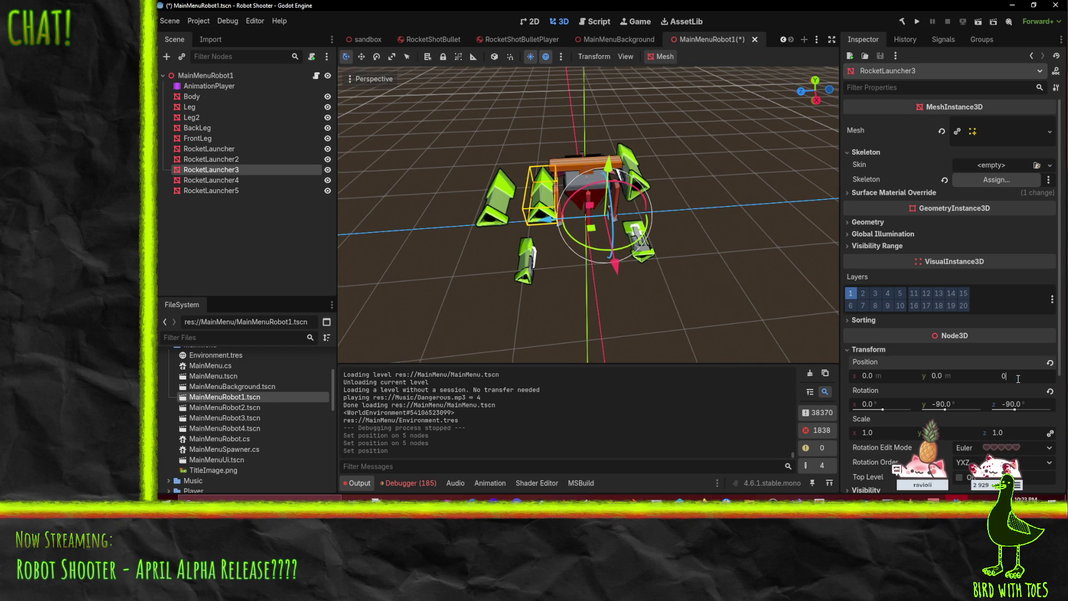
{"action": "key", "text": "Return"}
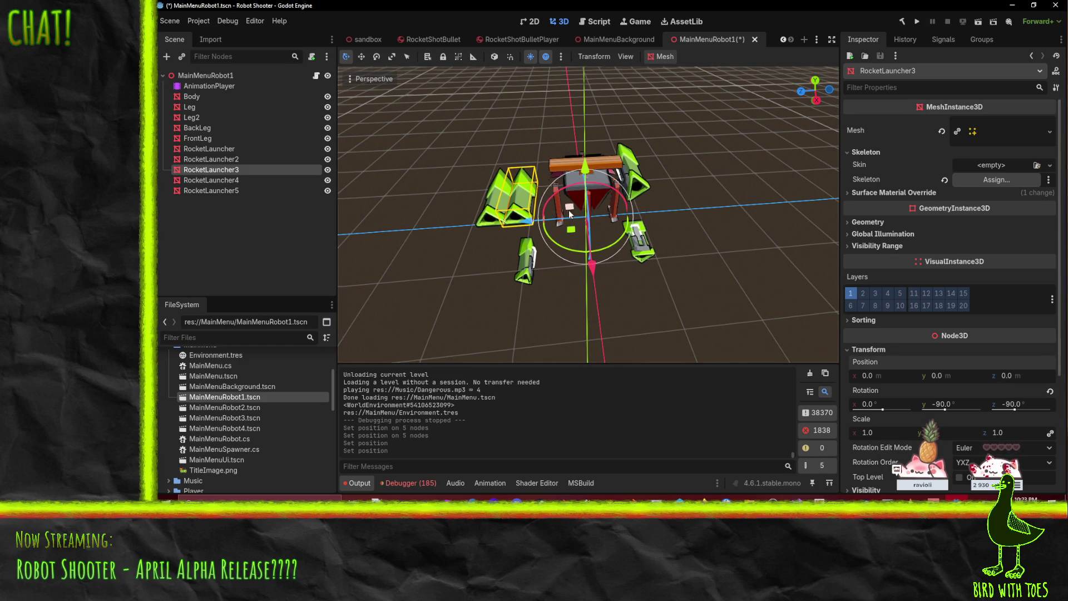
{"action": "left_click_drag", "start_coordinate": [569, 209], "coordinate": [672, 212]}
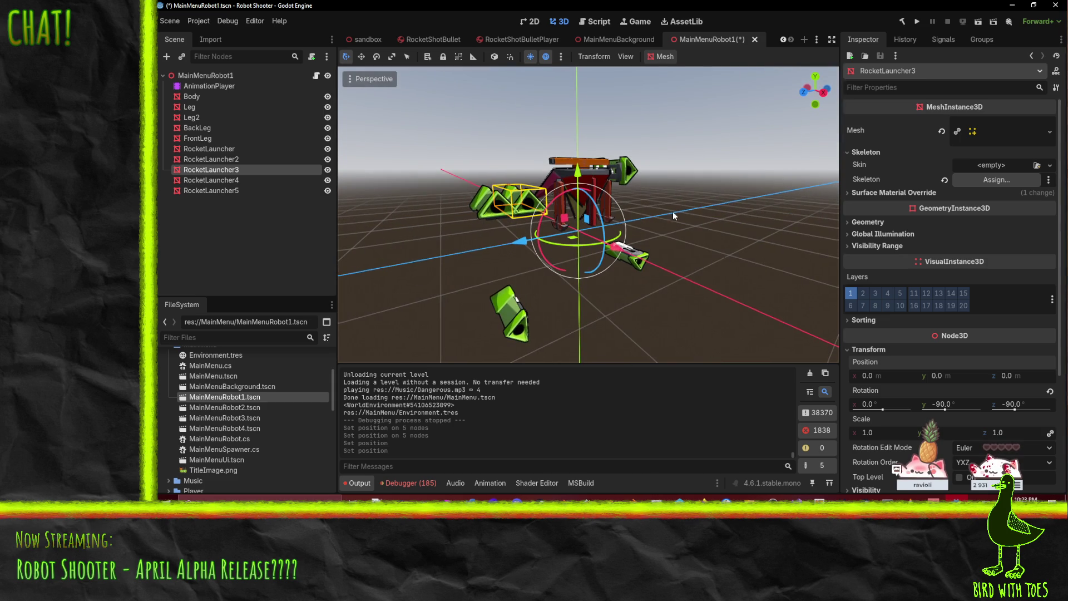
{"action": "left_click", "coordinate": [229, 149]}
{"action": "left_click", "coordinate": [232, 191], "text": "shift"}
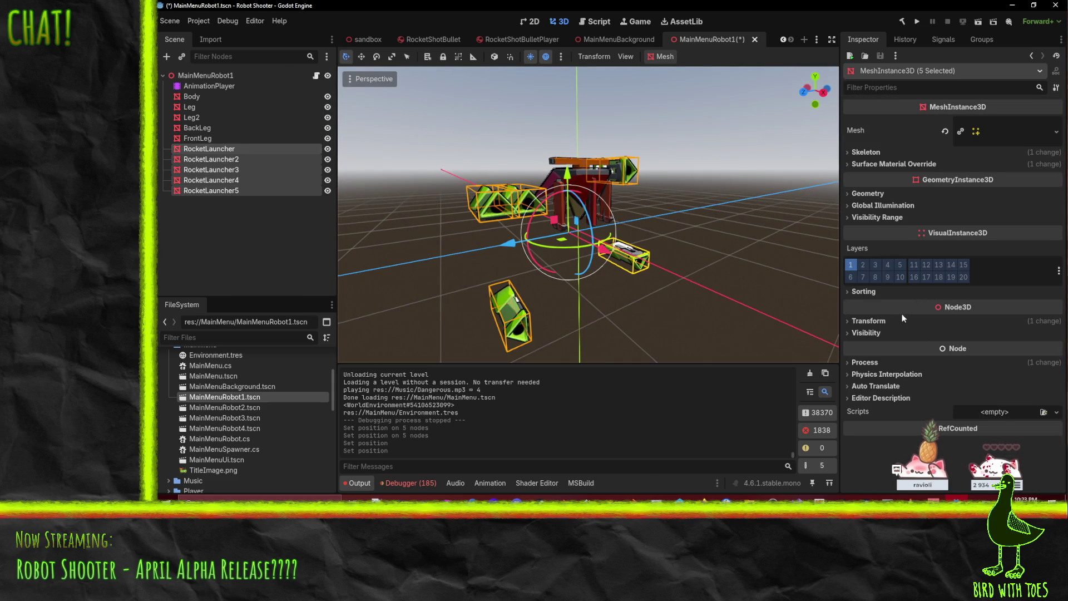
Step: Review the launchers' shared transform, then reset RocketLauncher2's Position Z to 0
{"action": "left_click", "coordinate": [893, 320]}
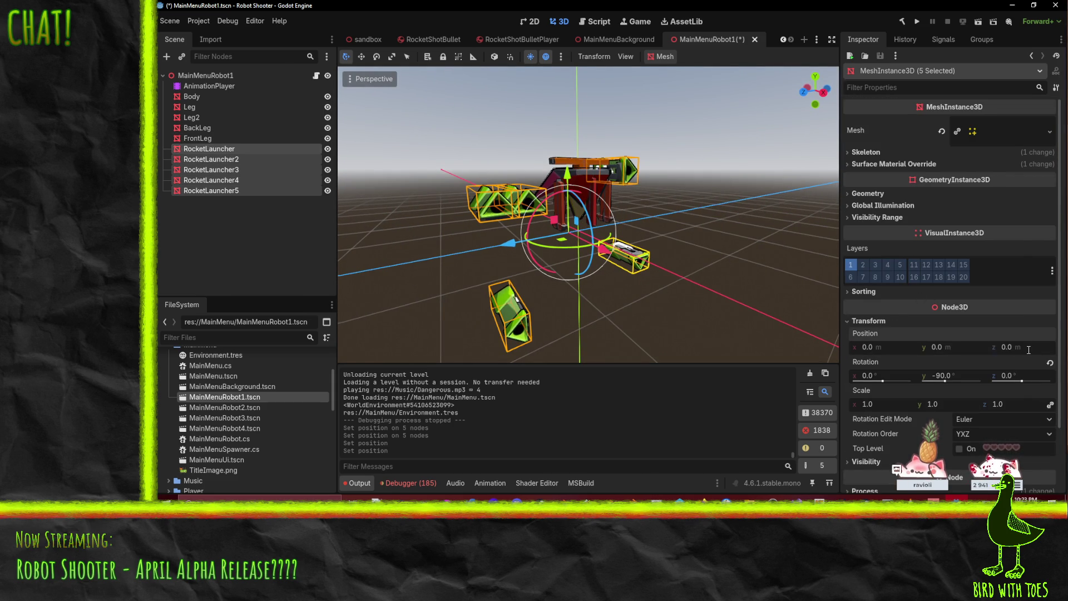
{"action": "scroll", "coordinate": [491, 223], "scroll_direction": "down", "scroll_amount": 2}
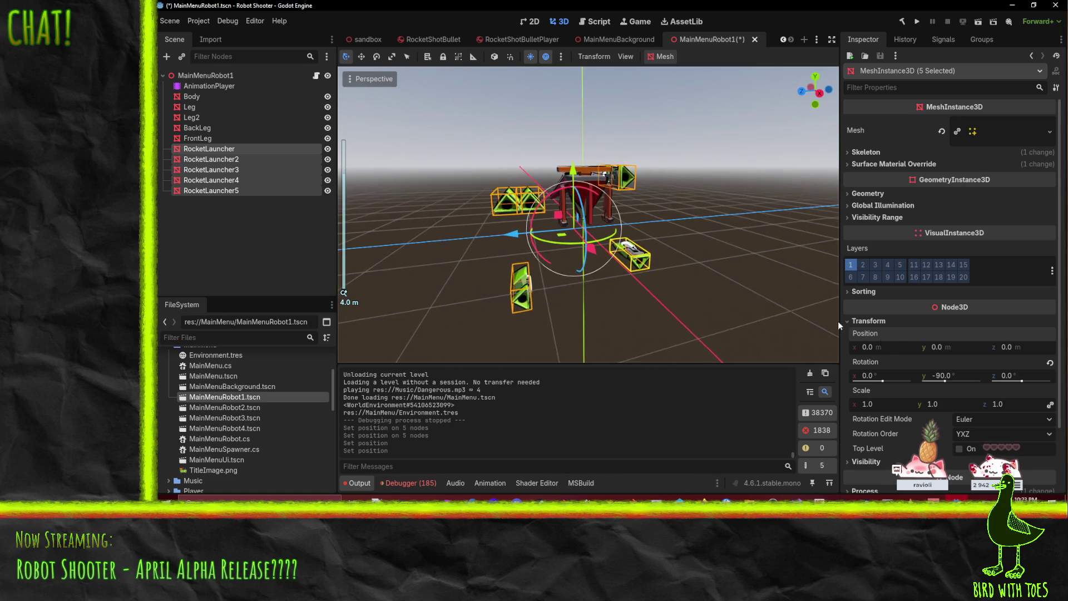
{"action": "left_click", "coordinate": [208, 148]}
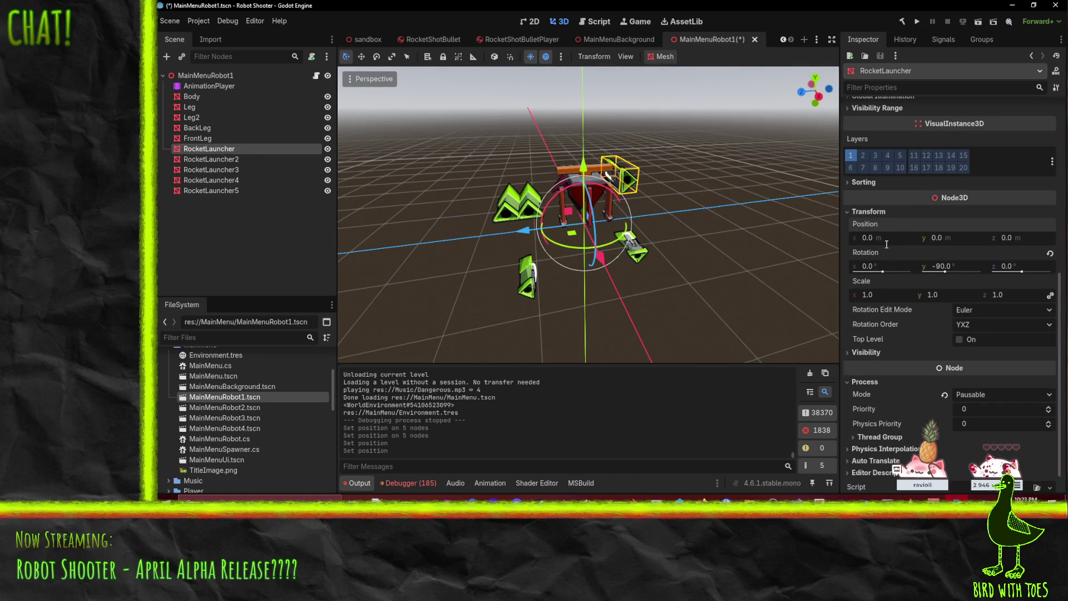
{"action": "left_click", "coordinate": [227, 159]}
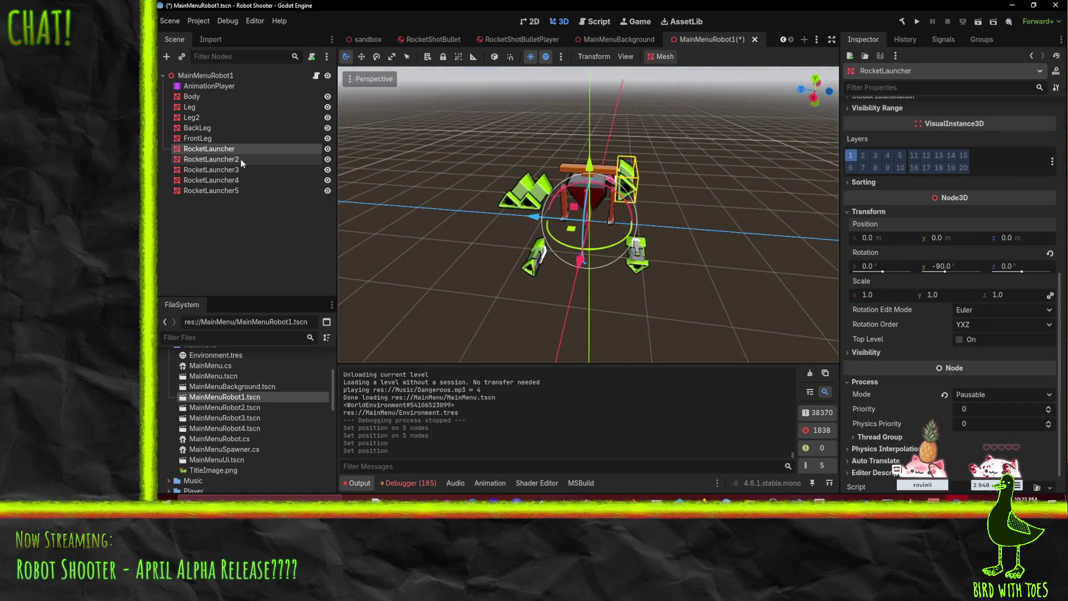
{"action": "scroll", "coordinate": [1030, 331], "scroll_direction": "down", "scroll_amount": 1}
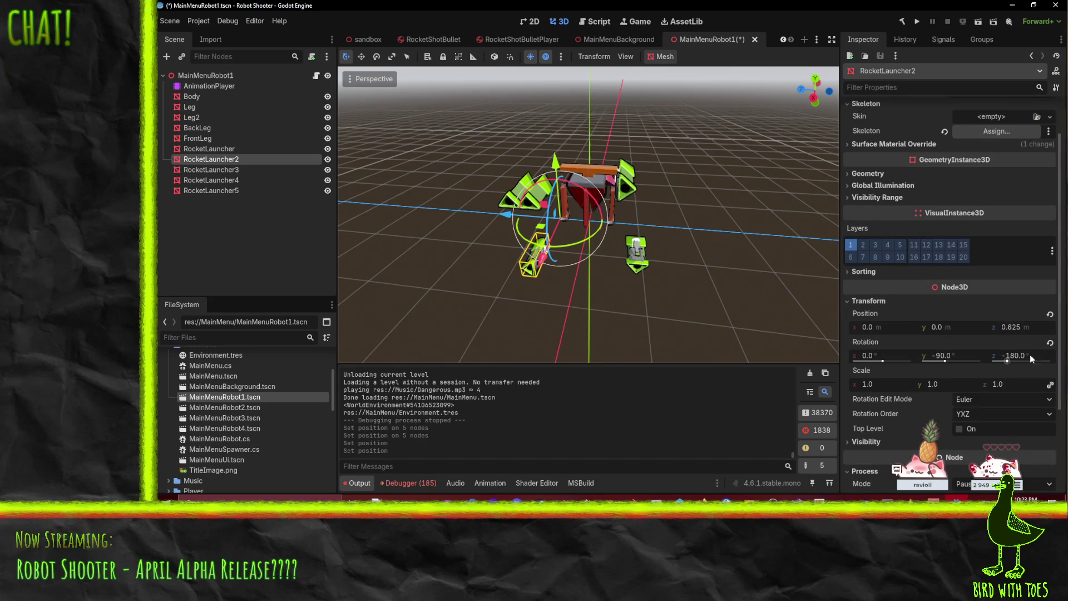
{"action": "left_click", "coordinate": [1050, 314]}
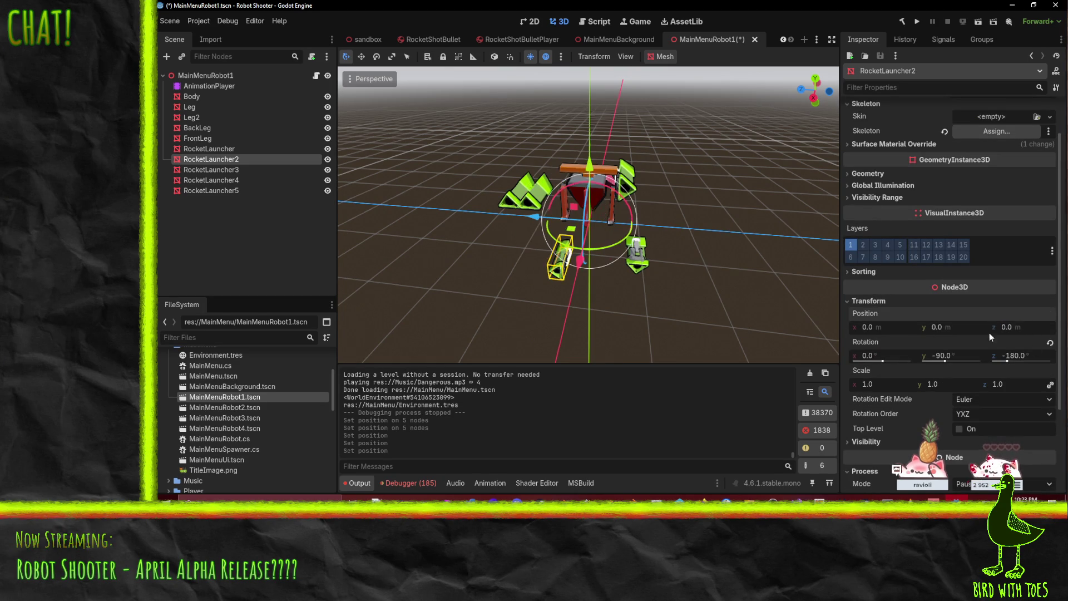
Step: Adjust RocketLauncher3's Y rotation and reset RocketLauncher4's Position Z to 0
{"action": "left_click", "coordinate": [212, 166]}
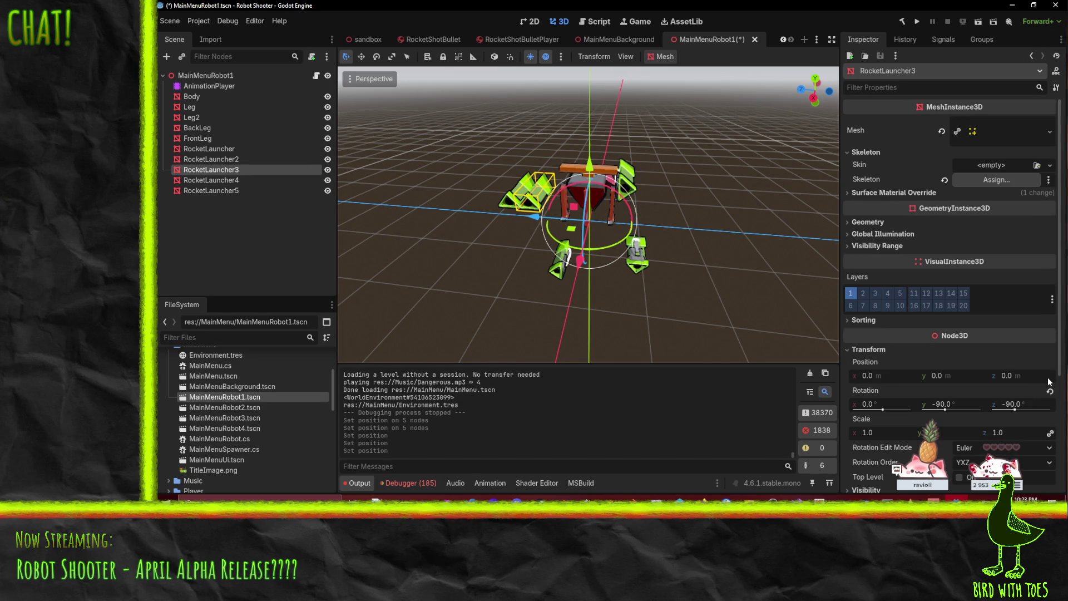
{"action": "mouse_move", "coordinate": [937, 406]}
{"action": "left_mouse_down"}
{"action": "mouse_move", "coordinate": [908, 405]}
{"action": "mouse_move", "coordinate": [937, 406]}
{"action": "left_mouse_up"}
{"action": "mouse_move", "coordinate": [612, 271]}
{"action": "left_mouse_down"}
{"action": "mouse_move", "coordinate": [661, 245]}
{"action": "mouse_move", "coordinate": [718, 245]}
{"action": "left_mouse_up"}
{"action": "left_click", "coordinate": [230, 184]}
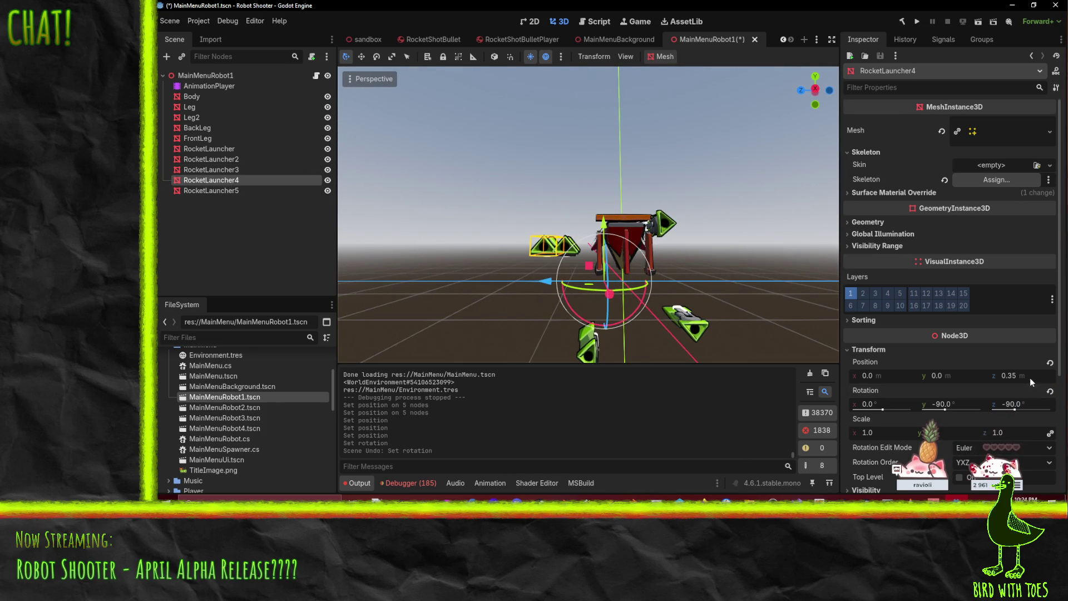
{"action": "left_click", "coordinate": [1050, 362]}
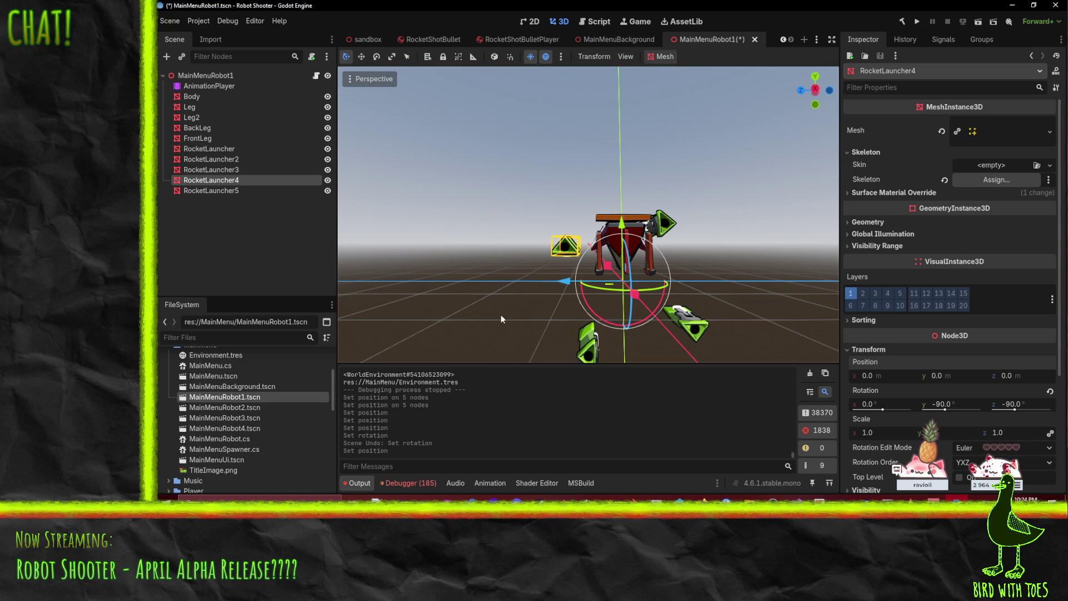
{"action": "left_click", "coordinate": [224, 191]}
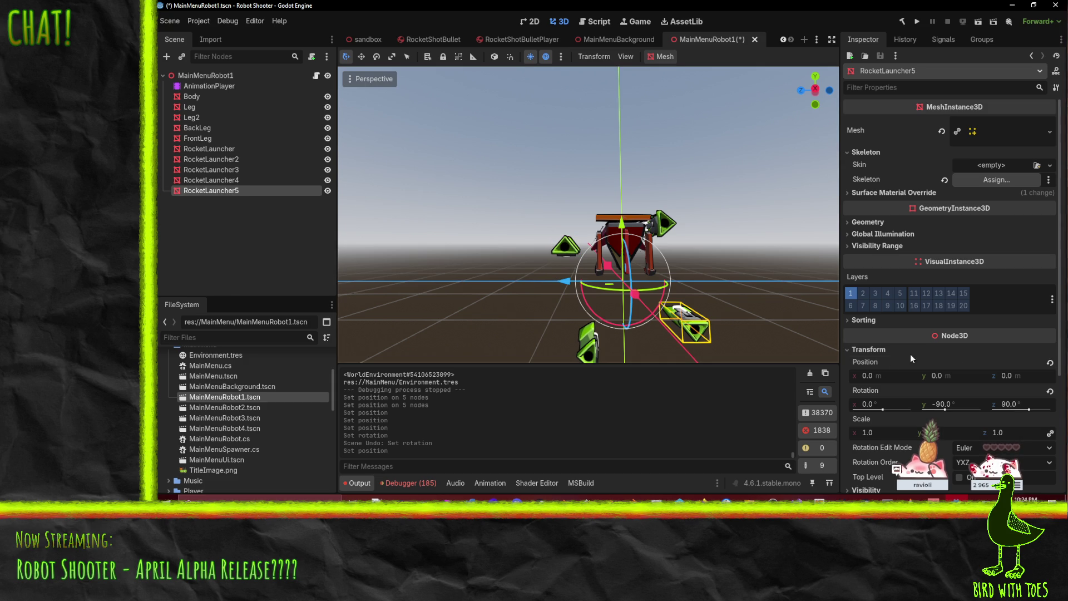
{"action": "left_click", "coordinate": [206, 150], "text": "shift"}
Step: Delete the five selected RocketLauncher nodes, confirming the removal
{"action": "key", "text": "Delete"}
{"action": "key", "text": "Return"}
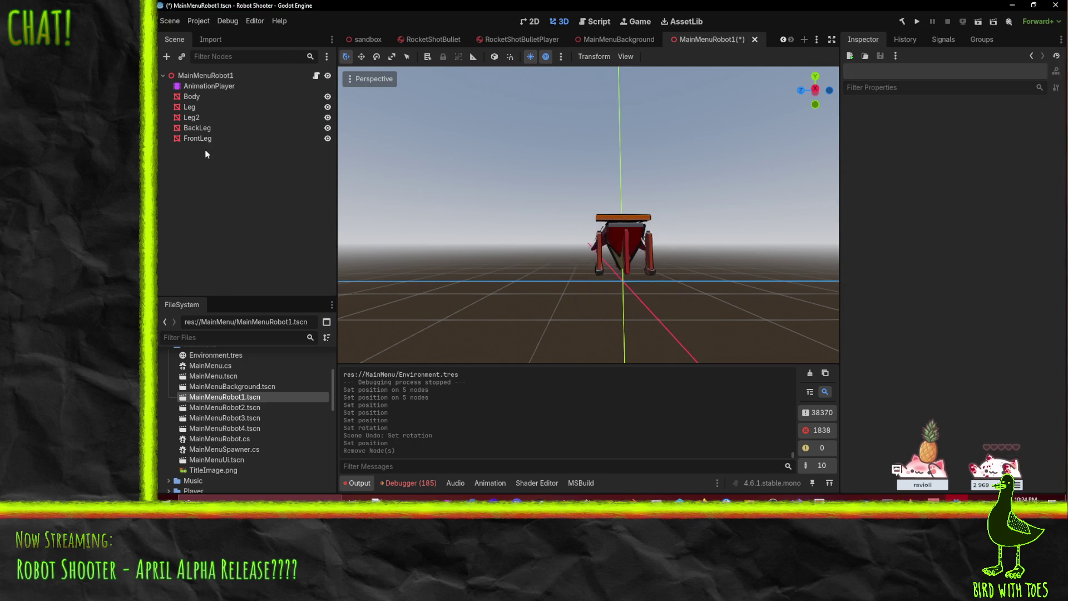
{"action": "scroll", "coordinate": [280, 410], "scroll_direction": "up", "scroll_amount": 3}
{"action": "scroll", "coordinate": [272, 413], "scroll_direction": "down", "scroll_amount": 3}
{"action": "scroll", "coordinate": [252, 445], "scroll_direction": "up", "scroll_amount": 3}
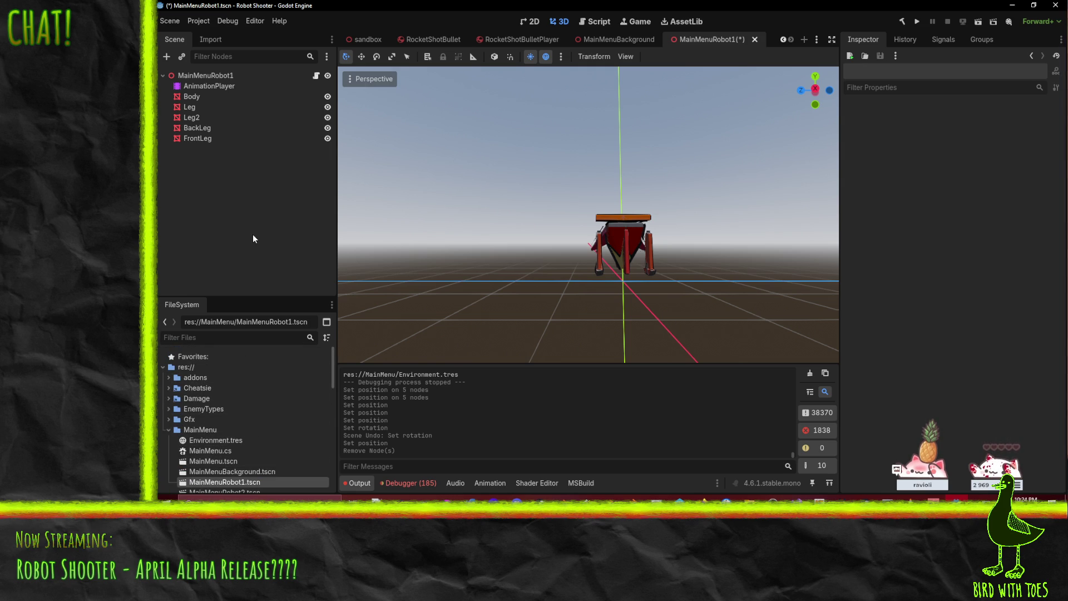
{"action": "scroll", "coordinate": [211, 417], "scroll_direction": "down", "scroll_amount": 5}
{"action": "scroll", "coordinate": [220, 423], "scroll_direction": "up", "scroll_amount": 4}
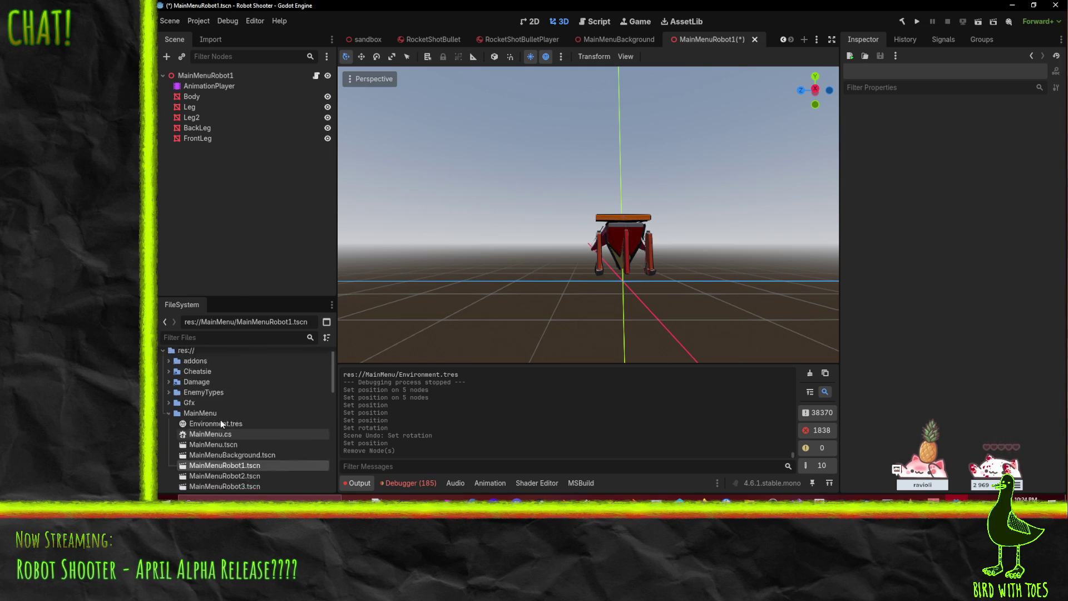
{"action": "scroll", "coordinate": [220, 420], "scroll_direction": "up", "scroll_amount": 1}
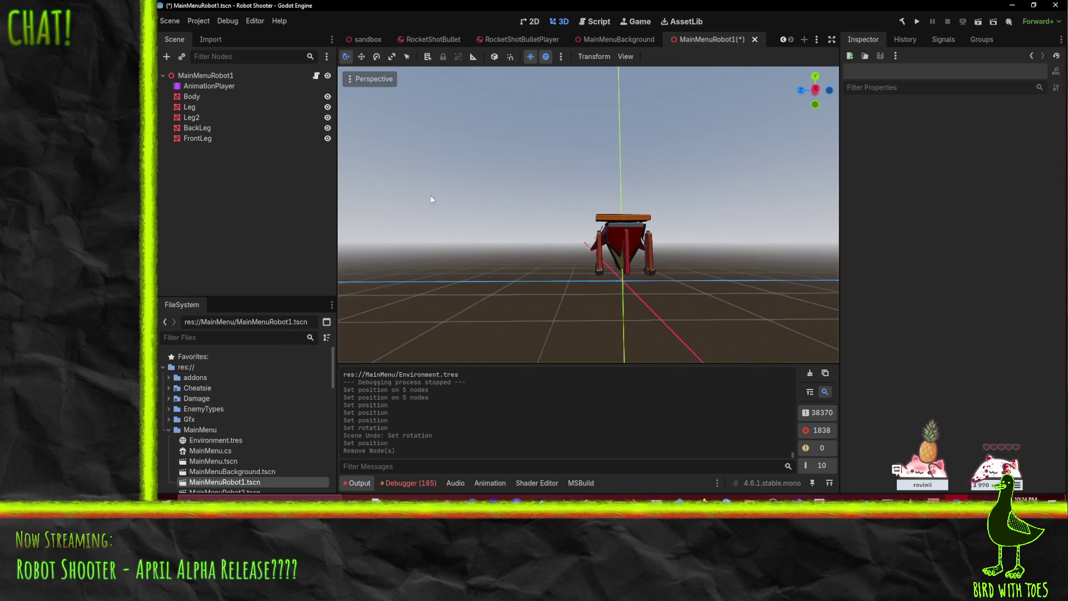
{"action": "left_click_drag", "start_coordinate": [432, 199], "coordinate": [358, 284]}
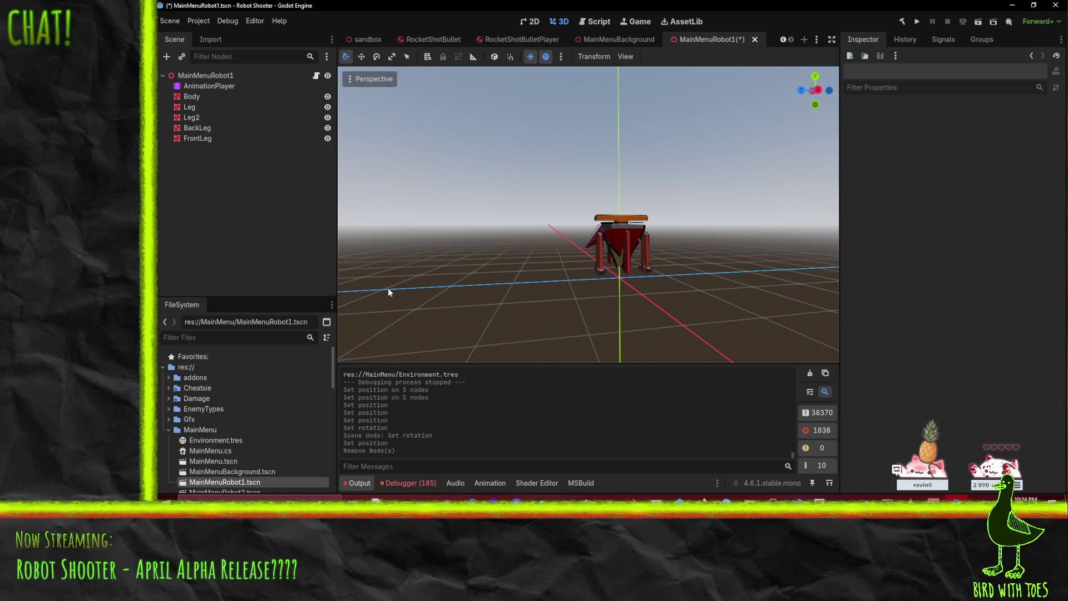
Step: Undo the deletion, then reselect RocketLauncher to RocketLauncher5 and delete them again
{"action": "key", "text": "ctrl+z"}
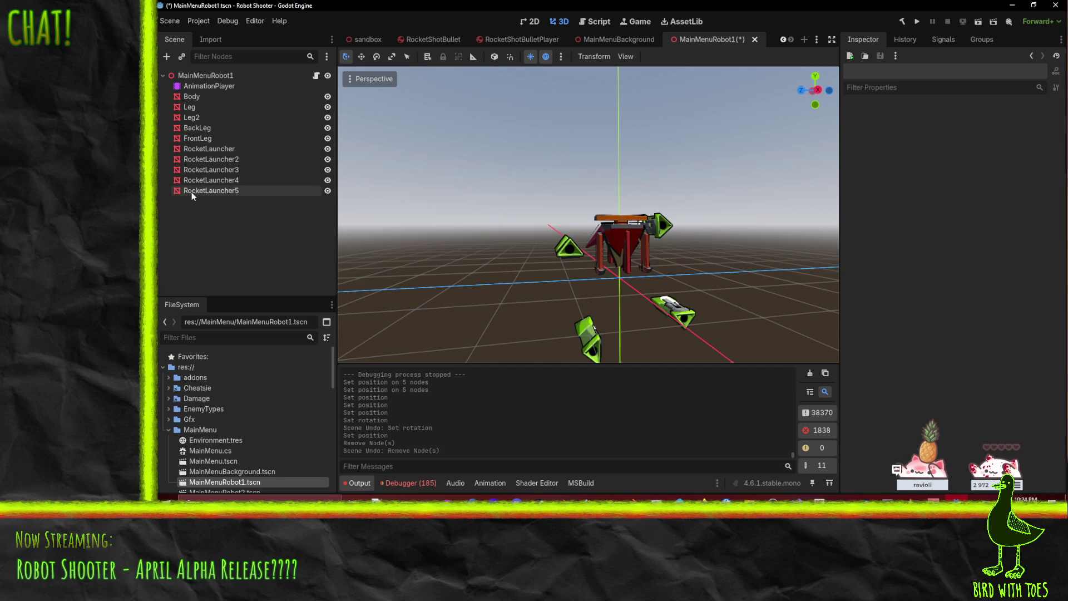
{"action": "left_click", "coordinate": [192, 191]}
{"action": "left_click", "coordinate": [204, 150], "text": "shift"}
{"action": "key", "text": "Delete"}
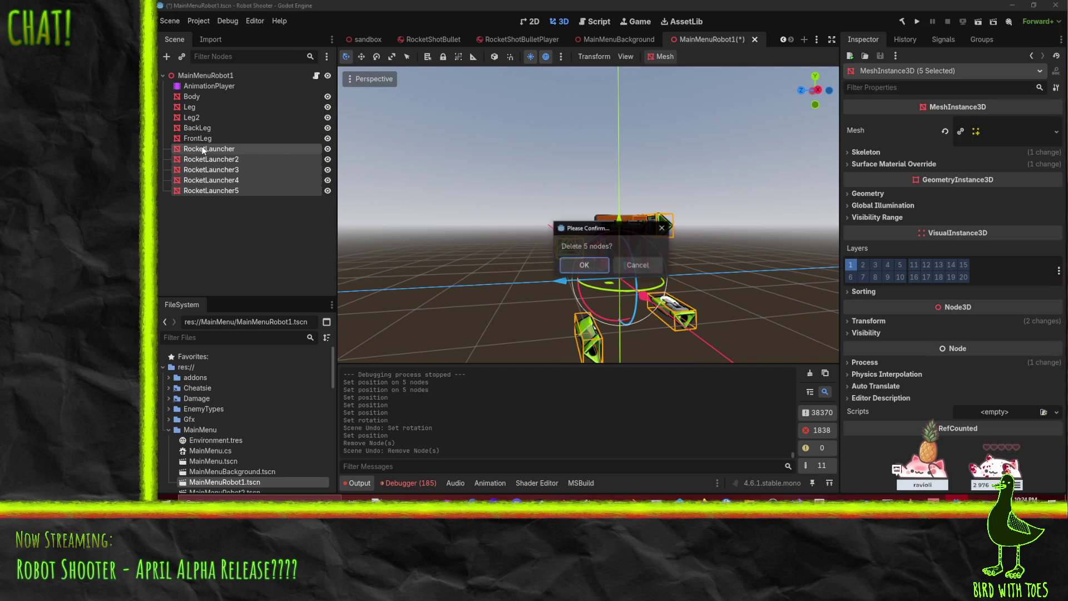
{"action": "key", "text": "Return"}
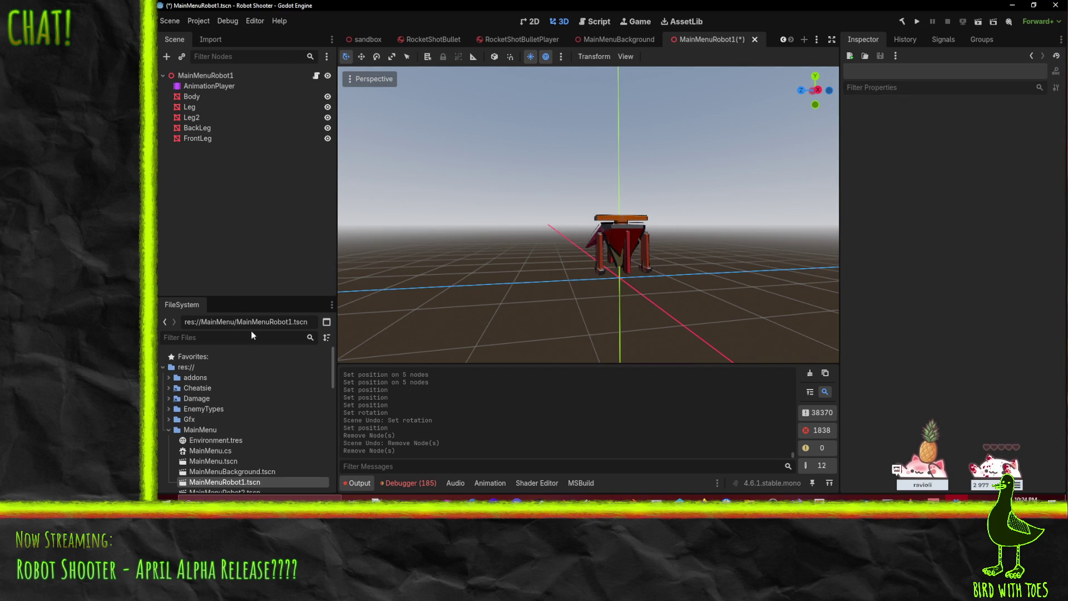
Step: Instance RocketDude.tscn from EnemyTypes into the scene and enable Editable Children
{"action": "left_click", "coordinate": [170, 409]}
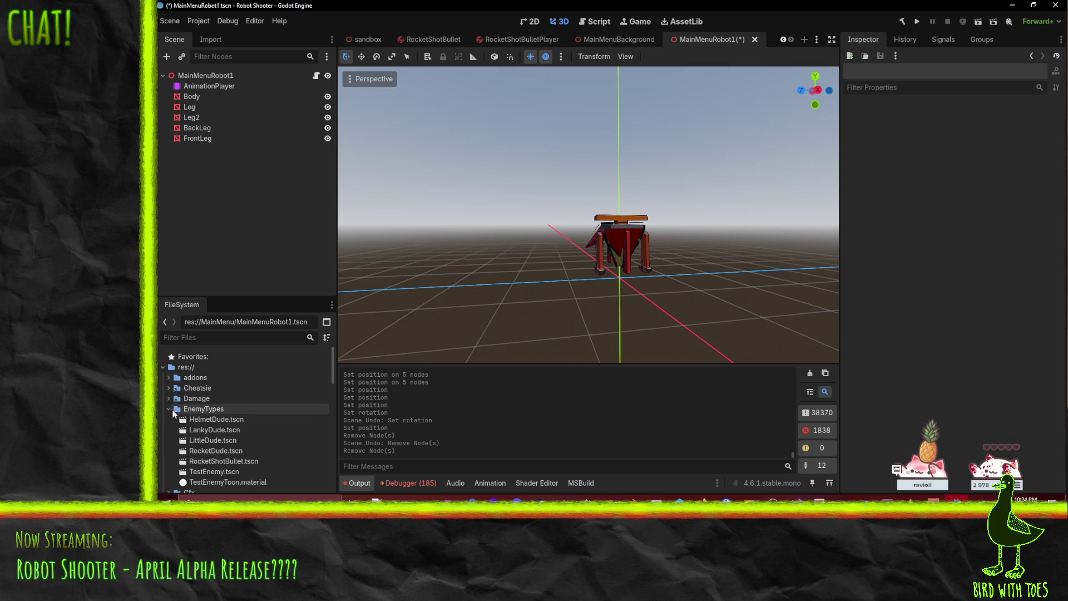
{"action": "scroll", "coordinate": [178, 413], "scroll_direction": "down", "scroll_amount": 2}
{"action": "mouse_move", "coordinate": [189, 413]}
{"action": "left_mouse_down"}
{"action": "mouse_move", "coordinate": [246, 428]}
{"action": "mouse_move", "coordinate": [232, 417]}
{"action": "mouse_move", "coordinate": [295, 374]}
{"action": "mouse_move", "coordinate": [203, 78]}
{"action": "left_mouse_up"}
{"action": "right_click", "coordinate": [192, 149]}
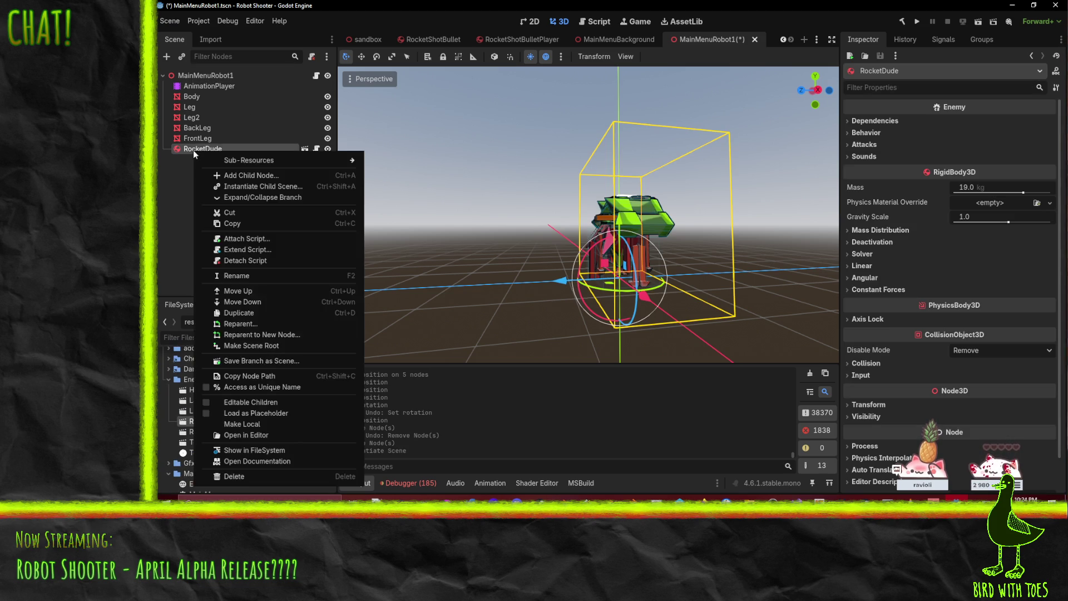
{"action": "left_click", "coordinate": [262, 404]}
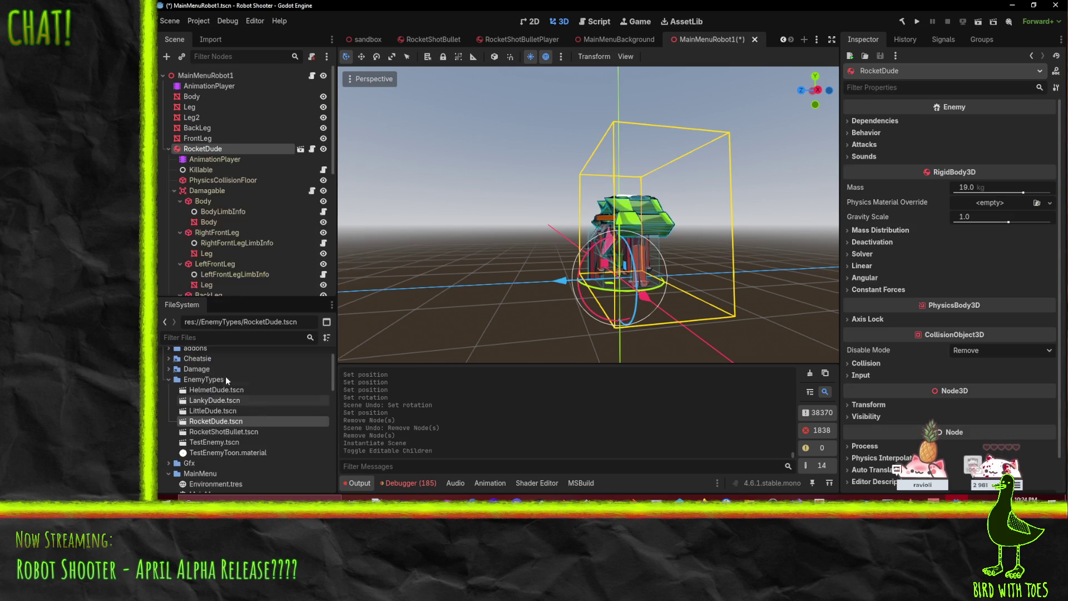
Step: Select RocketDude's five rocket launchers, then rotate RocketDude by -90 degrees
{"action": "scroll", "coordinate": [210, 223], "scroll_direction": "down", "scroll_amount": 7}
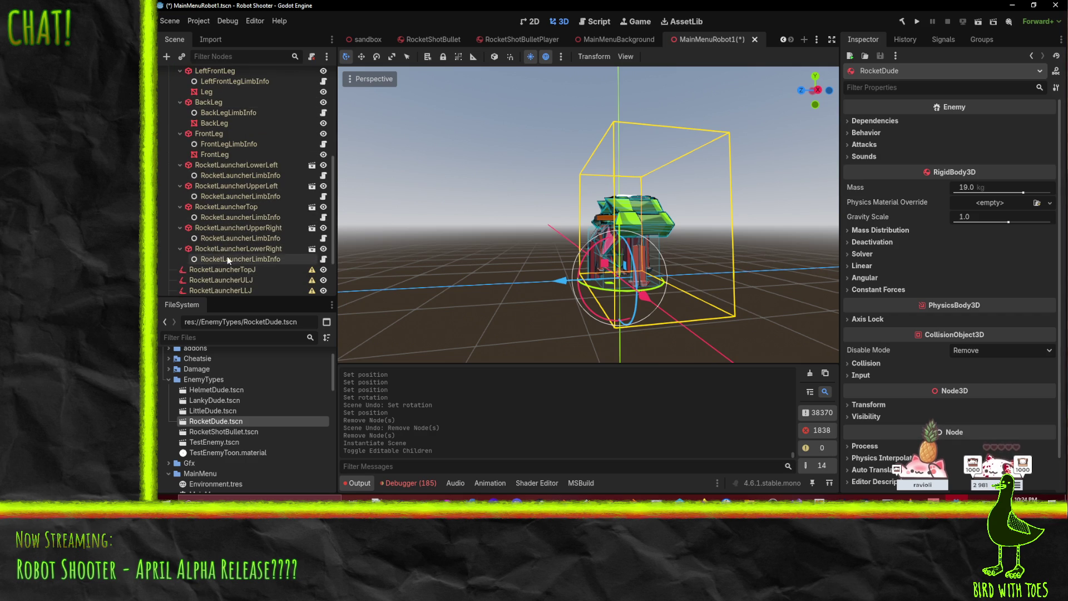
{"action": "left_click", "coordinate": [228, 248]}
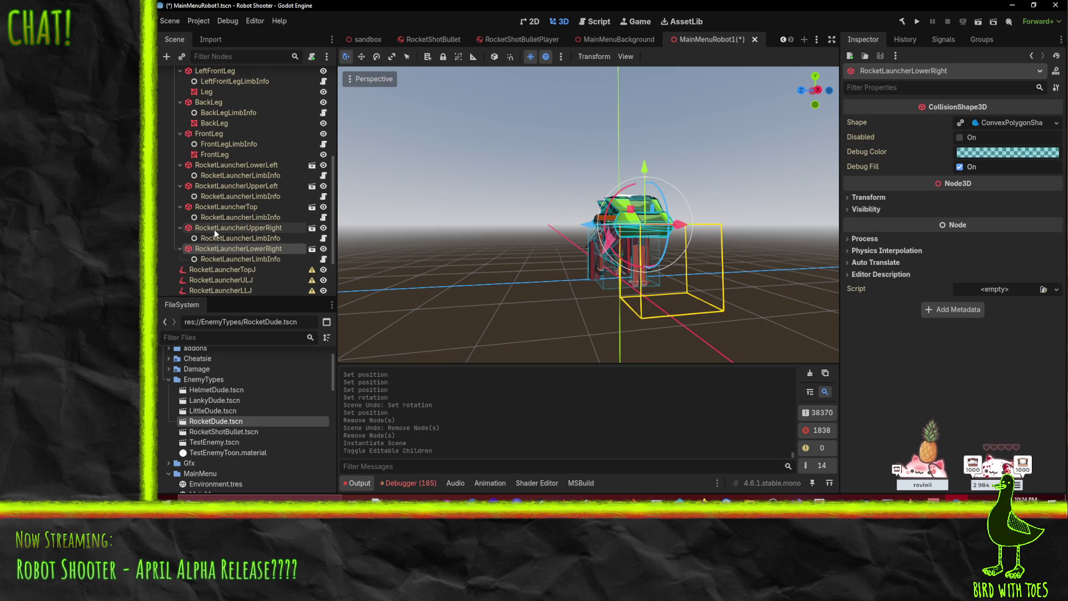
{"action": "left_click", "coordinate": [215, 229], "text": "ctrl"}
{"action": "left_click", "coordinate": [213, 206], "text": "ctrl"}
{"action": "left_click", "coordinate": [216, 188], "text": "ctrl"}
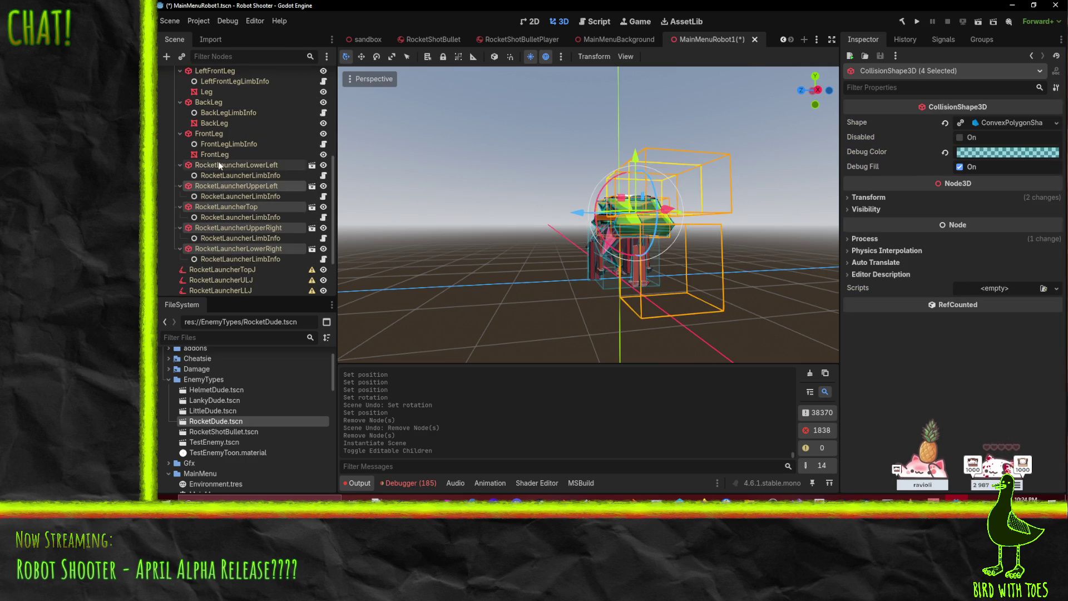
{"action": "left_click", "coordinate": [218, 164], "text": "ctrl"}
{"action": "mouse_move", "coordinate": [219, 165]}
{"action": "left_mouse_down"}
{"action": "mouse_move", "coordinate": [262, 200]}
{"action": "mouse_move", "coordinate": [243, 248]}
{"action": "mouse_move", "coordinate": [246, 177]}
{"action": "mouse_move", "coordinate": [239, 239]}
{"action": "mouse_move", "coordinate": [236, 219]}
{"action": "left_mouse_up"}
{"action": "scroll", "coordinate": [235, 219], "scroll_direction": "up", "scroll_amount": 3}
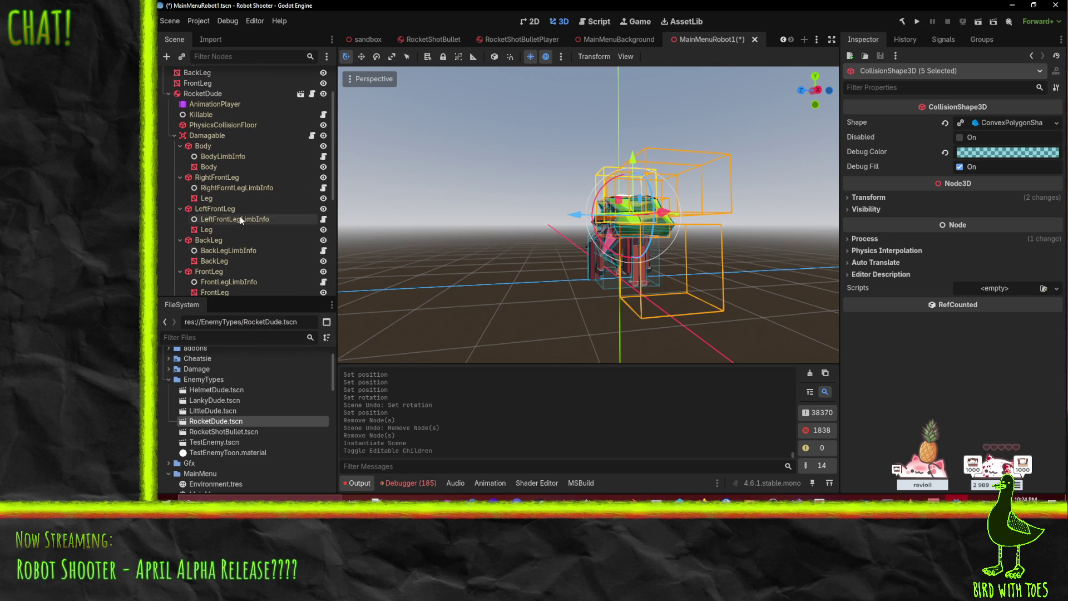
{"action": "left_click", "coordinate": [204, 93]}
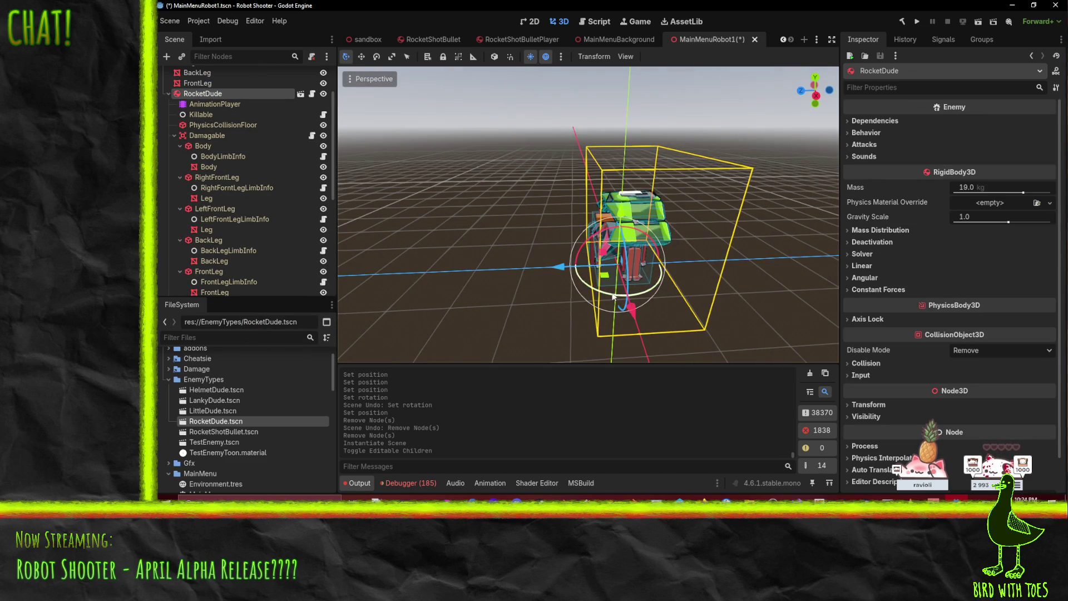
{"action": "mouse_move", "coordinate": [613, 297]}
{"action": "left_mouse_down"}
{"action": "mouse_move", "coordinate": [509, 265]}
{"action": "mouse_move", "coordinate": [490, 222]}
{"action": "mouse_move", "coordinate": [505, 275]}
{"action": "mouse_move", "coordinate": [522, 204]}
{"action": "mouse_move", "coordinate": [585, 240]}
{"action": "mouse_move", "coordinate": [590, 262]}
{"action": "left_mouse_up"}
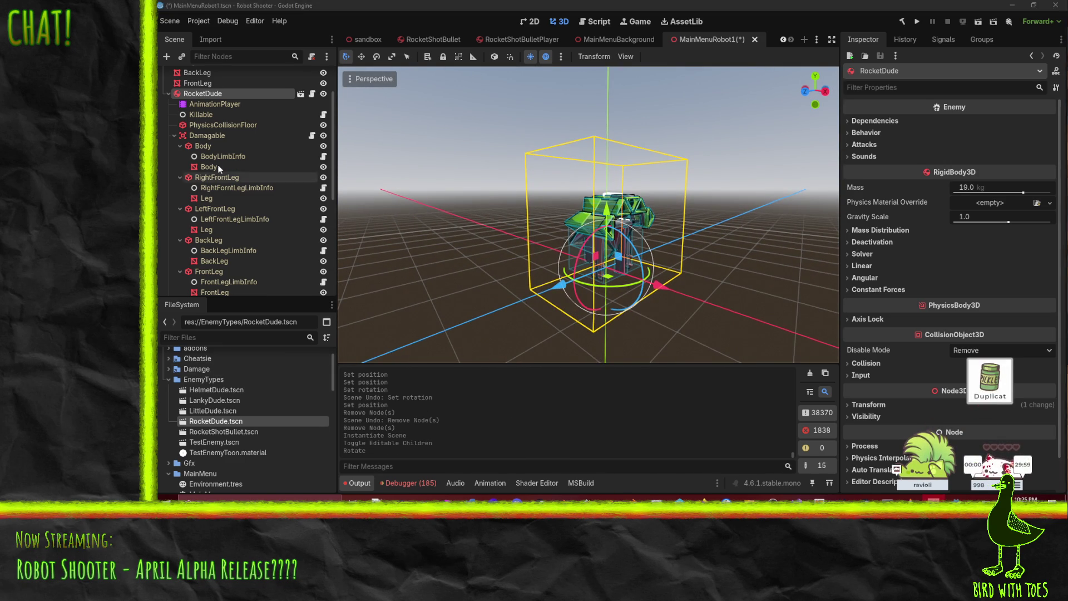
Step: Select RocketDude's RightFrontLeg, LeftFrontLeg and BackLeg
{"action": "scroll", "coordinate": [227, 202], "scroll_direction": "down", "scroll_amount": 1}
{"action": "left_click", "coordinate": [216, 150]}
{"action": "left_click", "coordinate": [210, 181], "text": "ctrl"}
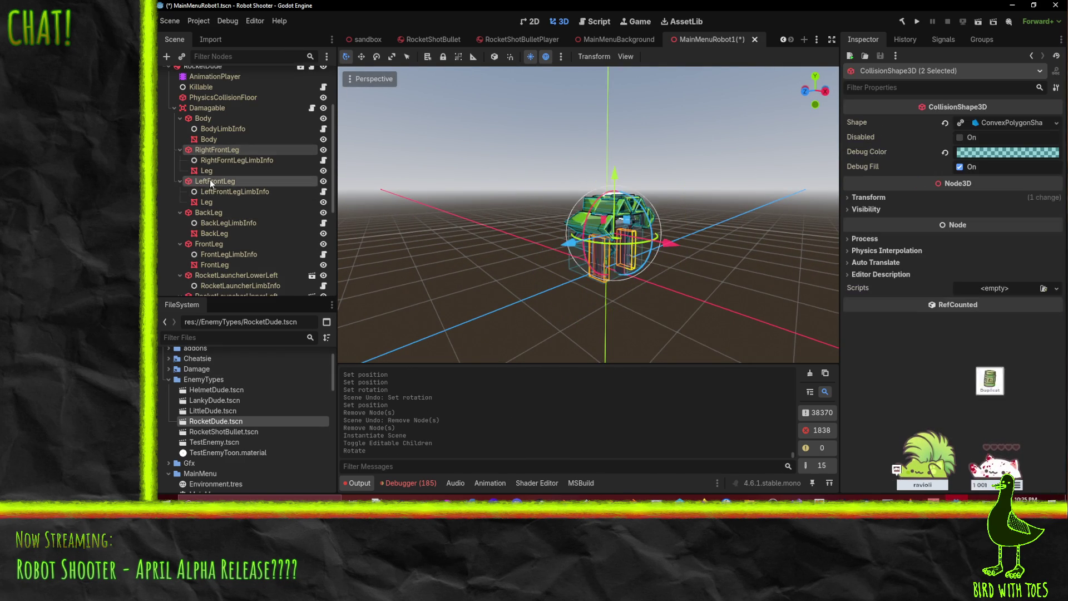
{"action": "left_click", "coordinate": [212, 211], "text": "ctrl"}
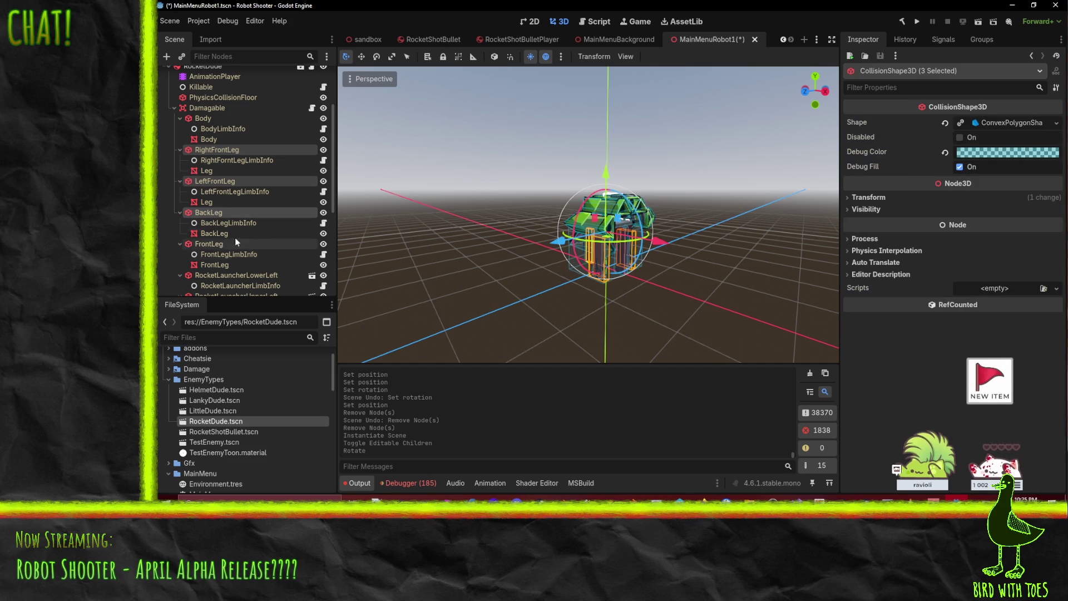
Step: Select the five RocketLauncher nodes and try dragging them out of RocketDude
{"action": "scroll", "coordinate": [293, 232], "scroll_direction": "down", "scroll_amount": 5}
{"action": "left_click", "coordinate": [203, 110]}
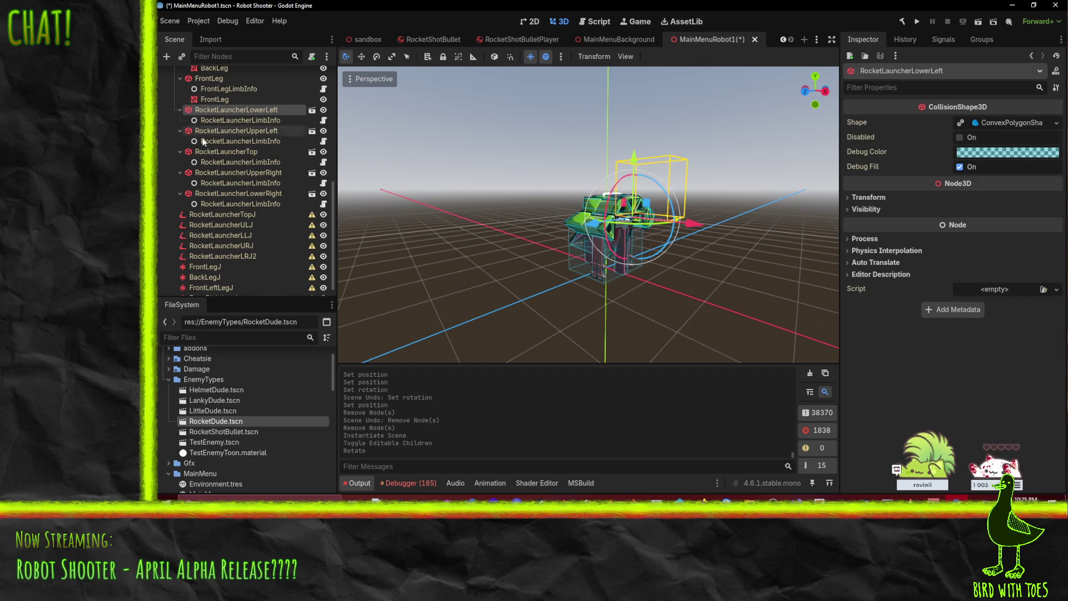
{"action": "left_click", "coordinate": [209, 130], "text": "ctrl"}
{"action": "left_click", "coordinate": [209, 151], "text": "ctrl"}
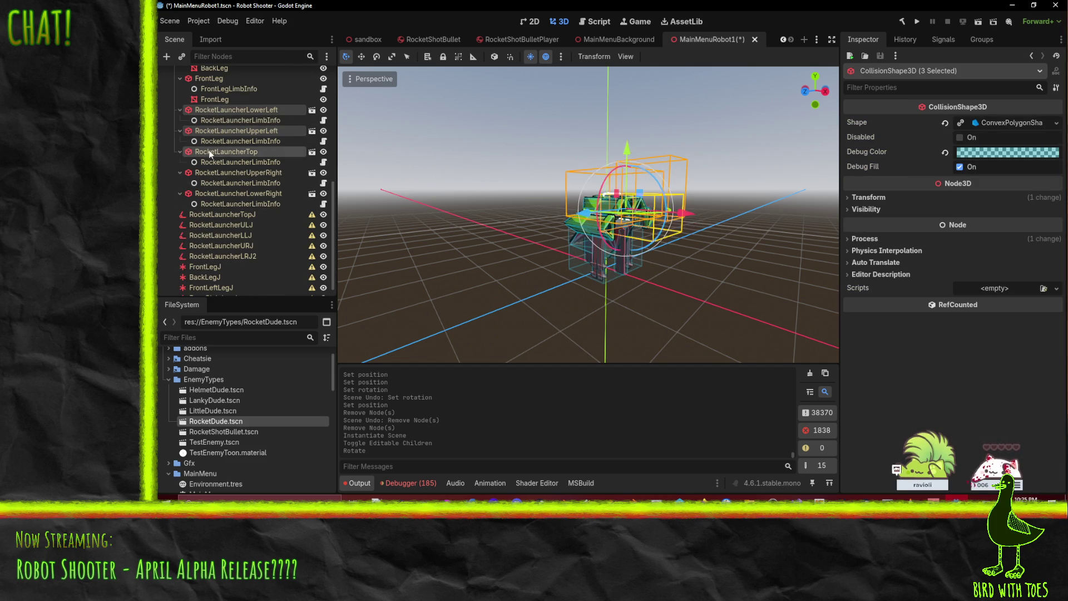
{"action": "left_click", "coordinate": [207, 172], "text": "ctrl"}
{"action": "left_click", "coordinate": [197, 193], "text": "ctrl"}
{"action": "scroll", "coordinate": [233, 233], "scroll_direction": "up", "scroll_amount": 5}
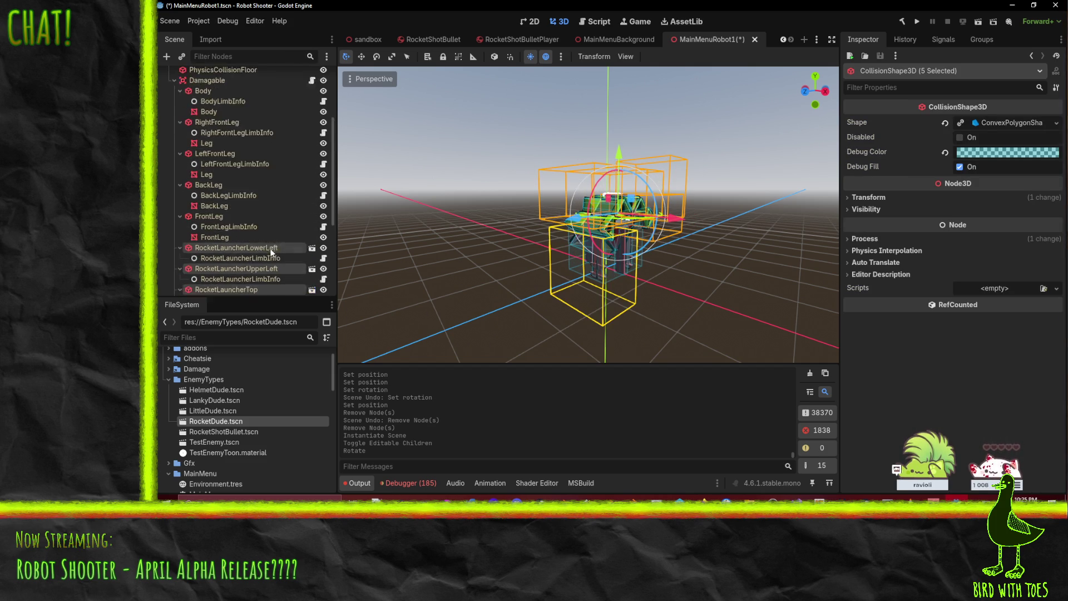
{"action": "mouse_move", "coordinate": [240, 275]}
{"action": "left_mouse_down"}
{"action": "mouse_move", "coordinate": [217, 78]}
{"action": "mouse_move", "coordinate": [206, 123]}
{"action": "left_mouse_up"}
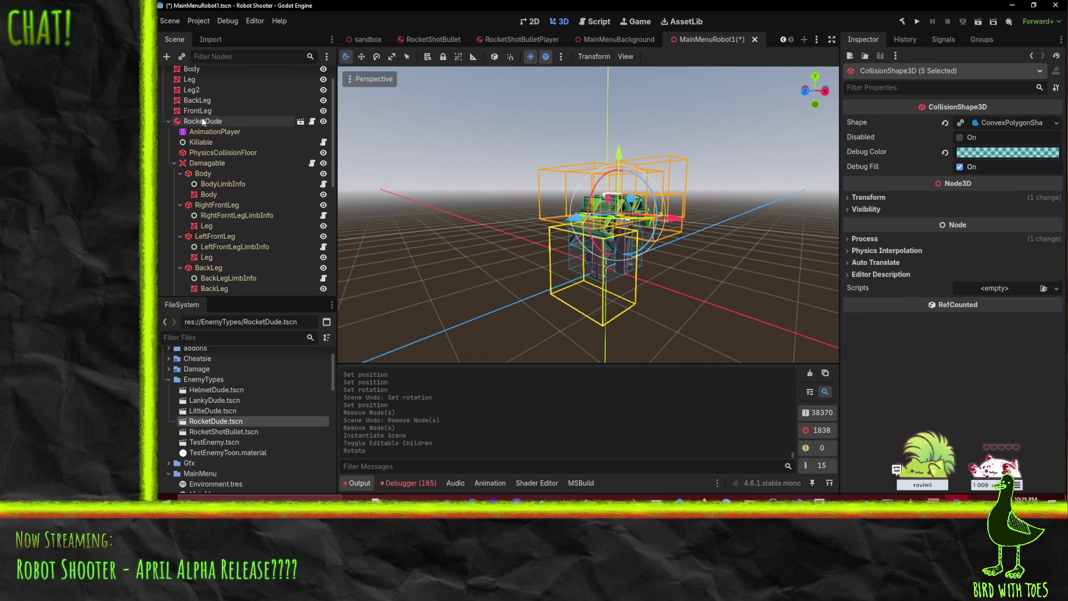
{"action": "scroll", "coordinate": [242, 222], "scroll_direction": "down", "scroll_amount": 4}
{"action": "mouse_move", "coordinate": [240, 192]}
{"action": "left_mouse_down"}
{"action": "mouse_move", "coordinate": [217, 134]}
{"action": "mouse_move", "coordinate": [215, 150]}
{"action": "mouse_move", "coordinate": [206, 143]}
{"action": "mouse_move", "coordinate": [216, 132]}
{"action": "left_mouse_up"}
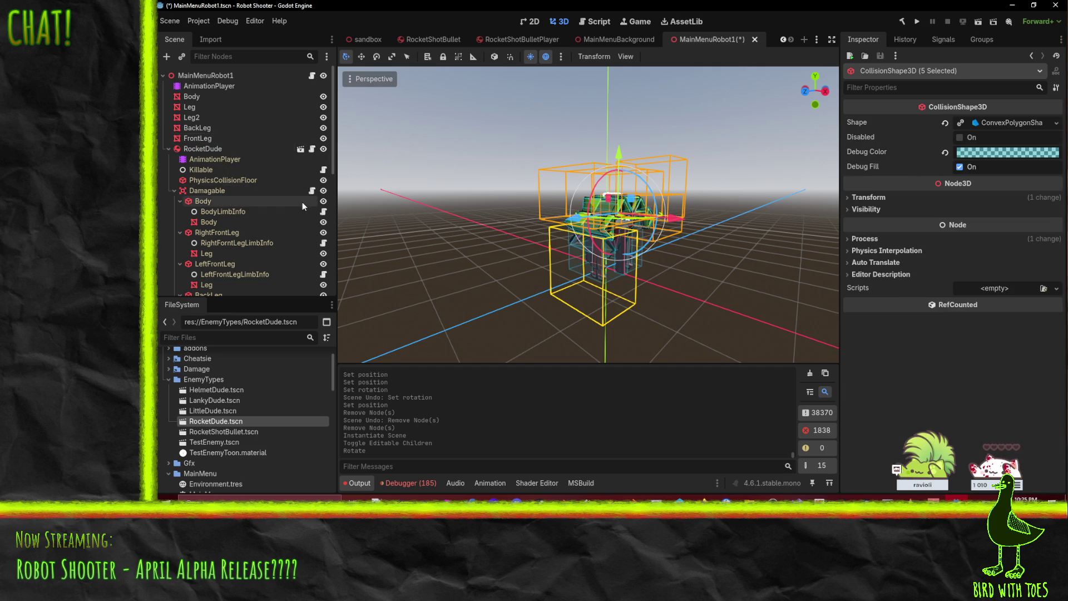
Step: Make RocketDude local, move its five launchers onto MainMenuRobot1, and start deleting RocketDude
{"action": "right_click", "coordinate": [205, 148]}
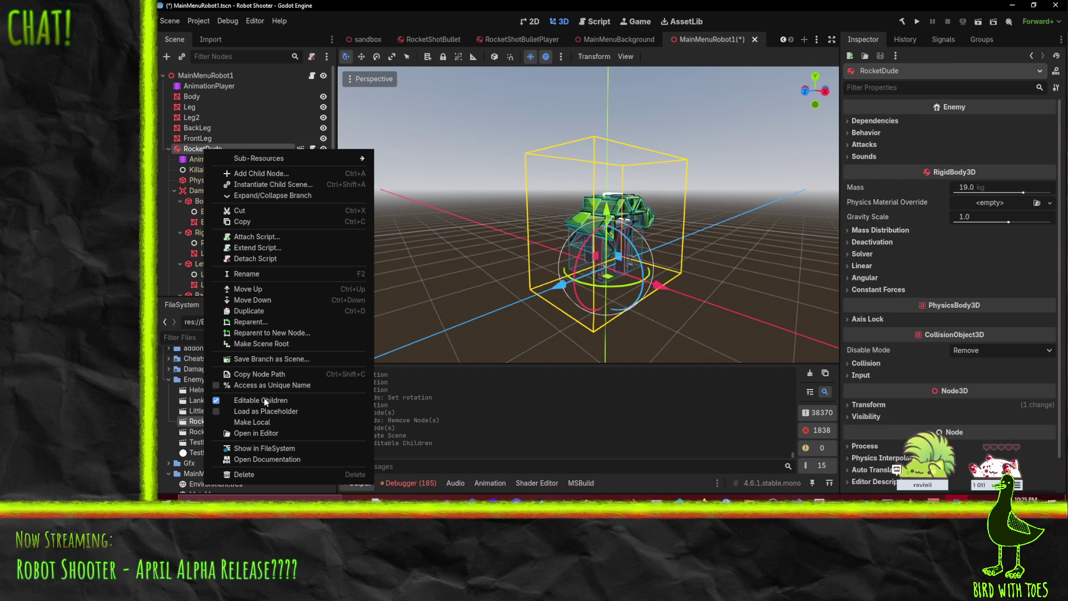
{"action": "left_click", "coordinate": [262, 422]}
{"action": "scroll", "coordinate": [233, 229], "scroll_direction": "down", "scroll_amount": 5}
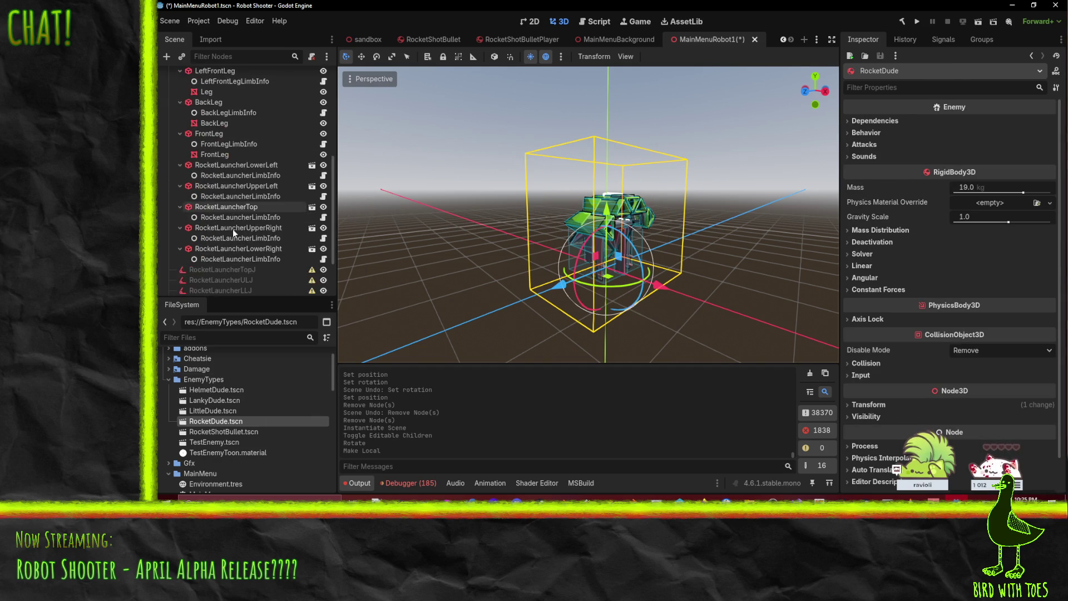
{"action": "left_click", "coordinate": [228, 165]}
{"action": "left_click", "coordinate": [220, 186], "text": "ctrl"}
{"action": "left_click", "coordinate": [220, 207], "text": "ctrl"}
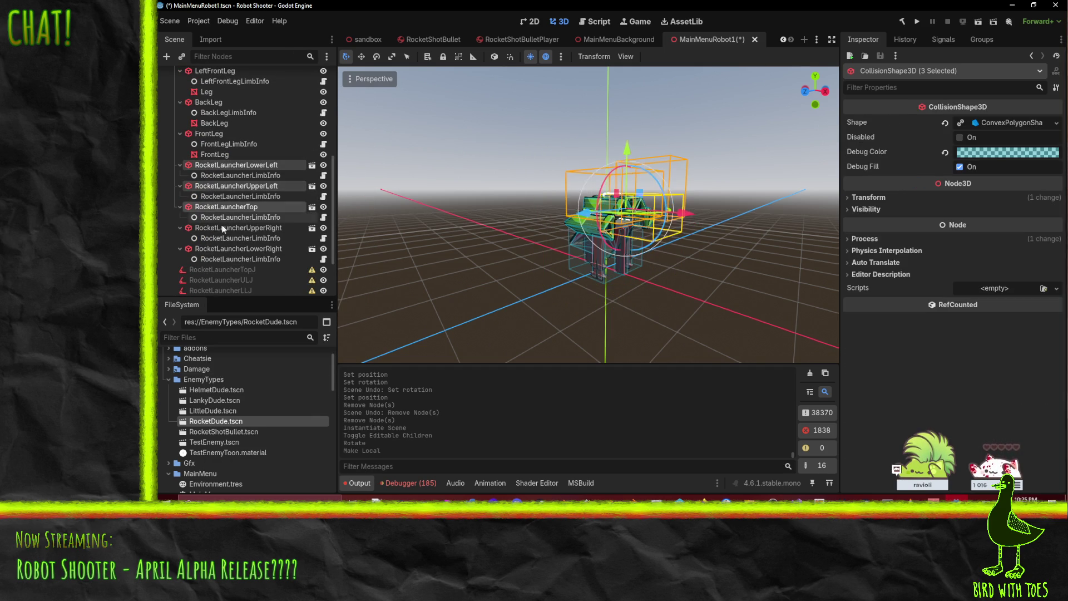
{"action": "left_click", "coordinate": [222, 229], "text": "ctrl"}
{"action": "left_click", "coordinate": [222, 248], "text": "ctrl"}
{"action": "scroll", "coordinate": [250, 268], "scroll_direction": "up", "scroll_amount": 5}
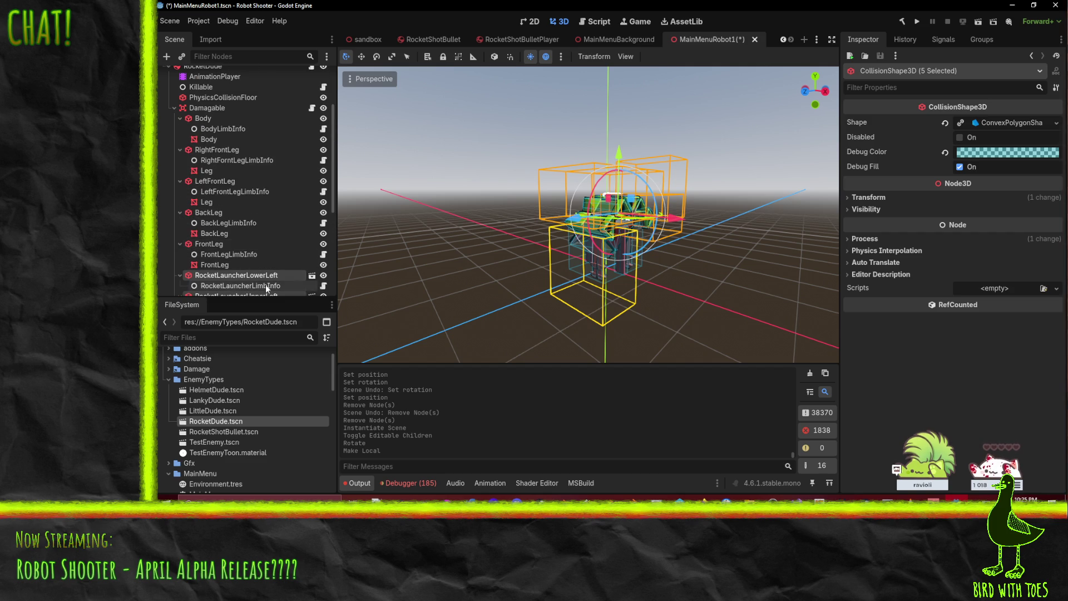
{"action": "mouse_move", "coordinate": [262, 275]}
{"action": "left_mouse_down"}
{"action": "mouse_move", "coordinate": [266, 141]}
{"action": "mouse_move", "coordinate": [212, 133]}
{"action": "left_mouse_up"}
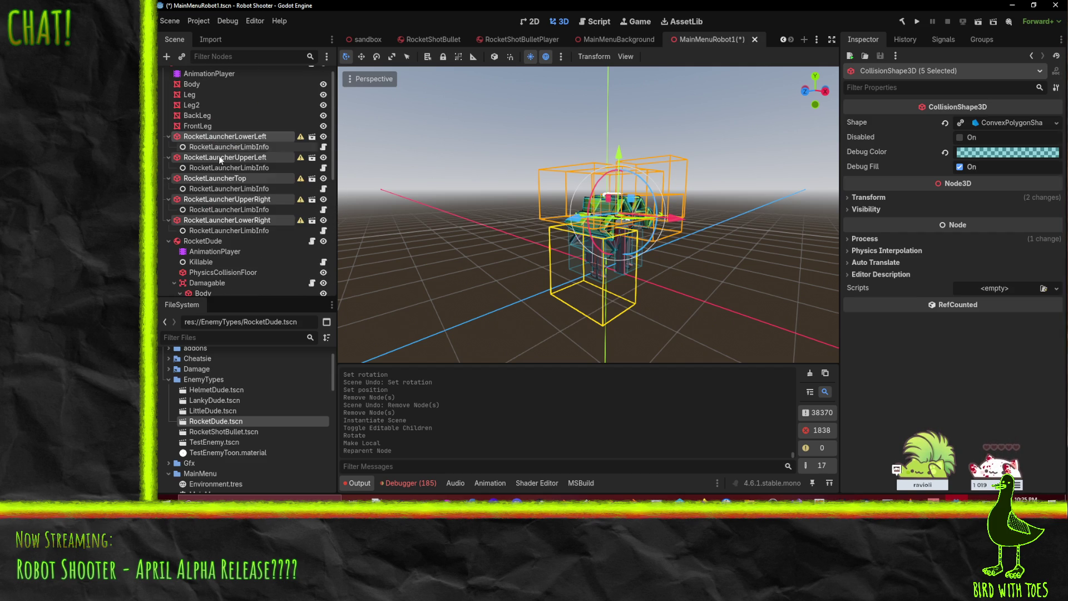
{"action": "left_click", "coordinate": [196, 244]}
Step: Delete the RocketDude node and all five RocketLauncherLimbInfo nodes, confirming each deletion
{"action": "key", "text": "Delete"}
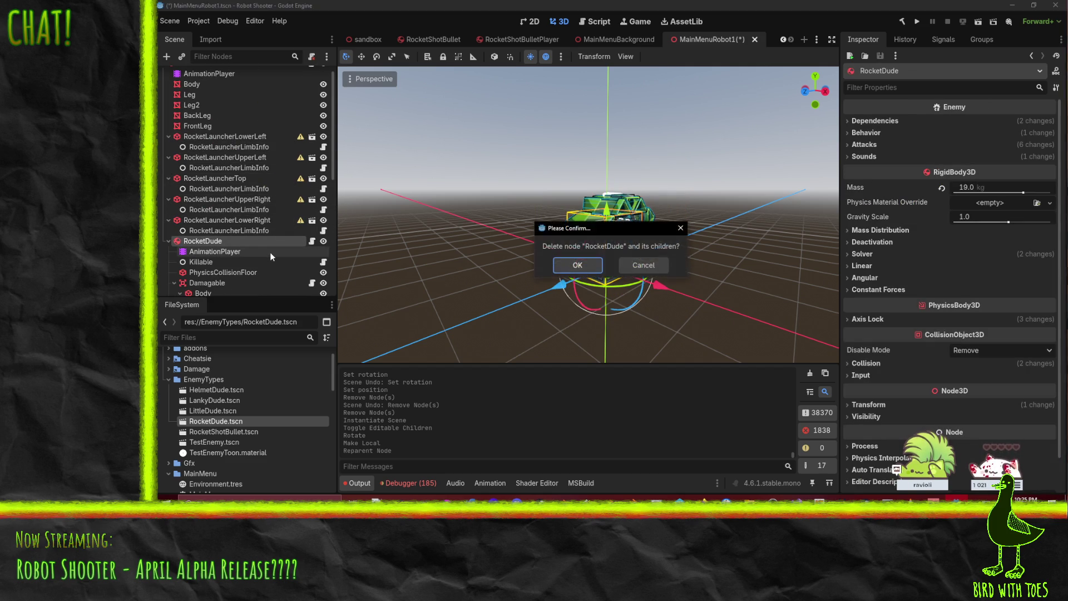
{"action": "key", "text": "Return"}
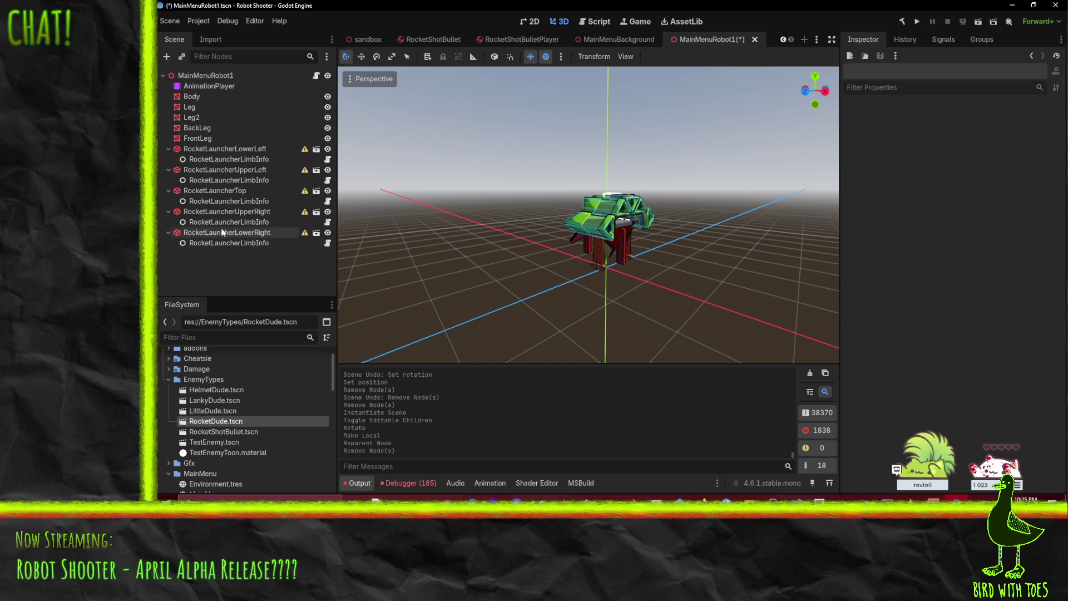
{"action": "left_click", "coordinate": [222, 243]}
{"action": "left_click", "coordinate": [217, 222], "text": "ctrl"}
{"action": "left_click", "coordinate": [210, 202], "text": "ctrl"}
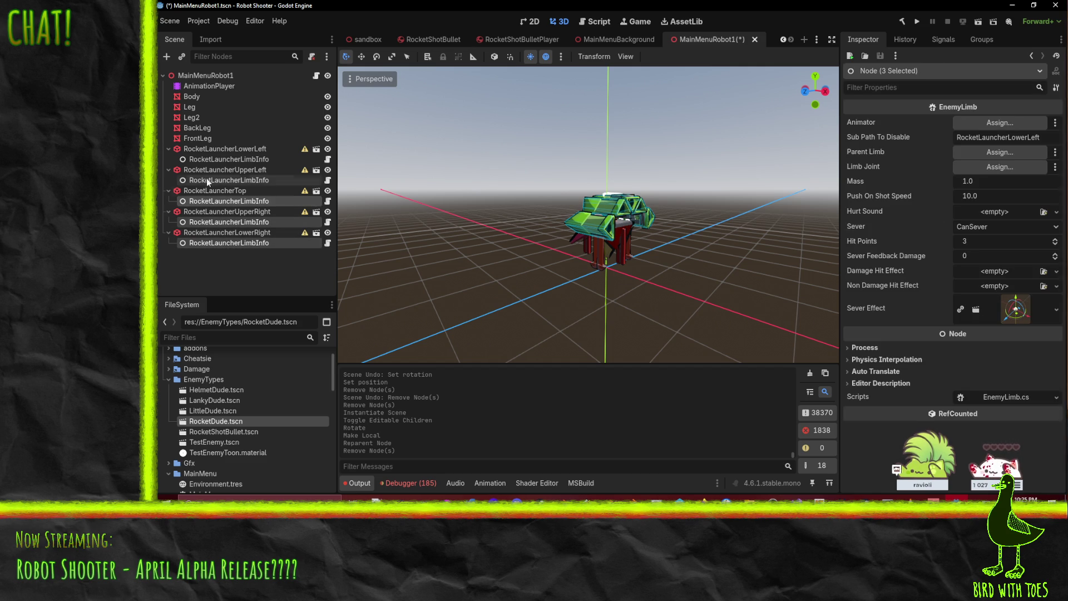
{"action": "left_click", "coordinate": [206, 180], "text": "ctrl"}
{"action": "left_click", "coordinate": [210, 159], "text": "ctrl"}
{"action": "key", "text": "Delete"}
{"action": "key", "text": "Return"}
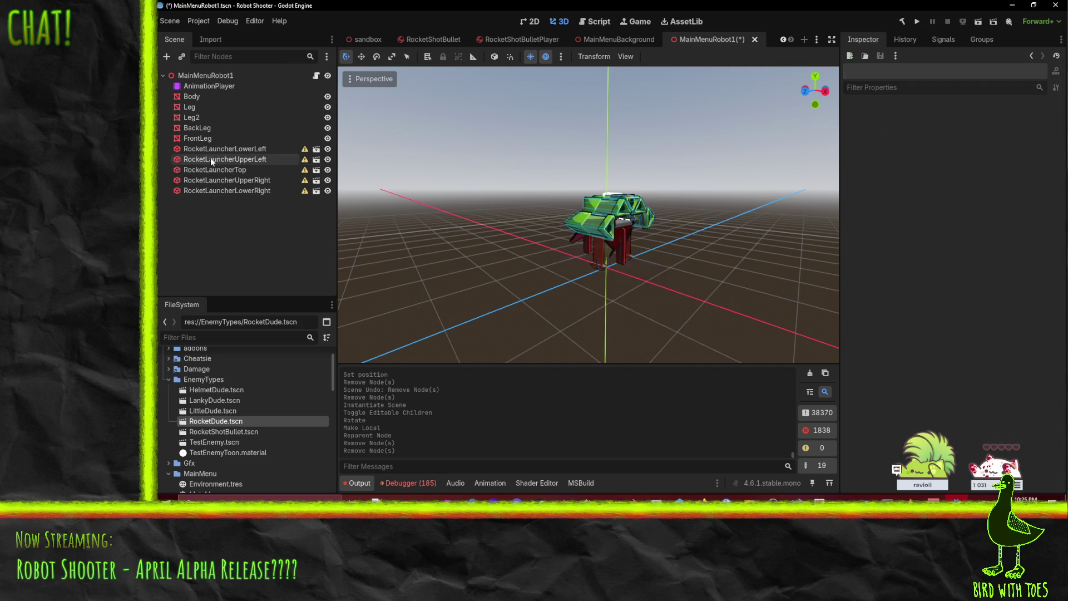
Step: Multi-select the five RocketLauncher nodes in the Scene dock
{"action": "left_click", "coordinate": [223, 190]}
{"action": "left_click", "coordinate": [217, 159], "text": "ctrl"}
{"action": "left_click", "coordinate": [235, 179], "text": "ctrl"}
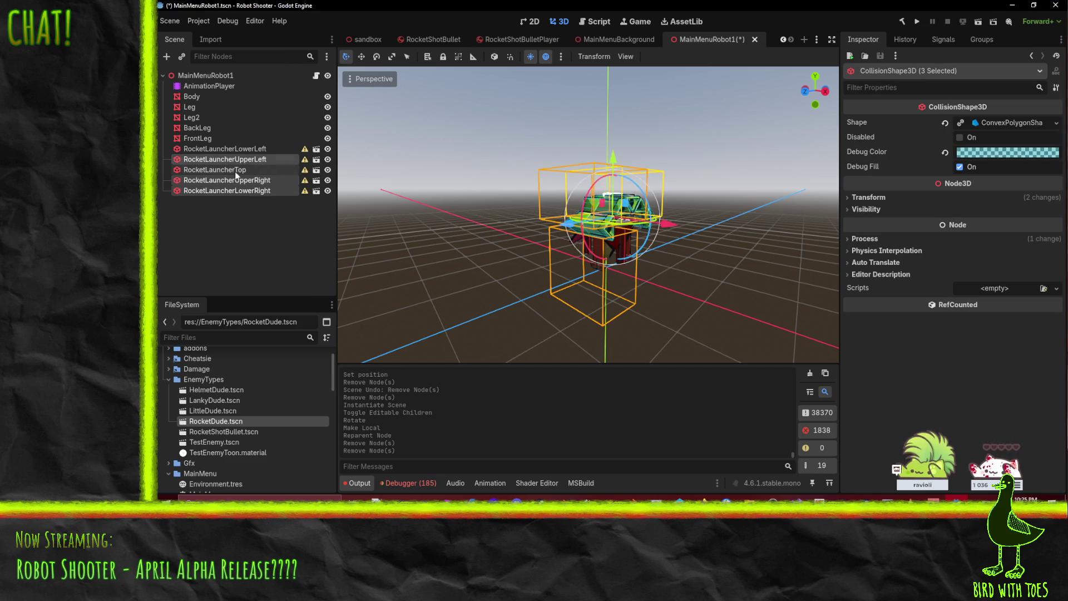
{"action": "left_click", "coordinate": [236, 171], "text": "ctrl"}
{"action": "left_click", "coordinate": [234, 149], "text": "ctrl"}
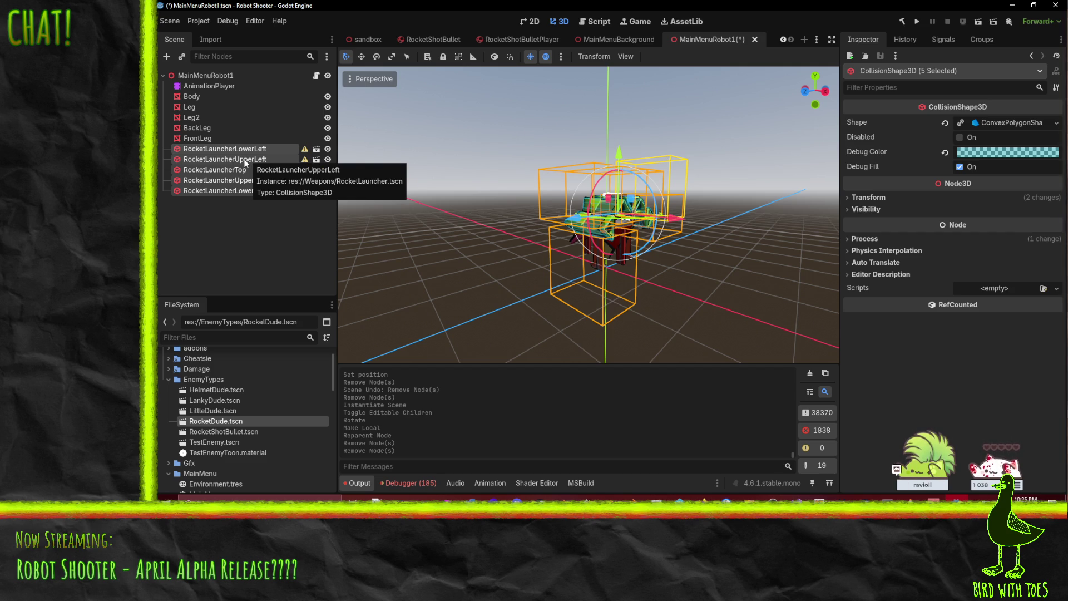
Step: Make RocketLauncherLowerLeft local, cancelling an accidental rename along the way
{"action": "right_click", "coordinate": [246, 162]}
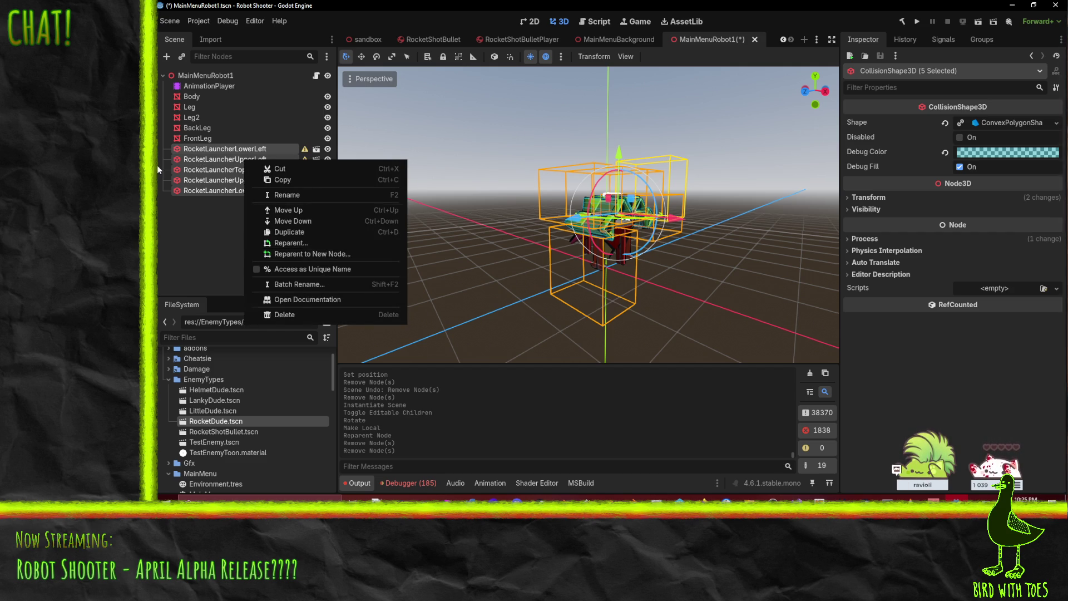
{"action": "left_click", "coordinate": [232, 146]}
{"action": "double_click", "coordinate": [232, 146]}
{"action": "right_click", "coordinate": [232, 146]}
{"action": "left_click", "coordinate": [171, 152]}
{"action": "right_click", "coordinate": [182, 149]}
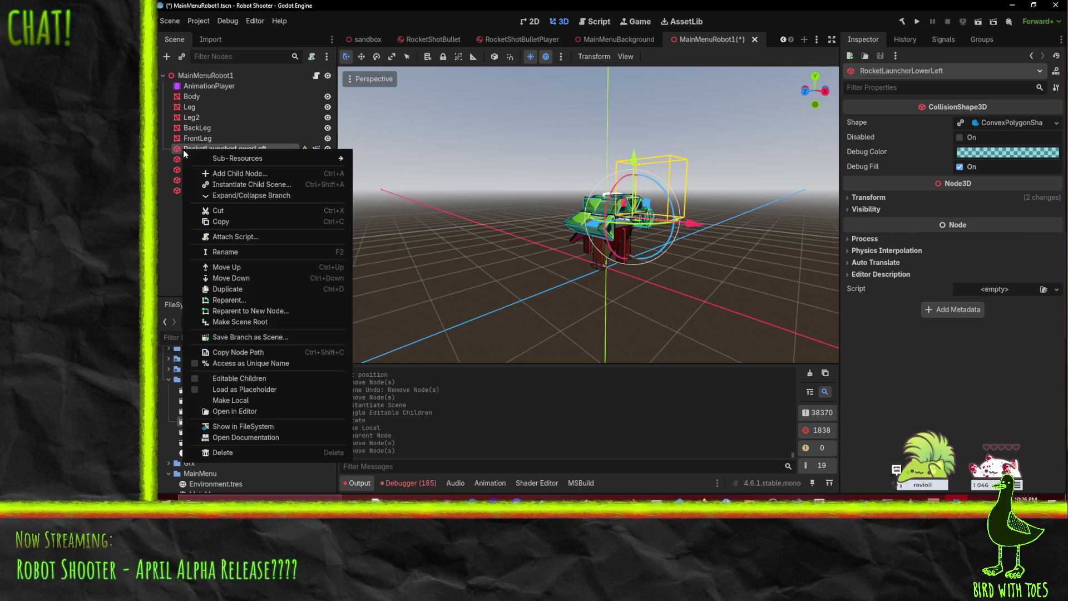
{"action": "left_click", "coordinate": [267, 399]}
Step: Make RocketLauncherUpperLeft and RocketLauncherTop local
{"action": "right_click", "coordinate": [195, 266]}
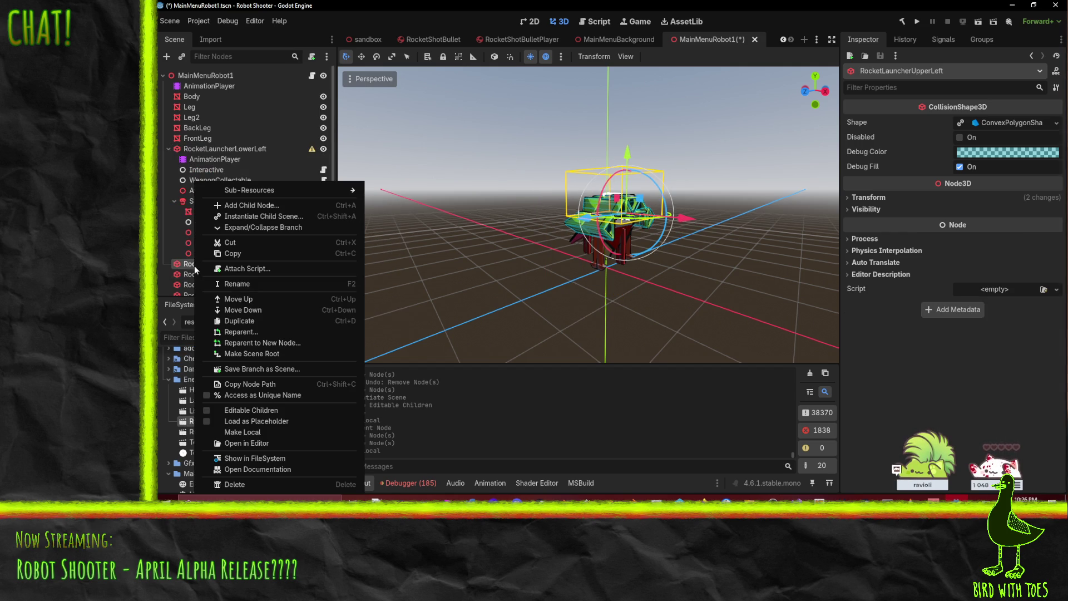
{"action": "left_click", "coordinate": [271, 433]}
{"action": "scroll", "coordinate": [219, 212], "scroll_direction": "up", "scroll_amount": 1}
{"action": "right_click", "coordinate": [223, 268]}
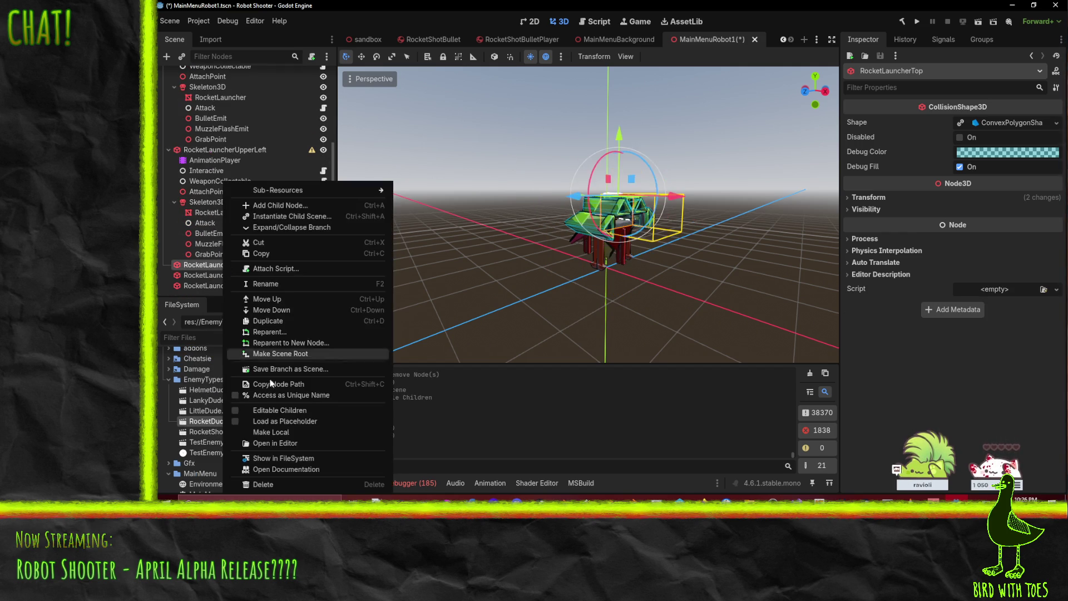
{"action": "left_click", "coordinate": [261, 433]}
Step: Make RocketLauncherUpperRight and RocketLauncherLowerRight local
{"action": "scroll", "coordinate": [212, 223], "scroll_direction": "down", "scroll_amount": 4}
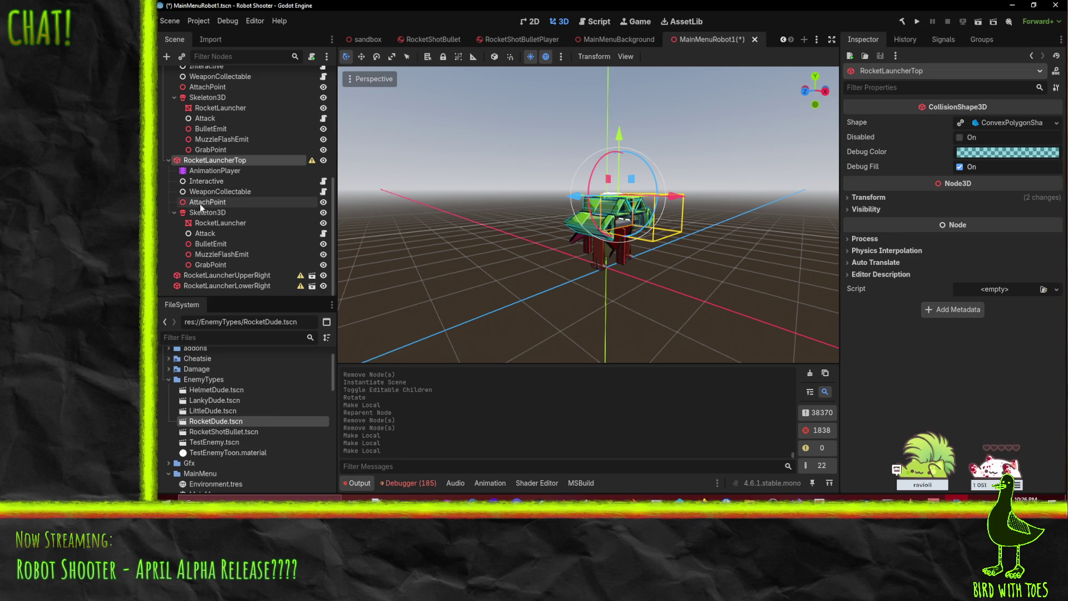
{"action": "right_click", "coordinate": [229, 275]}
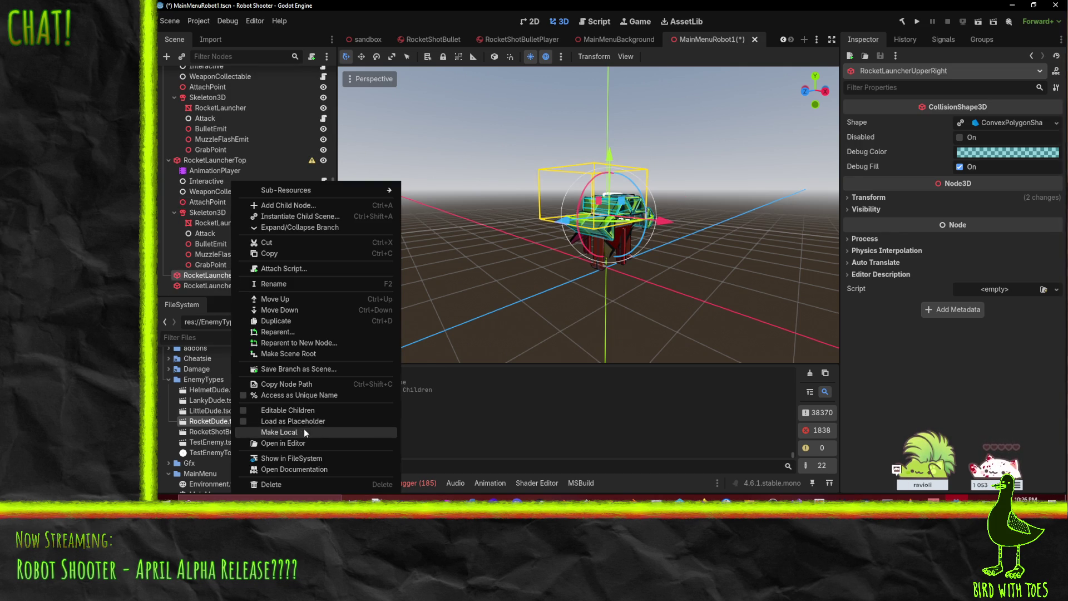
{"action": "left_click", "coordinate": [304, 429]}
{"action": "right_click", "coordinate": [206, 285]}
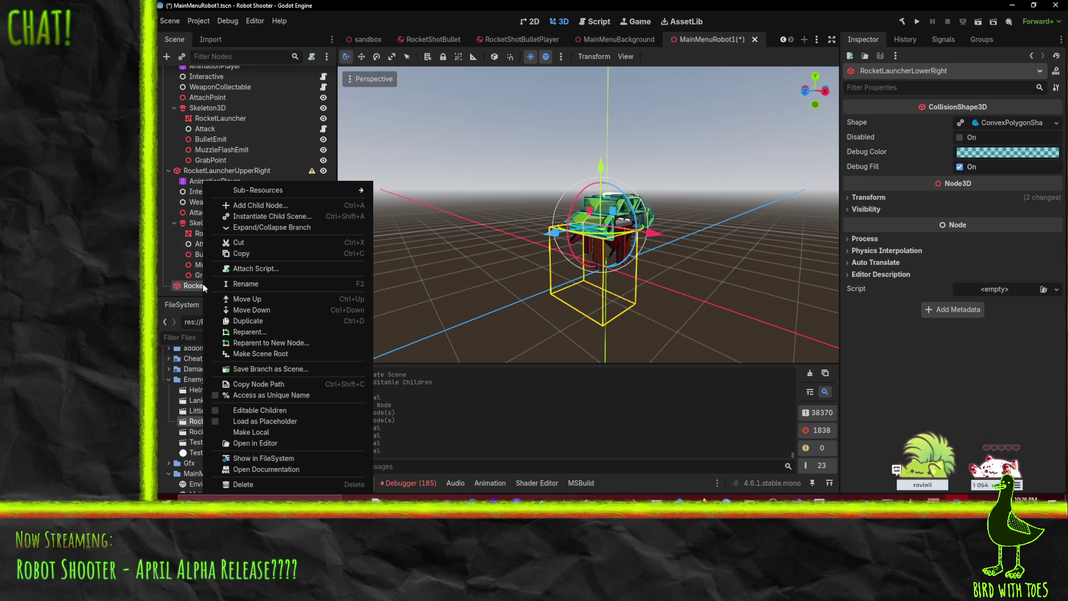
{"action": "left_click", "coordinate": [279, 429]}
{"action": "scroll", "coordinate": [239, 189], "scroll_direction": "down", "scroll_amount": 4}
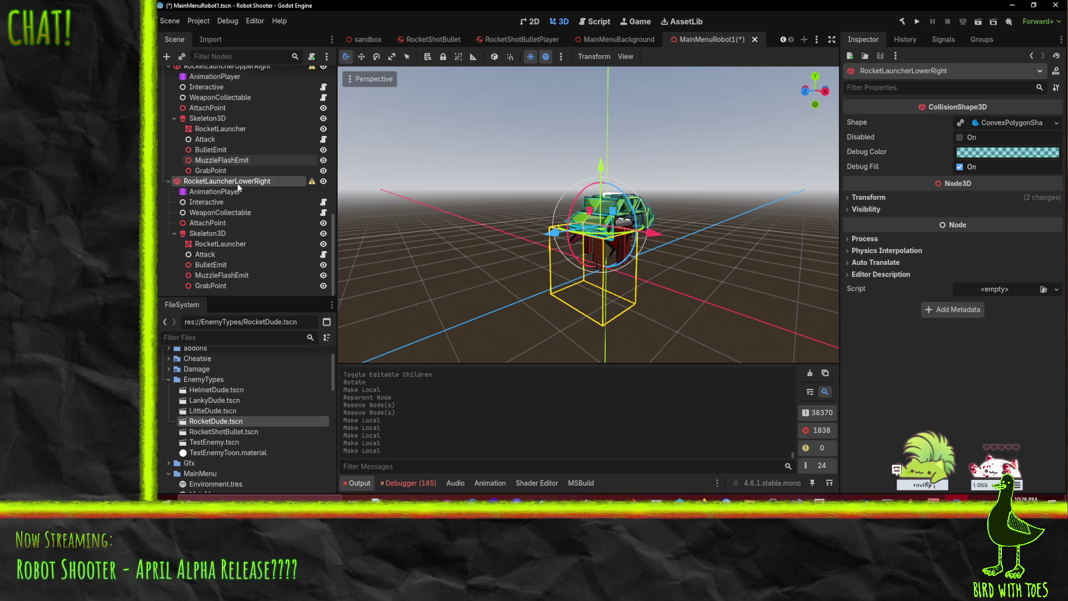
Step: Delete Attack through GrabPoint (four nodes) under RocketLauncherLowerRight's Skeleton3D
{"action": "left_click", "coordinate": [219, 246]}
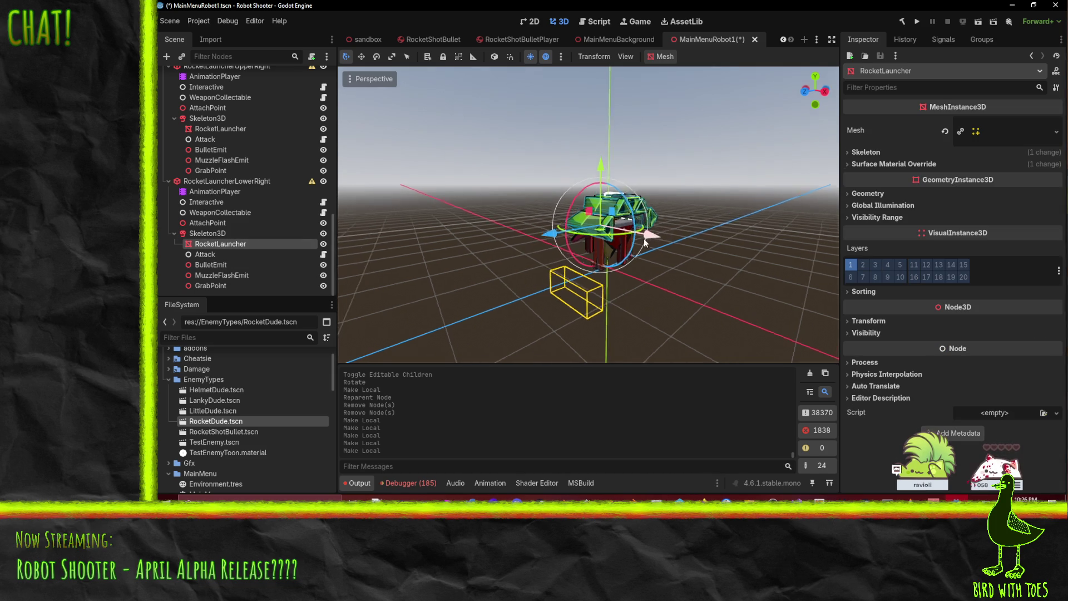
{"action": "left_click_drag", "start_coordinate": [548, 245], "coordinate": [576, 237]}
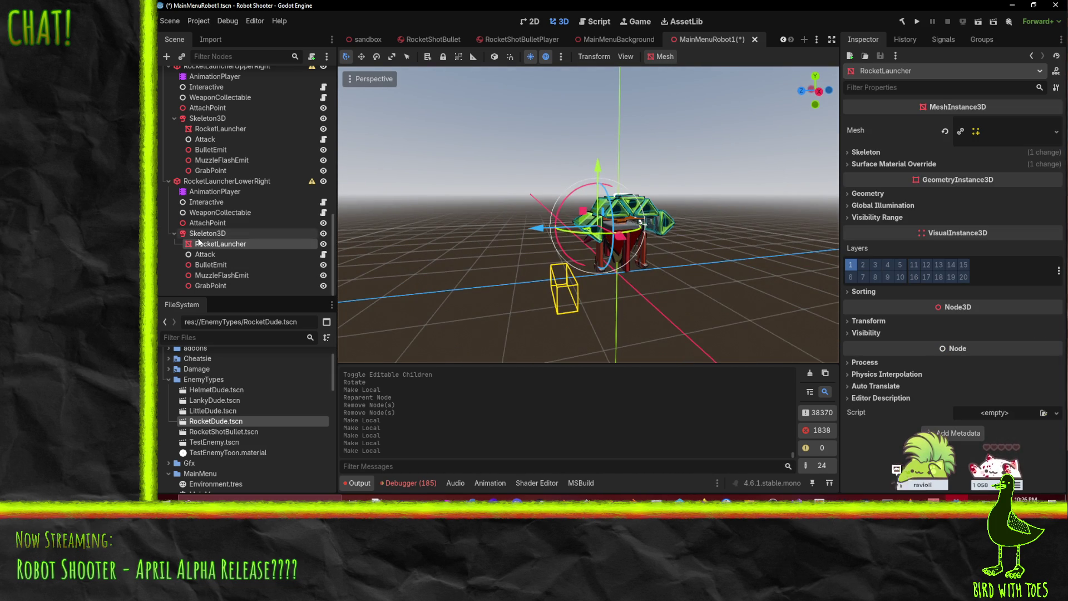
{"action": "left_click", "coordinate": [215, 234]}
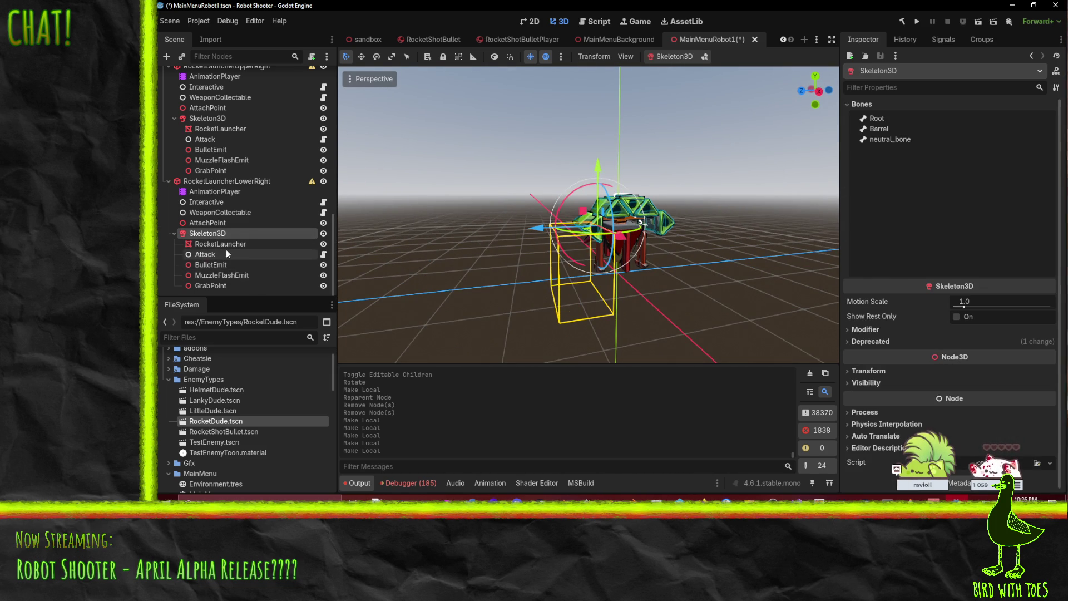
{"action": "left_click", "coordinate": [220, 244]}
{"action": "left_click", "coordinate": [216, 235]}
{"action": "left_click", "coordinate": [219, 254]}
{"action": "left_click", "coordinate": [210, 285], "text": "shift"}
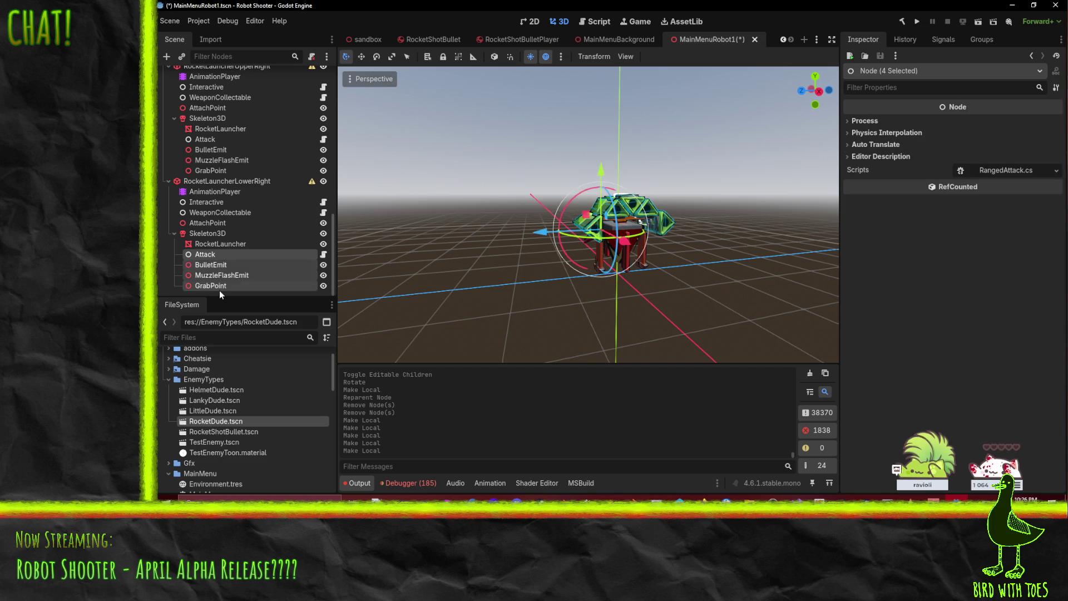
{"action": "key", "text": "Delete"}
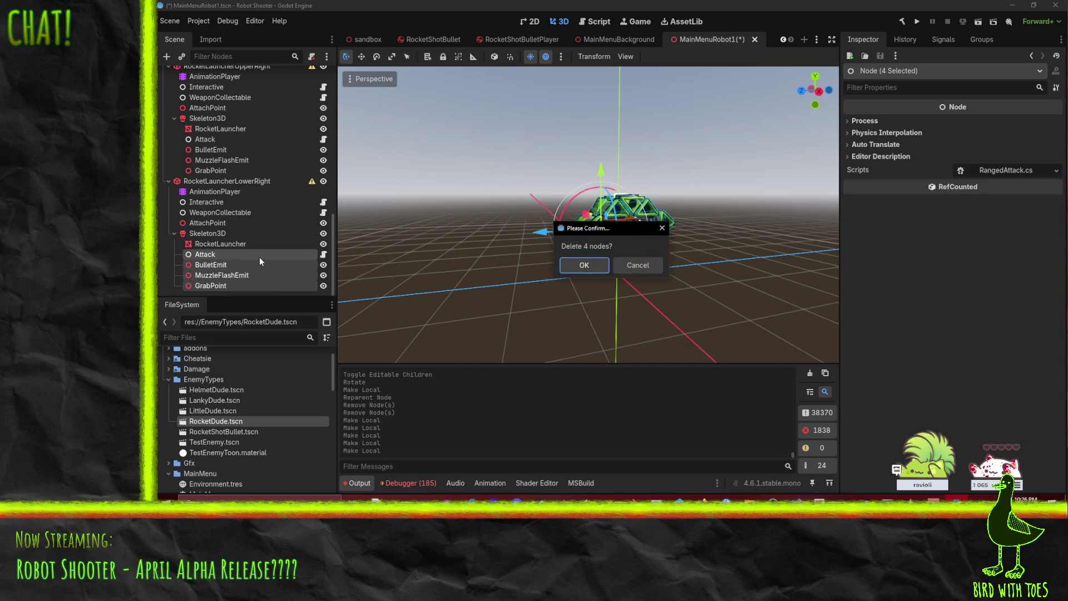
{"action": "key", "text": "Return"}
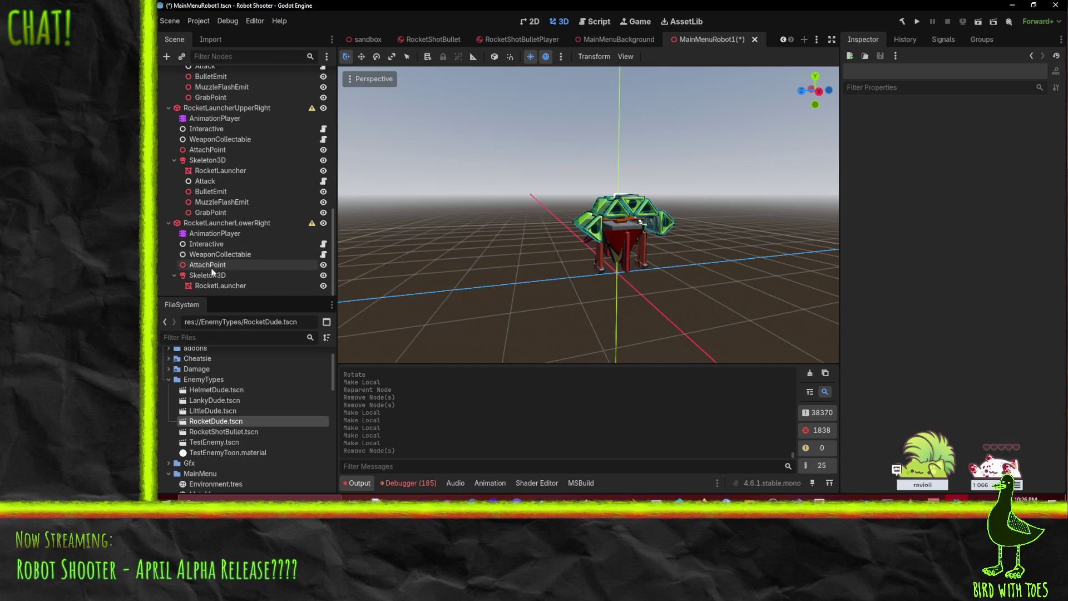
{"action": "left_click", "coordinate": [203, 275]}
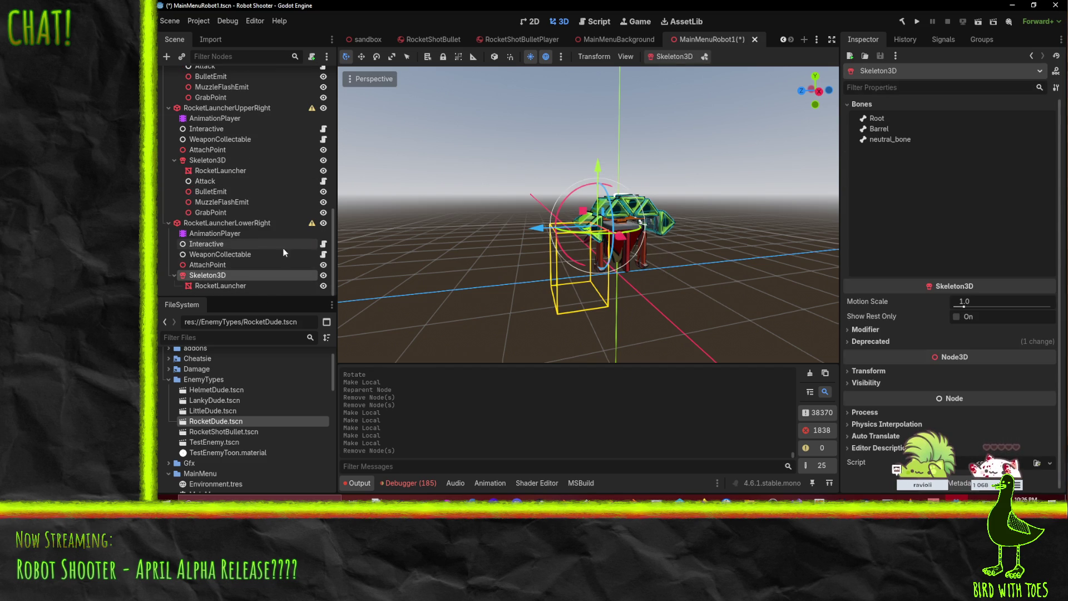
Step: Rename the LowerRight and UpperRight skeletons to RocketLauncher5 and RocketLauncher4
{"action": "key", "text": "F2"}
{"action": "type", "text": "Rocket56"}
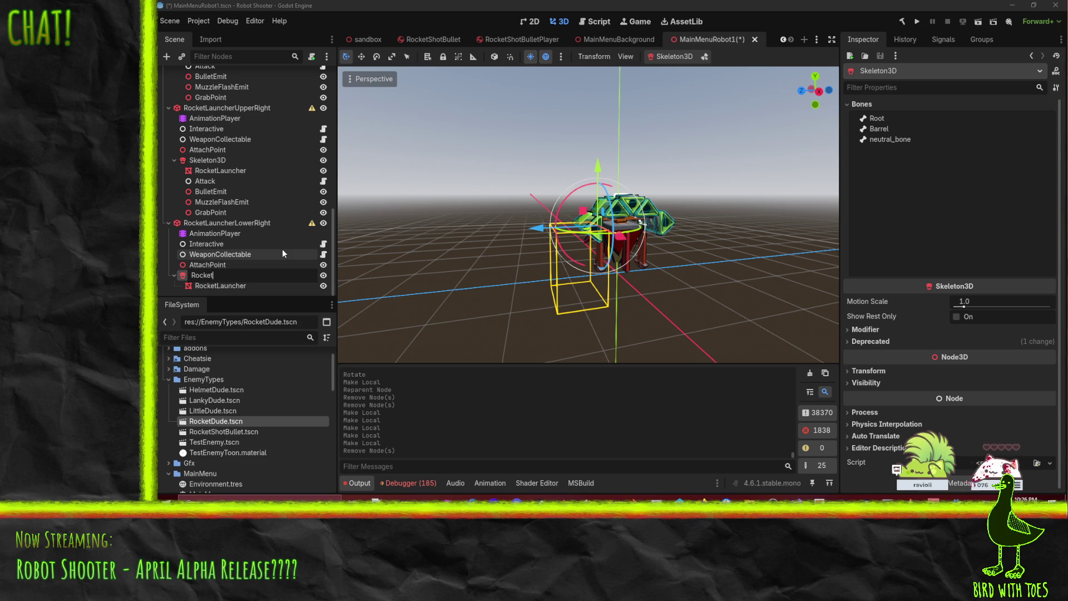
{"action": "key", "text": "BackSpace"}
{"action": "key", "text": "Left"}
{"action": "type", "text": "Launcher"}
{"action": "key", "text": "Return"}
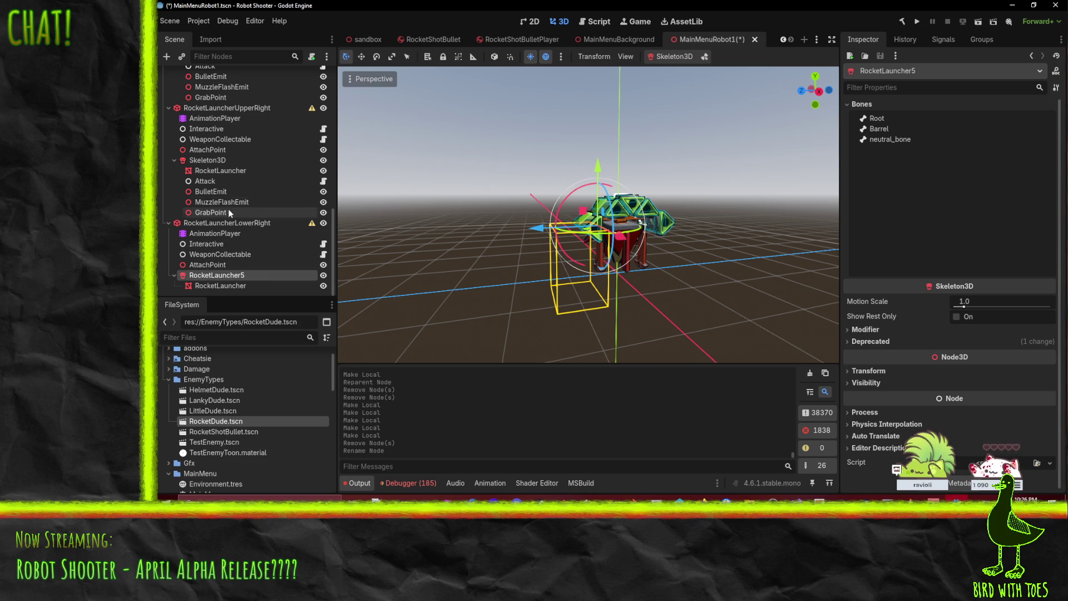
{"action": "left_click", "coordinate": [223, 161]}
{"action": "key", "text": "F2"}
{"action": "type", "text": "Roc"}
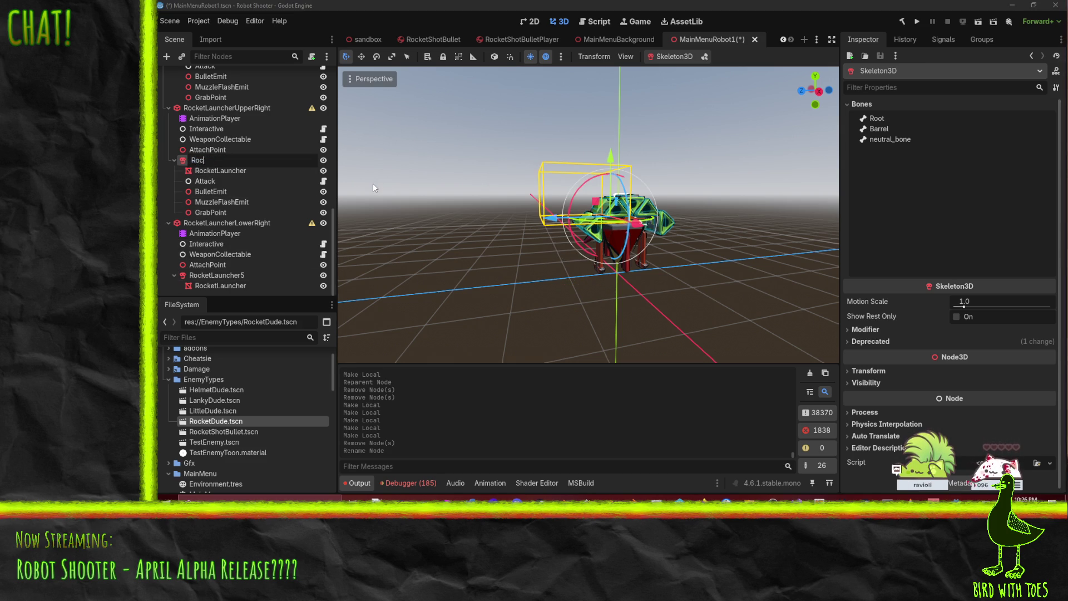
{"action": "type", "text": "ketLauncher4"}
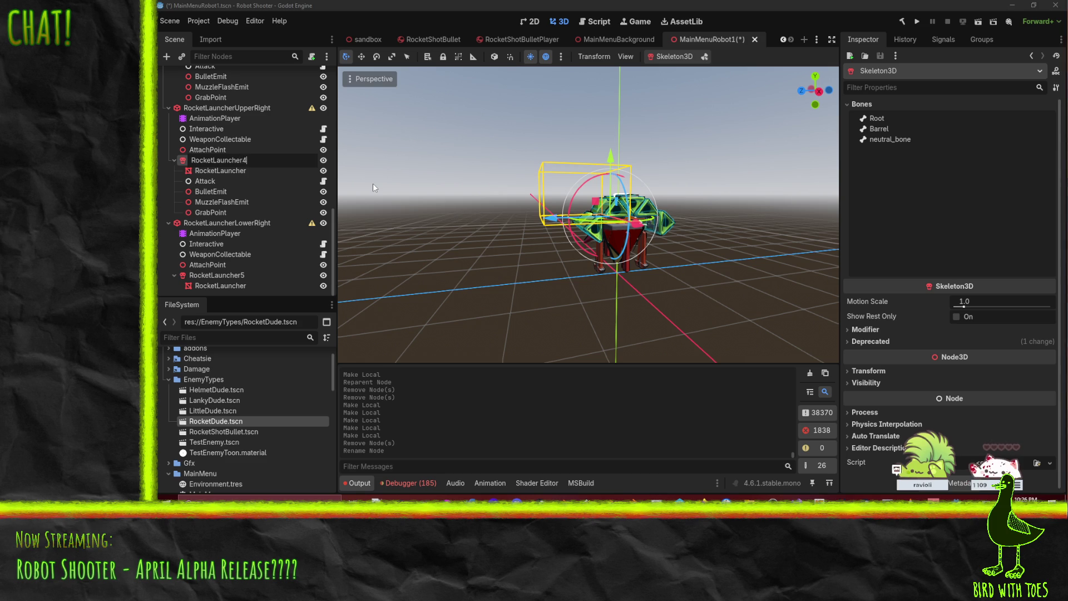
{"action": "key", "text": "Return"}
Step: Rename the Top and UpperLeft skeletons to RocketLauncher3 and RocketLauncher2
{"action": "scroll", "coordinate": [228, 236], "scroll_direction": "up", "scroll_amount": 5}
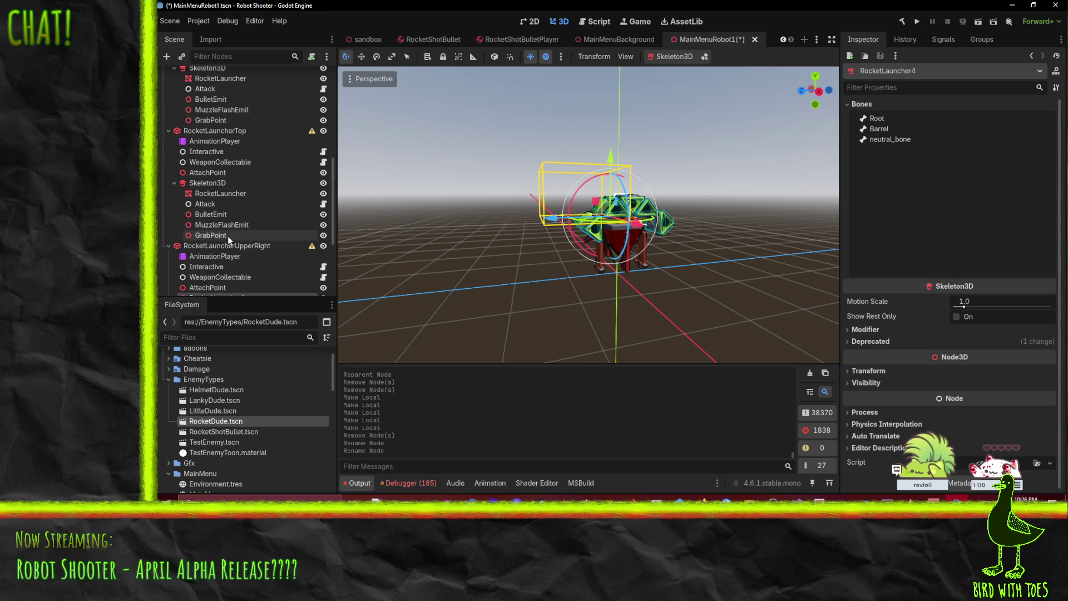
{"action": "left_click", "coordinate": [205, 185]}
{"action": "key", "text": "F2"}
{"action": "type", "text": "R"}
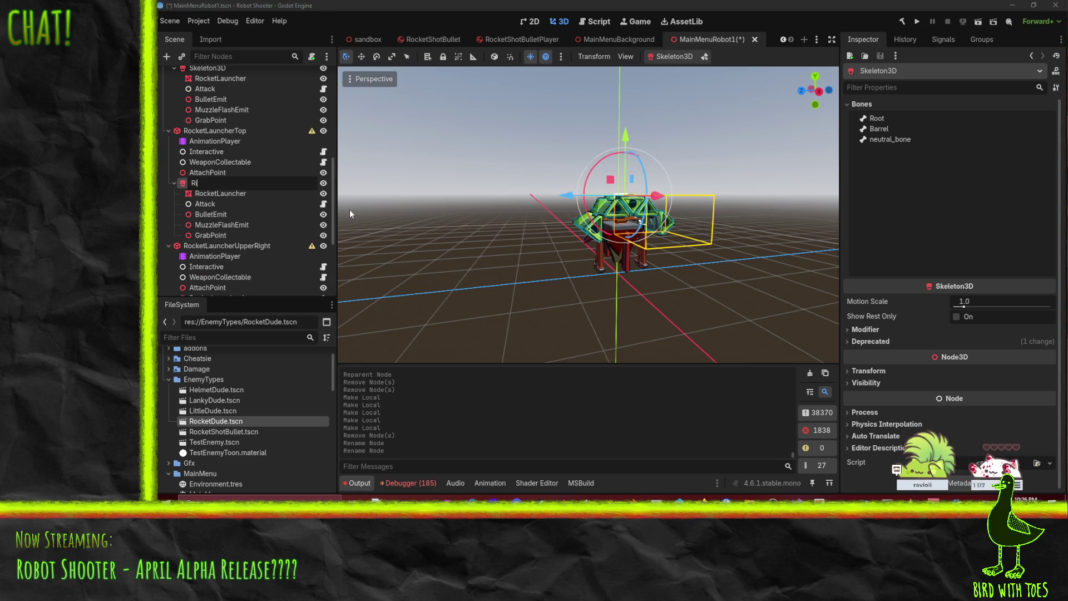
{"action": "type", "text": "ocketLuauncher3"}
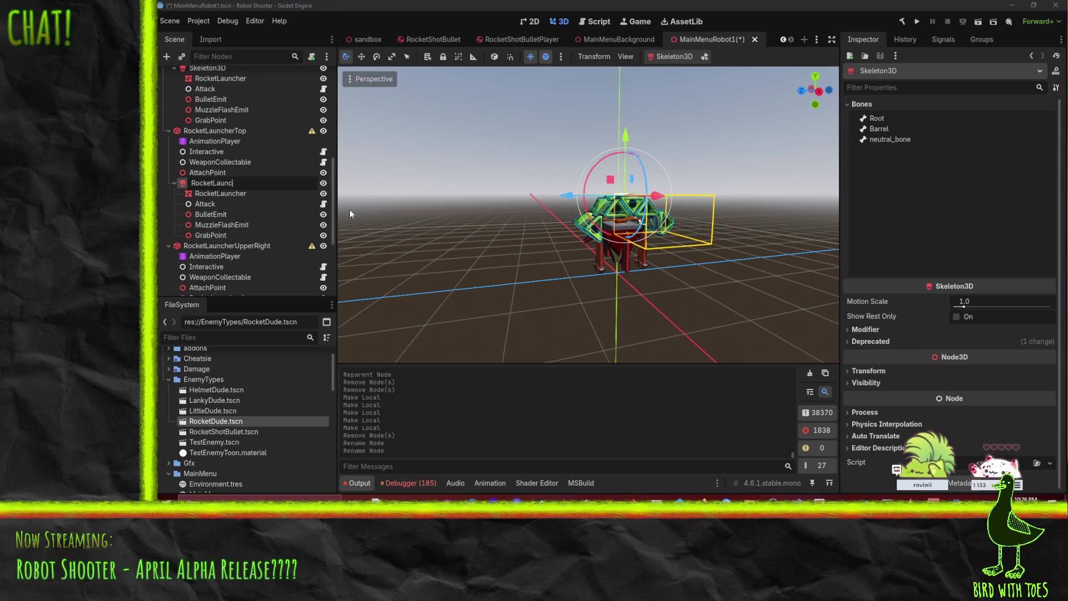
{"action": "key", "text": "Return"}
{"action": "scroll", "coordinate": [159, 170], "scroll_direction": "up", "scroll_amount": 2}
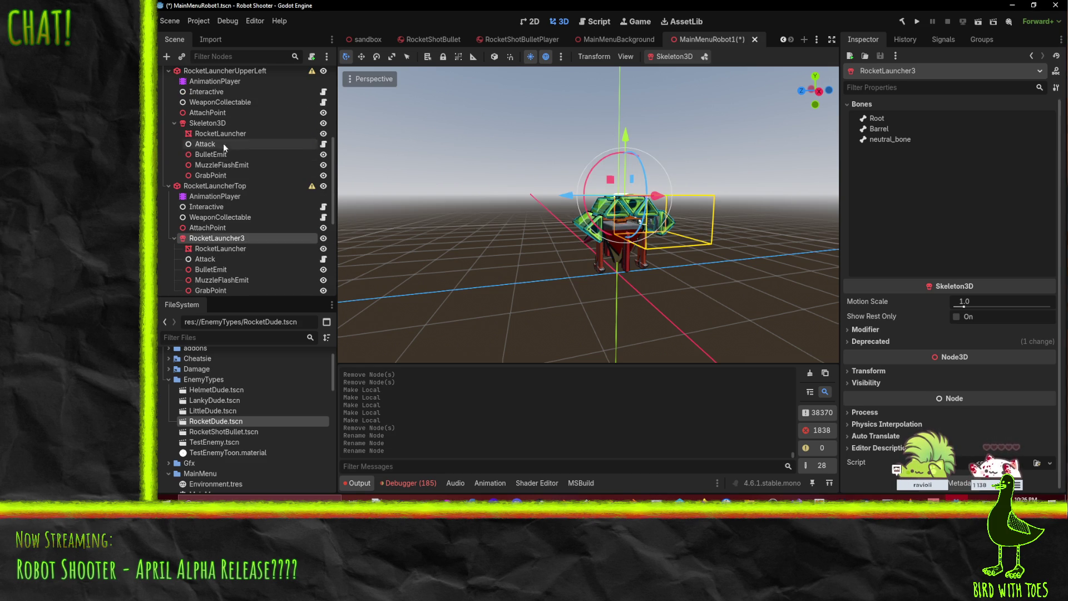
{"action": "left_click", "coordinate": [216, 123]}
{"action": "key", "text": "F2"}
{"action": "type", "text": "Roket"}
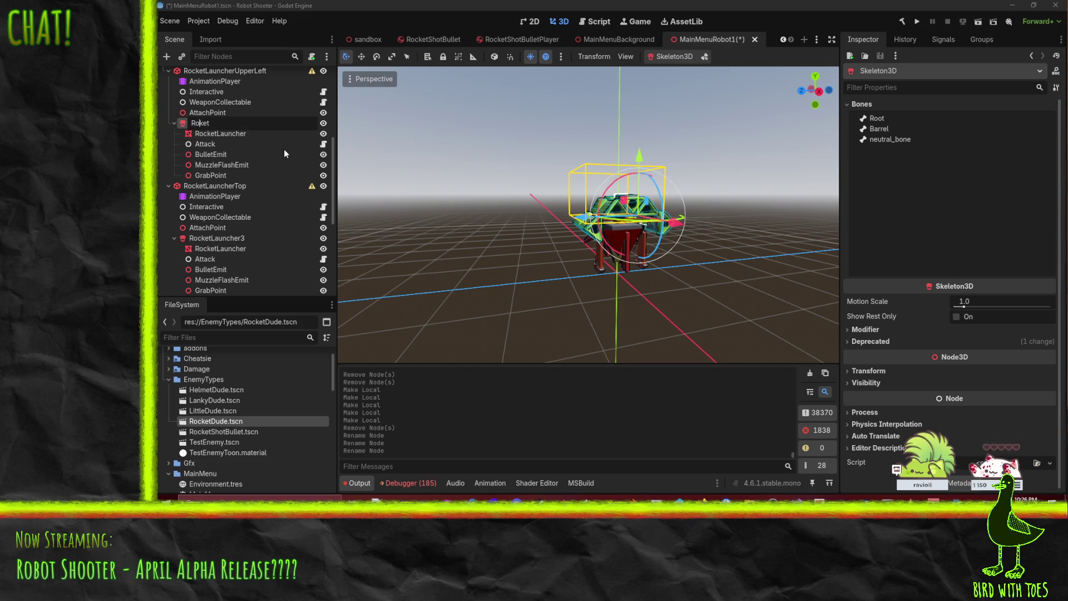
{"action": "key", "text": "BackSpace"}
{"action": "key", "text": "BackSpace"}
{"action": "key", "text": "BackSpace"}
{"action": "type", "text": "cketLauncher2"}
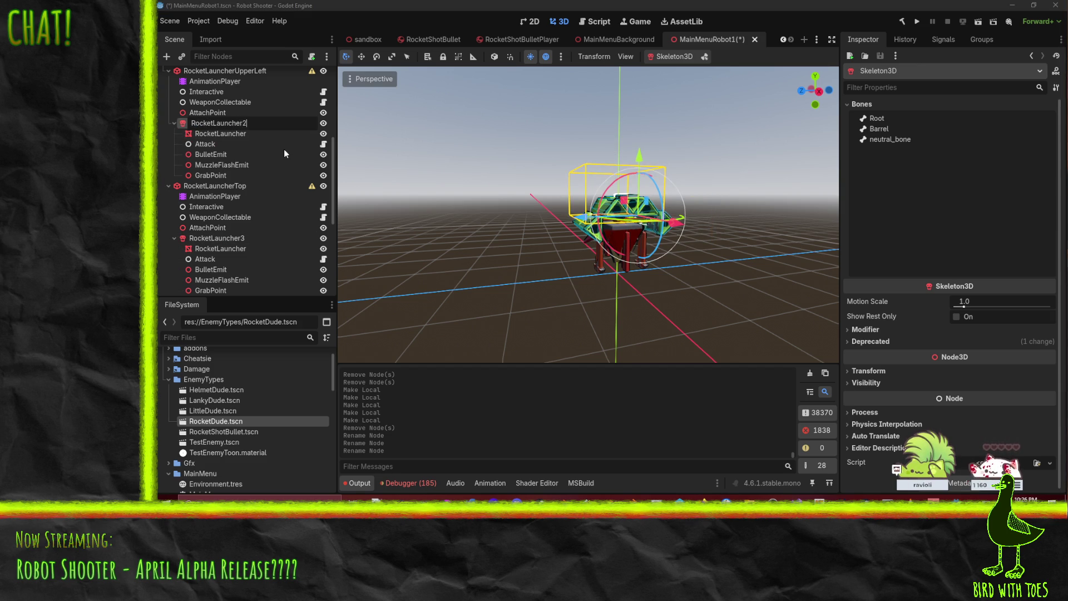
{"action": "key", "text": "Return"}
Step: Rename the LowerLeft skeleton to RocketLauncher1
{"action": "scroll", "coordinate": [218, 133], "scroll_direction": "up", "scroll_amount": 3}
{"action": "left_click", "coordinate": [208, 118]}
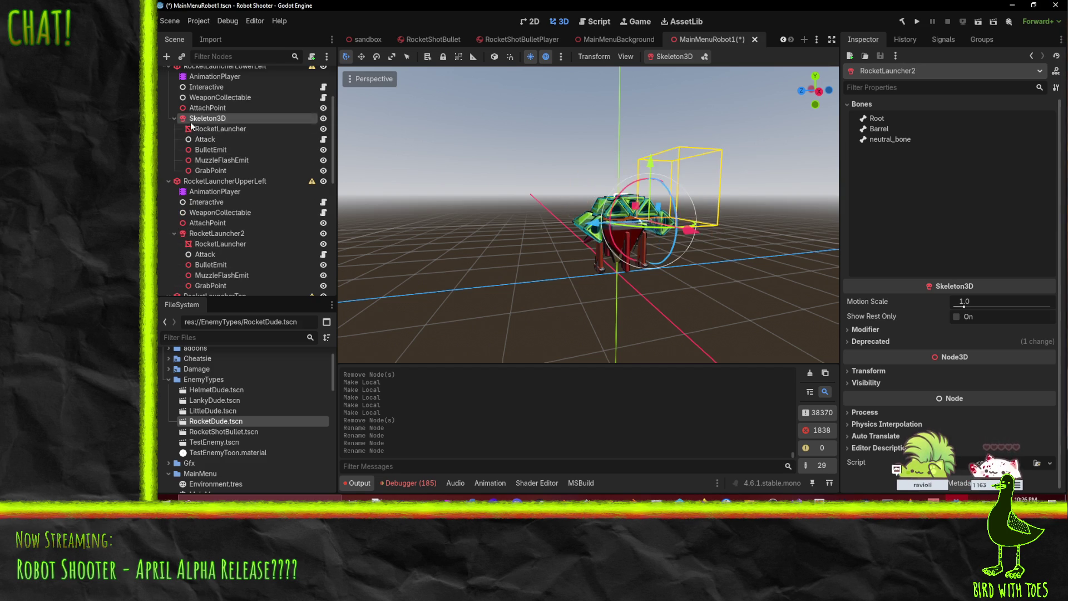
{"action": "key", "text": "F2"}
{"action": "type", "text": "RocketLauncher1"}
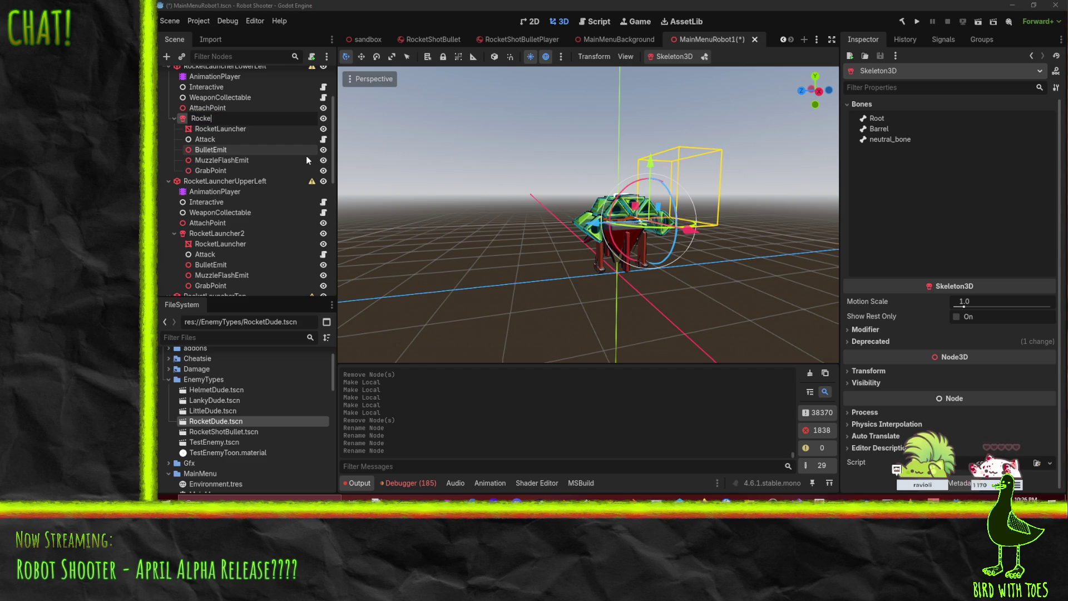
{"action": "key", "text": "Return"}
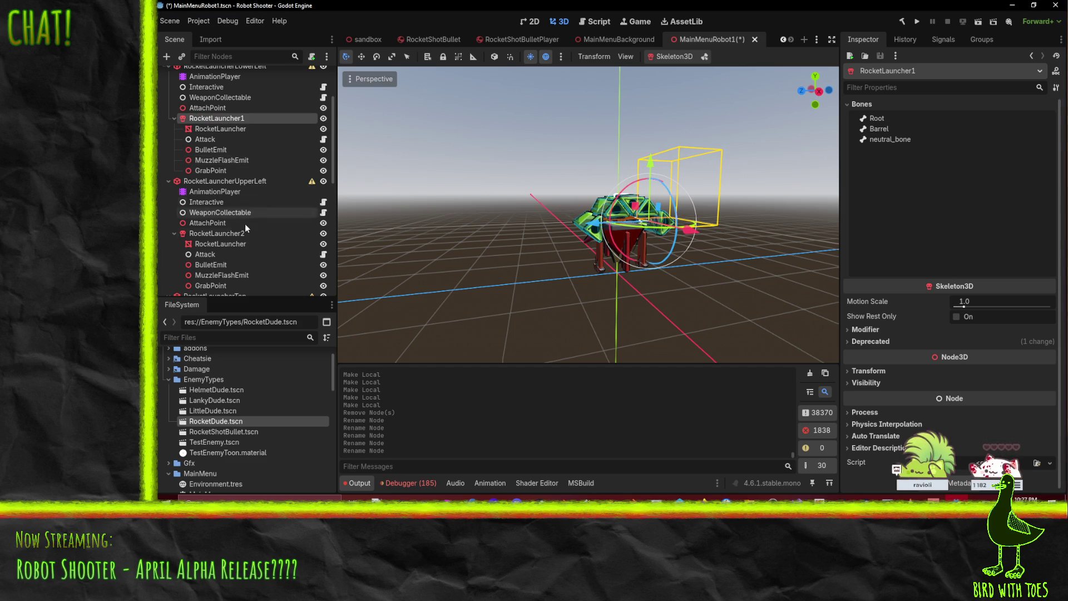
Step: Add RocketLauncher2, 3 and 4 to the selection
{"action": "left_click", "coordinate": [222, 234], "text": "ctrl"}
{"action": "scroll", "coordinate": [217, 223], "scroll_direction": "down", "scroll_amount": 4}
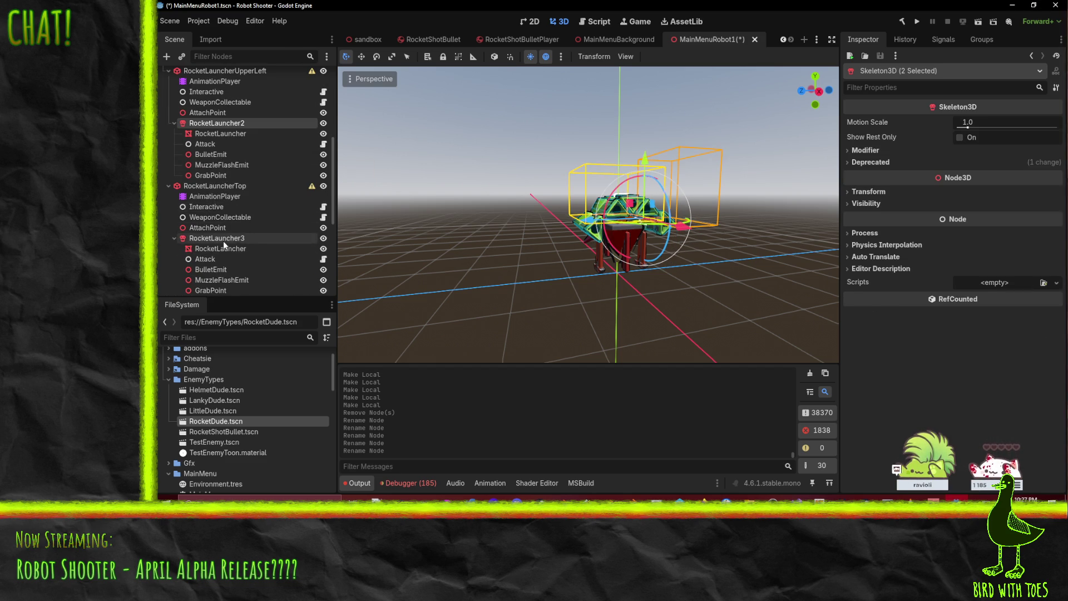
{"action": "left_click", "coordinate": [223, 241], "text": "ctrl"}
{"action": "scroll", "coordinate": [226, 243], "scroll_direction": "down", "scroll_amount": 5}
{"action": "left_click", "coordinate": [212, 219], "text": "ctrl"}
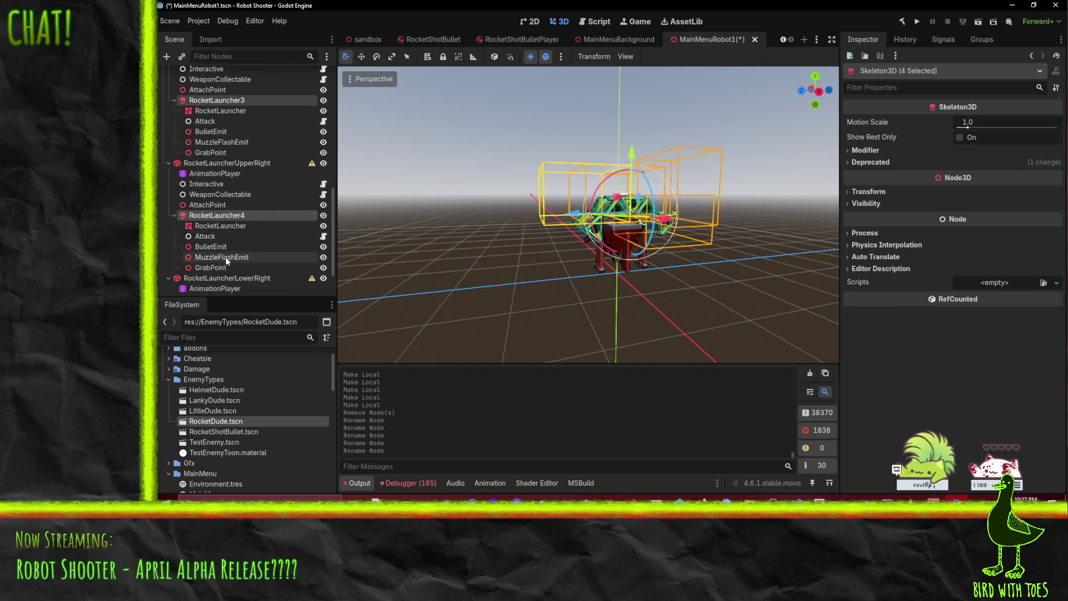
{"action": "scroll", "coordinate": [226, 257], "scroll_direction": "down", "scroll_amount": 2}
Step: Drag RocketLauncher1–5 directly under the MainMenuRobot1 root
{"action": "left_click", "coordinate": [211, 275], "text": "ctrl"}
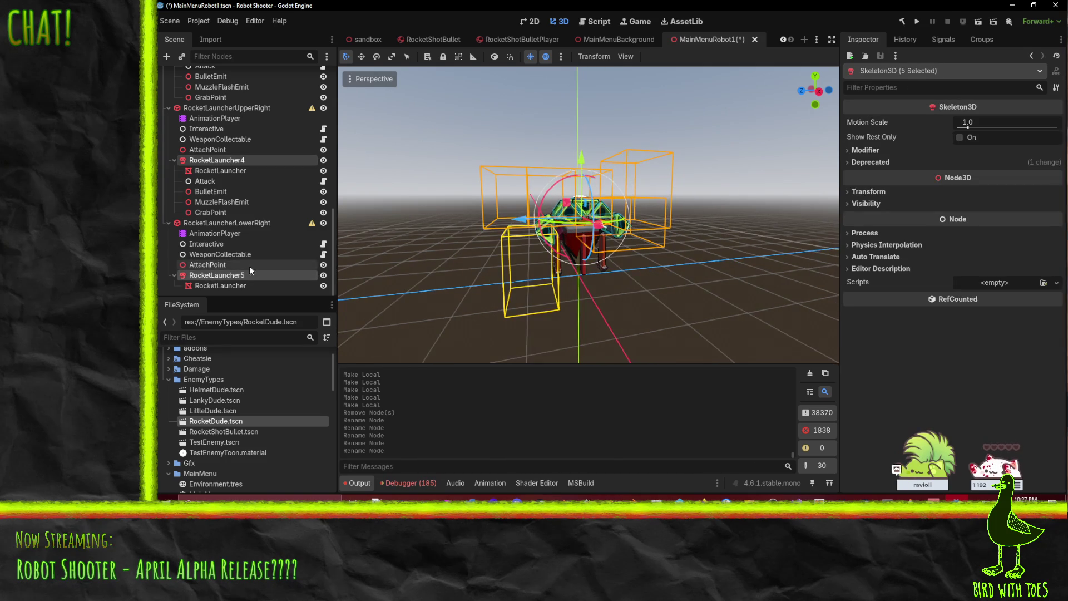
{"action": "scroll", "coordinate": [239, 262], "scroll_direction": "up", "scroll_amount": 8}
{"action": "scroll", "coordinate": [229, 255], "scroll_direction": "up", "scroll_amount": 3}
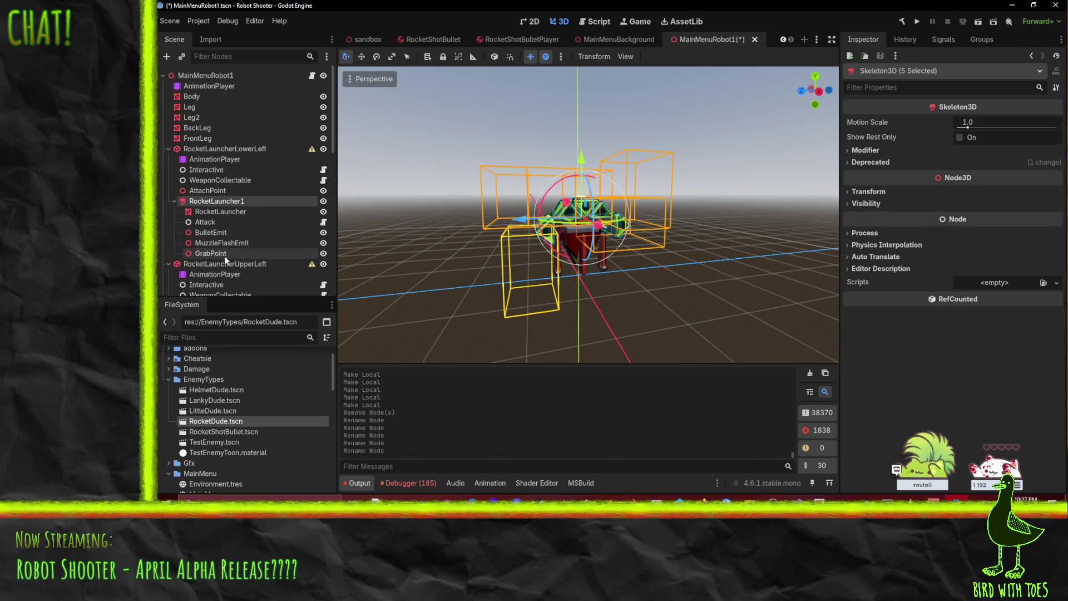
{"action": "left_click_drag", "start_coordinate": [214, 202], "coordinate": [199, 151]}
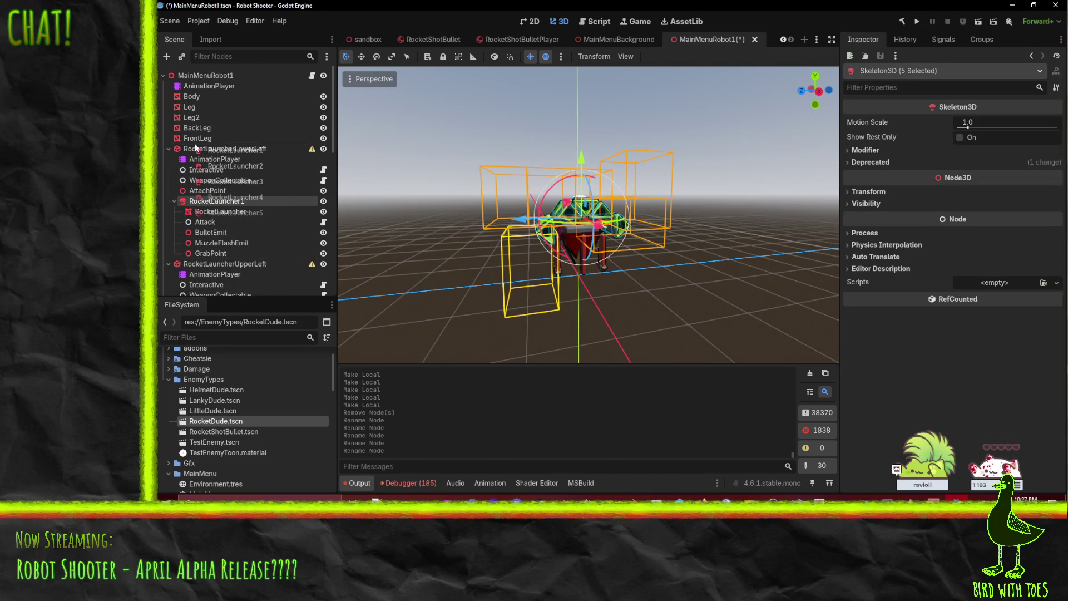
{"action": "mouse_move", "coordinate": [612, 279]}
{"action": "left_mouse_down"}
{"action": "mouse_move", "coordinate": [656, 308]}
{"action": "mouse_move", "coordinate": [562, 258]}
{"action": "mouse_move", "coordinate": [616, 269]}
{"action": "mouse_move", "coordinate": [603, 265]}
{"action": "left_mouse_up"}
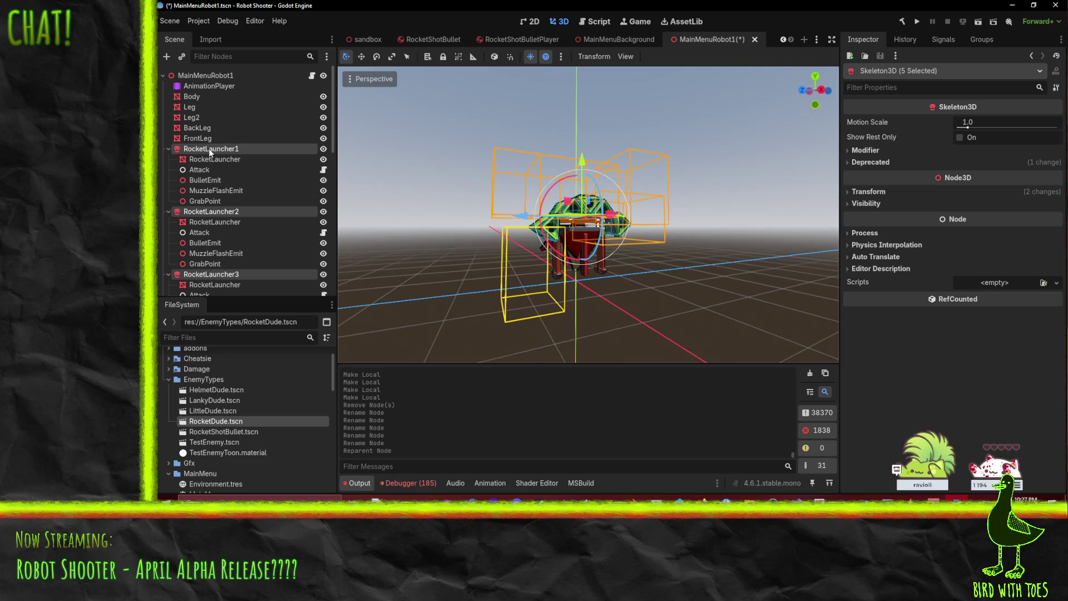
Step: Delete the Attack, BulletEmit, MuzzleFlashEmit and GrabPoint nodes from RocketLauncher1 and RocketLauncher2
{"action": "left_click", "coordinate": [209, 169]}
{"action": "left_click", "coordinate": [219, 193], "text": "shift"}
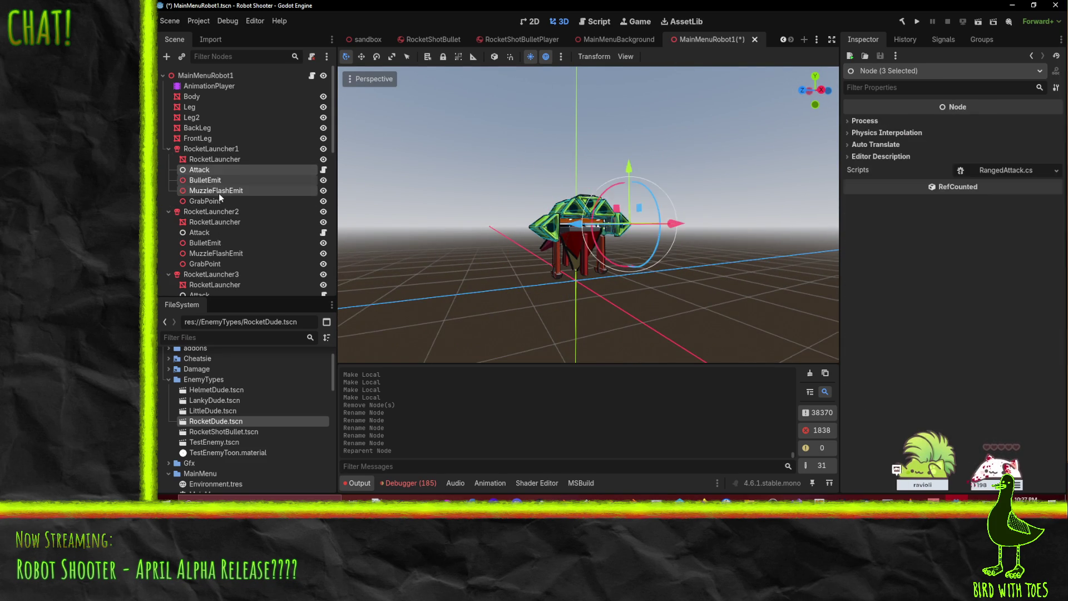
{"action": "left_click", "coordinate": [223, 198], "text": "shift"}
{"action": "key", "text": "Delete"}
{"action": "key", "text": "Return"}
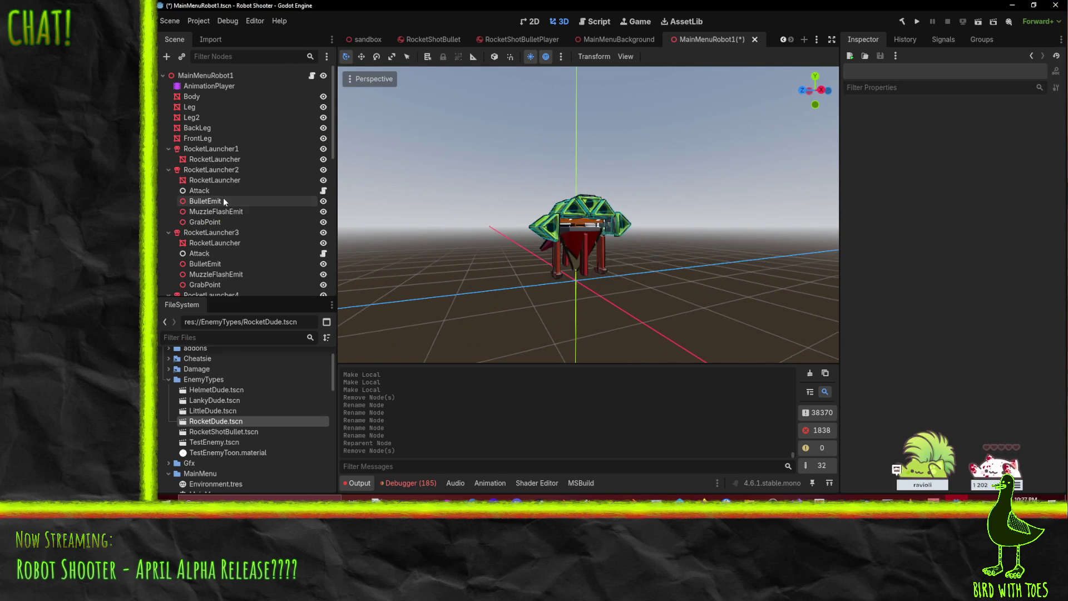
{"action": "left_click", "coordinate": [202, 190]}
{"action": "left_click", "coordinate": [209, 221], "text": "shift"}
{"action": "key", "text": "Delete"}
{"action": "key", "text": "Return"}
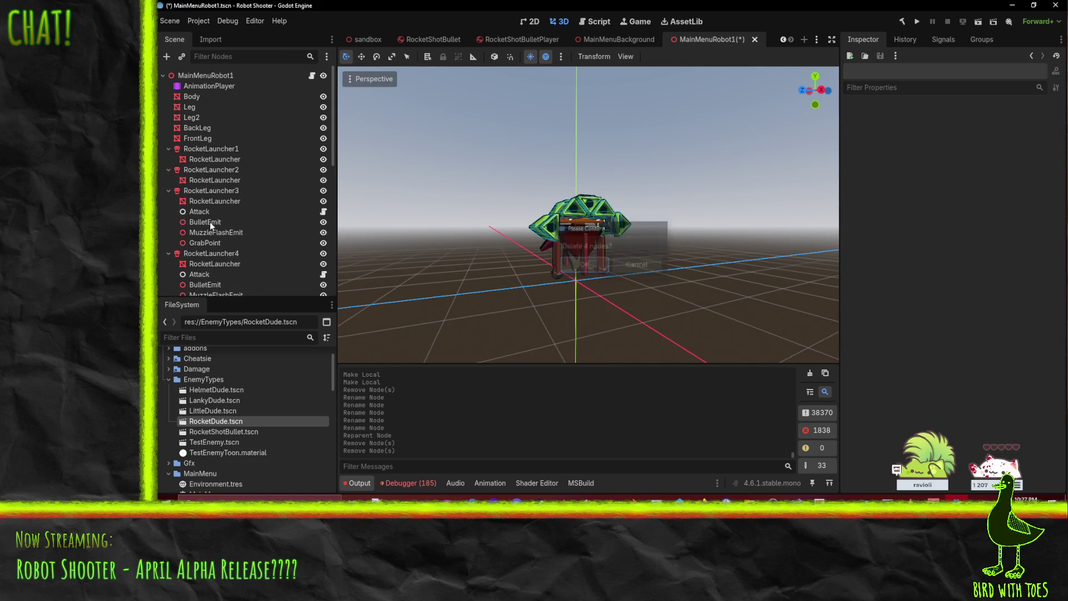
Step: Delete the same four attack nodes from RocketLauncher3 and RocketLauncher4
{"action": "left_click", "coordinate": [207, 215]}
{"action": "left_click", "coordinate": [216, 246], "text": "shift"}
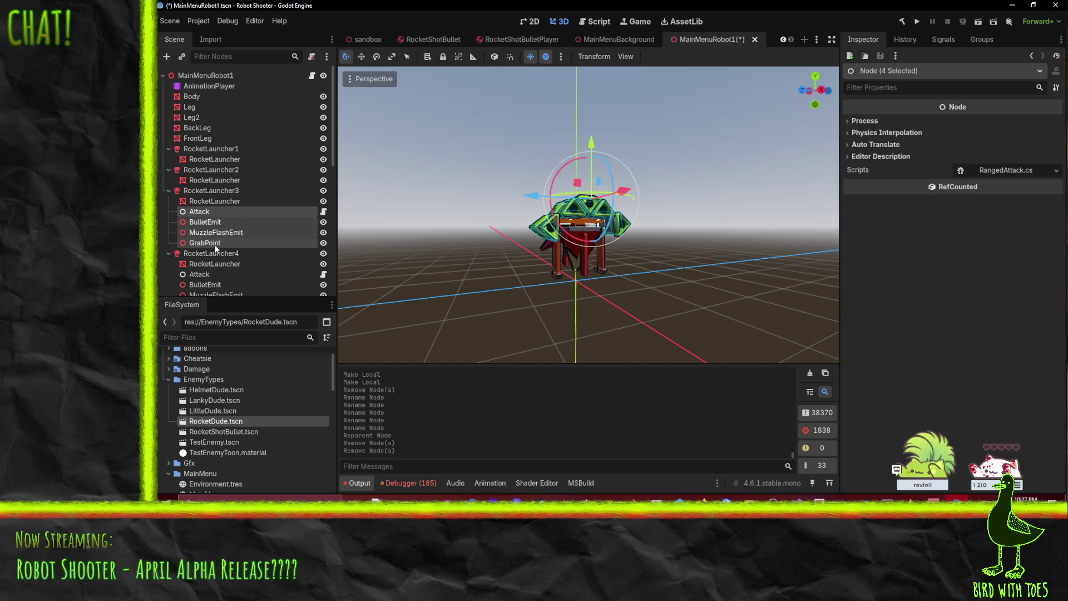
{"action": "key", "text": "Delete"}
{"action": "key", "text": "Return"}
{"action": "left_click", "coordinate": [206, 243]}
{"action": "left_click", "coordinate": [199, 233]}
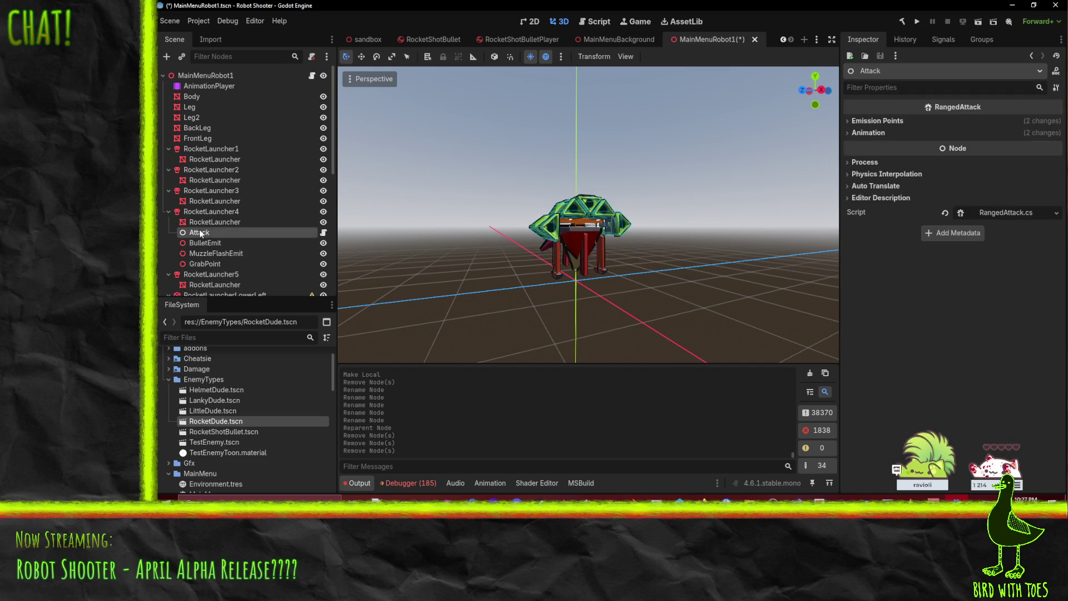
{"action": "left_click", "coordinate": [212, 263], "text": "shift"}
{"action": "key", "text": "Delete"}
{"action": "key", "text": "Return"}
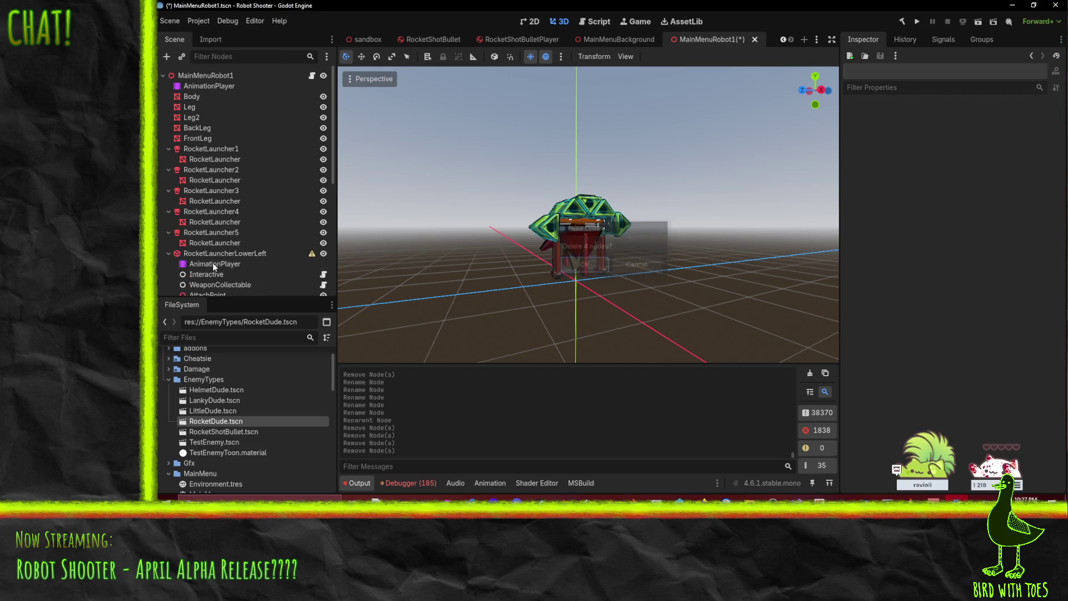
Step: Delete the 25 old weapon nodes from RocketLauncherLowerLeft down to the last AttachPoint
{"action": "left_click", "coordinate": [248, 254]}
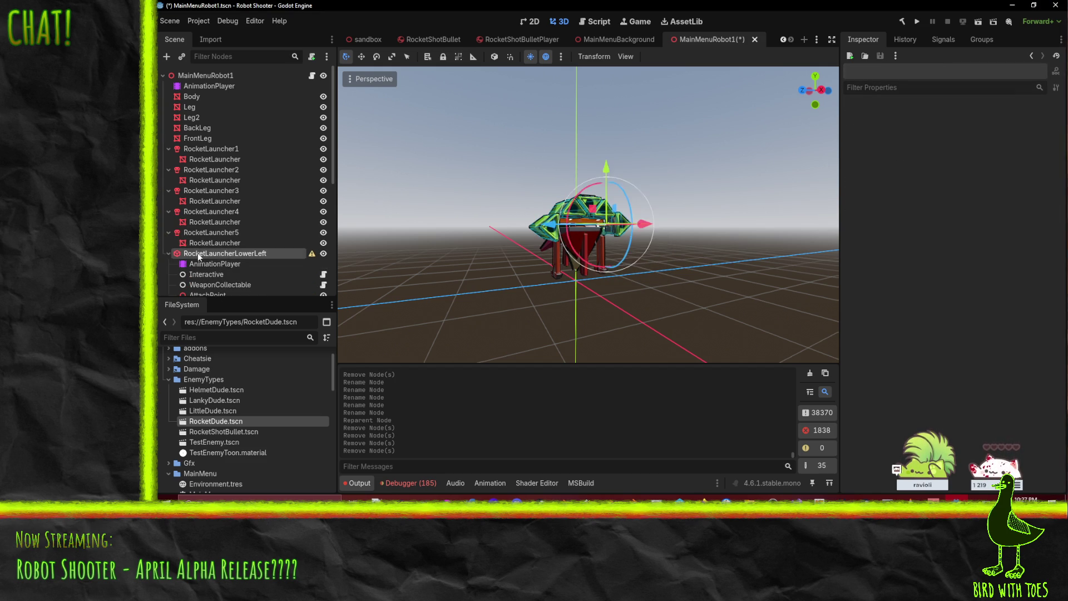
{"action": "scroll", "coordinate": [246, 261], "scroll_direction": "down", "scroll_amount": 5}
{"action": "scroll", "coordinate": [246, 261], "scroll_direction": "down", "scroll_amount": 5}
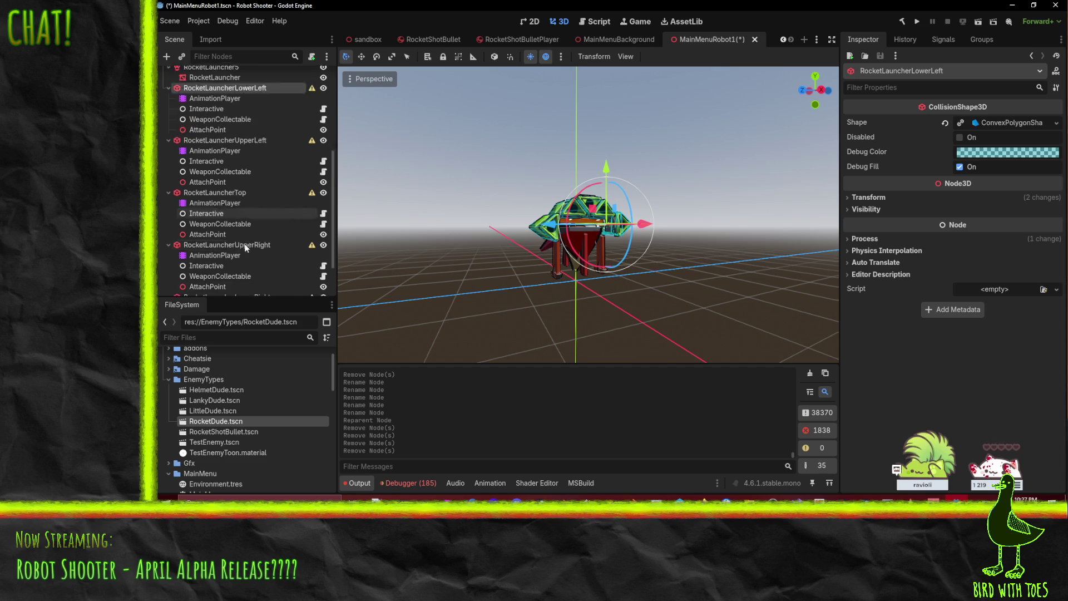
{"action": "left_click", "coordinate": [223, 286], "text": "shift"}
{"action": "key", "text": "Delete"}
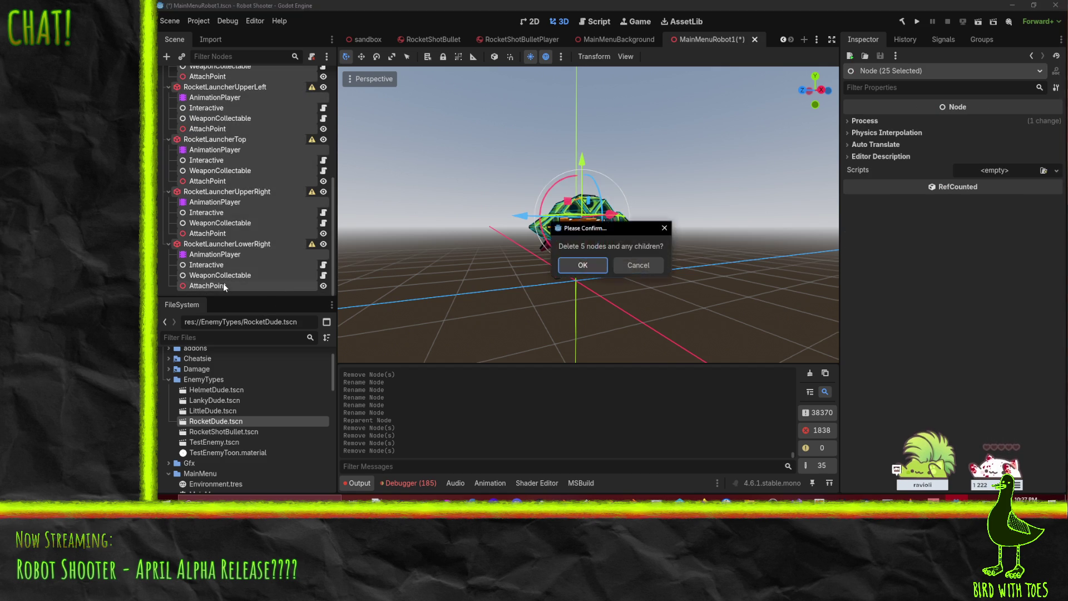
{"action": "key", "text": "Return"}
Step: Save the MainMenuRobot1 scene
{"action": "mouse_move", "coordinate": [613, 213]}
{"action": "left_mouse_down"}
{"action": "mouse_move", "coordinate": [608, 245]}
{"action": "mouse_move", "coordinate": [643, 220]}
{"action": "mouse_move", "coordinate": [565, 285]}
{"action": "mouse_move", "coordinate": [453, 289]}
{"action": "mouse_move", "coordinate": [350, 268]}
{"action": "mouse_move", "coordinate": [774, 222]}
{"action": "mouse_move", "coordinate": [698, 168]}
{"action": "mouse_move", "coordinate": [645, 205]}
{"action": "mouse_move", "coordinate": [622, 252]}
{"action": "mouse_move", "coordinate": [770, 300]}
{"action": "mouse_move", "coordinate": [485, 294]}
{"action": "mouse_move", "coordinate": [517, 197]}
{"action": "mouse_move", "coordinate": [492, 234]}
{"action": "mouse_move", "coordinate": [536, 250]}
{"action": "left_mouse_up"}
{"action": "scroll", "coordinate": [608, 245], "scroll_direction": "up", "scroll_amount": 5}
{"action": "key", "text": "ctrl+s"}
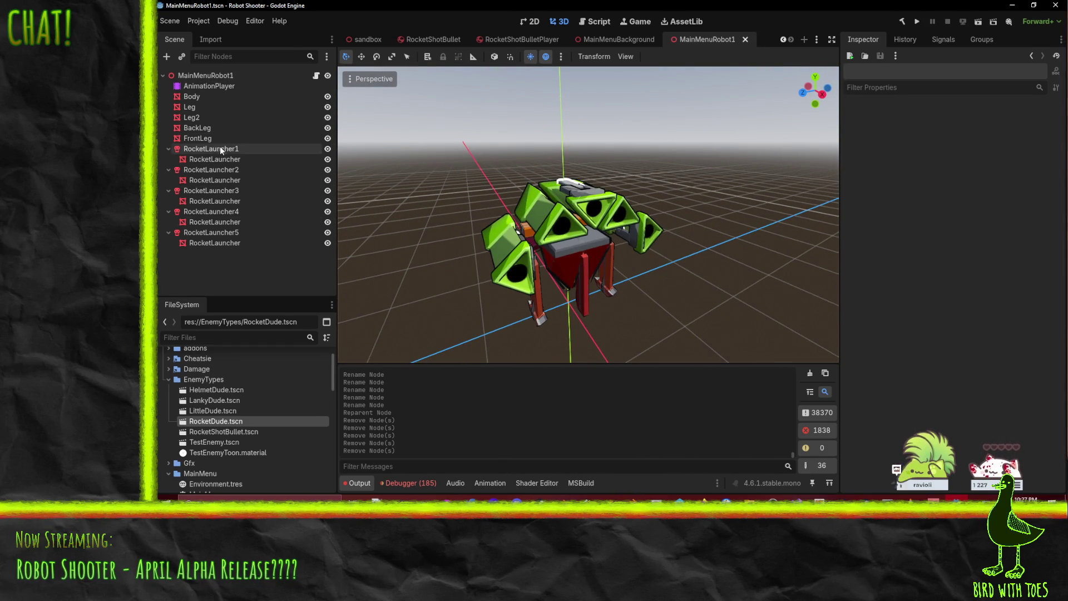
Step: Select the AnimationPlayer, then multi-select RocketLauncher1 through RocketLauncher5
{"action": "left_click", "coordinate": [219, 149]}
{"action": "left_click", "coordinate": [219, 170], "text": "ctrl"}
{"action": "left_click", "coordinate": [203, 190], "text": "ctrl"}
{"action": "left_click", "coordinate": [211, 87]}
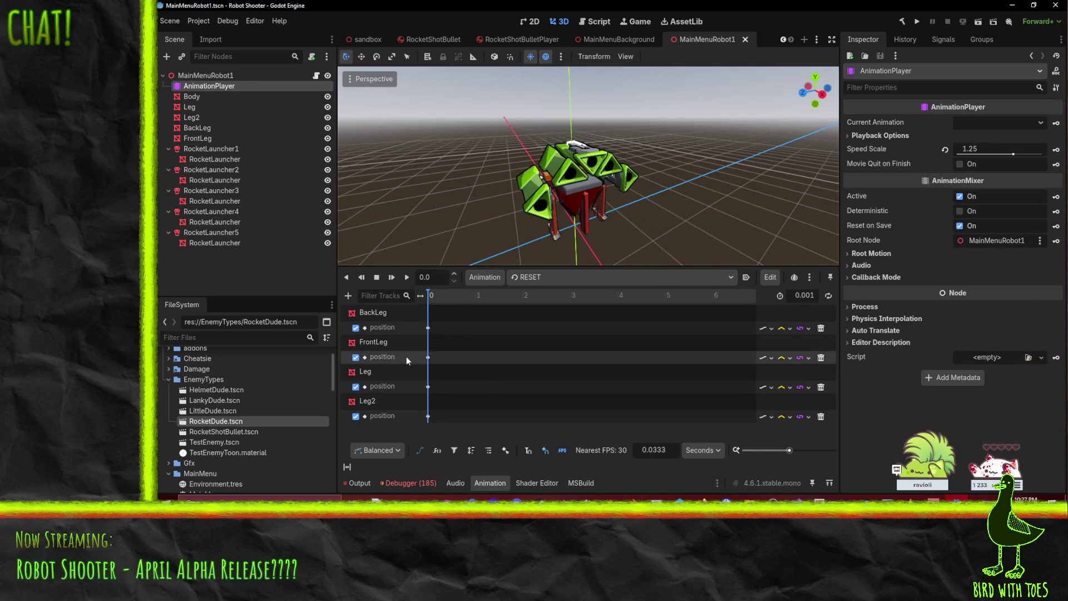
{"action": "left_click", "coordinate": [220, 149], "text": "ctrl"}
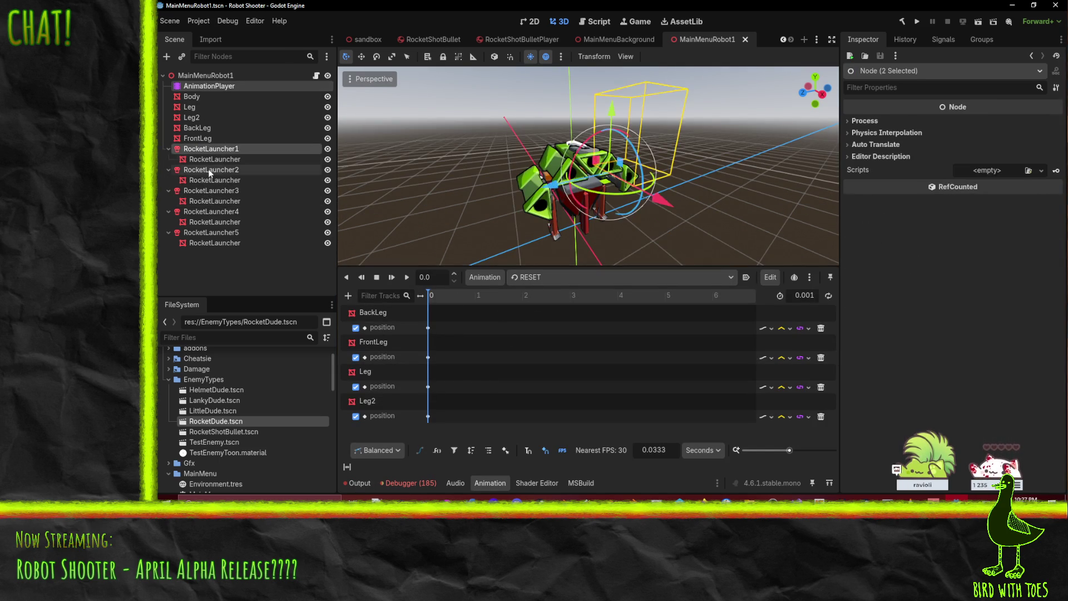
{"action": "left_click", "coordinate": [217, 170], "text": "ctrl"}
{"action": "left_click", "coordinate": [216, 191], "text": "ctrl"}
{"action": "left_click", "coordinate": [216, 211], "text": "ctrl"}
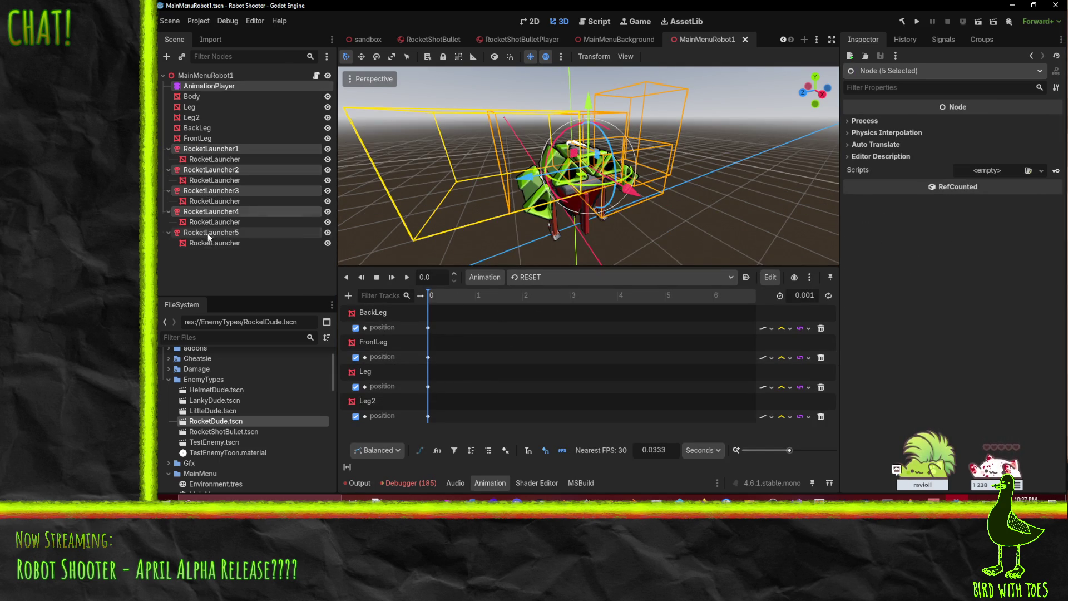
{"action": "left_click", "coordinate": [208, 232], "text": "ctrl"}
{"action": "left_click", "coordinate": [867, 122]}
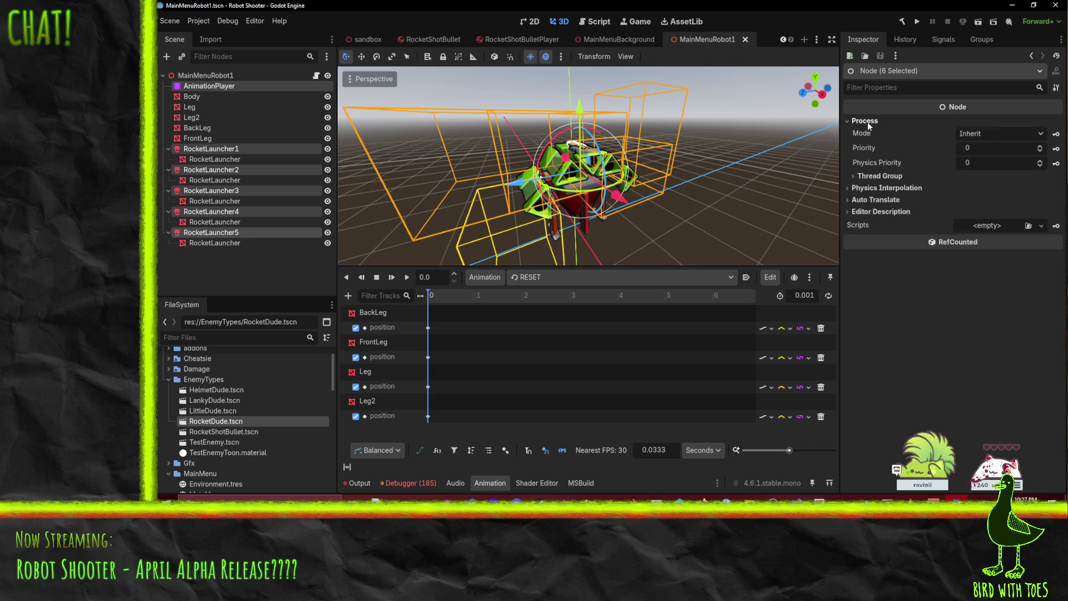
{"action": "left_click", "coordinate": [868, 122]}
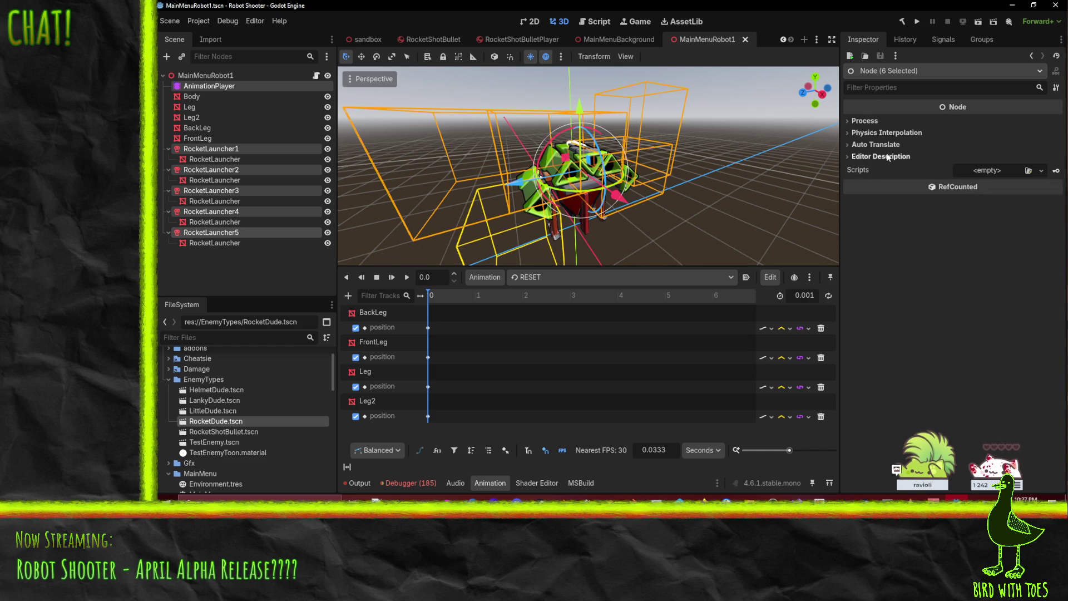
Step: Key RocketLauncher1's rotation into the RESET animation, declining the position track
{"action": "left_click", "coordinate": [222, 150]}
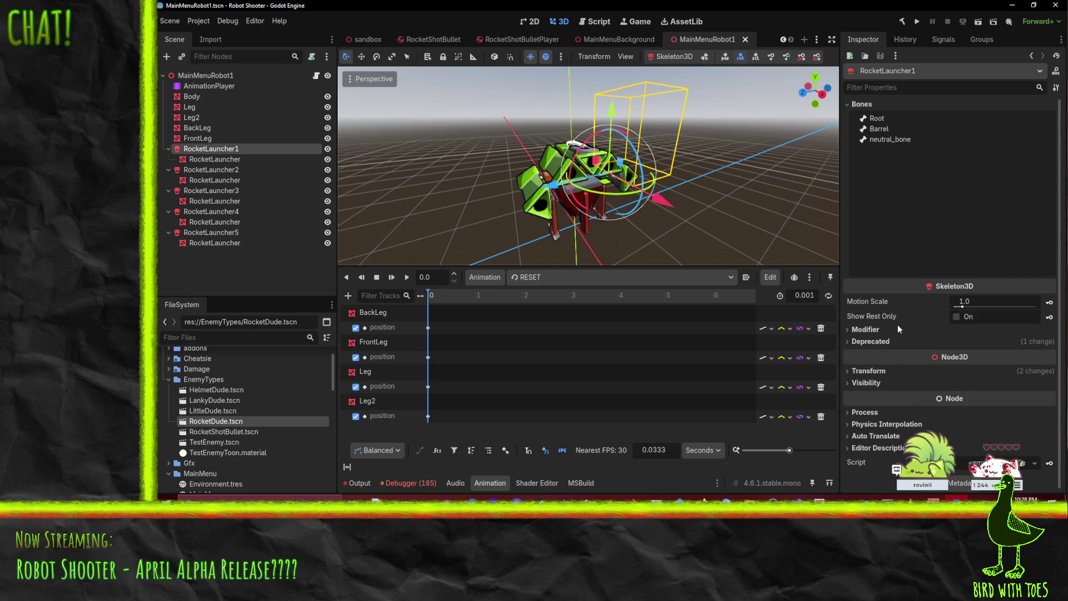
{"action": "left_click", "coordinate": [885, 369]}
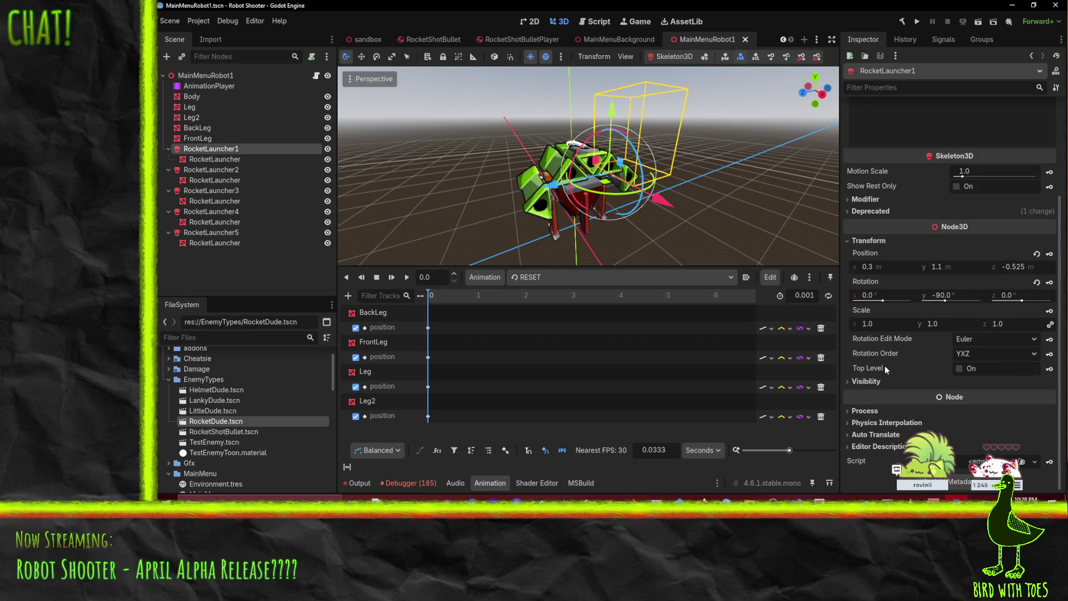
{"action": "left_click", "coordinate": [1050, 282]}
{"action": "left_click", "coordinate": [572, 285]}
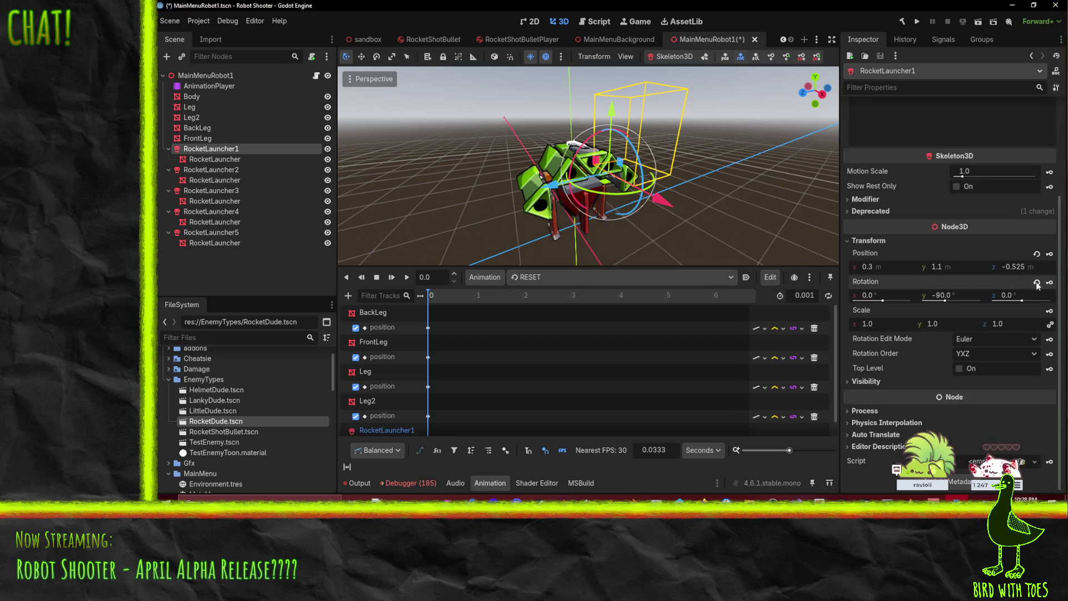
{"action": "left_click", "coordinate": [1049, 255]}
{"action": "left_click", "coordinate": [573, 285]}
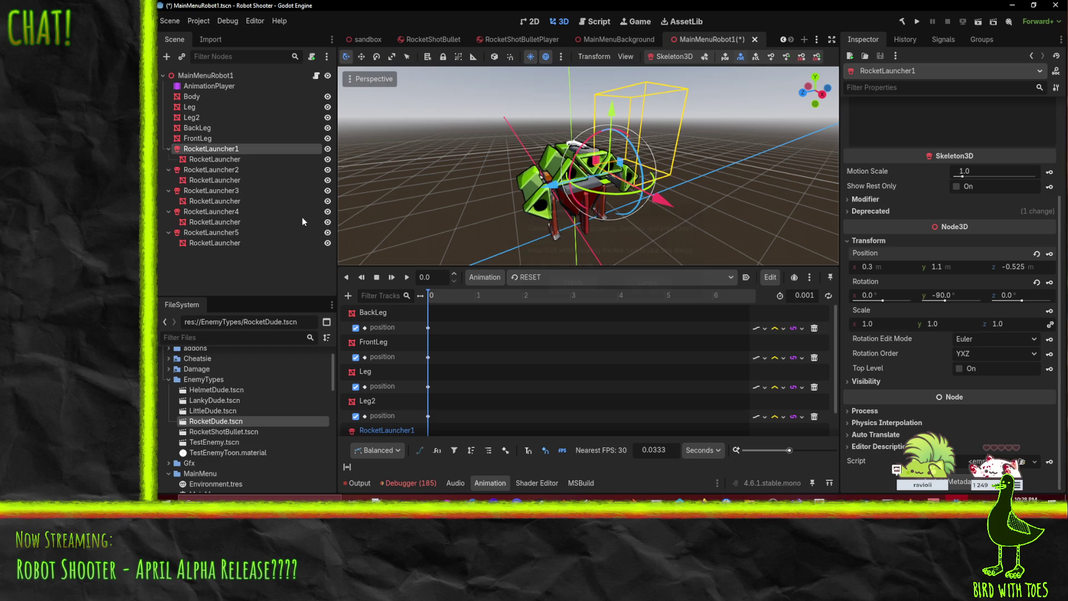
Step: Key RocketLauncher2's rotation and position into the RESET animation
{"action": "left_click", "coordinate": [209, 169]}
{"action": "left_click", "coordinate": [877, 370]}
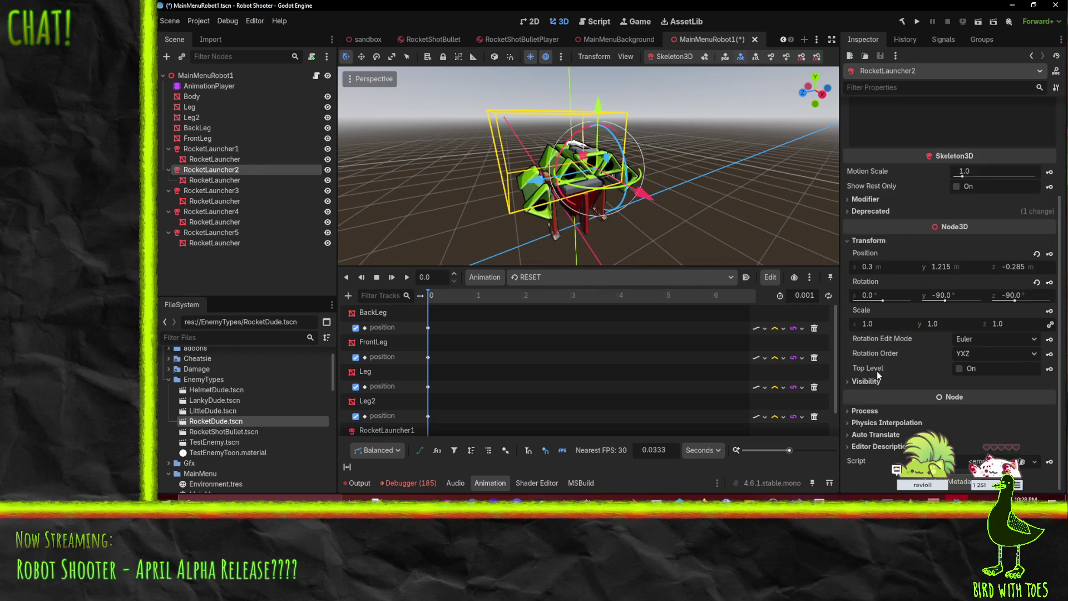
{"action": "left_click", "coordinate": [1050, 282]}
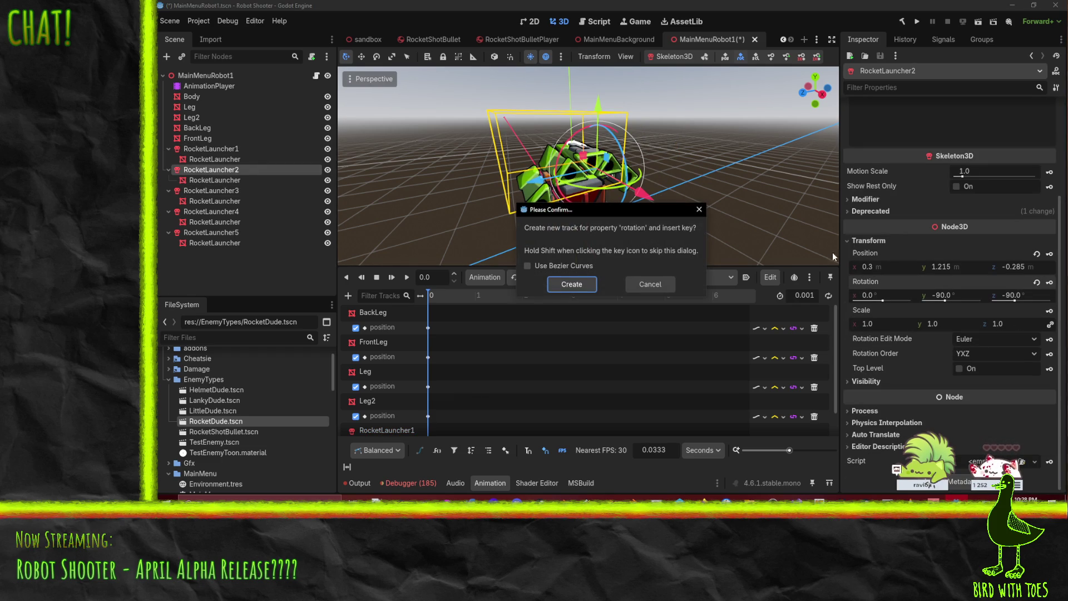
{"action": "left_click", "coordinate": [571, 285]}
{"action": "left_click", "coordinate": [1050, 255]}
{"action": "left_click", "coordinate": [571, 290]}
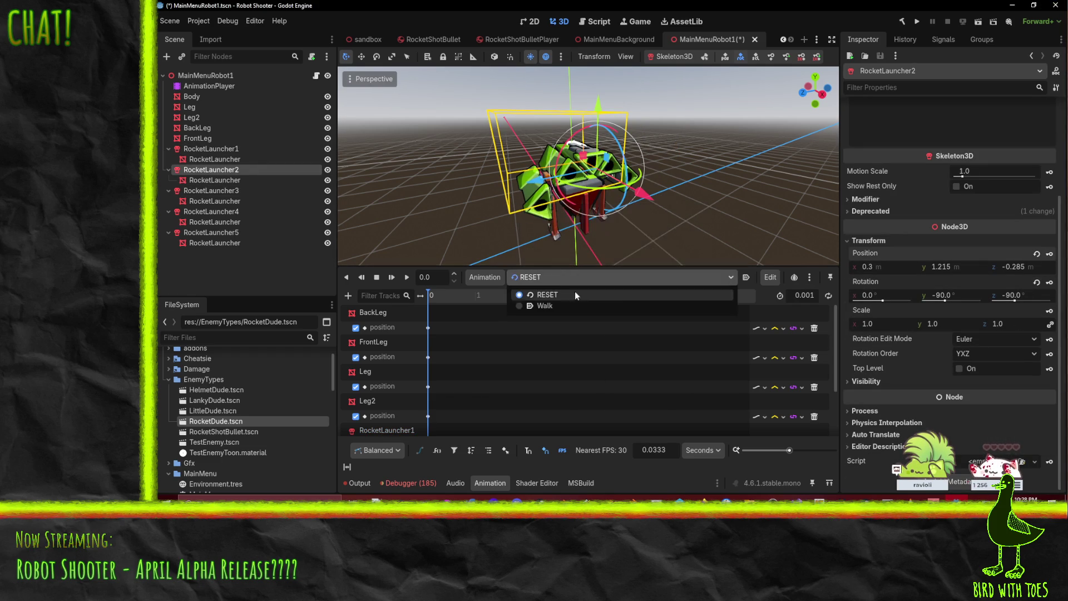
{"action": "left_click", "coordinate": [800, 177]}
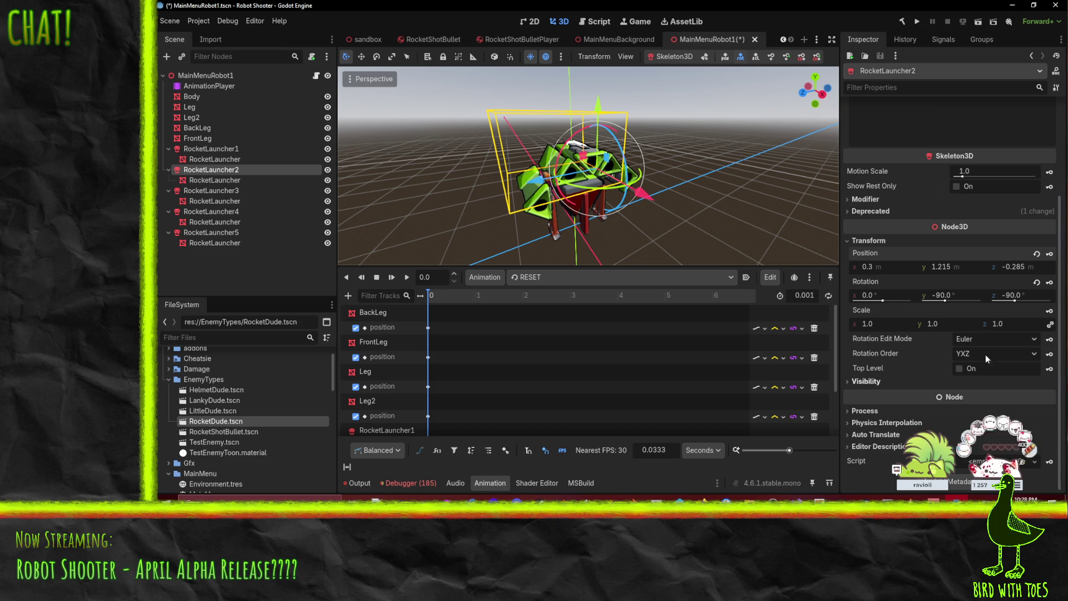
{"action": "left_click", "coordinate": [872, 212]}
{"action": "left_click", "coordinate": [871, 212]}
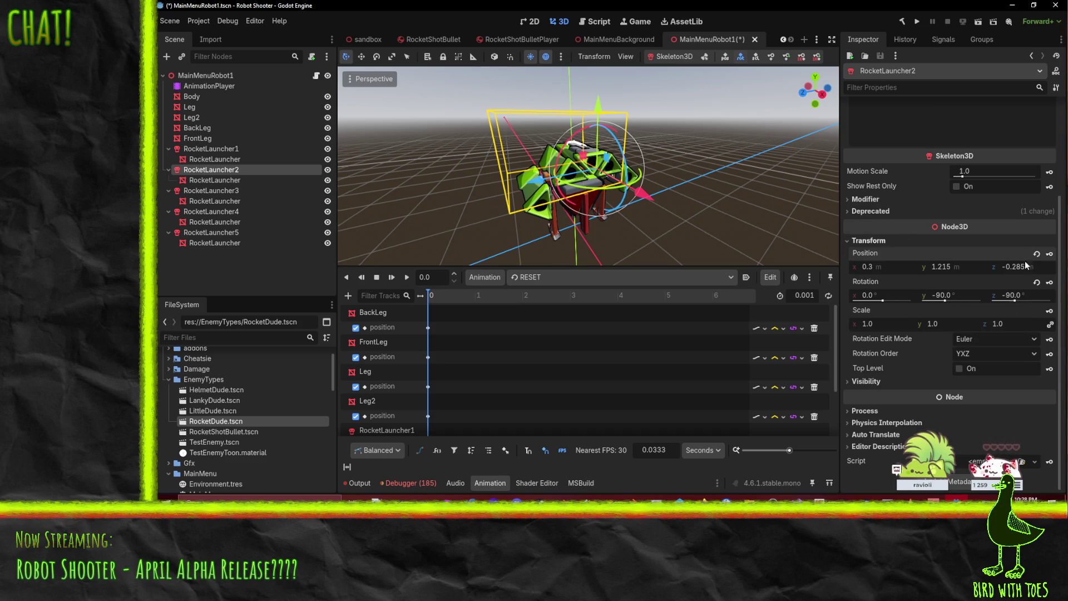
Step: Key RocketLauncher3's rotation and position into the RESET animation
{"action": "left_click", "coordinate": [206, 190]}
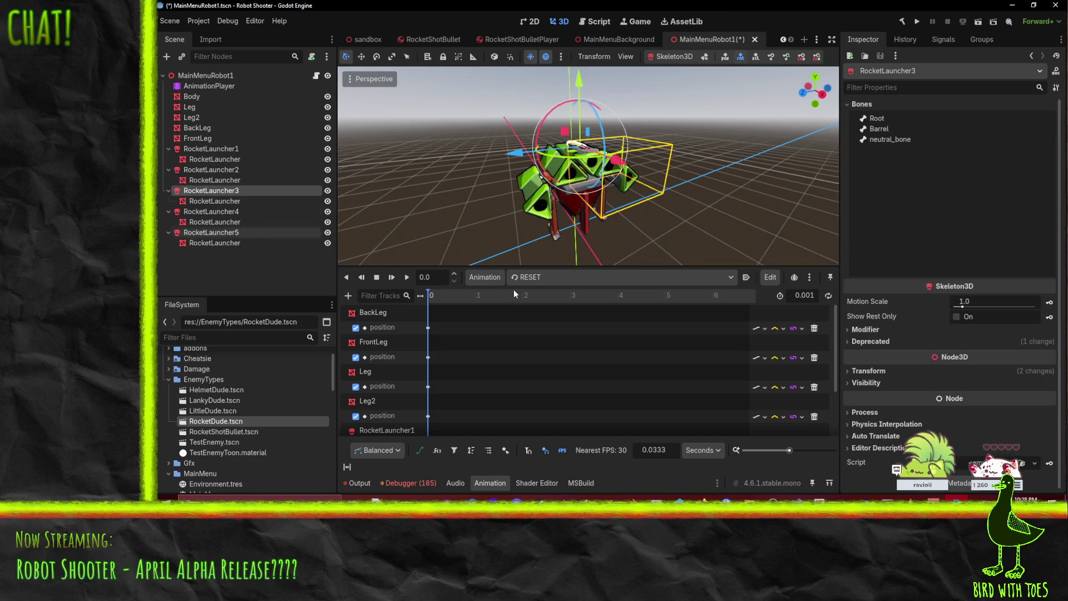
{"action": "left_click", "coordinate": [870, 371]}
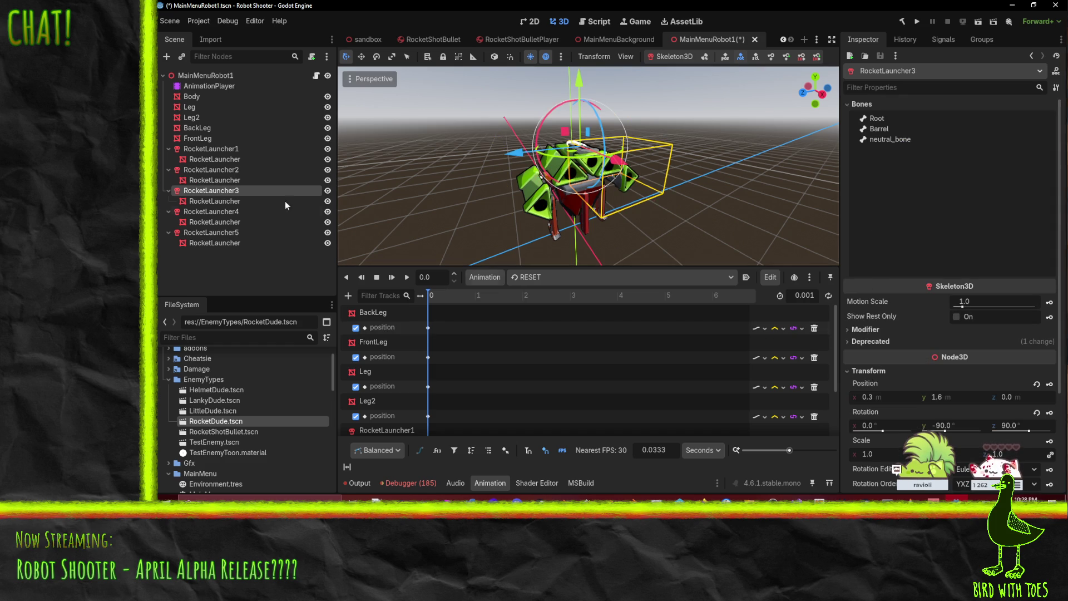
{"action": "left_click", "coordinate": [225, 169]}
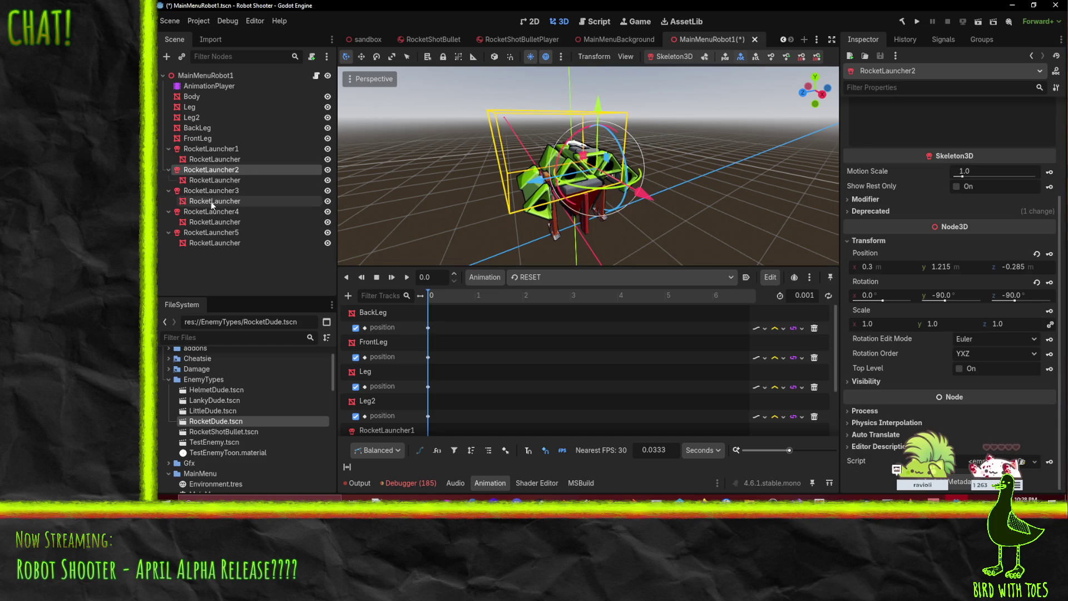
{"action": "left_click", "coordinate": [212, 191]}
{"action": "scroll", "coordinate": [884, 297], "scroll_direction": "down", "scroll_amount": 5}
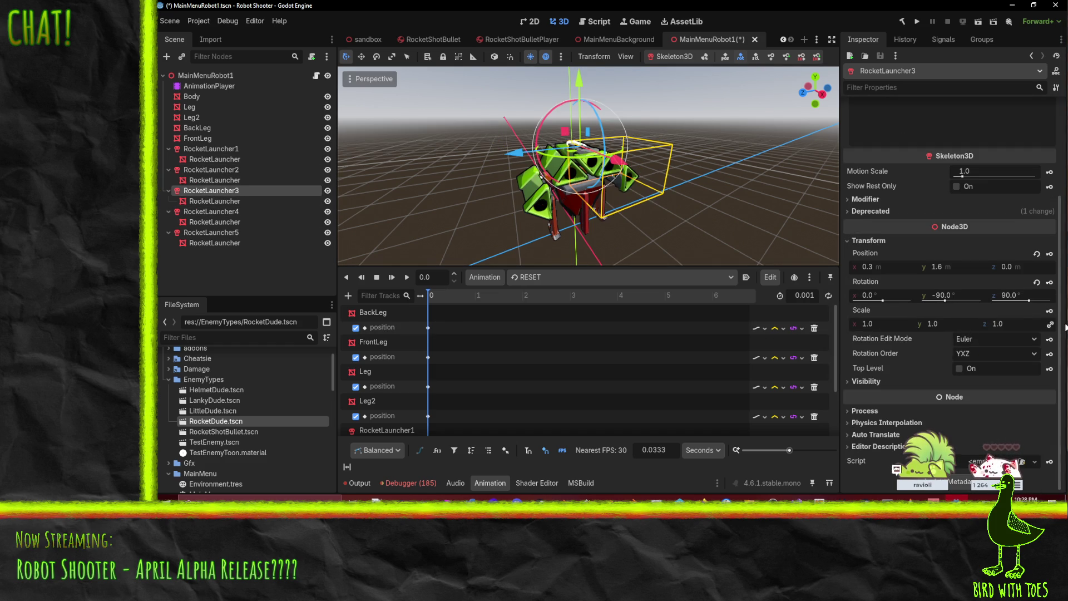
{"action": "left_click", "coordinate": [1050, 282]}
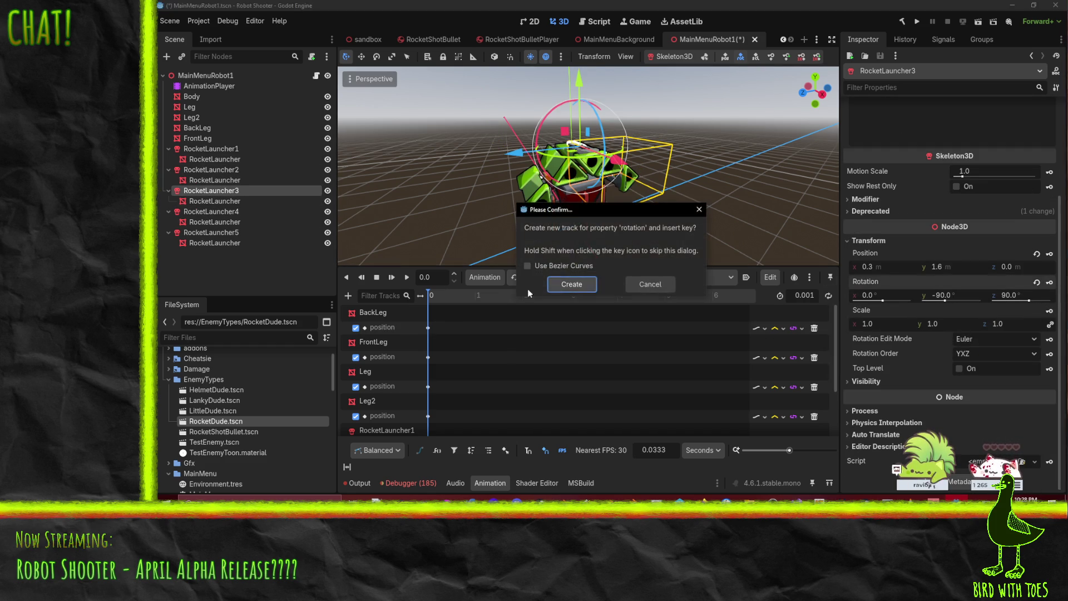
{"action": "left_click", "coordinate": [566, 286]}
{"action": "left_click", "coordinate": [1050, 254]}
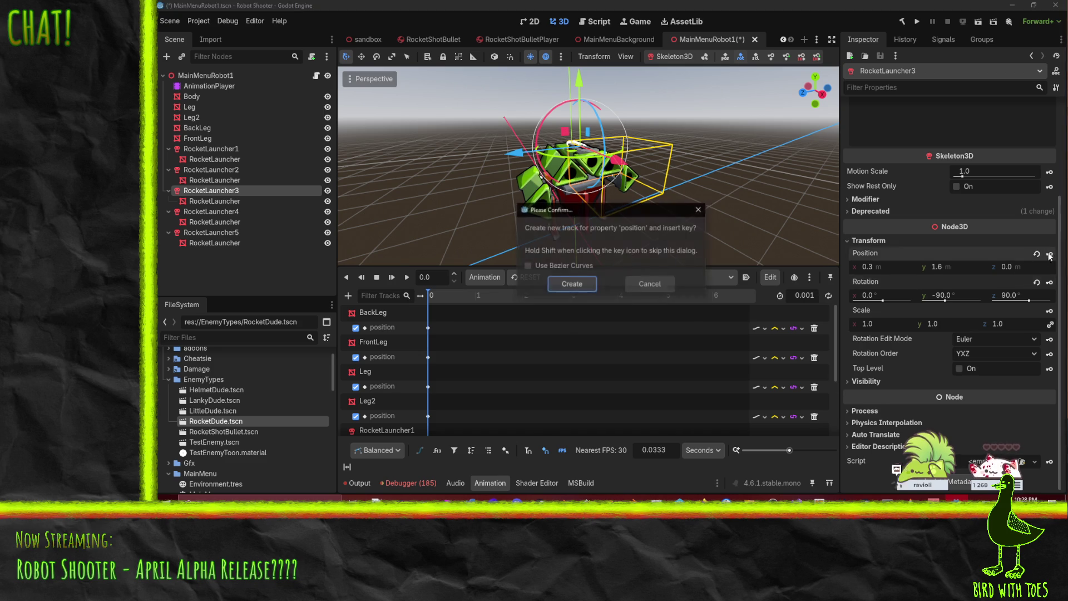
{"action": "left_click", "coordinate": [572, 284]}
Step: Key RocketLauncher4's rotation and position into the RESET animation
{"action": "left_click", "coordinate": [200, 212]}
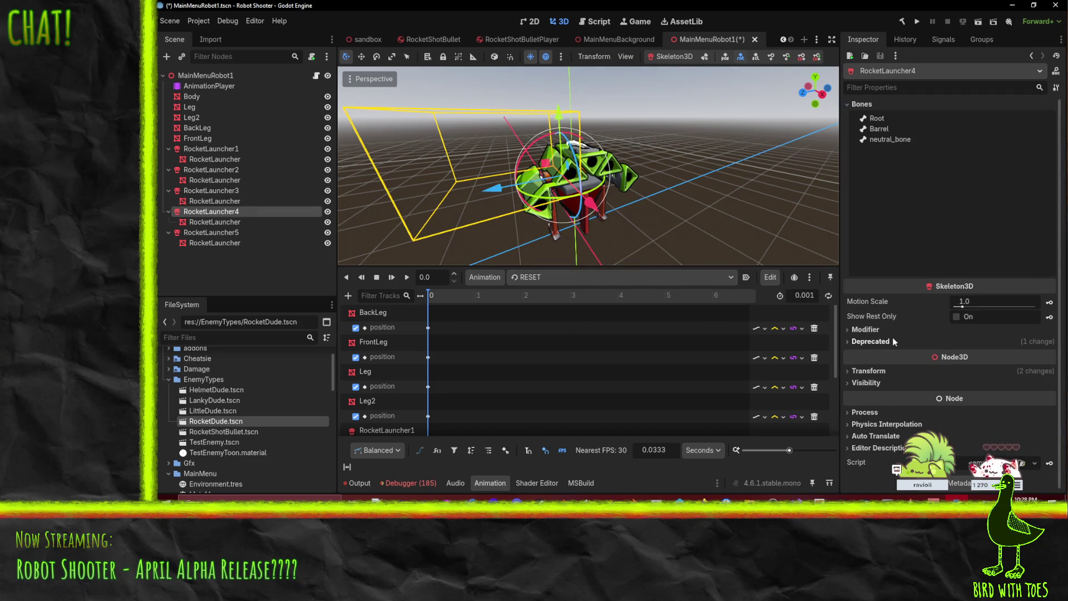
{"action": "left_click", "coordinate": [874, 369]}
{"action": "scroll", "coordinate": [879, 351], "scroll_direction": "down", "scroll_amount": 3}
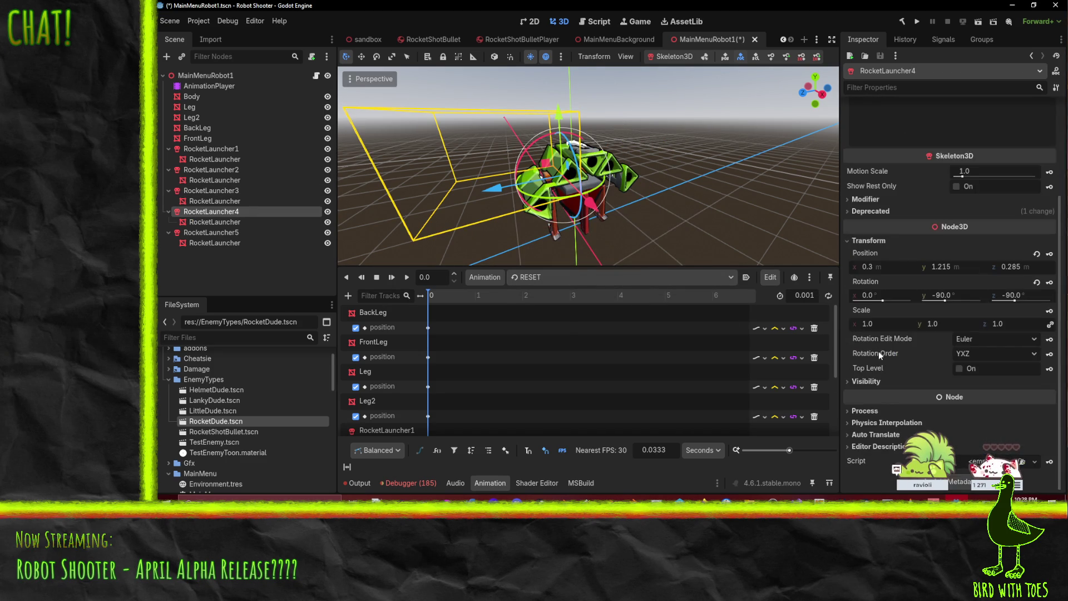
{"action": "left_click", "coordinate": [1050, 282]}
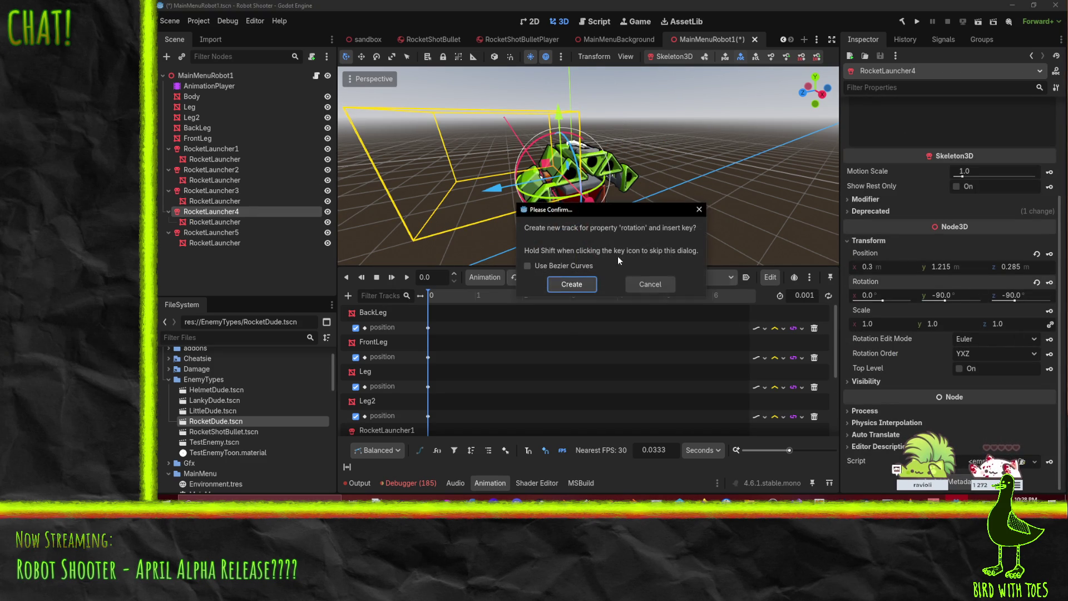
{"action": "left_click", "coordinate": [571, 285]}
{"action": "left_click", "coordinate": [1050, 254]}
{"action": "left_click", "coordinate": [571, 284]}
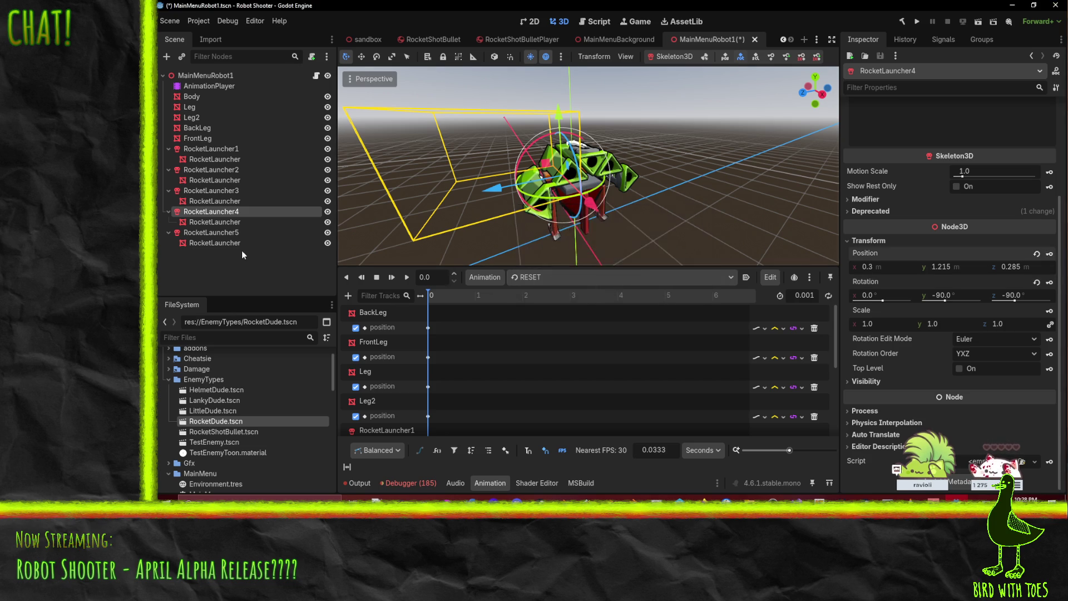
Step: Key RocketLauncher5's rotation and position into the RESET animation
{"action": "left_click", "coordinate": [217, 232]}
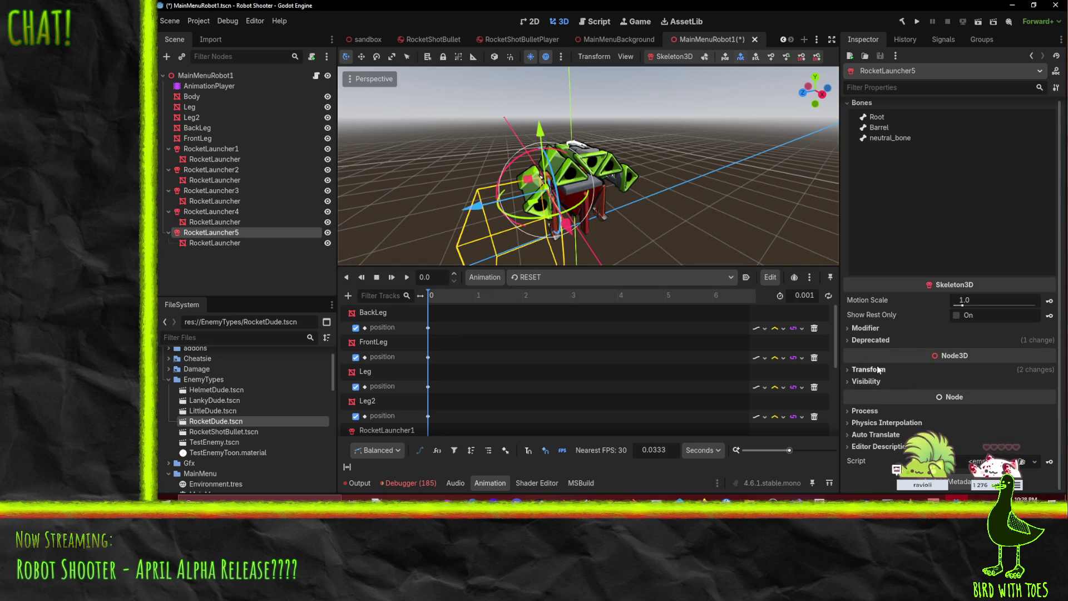
{"action": "left_click", "coordinate": [869, 369]}
{"action": "scroll", "coordinate": [1017, 302], "scroll_direction": "down", "scroll_amount": 3}
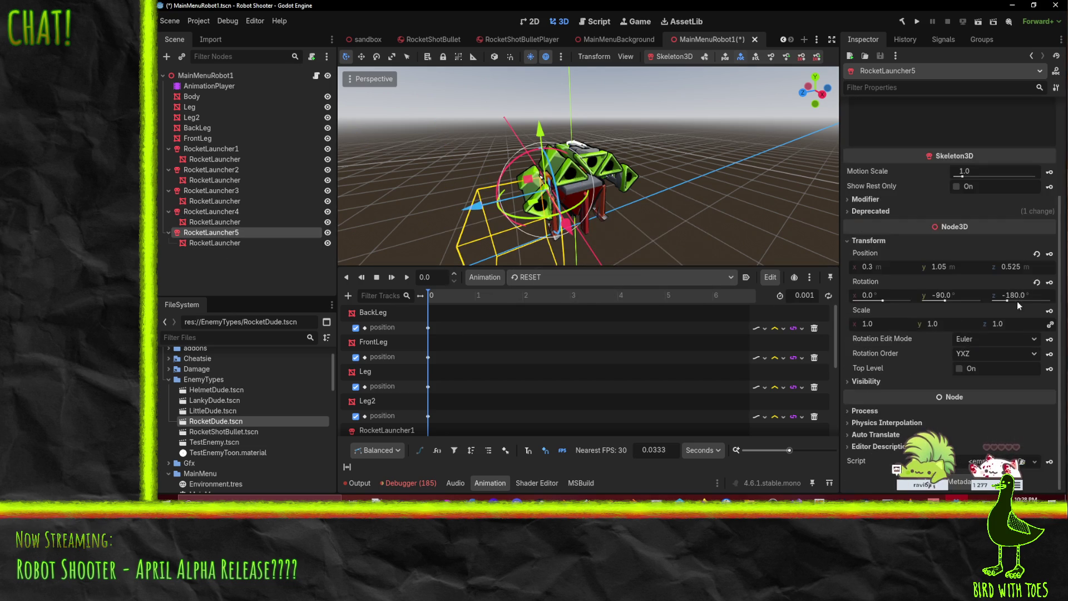
{"action": "left_click", "coordinate": [1050, 282]}
{"action": "left_click", "coordinate": [572, 283]}
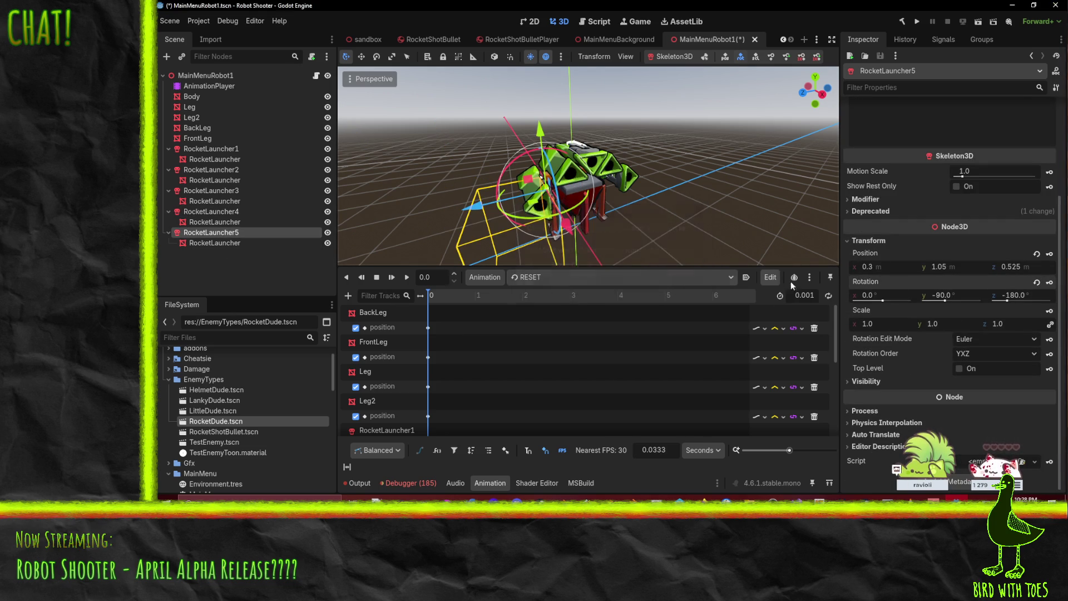
{"action": "left_click", "coordinate": [1050, 254]}
{"action": "left_click", "coordinate": [571, 283]}
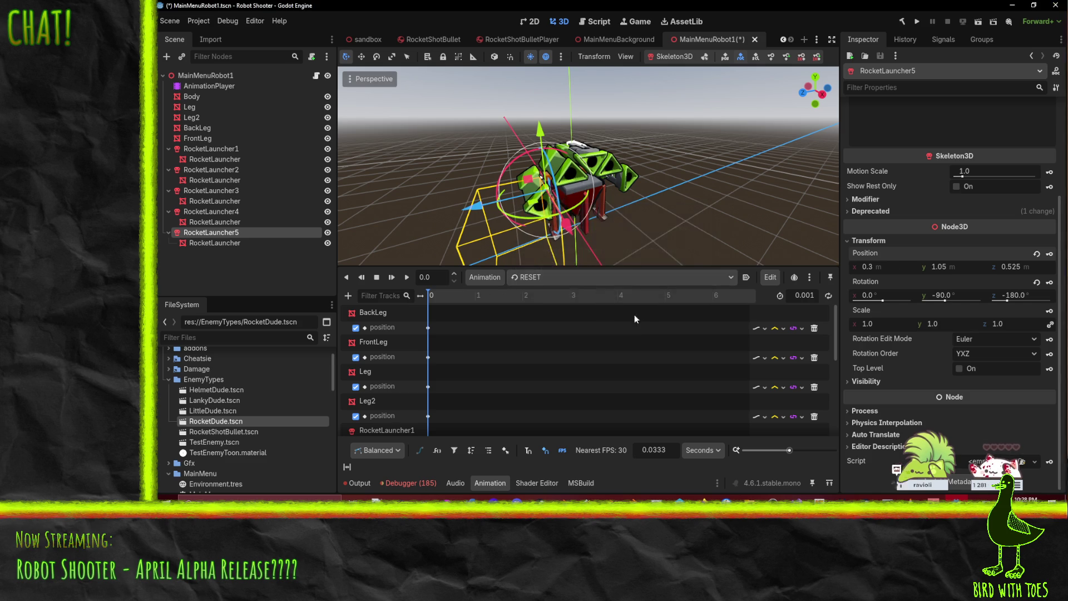
{"action": "left_click", "coordinate": [561, 278]}
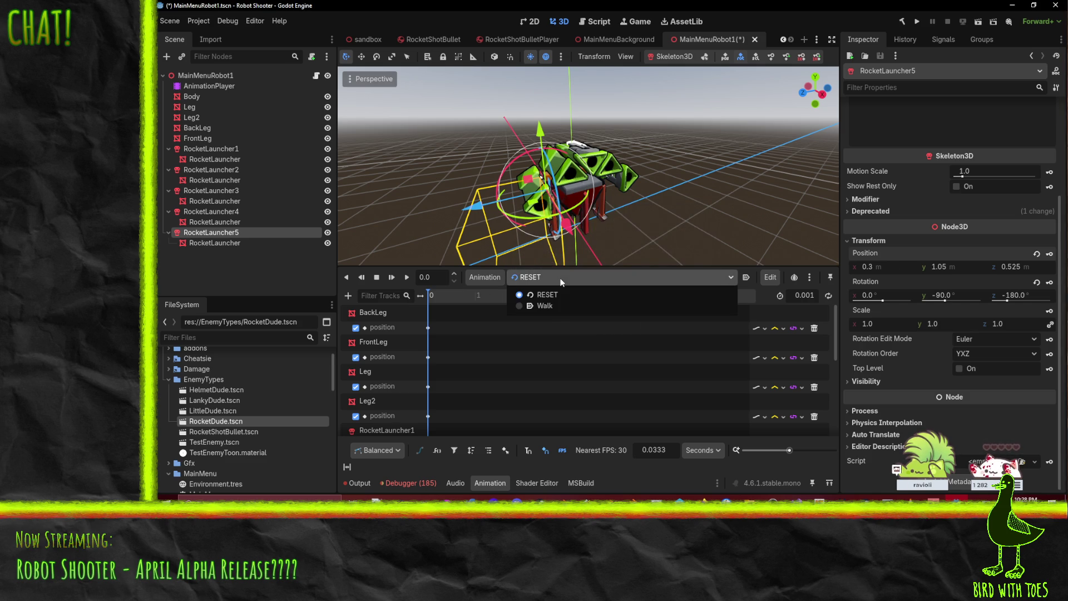
Step: In the Walk animation, create a RocketLauncher5 rotation track with a key at 1.0 s
{"action": "left_click", "coordinate": [545, 306]}
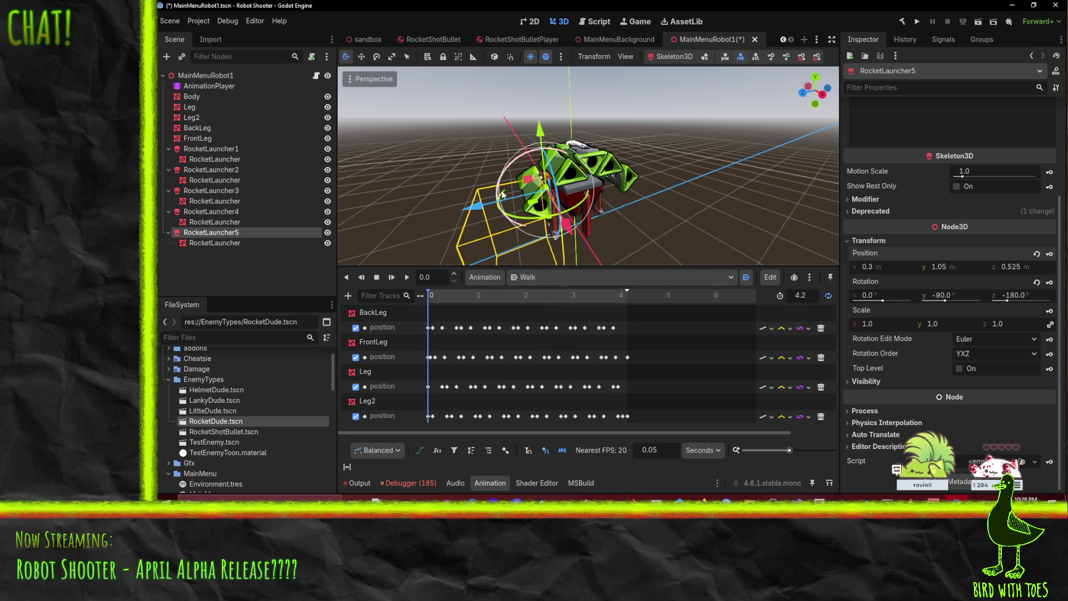
{"action": "left_click", "coordinate": [445, 292]}
{"action": "mouse_move", "coordinate": [445, 296]}
{"action": "left_mouse_down"}
{"action": "mouse_move", "coordinate": [634, 295]}
{"action": "mouse_move", "coordinate": [438, 299]}
{"action": "mouse_move", "coordinate": [476, 318]}
{"action": "left_mouse_up"}
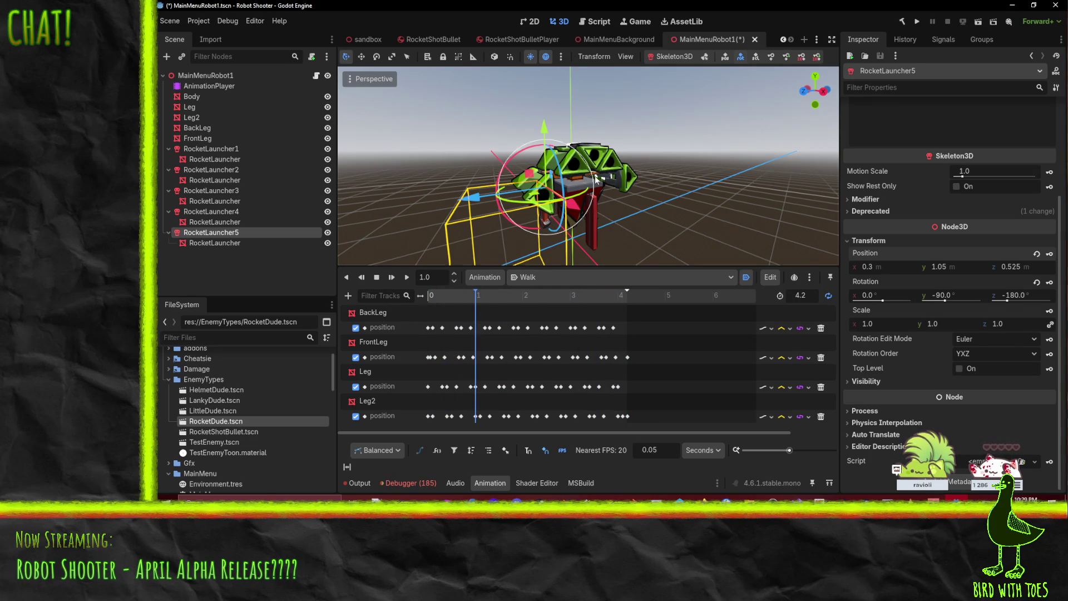
{"action": "scroll", "coordinate": [595, 176], "scroll_direction": "up", "scroll_amount": 4}
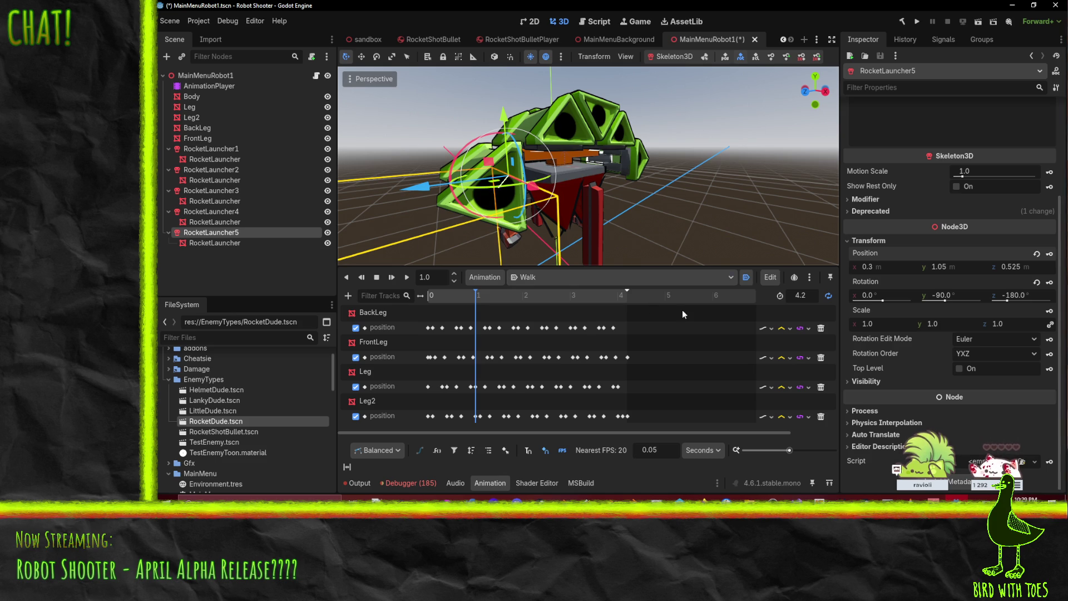
{"action": "left_click", "coordinate": [1050, 282]}
{"action": "left_click", "coordinate": [573, 285]}
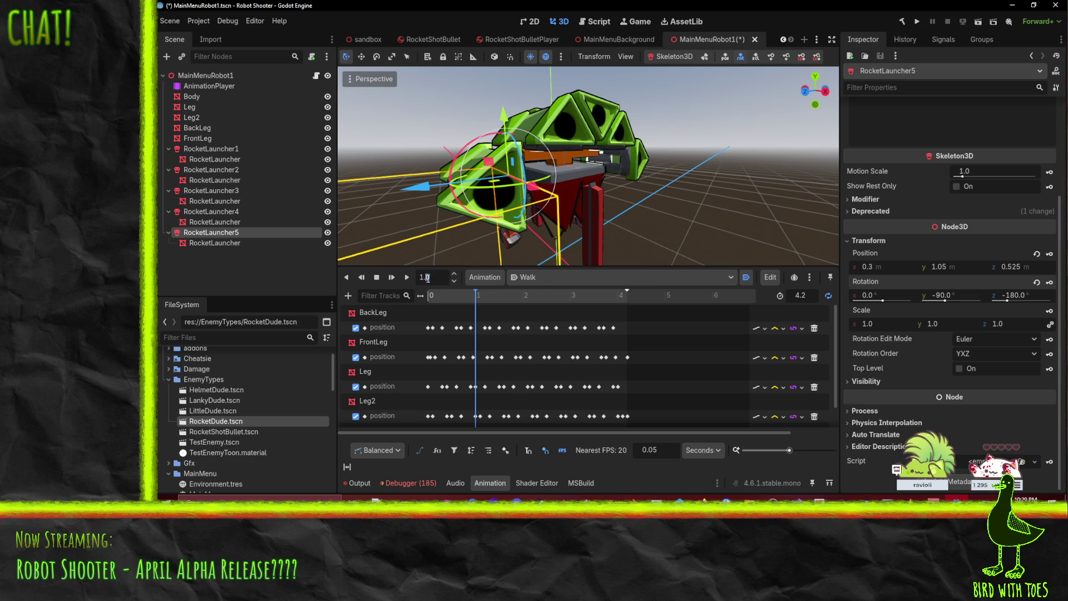
{"action": "type", "text": "1.5"}
Step: Rotate RocketLauncher5 in Walk at 1.5 s and 2.5 s, ending at -85° Y
{"action": "left_click", "coordinate": [502, 298]}
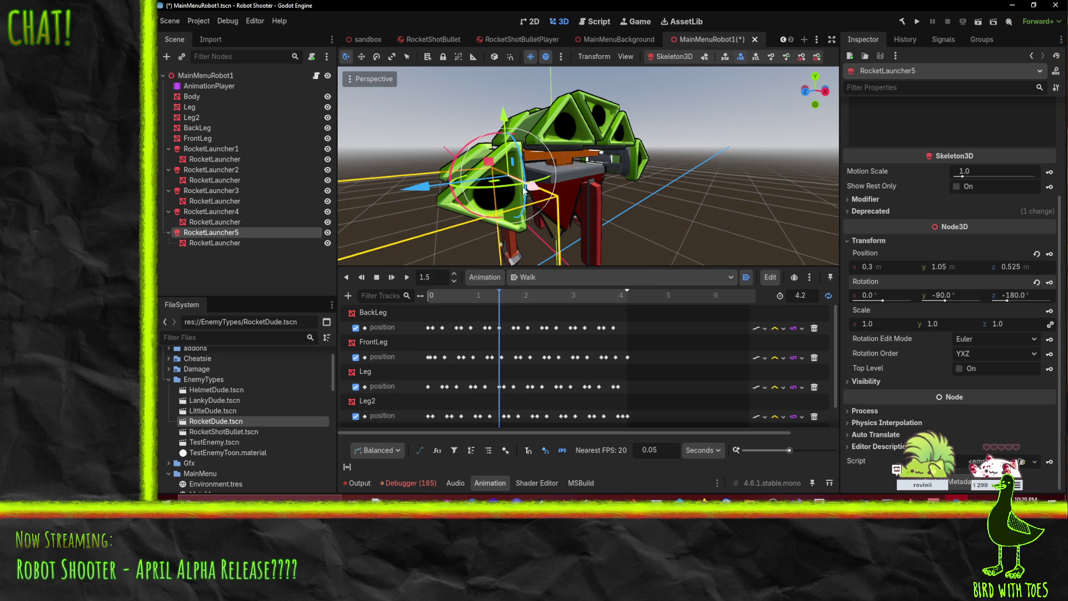
{"action": "left_click_drag", "start_coordinate": [505, 189], "coordinate": [500, 189]}
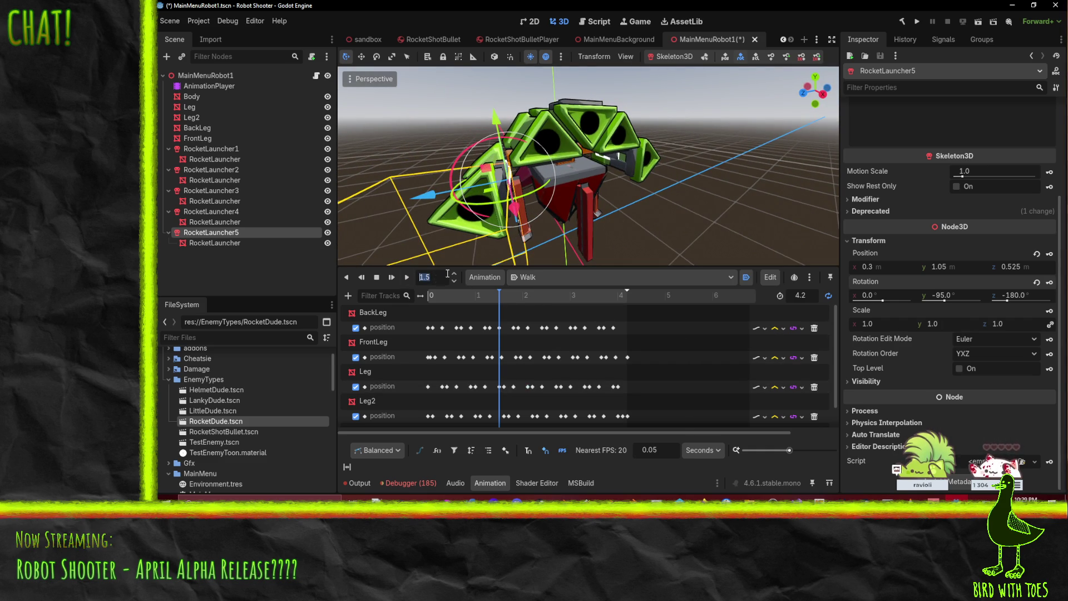
{"action": "type", "text": "2.5"}
{"action": "key", "text": "Return"}
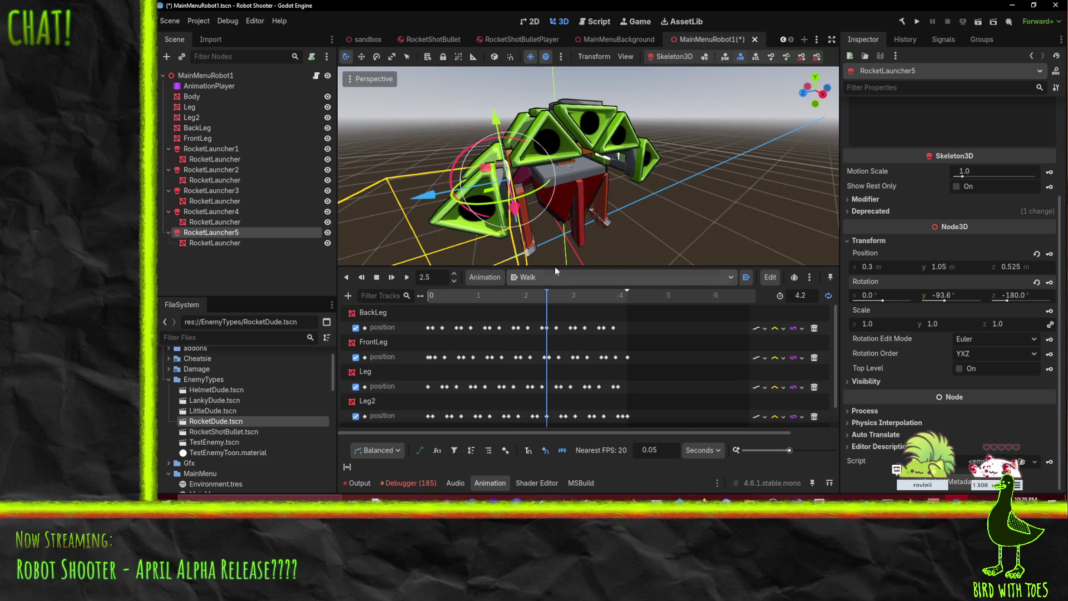
{"action": "left_click_drag", "start_coordinate": [473, 202], "coordinate": [479, 207]}
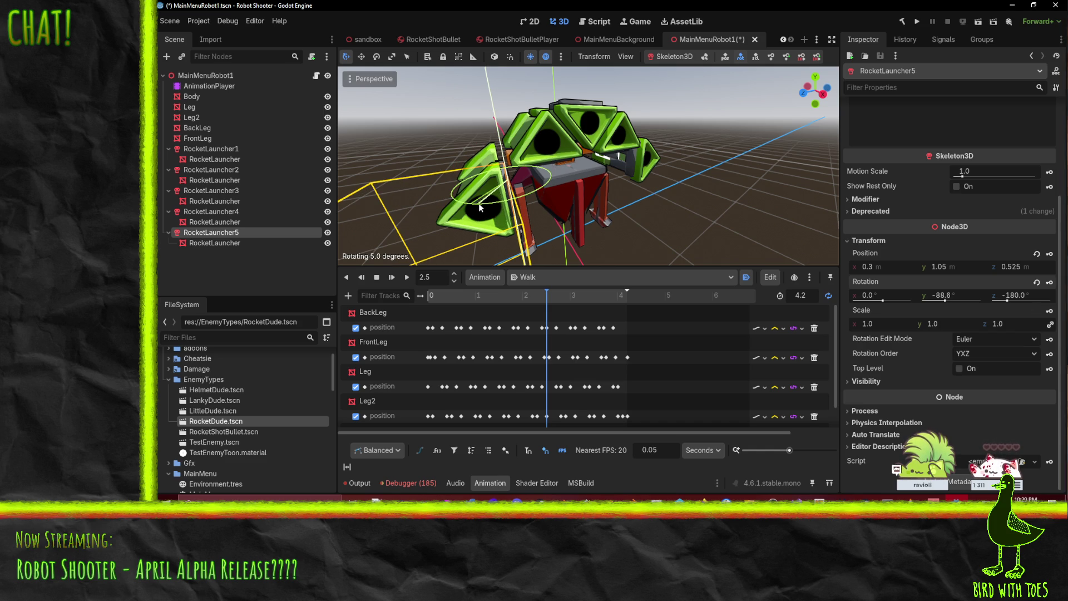
{"action": "key", "text": "Escape"}
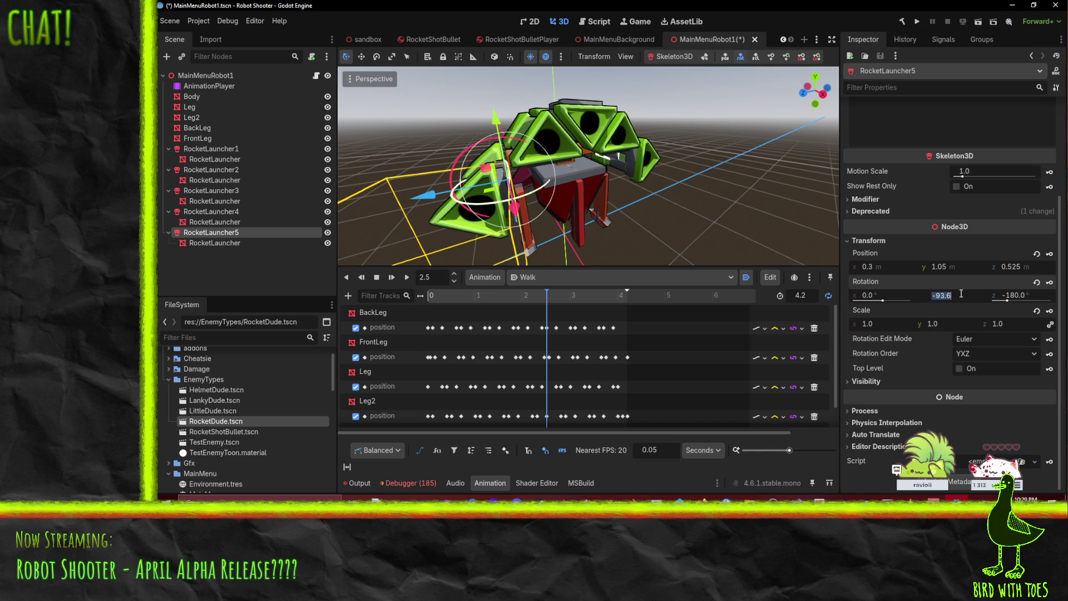
{"action": "type", "text": "0"}
{"action": "key", "text": "Return"}
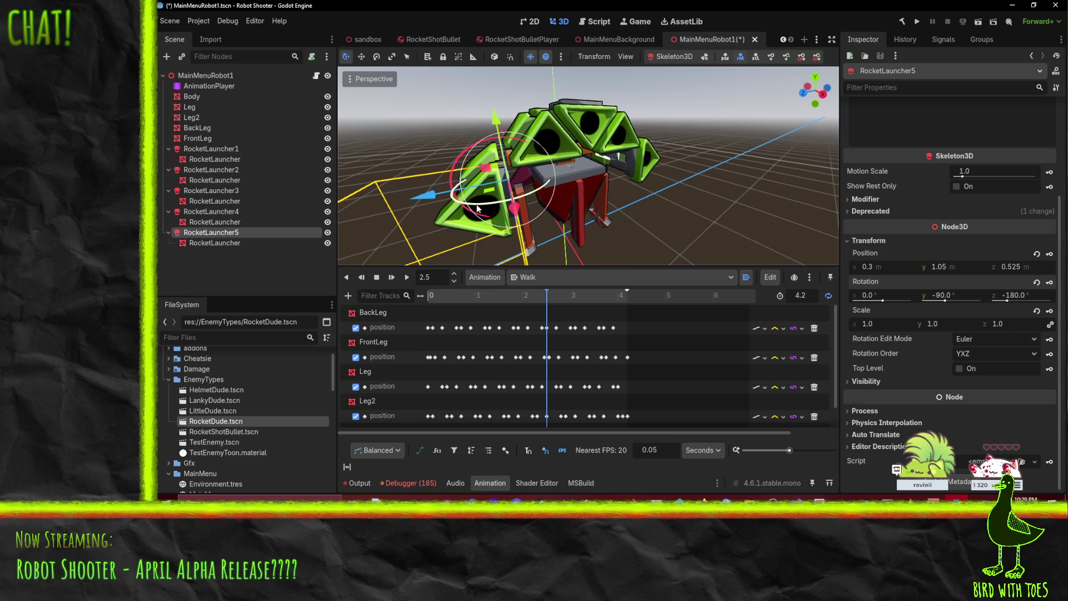
{"action": "left_click_drag", "start_coordinate": [477, 208], "coordinate": [504, 215]}
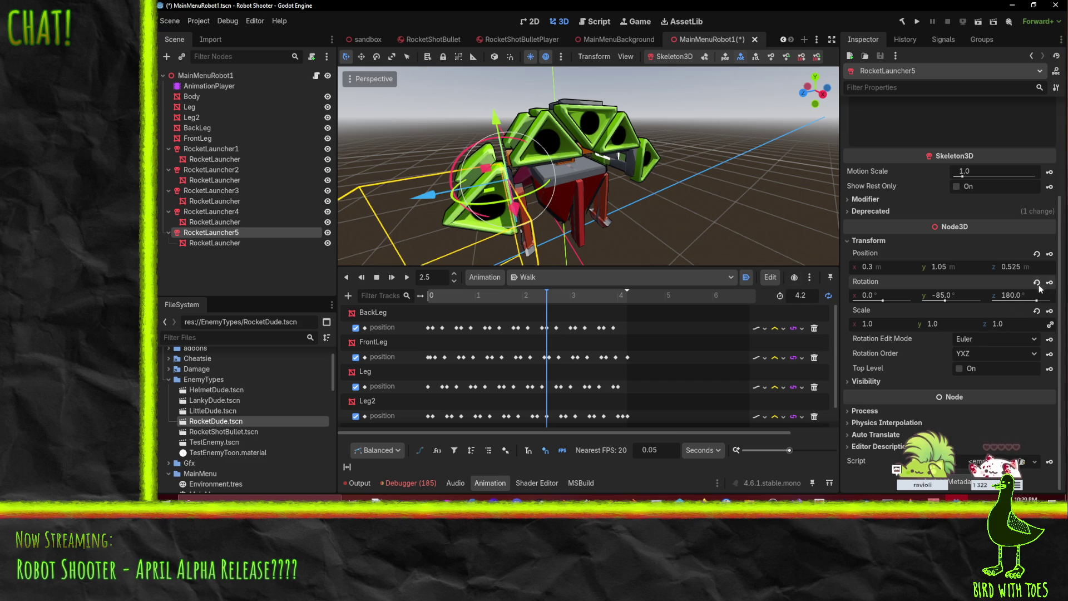
{"action": "mouse_move", "coordinate": [542, 298]}
{"action": "left_mouse_down"}
{"action": "mouse_move", "coordinate": [378, 315]}
{"action": "mouse_move", "coordinate": [626, 325]}
{"action": "mouse_move", "coordinate": [401, 330]}
{"action": "mouse_move", "coordinate": [443, 305]}
{"action": "mouse_move", "coordinate": [625, 298]}
{"action": "mouse_move", "coordinate": [371, 292]}
{"action": "left_mouse_up"}
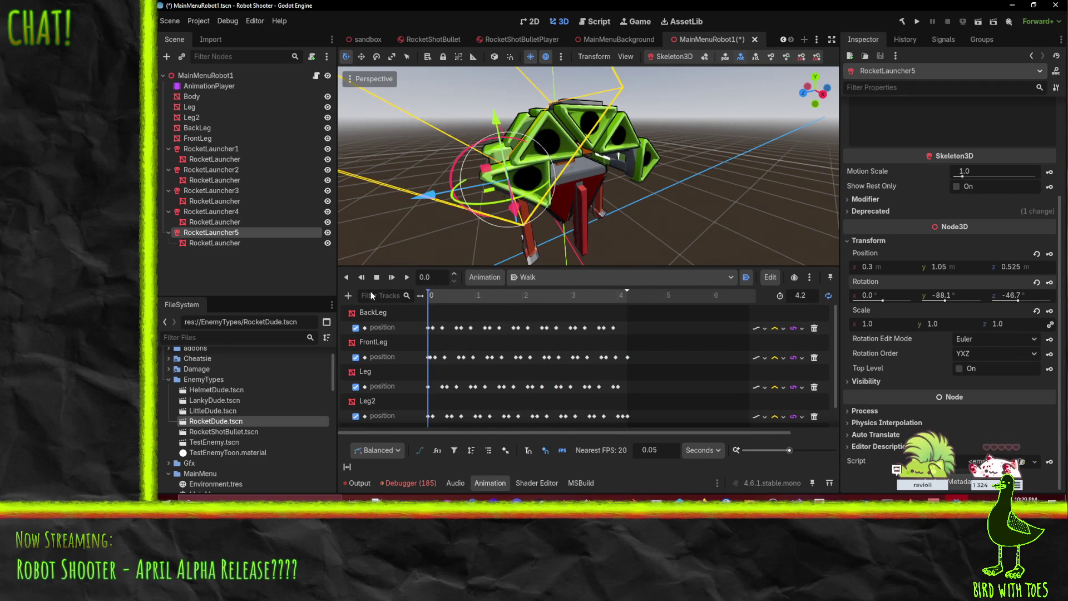
Step: Select RocketLauncher5's 1 s rotation key and preview Walk to check the launcher's turn
{"action": "scroll", "coordinate": [450, 383], "scroll_direction": "down", "scroll_amount": 1}
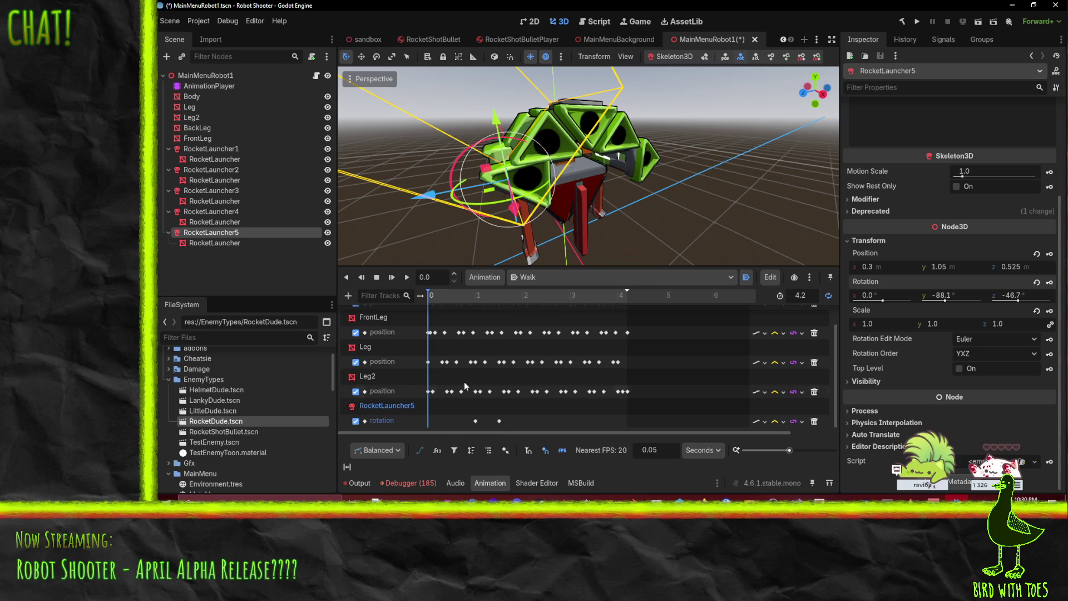
{"action": "left_click", "coordinate": [476, 423]}
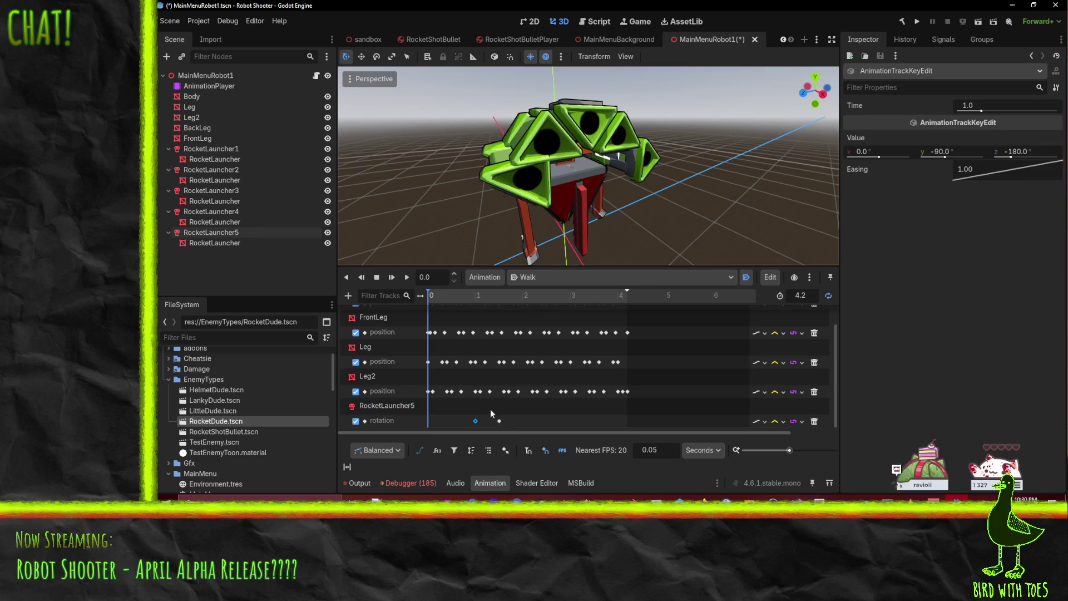
{"action": "left_click_drag", "start_coordinate": [485, 295], "coordinate": [475, 290]}
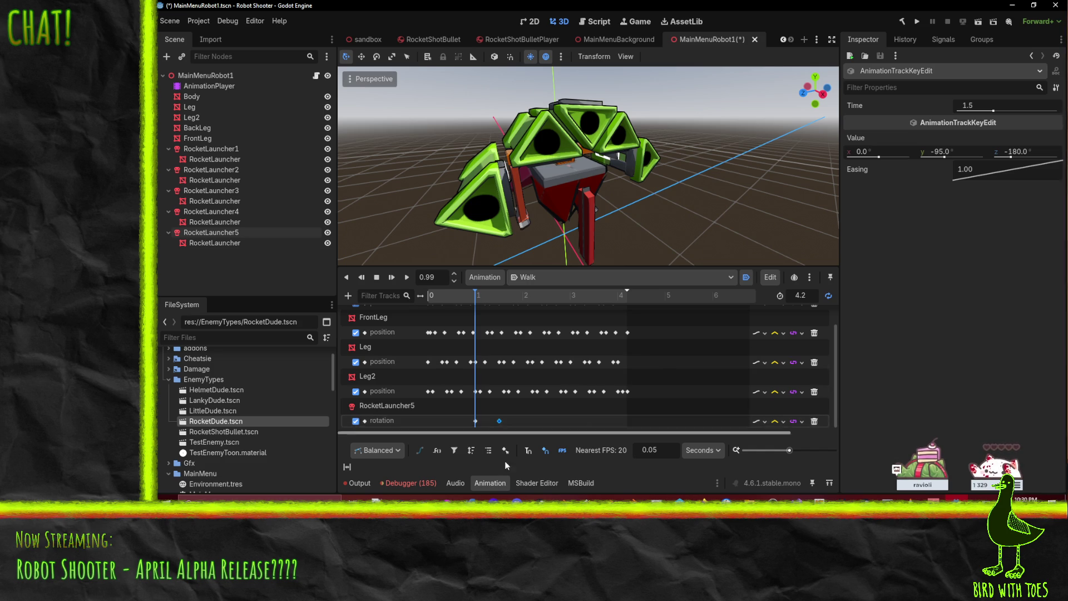
{"action": "left_click", "coordinate": [475, 421]}
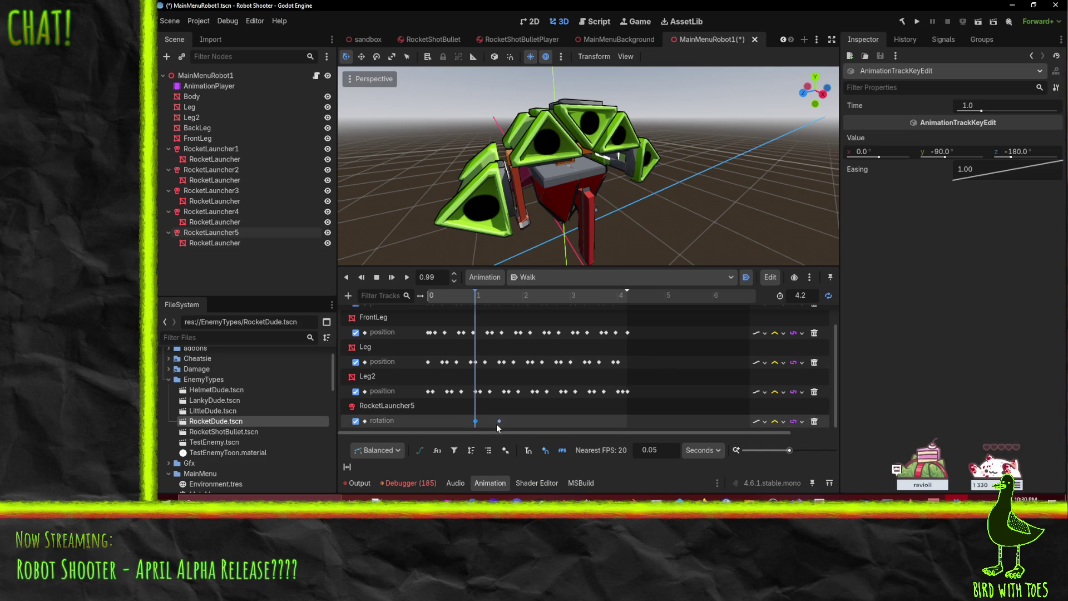
{"action": "mouse_move", "coordinate": [476, 299]}
{"action": "left_mouse_down"}
{"action": "mouse_move", "coordinate": [631, 298]}
{"action": "mouse_move", "coordinate": [348, 295]}
{"action": "left_mouse_up"}
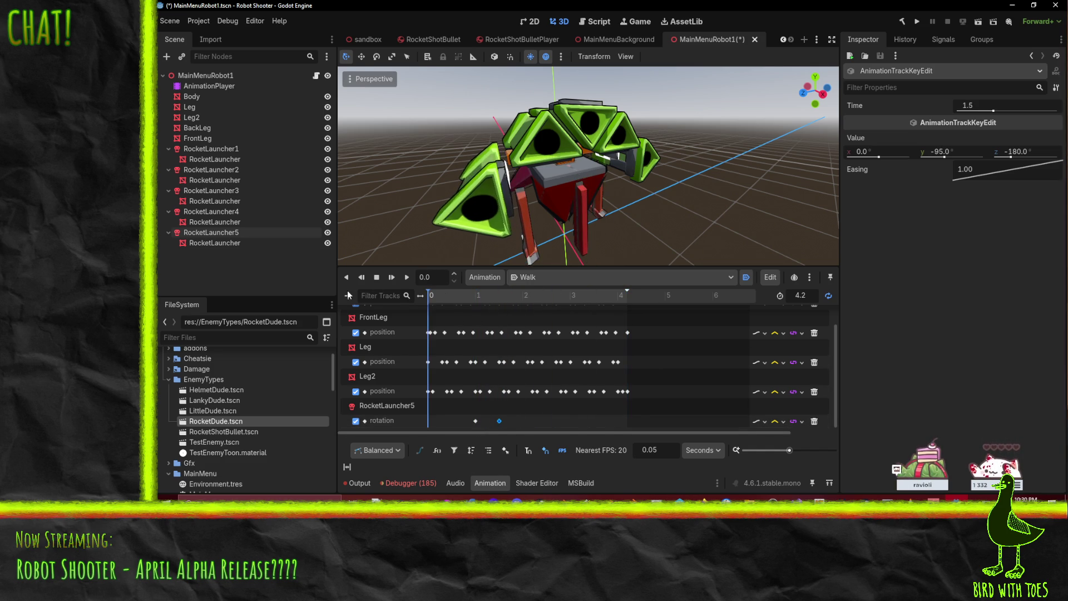
{"action": "left_click", "coordinate": [407, 277]}
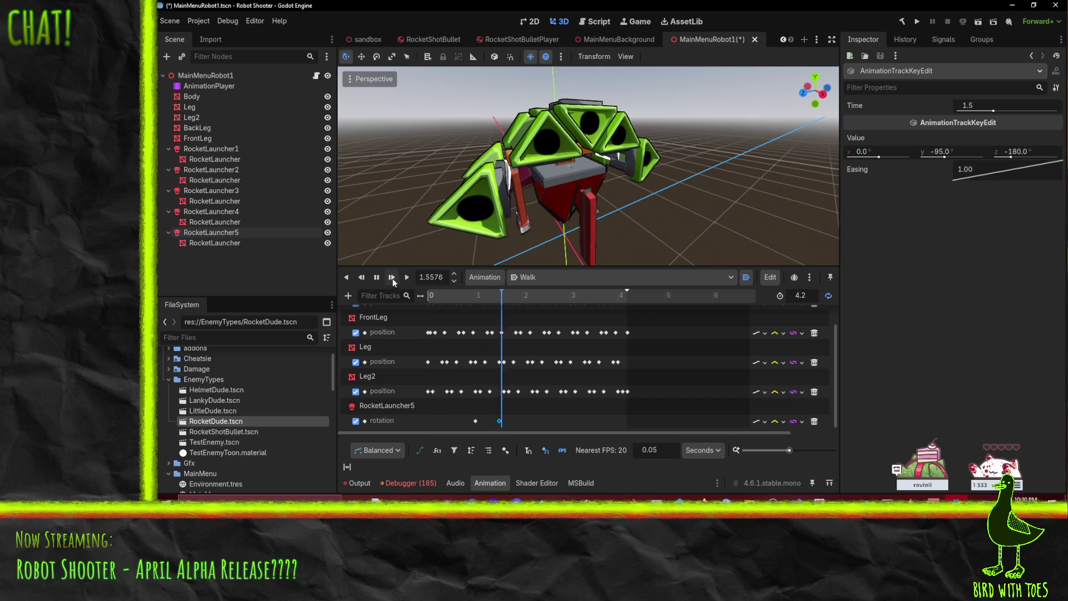
{"action": "left_click", "coordinate": [376, 277]}
Step: Insert a RocketLauncher5 rotation key at 0 s holding the -90° Y turn
{"action": "left_click", "coordinate": [477, 298]}
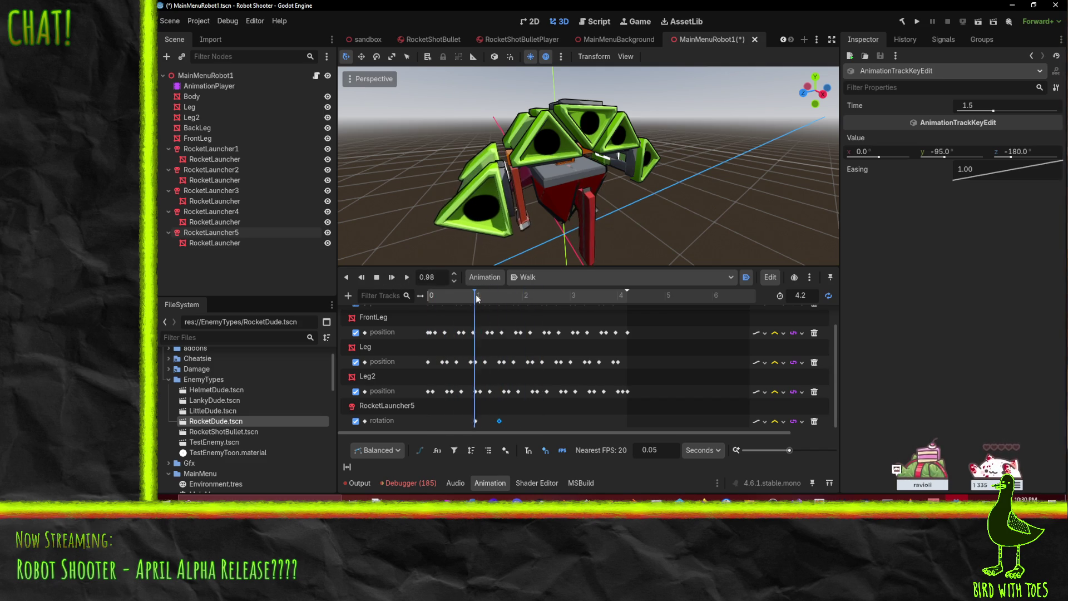
{"action": "left_click", "coordinate": [476, 421]}
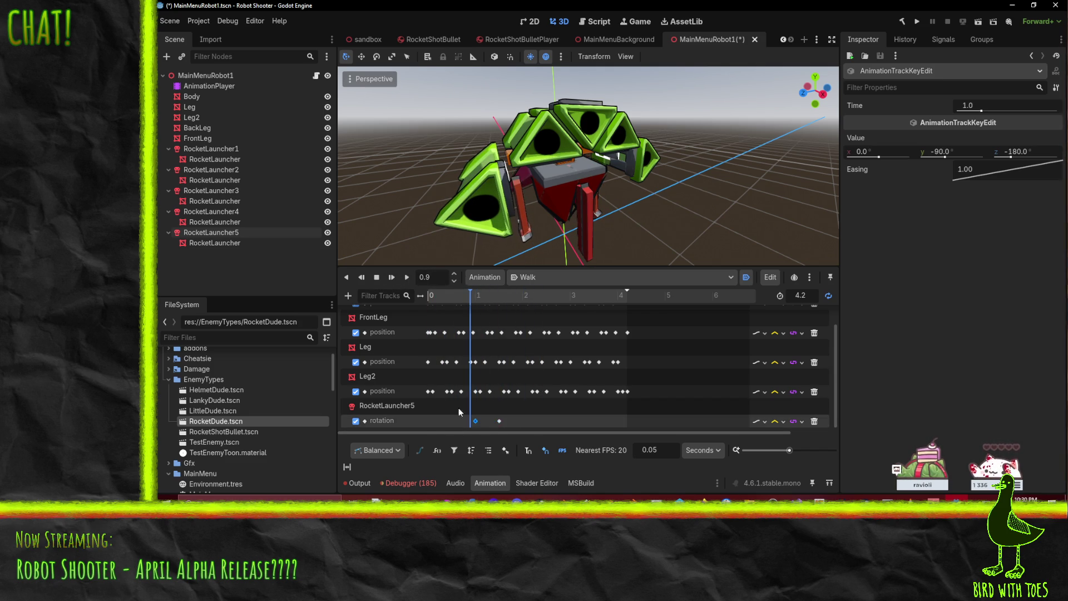
{"action": "left_click_drag", "start_coordinate": [476, 298], "coordinate": [405, 328]}
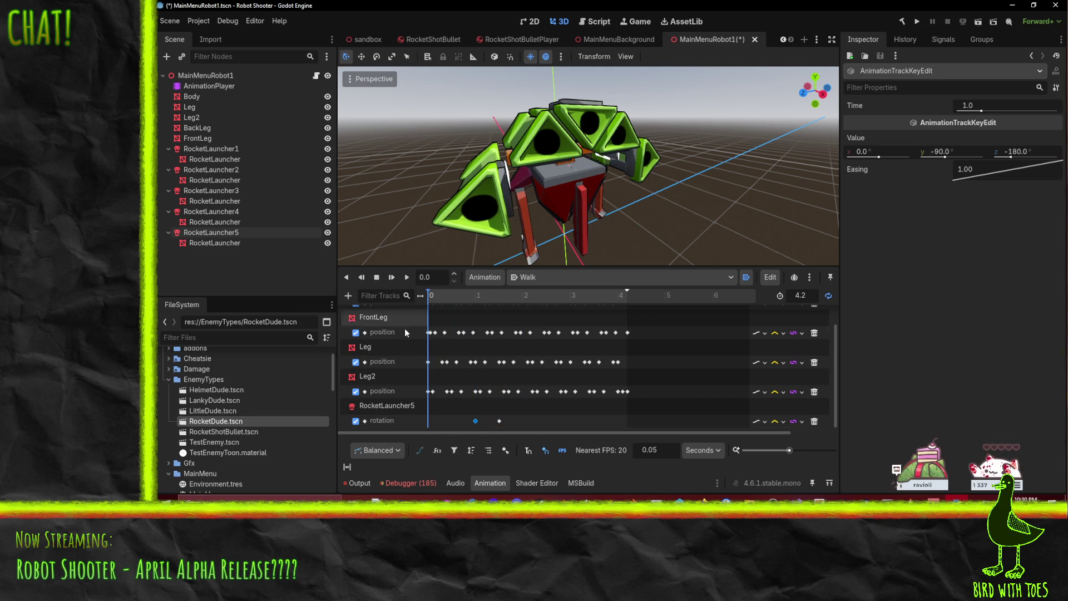
{"action": "right_click", "coordinate": [428, 423]}
{"action": "left_click", "coordinate": [448, 432]}
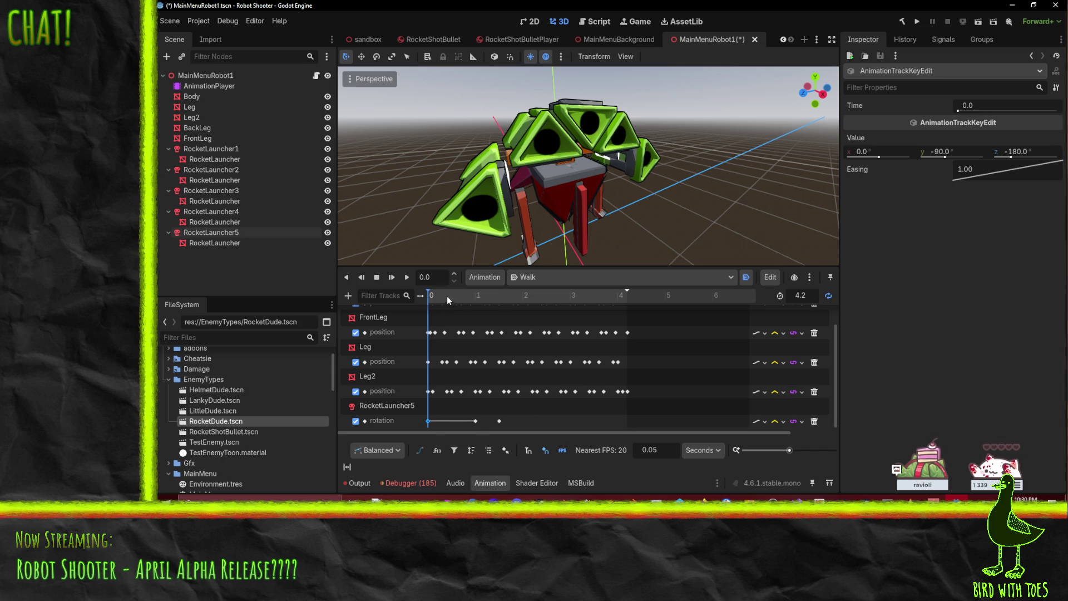
{"action": "left_click_drag", "start_coordinate": [448, 298], "coordinate": [644, 299]}
{"action": "right_click", "coordinate": [627, 419]}
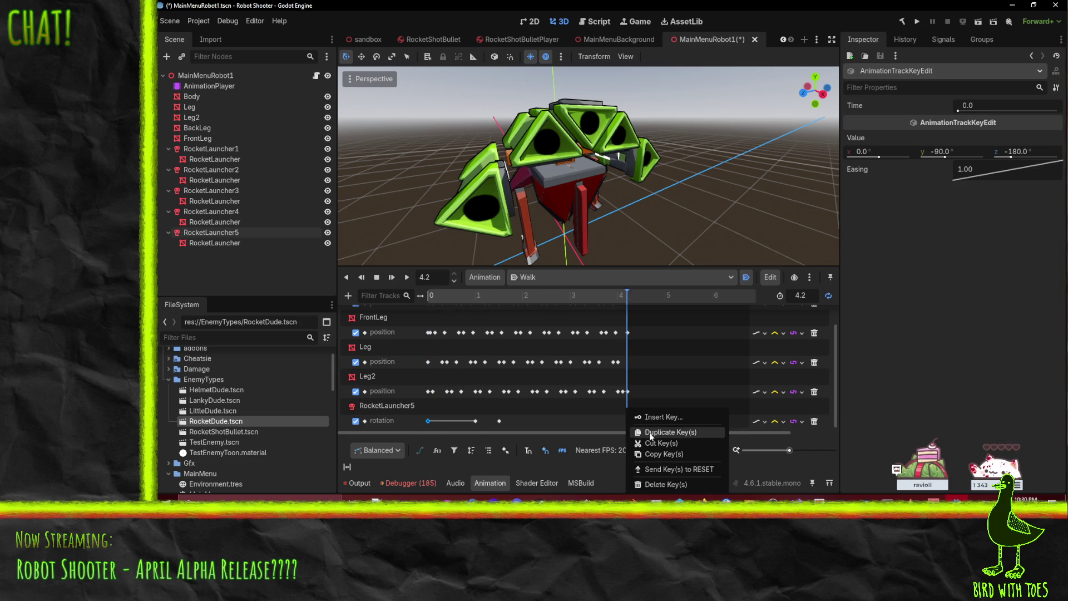
Step: Duplicate the -90° rotation key to about 4.15 s and set the playhead to 2.5 s
{"action": "left_click", "coordinate": [651, 433]}
{"action": "left_click_drag", "start_coordinate": [623, 301], "coordinate": [477, 301]}
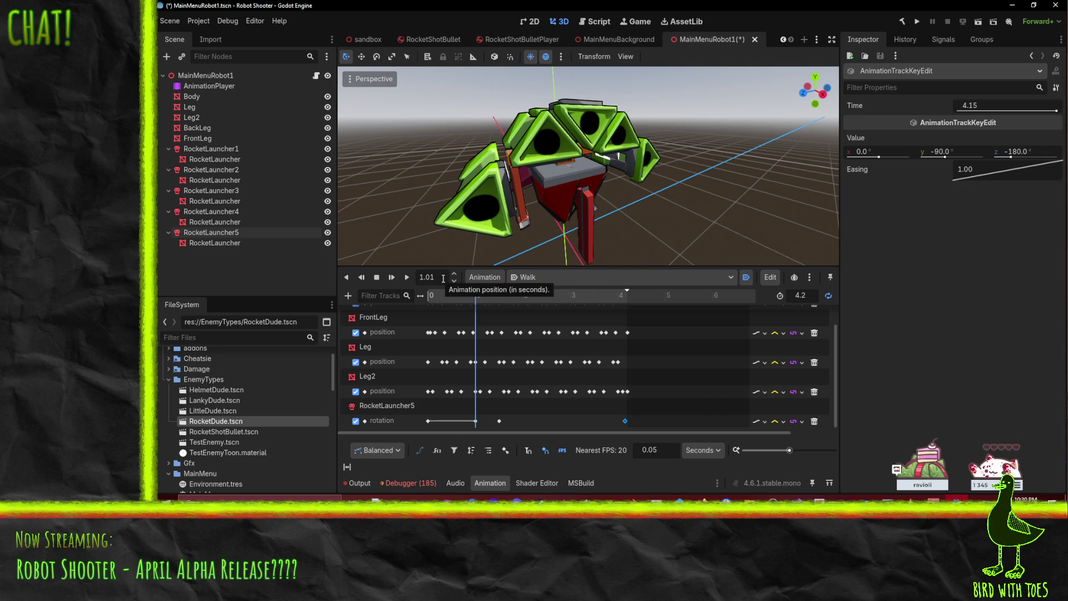
{"action": "type", "text": "1.5"}
{"action": "key", "text": "Return"}
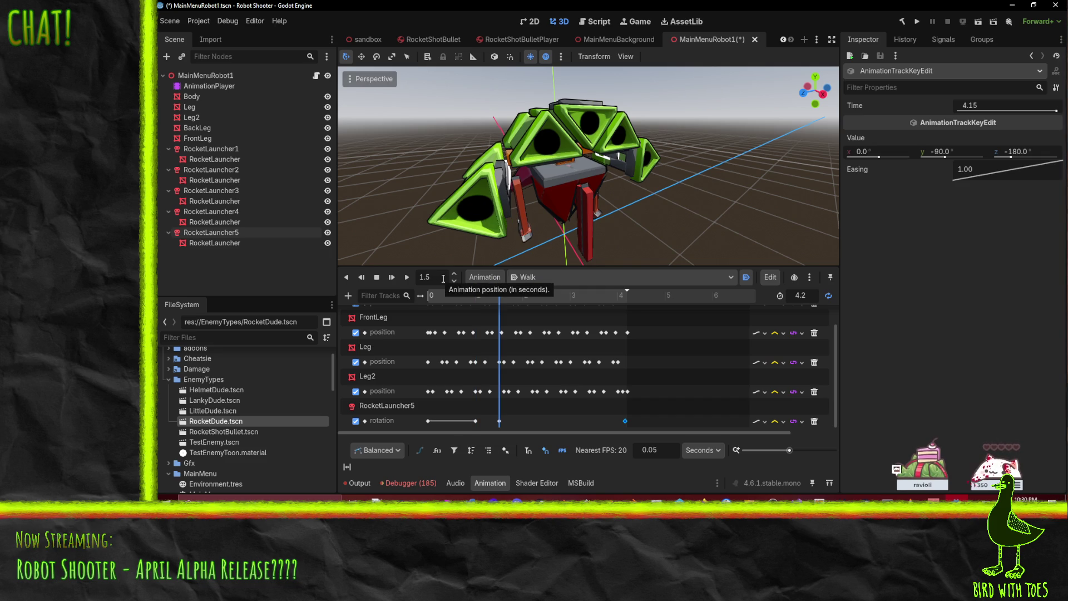
{"action": "double_click", "coordinate": [424, 278]}
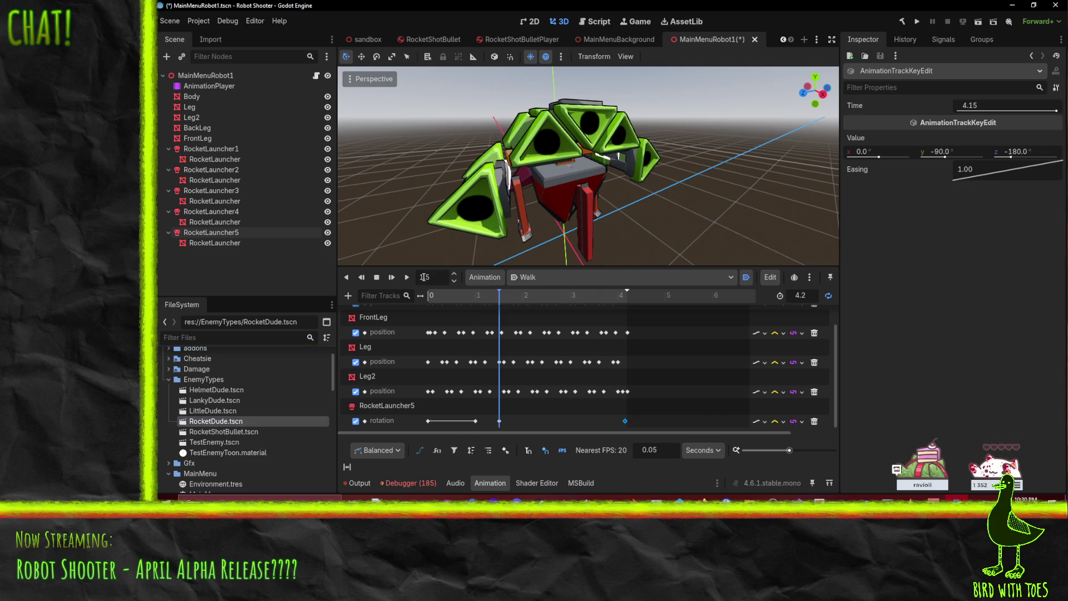
{"action": "type", "text": "2"}
{"action": "key", "text": "Return"}
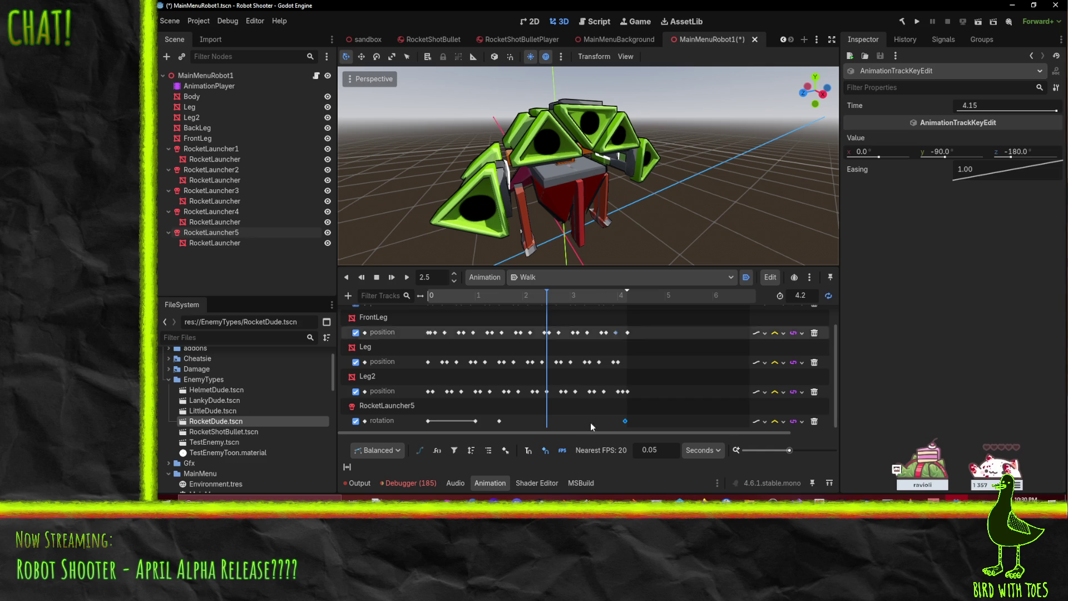
Step: Copy the 1.5 s rotation key to 2.5 s and change its Y rotation to -85°
{"action": "left_click", "coordinate": [499, 421]}
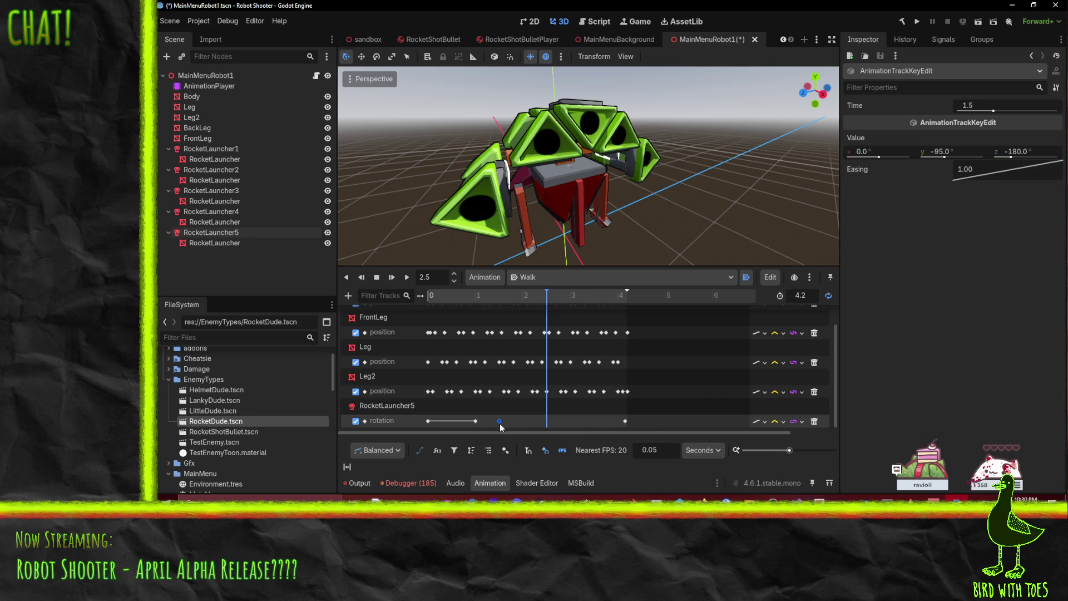
{"action": "right_click", "coordinate": [550, 421]}
{"action": "left_click", "coordinate": [568, 428]}
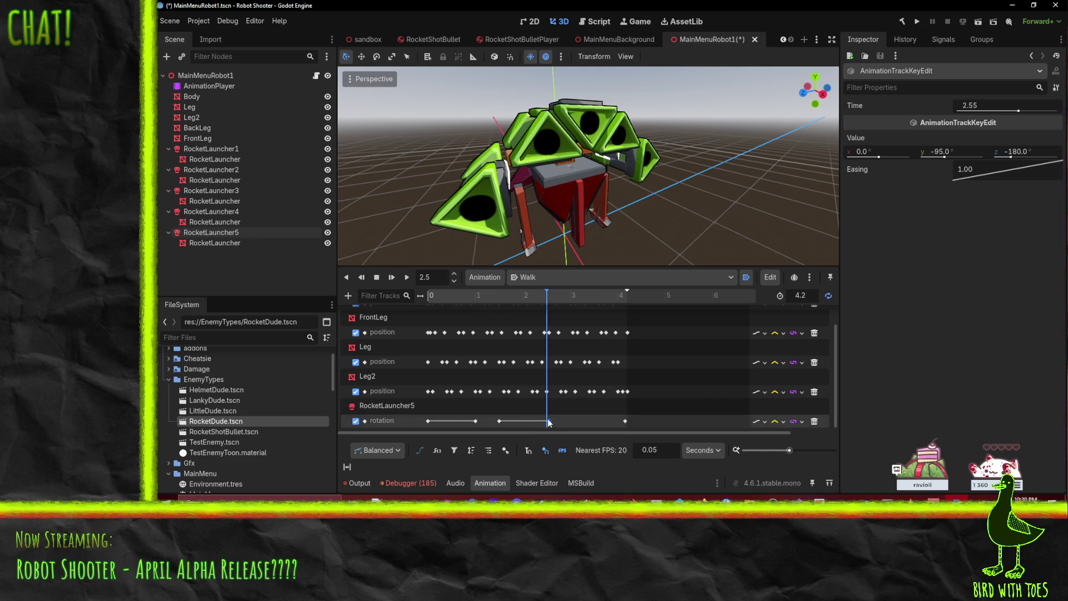
{"action": "left_click_drag", "start_coordinate": [549, 423], "coordinate": [546, 423]}
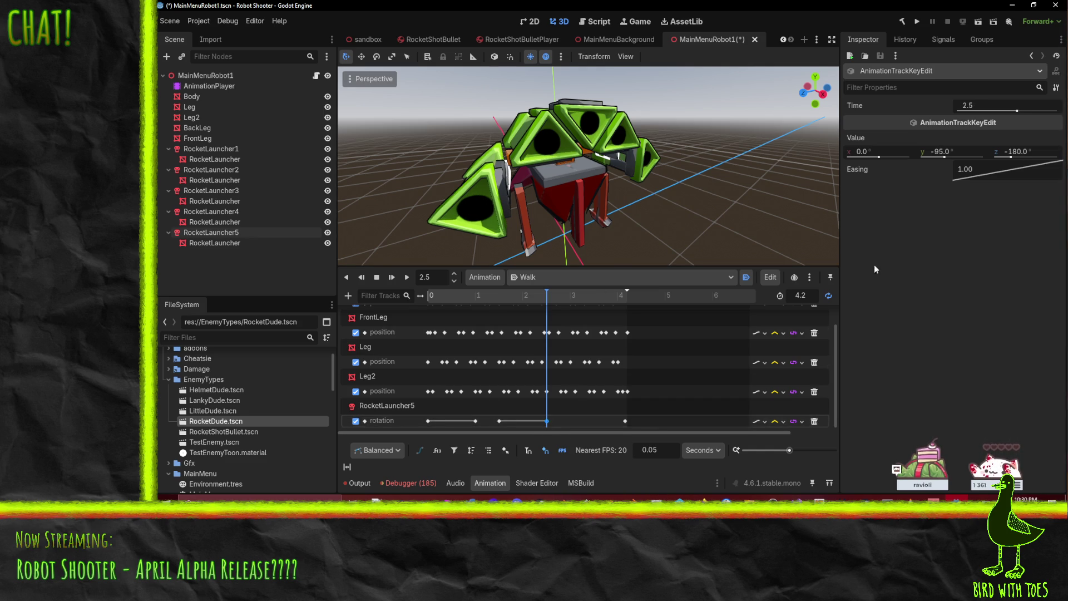
{"action": "left_click", "coordinate": [959, 151]}
{"action": "type", "text": "-85"}
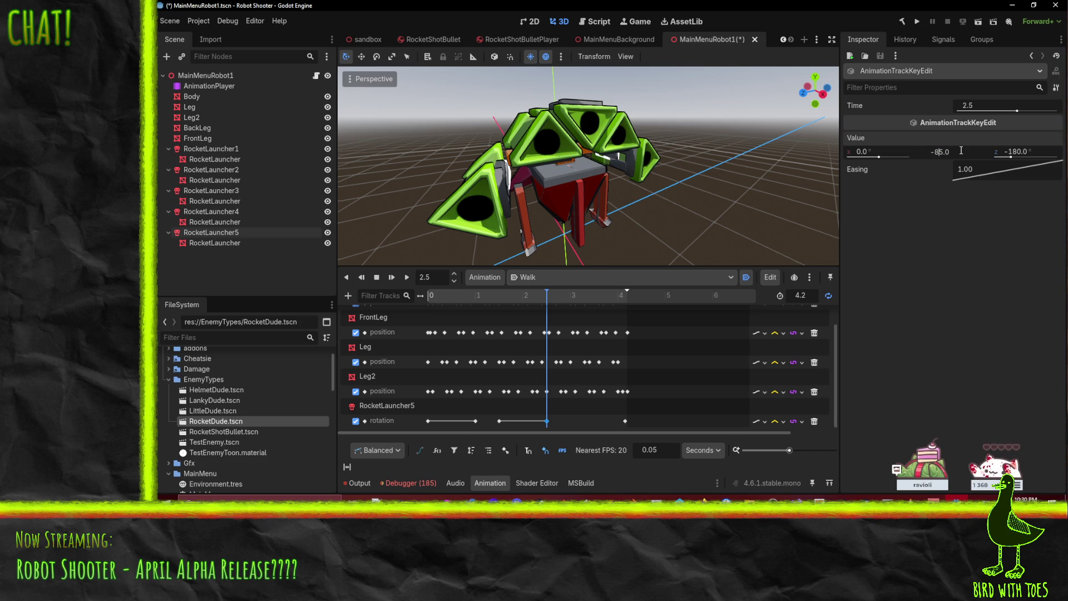
{"action": "key", "text": "Return"}
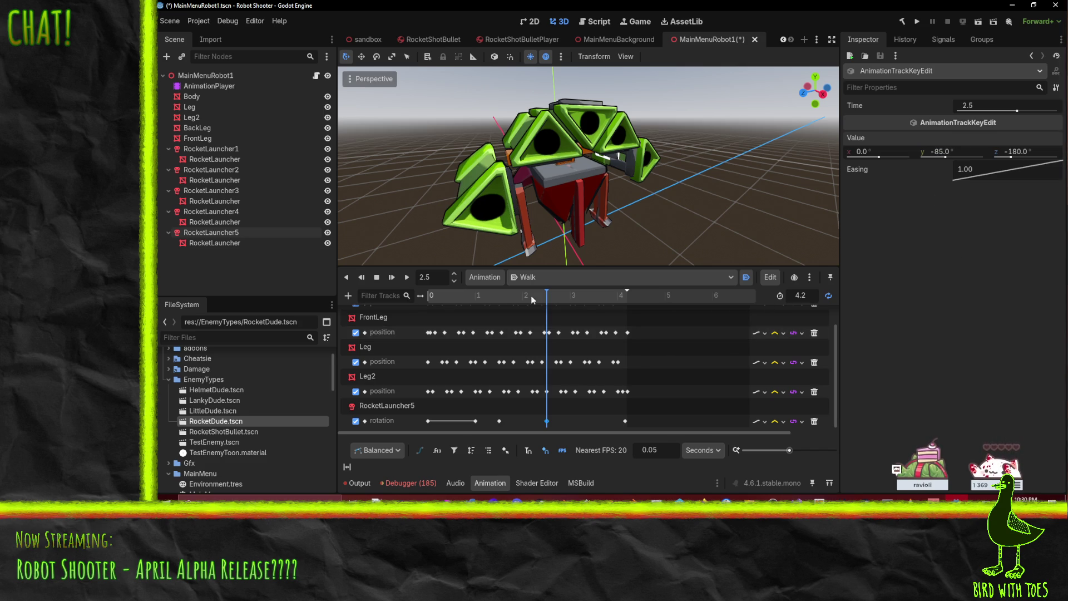
Step: Preview the Walk animation, then set the playhead to exactly 3.0 s
{"action": "mouse_move", "coordinate": [531, 296]}
{"action": "left_mouse_down"}
{"action": "mouse_move", "coordinate": [481, 296]}
{"action": "mouse_move", "coordinate": [547, 302]}
{"action": "mouse_move", "coordinate": [405, 301]}
{"action": "left_mouse_up"}
{"action": "left_click", "coordinate": [407, 277]}
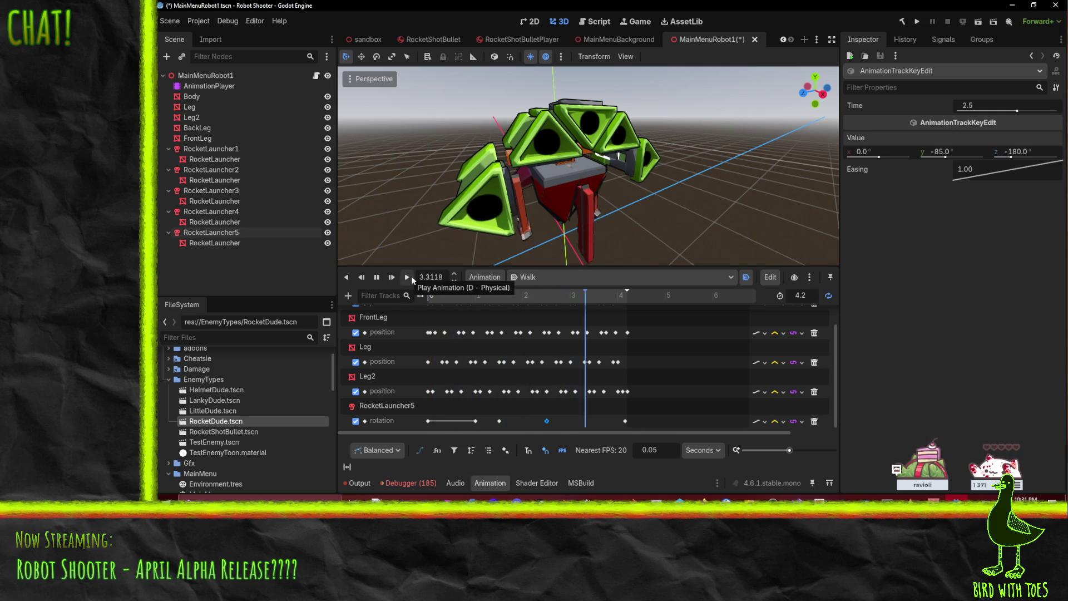
{"action": "left_click", "coordinate": [378, 278]}
{"action": "mouse_move", "coordinate": [548, 295]}
{"action": "left_mouse_down"}
{"action": "mouse_move", "coordinate": [575, 301]}
{"action": "mouse_move", "coordinate": [547, 300]}
{"action": "left_mouse_up"}
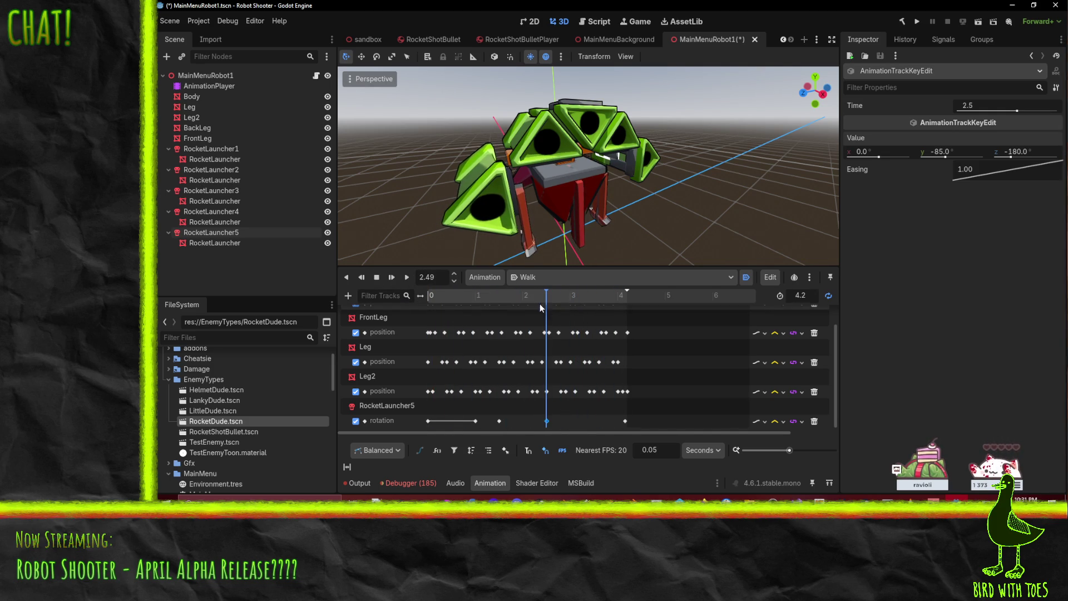
{"action": "left_click", "coordinate": [442, 277]}
{"action": "key", "text": "BackSpace"}
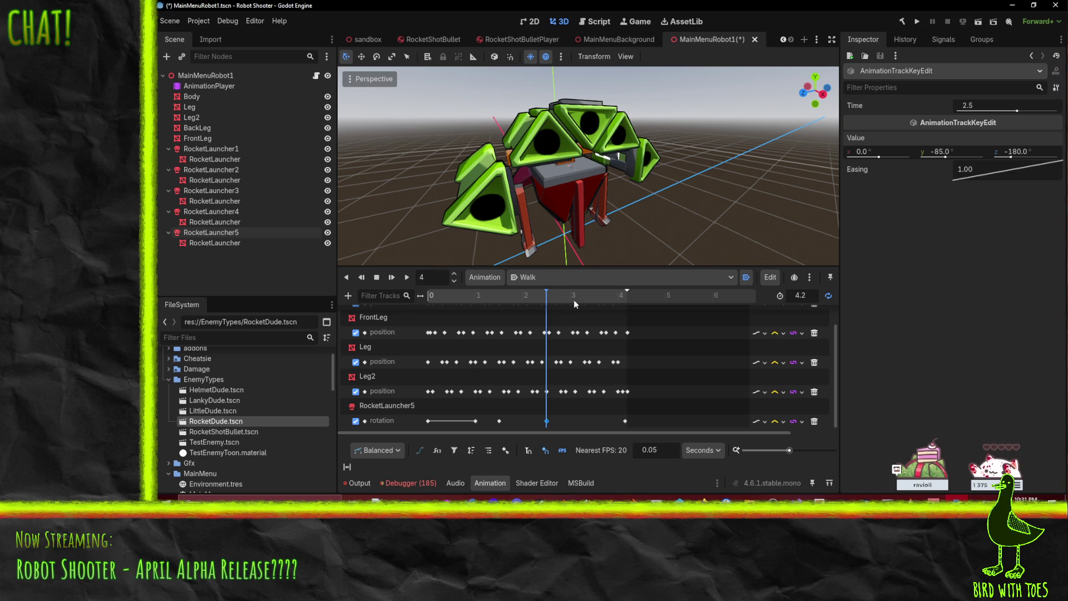
{"action": "type", "text": "3"}
{"action": "key", "text": "Return"}
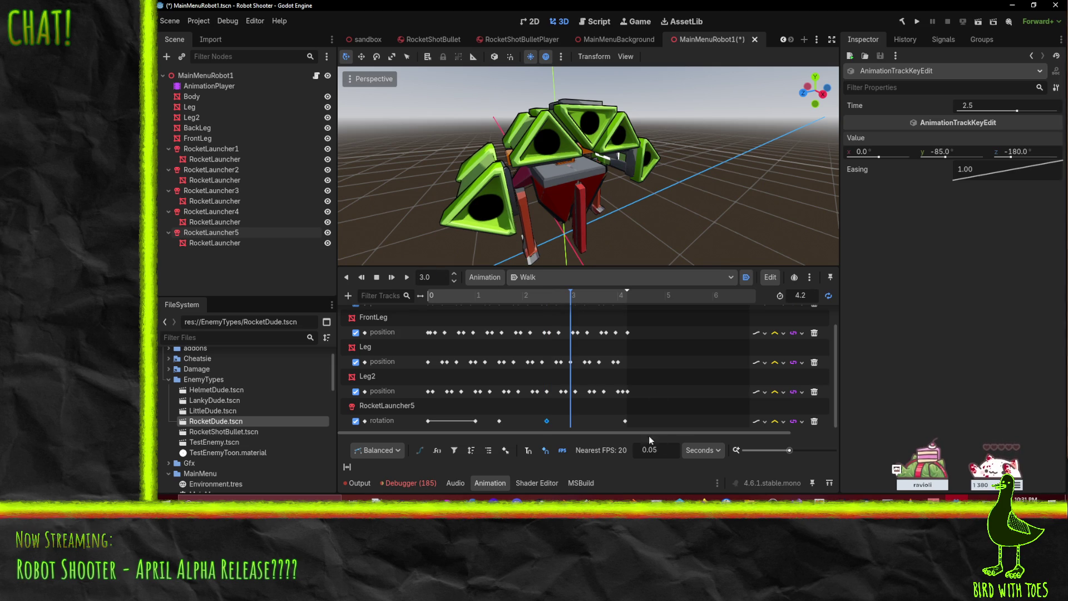
Step: Duplicate the 4.15 s key to 3.0 s holding -90° Y, then replay Walk from the start
{"action": "left_click", "coordinate": [625, 422]}
{"action": "right_click", "coordinate": [574, 423]}
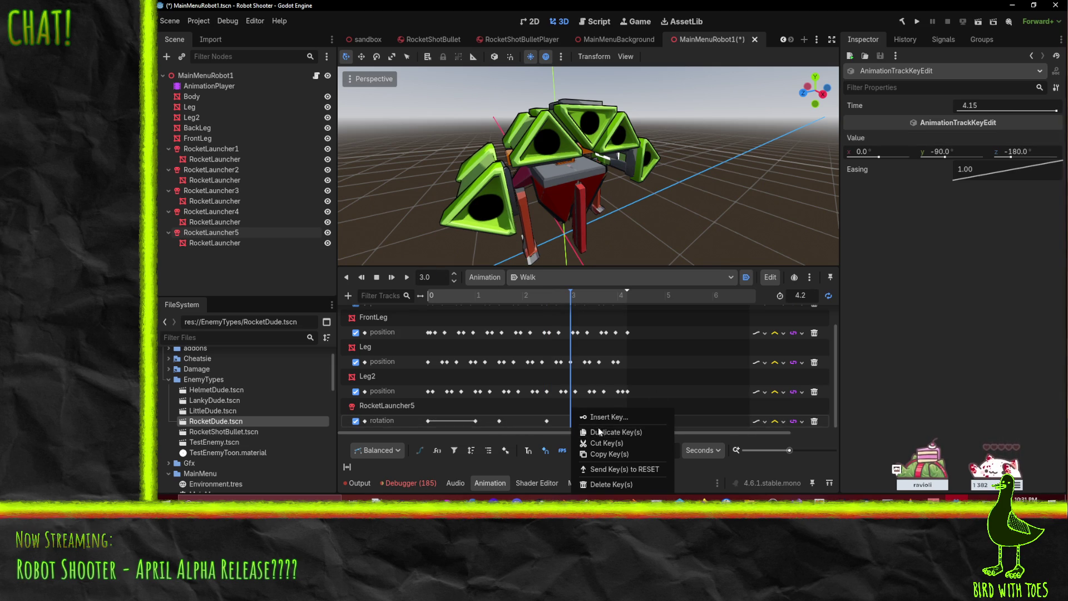
{"action": "left_click", "coordinate": [600, 431]}
{"action": "left_click_drag", "start_coordinate": [563, 295], "coordinate": [380, 292]}
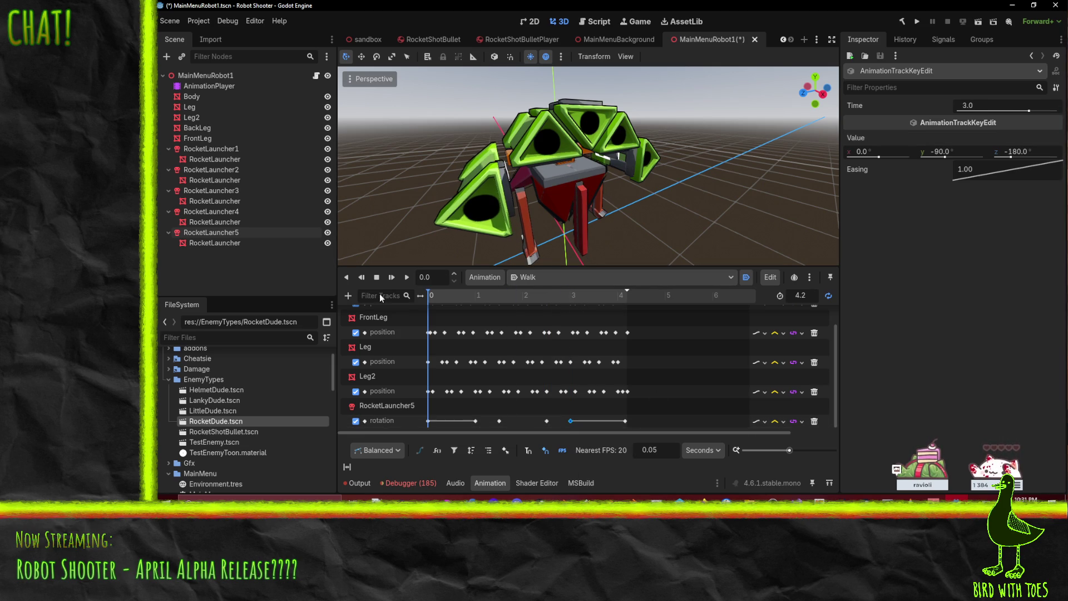
{"action": "left_click", "coordinate": [407, 277]}
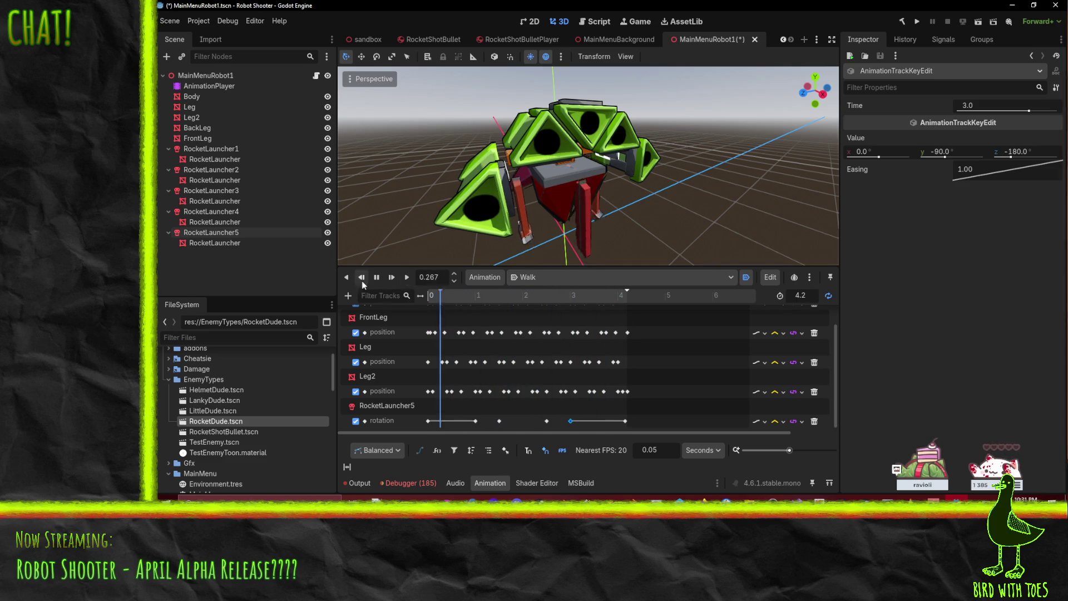
{"action": "left_click", "coordinate": [377, 277]}
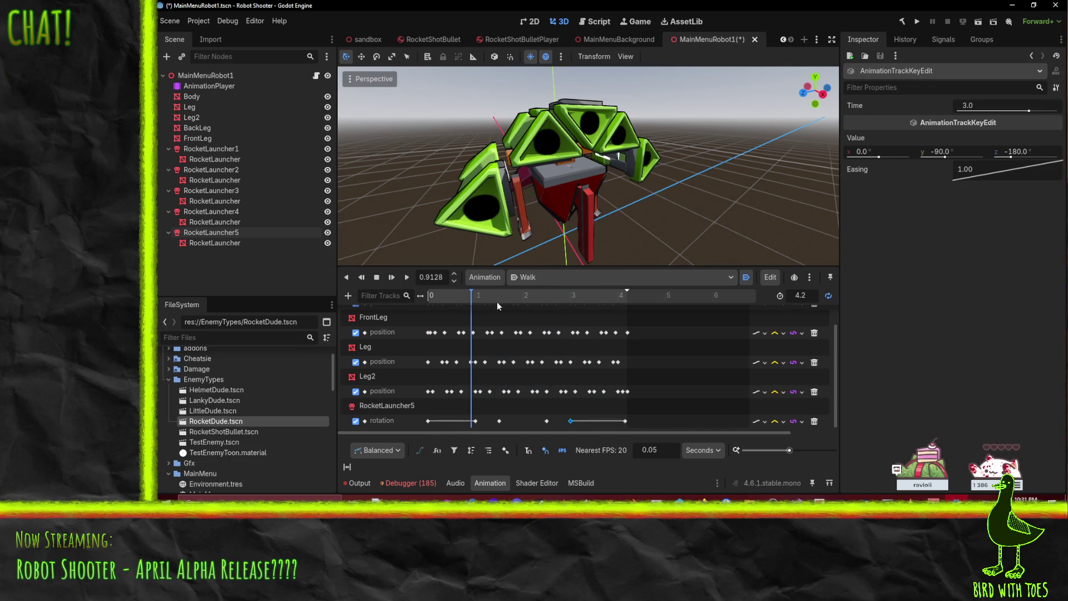
{"action": "left_click", "coordinate": [476, 295]}
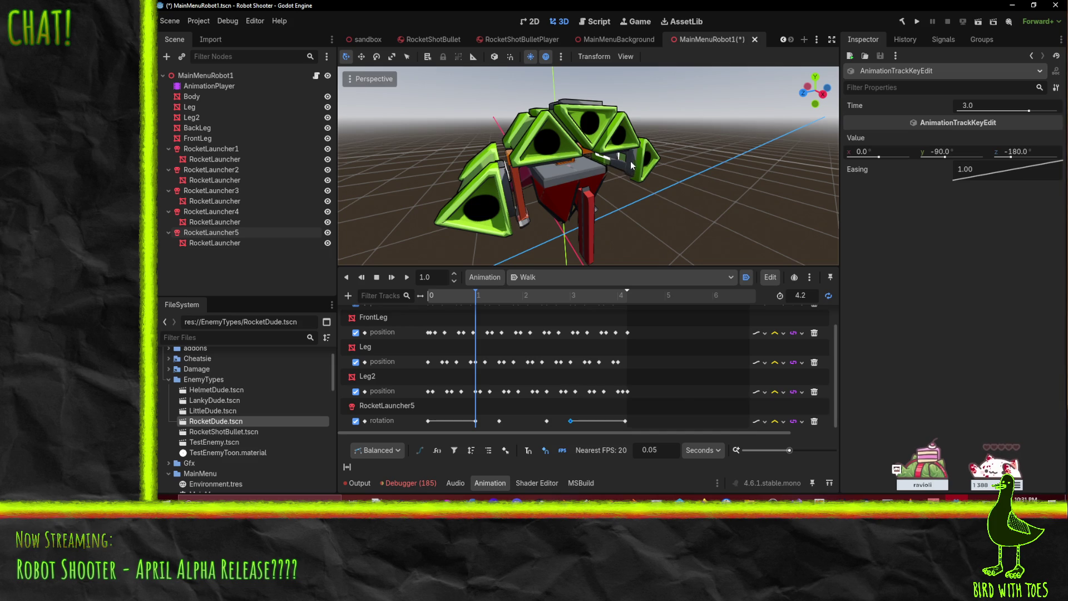
Step: Select RocketLauncher1 and key its rotation at 0 s, creating a new Walk track
{"action": "left_click", "coordinate": [210, 211]}
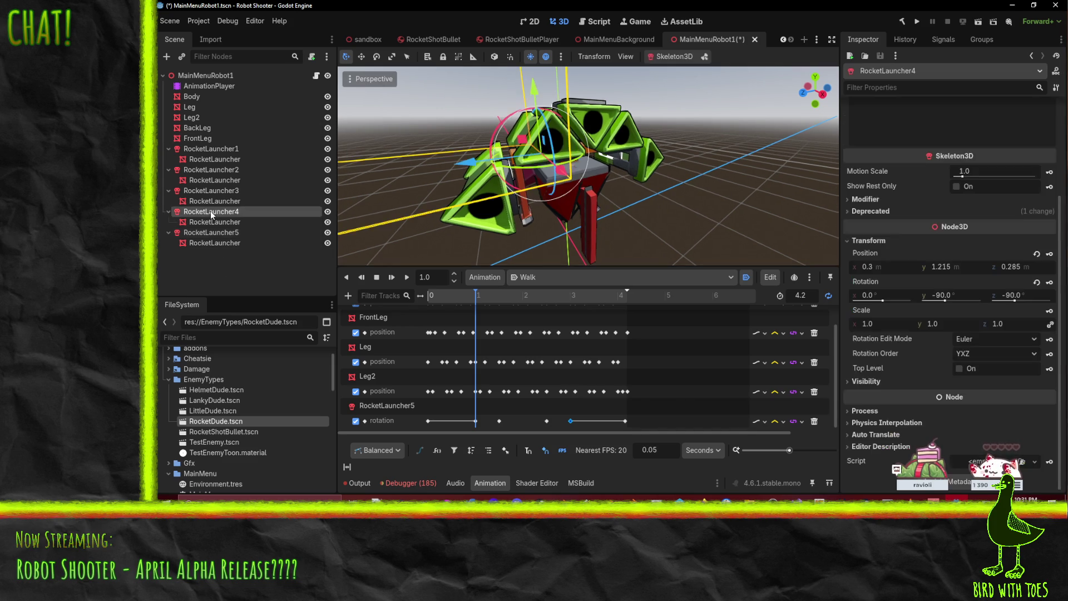
{"action": "left_click", "coordinate": [209, 191]}
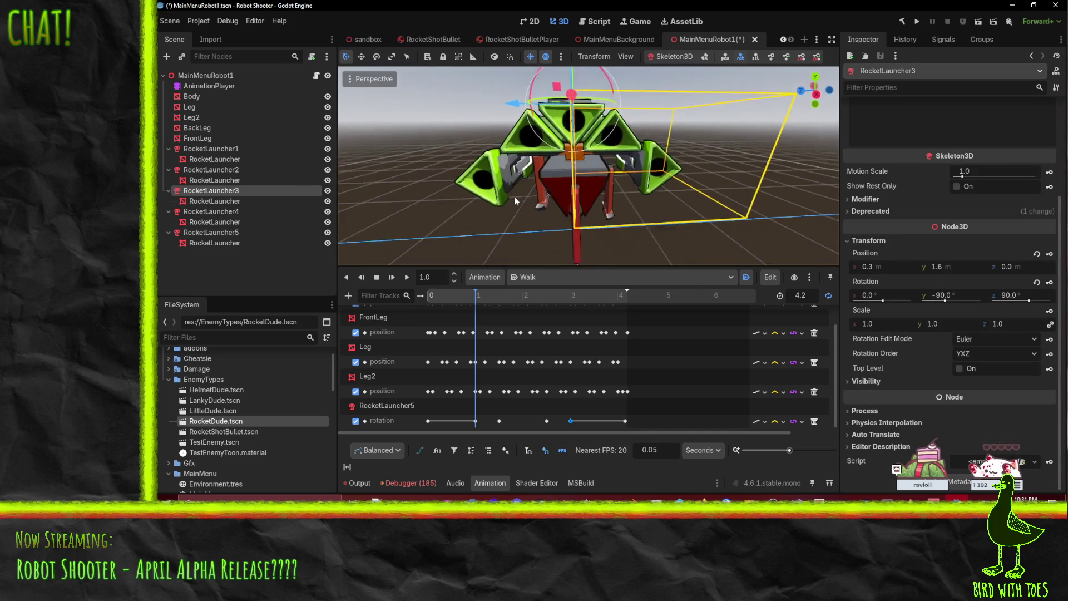
{"action": "mouse_move", "coordinate": [514, 196]}
{"action": "left_mouse_down"}
{"action": "mouse_move", "coordinate": [556, 209]}
{"action": "mouse_move", "coordinate": [536, 192]}
{"action": "mouse_move", "coordinate": [577, 150]}
{"action": "left_mouse_up"}
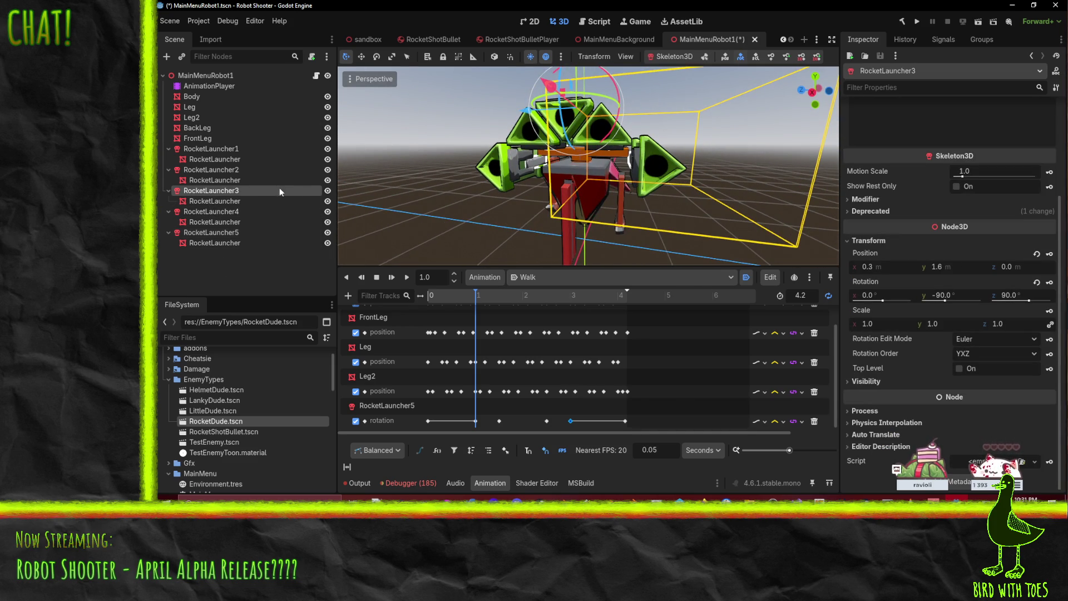
{"action": "left_click", "coordinate": [244, 180]}
{"action": "left_click", "coordinate": [255, 159]}
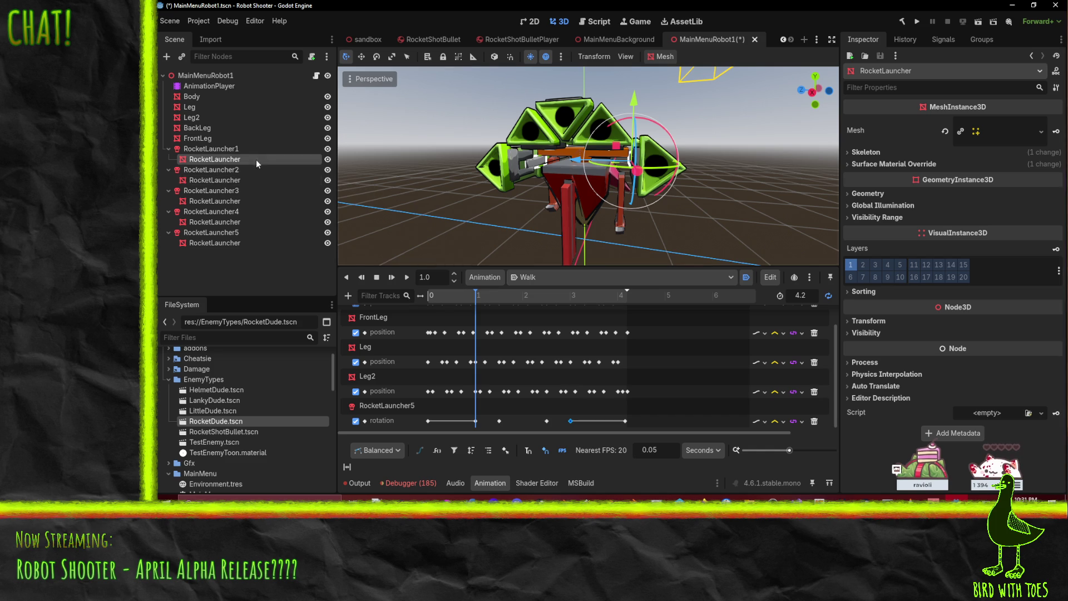
{"action": "left_click", "coordinate": [245, 148]}
{"action": "left_click_drag", "start_coordinate": [501, 195], "coordinate": [564, 225]}
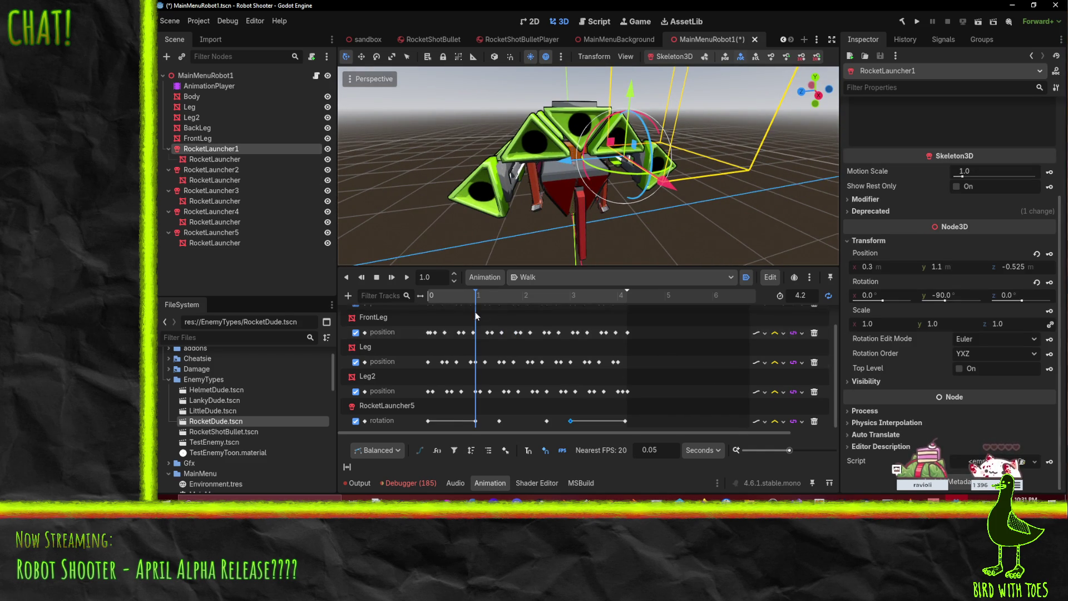
{"action": "left_click_drag", "start_coordinate": [473, 295], "coordinate": [398, 306]}
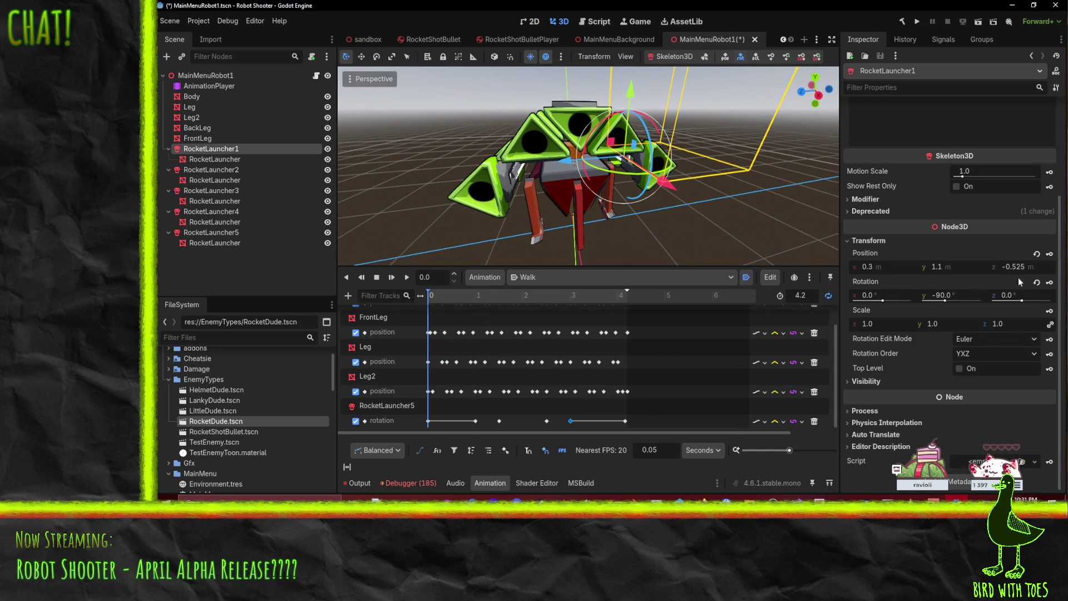
{"action": "left_click", "coordinate": [1049, 284]}
{"action": "left_click", "coordinate": [573, 288]}
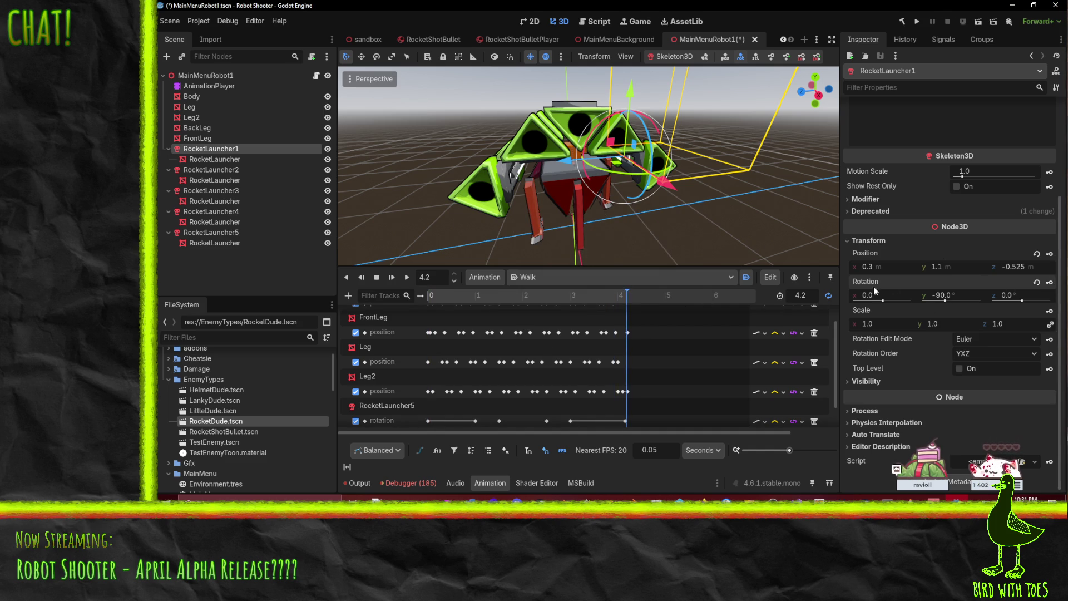
{"action": "scroll", "coordinate": [649, 364], "scroll_direction": "down", "scroll_amount": 1}
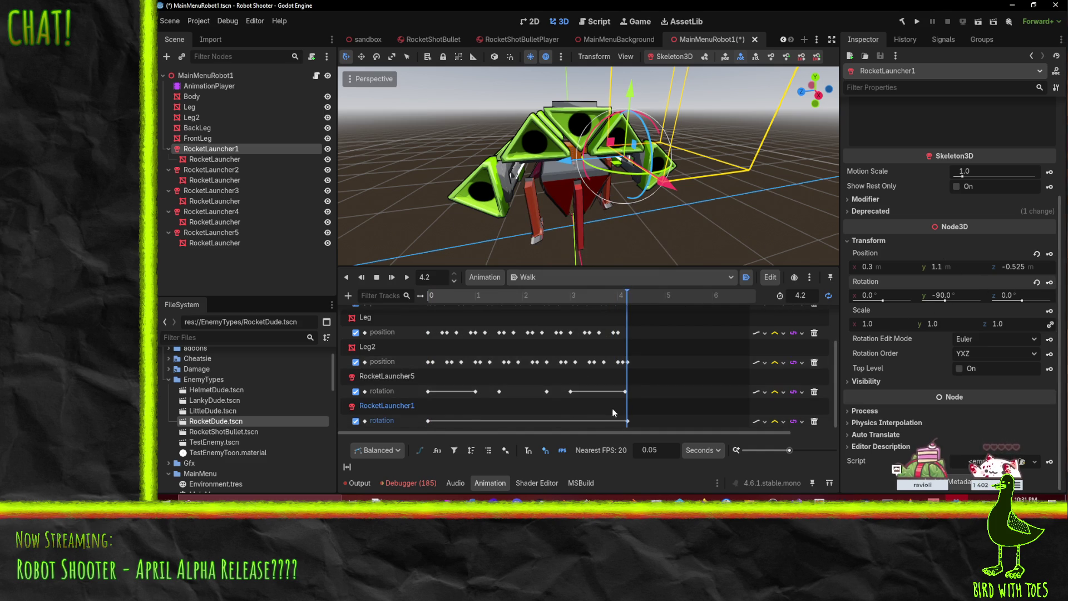
{"action": "left_click", "coordinate": [628, 392]}
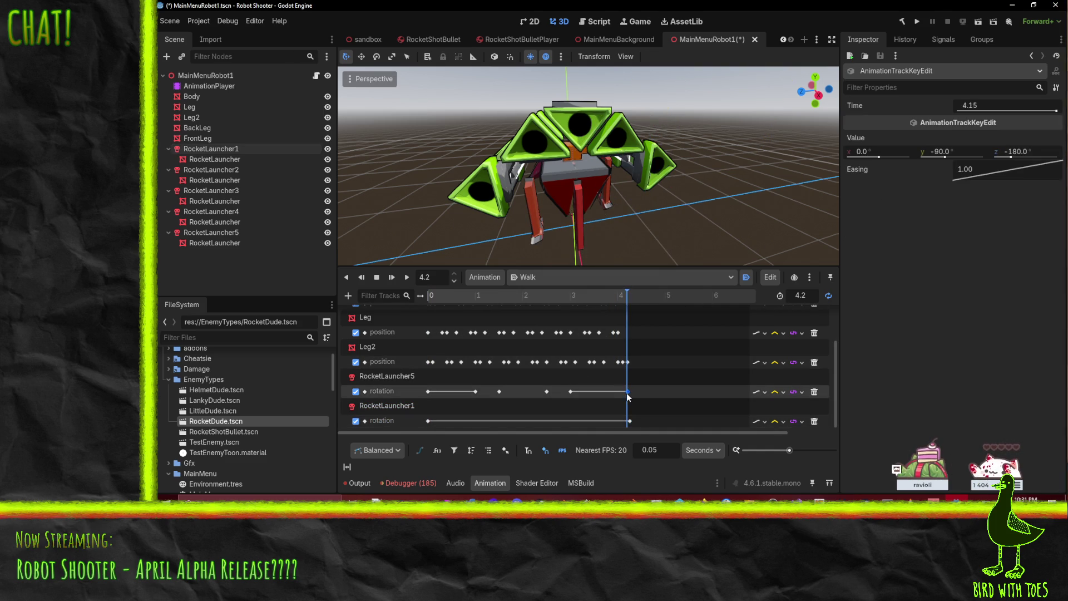
{"action": "mouse_move", "coordinate": [627, 295]}
{"action": "left_mouse_down"}
{"action": "mouse_move", "coordinate": [430, 326]}
{"action": "mouse_move", "coordinate": [476, 329]}
{"action": "left_mouse_up"}
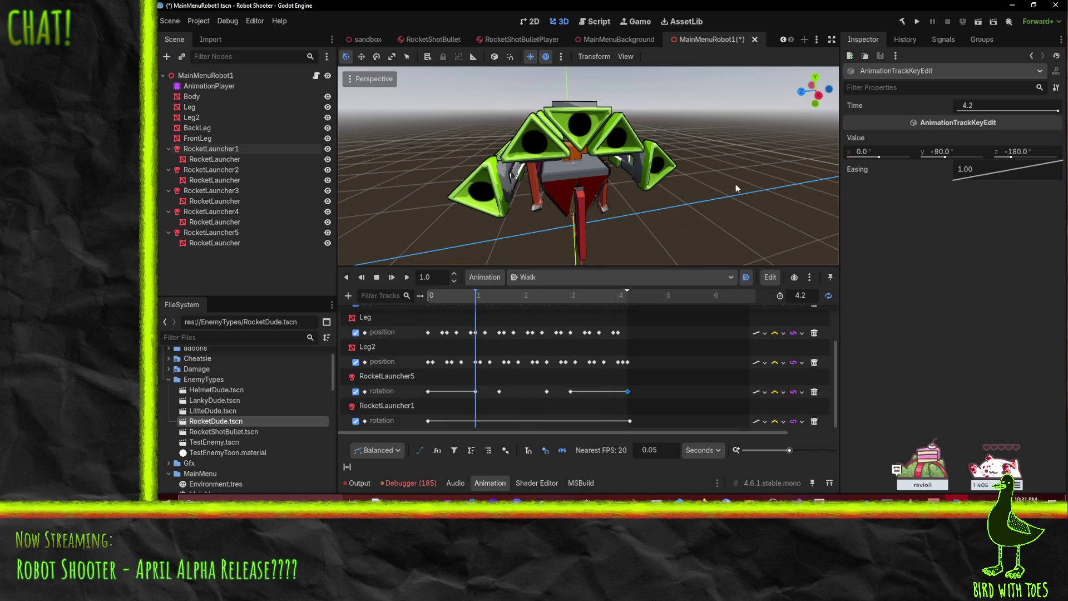
{"action": "left_click", "coordinate": [218, 148]}
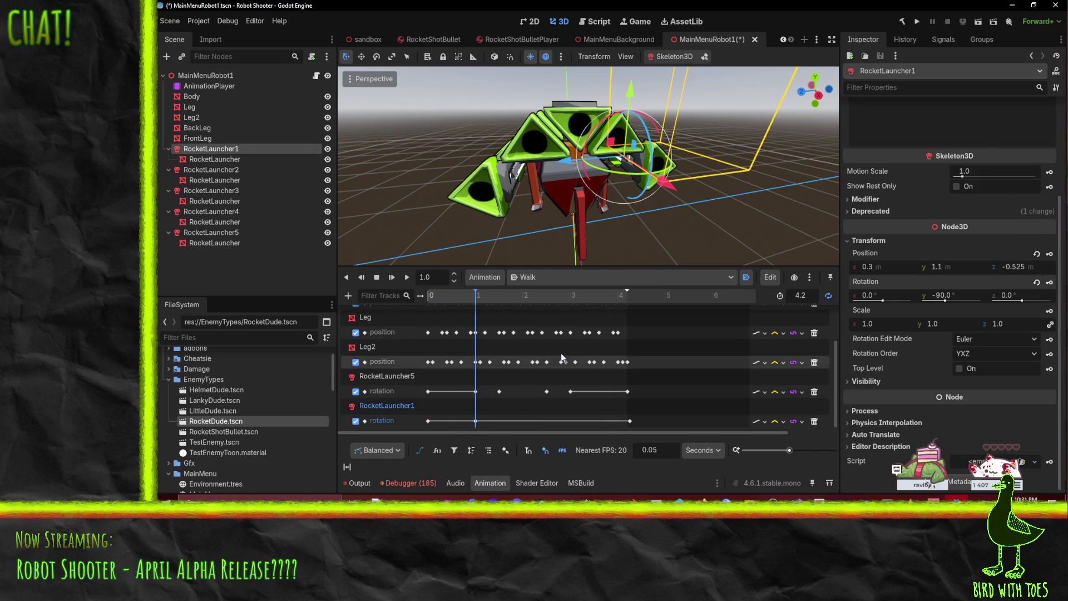
{"action": "left_click", "coordinate": [566, 294]}
{"action": "left_click_drag", "start_coordinate": [569, 299], "coordinate": [572, 298]}
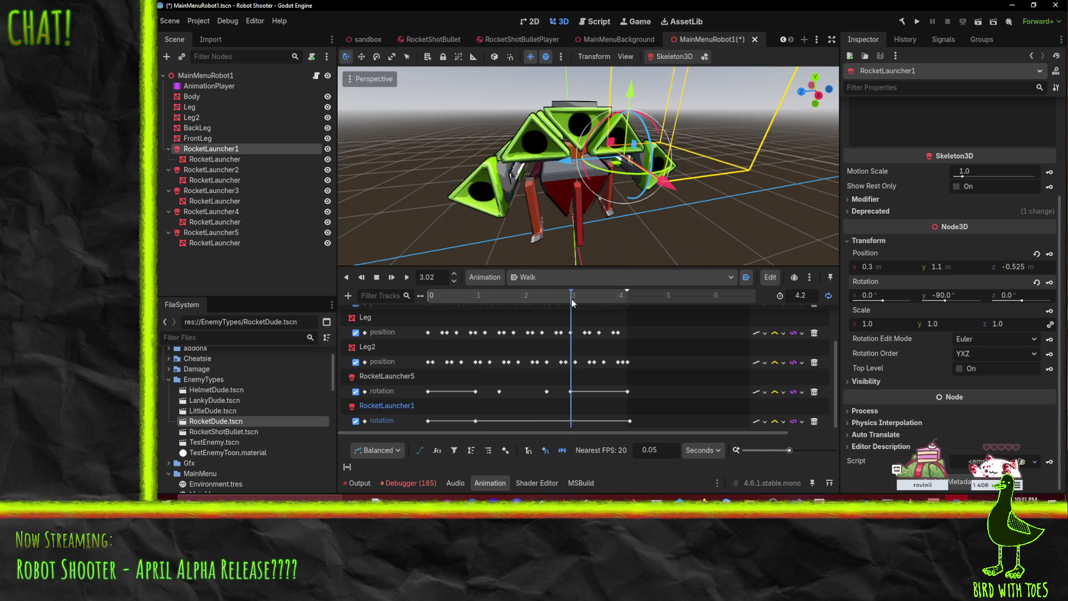
{"action": "double_click", "coordinate": [428, 277]}
{"action": "type", "text": "3"}
{"action": "key", "text": "Return"}
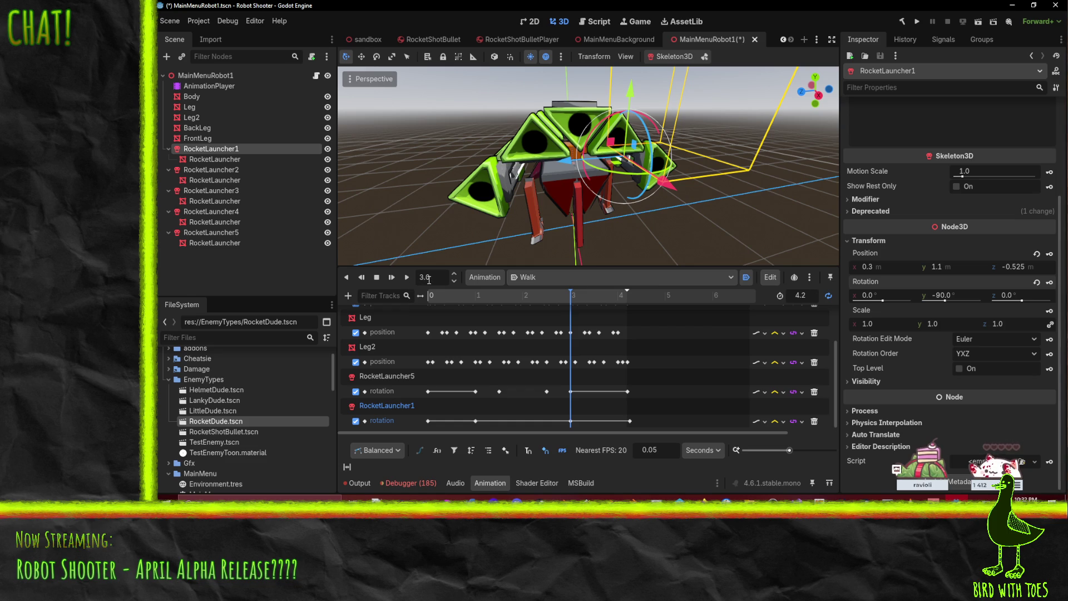
{"action": "left_click", "coordinate": [810, 278]}
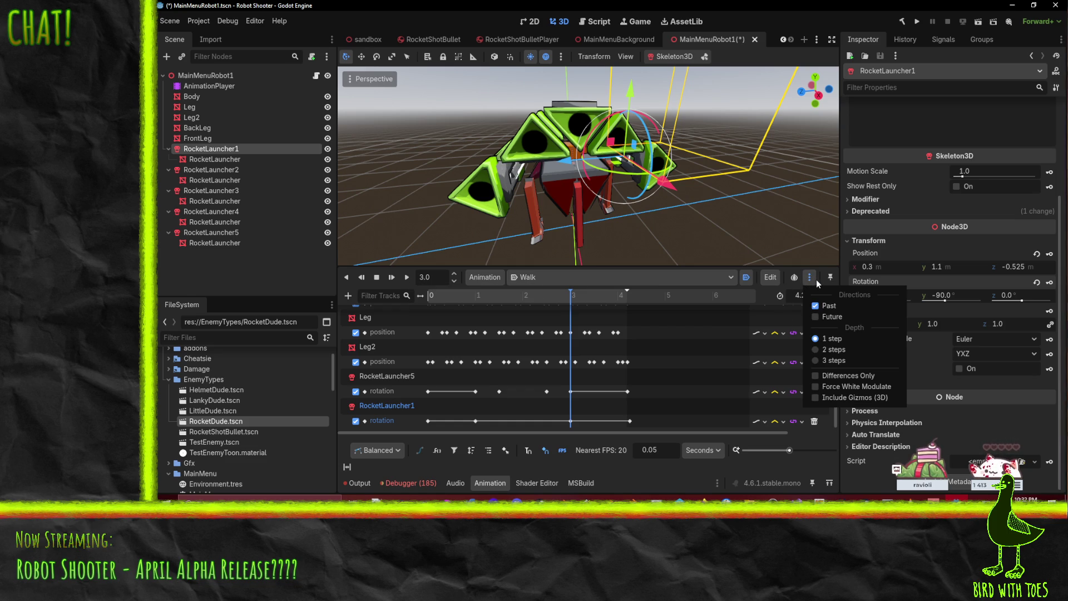
{"action": "left_click", "coordinate": [815, 279]}
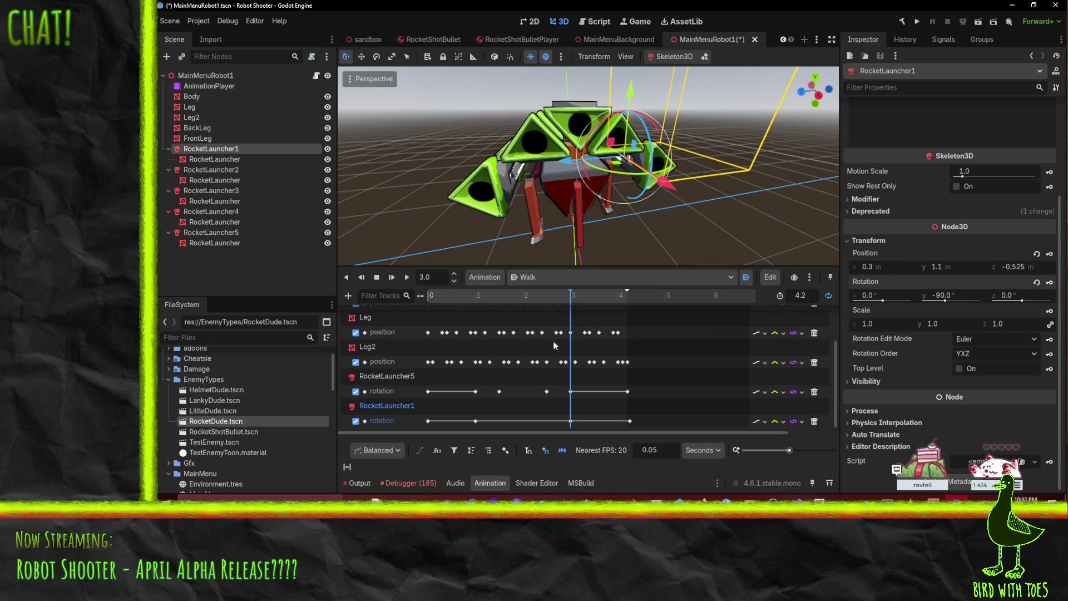
{"action": "left_click", "coordinate": [503, 297]}
{"action": "left_click_drag", "start_coordinate": [504, 298], "coordinate": [501, 301]}
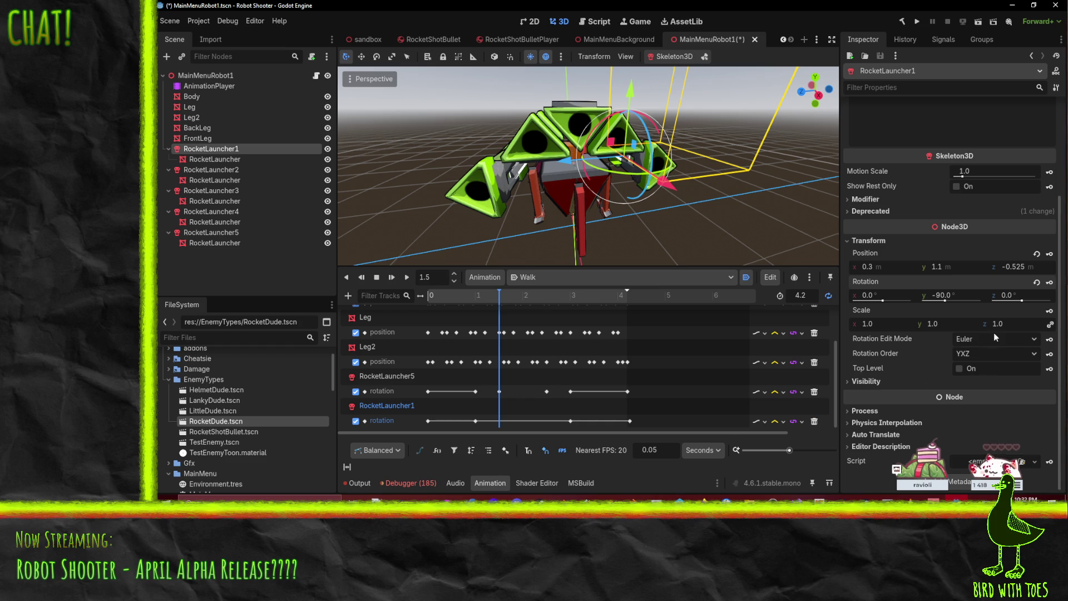
Step: Key RocketLauncher1's Y rotation at -95° at 1.5 s
{"action": "left_click", "coordinate": [943, 296]}
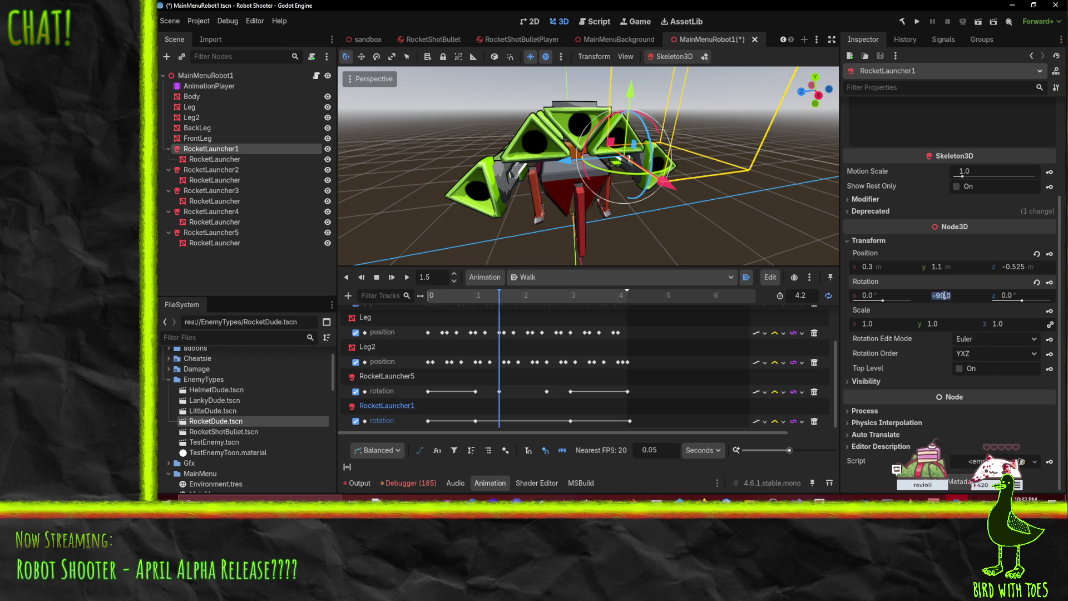
{"action": "key", "text": "Return"}
{"action": "type", "text": "-95"}
{"action": "key", "text": "Return"}
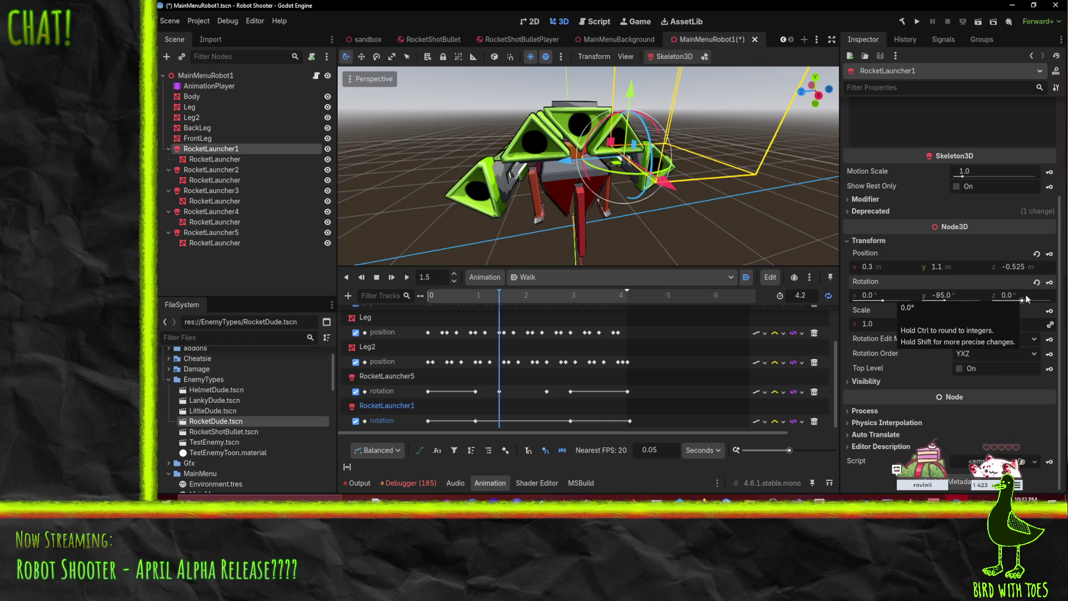
{"action": "left_click", "coordinate": [1051, 283]}
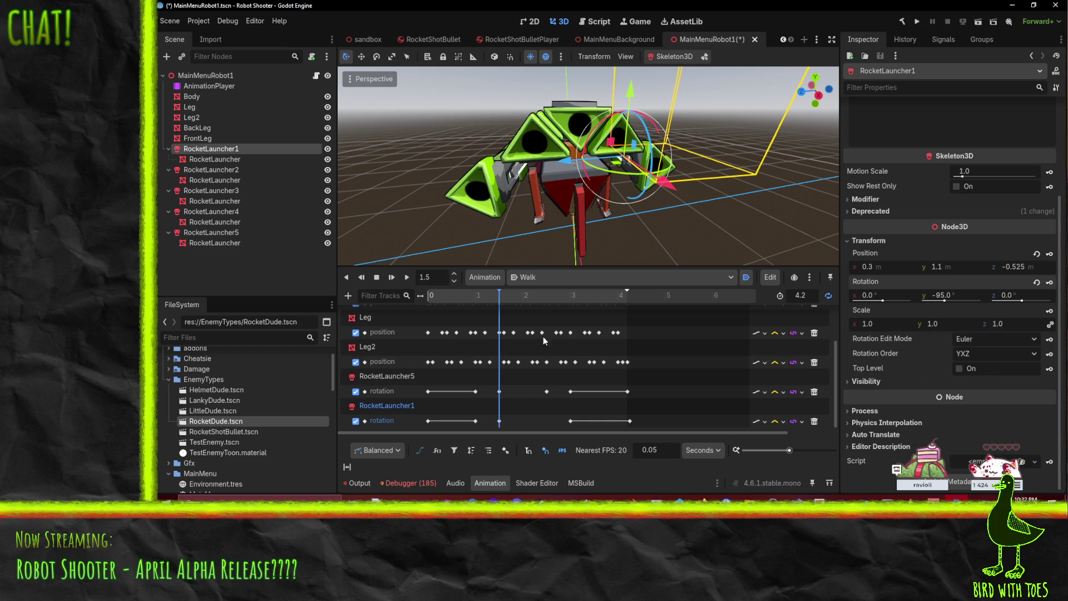
Step: Key RocketLauncher1's Y rotation at -85° at 2.5 s and play Walk
{"action": "left_click", "coordinate": [546, 296]}
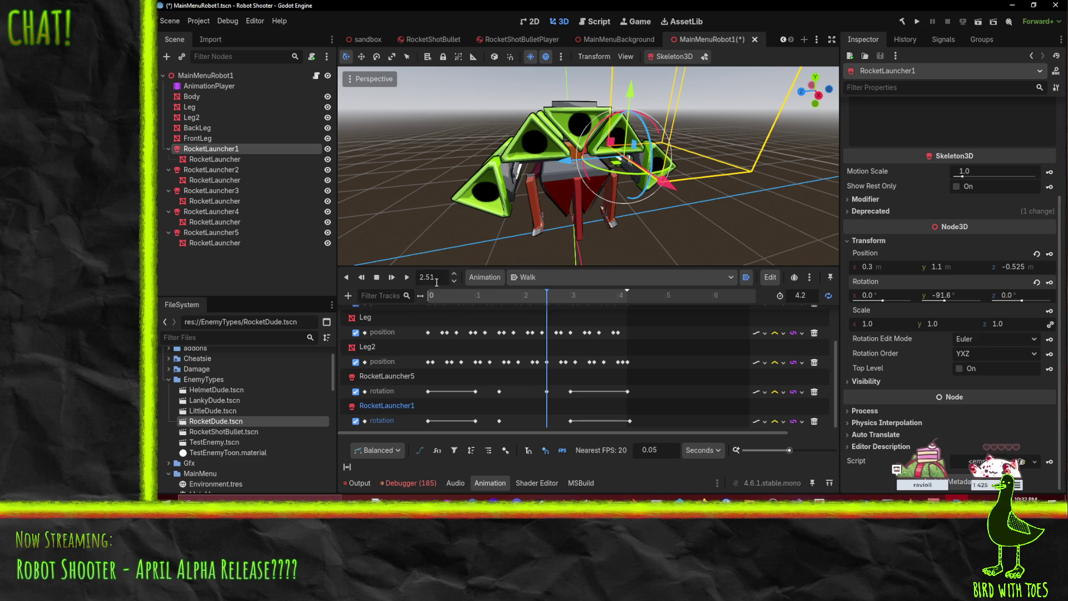
{"action": "left_click", "coordinate": [965, 296]}
{"action": "type", "text": "-"}
{"action": "type", "text": "85"}
{"action": "key", "text": "Return"}
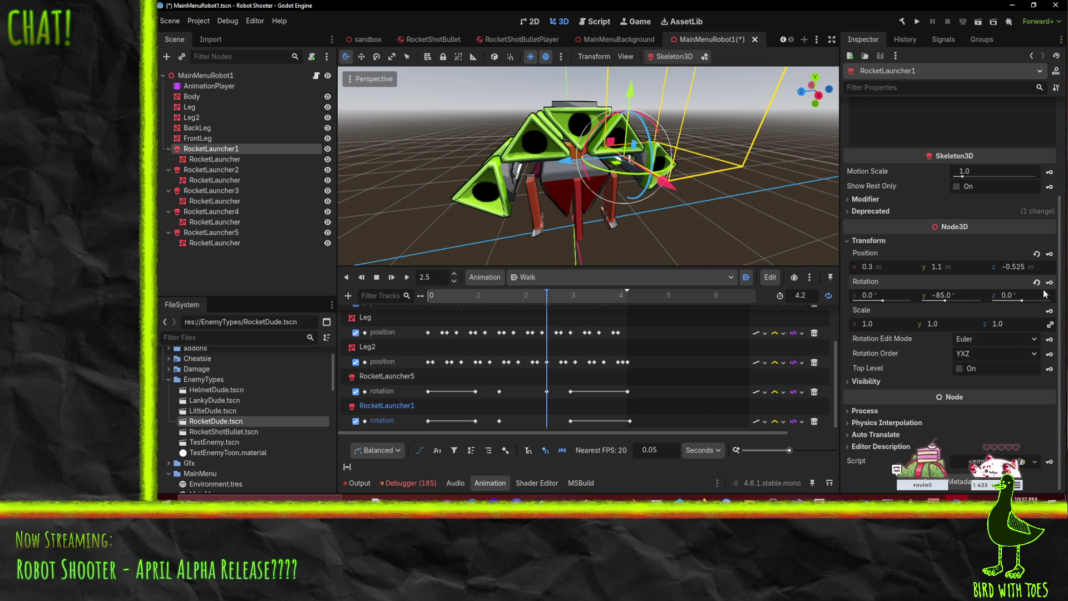
{"action": "left_click", "coordinate": [1049, 283]}
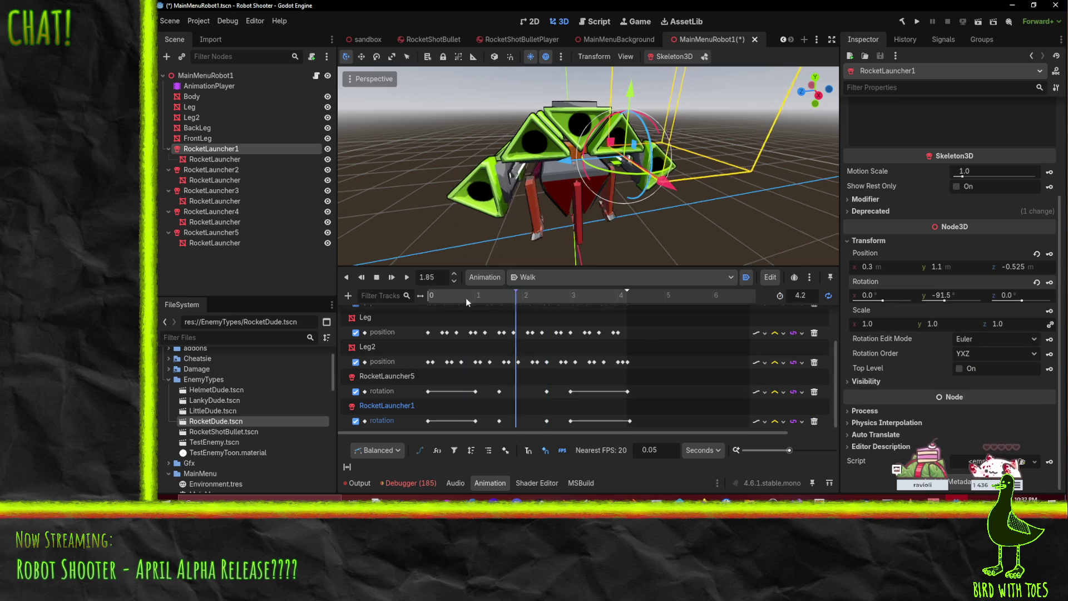
{"action": "left_click", "coordinate": [411, 276]}
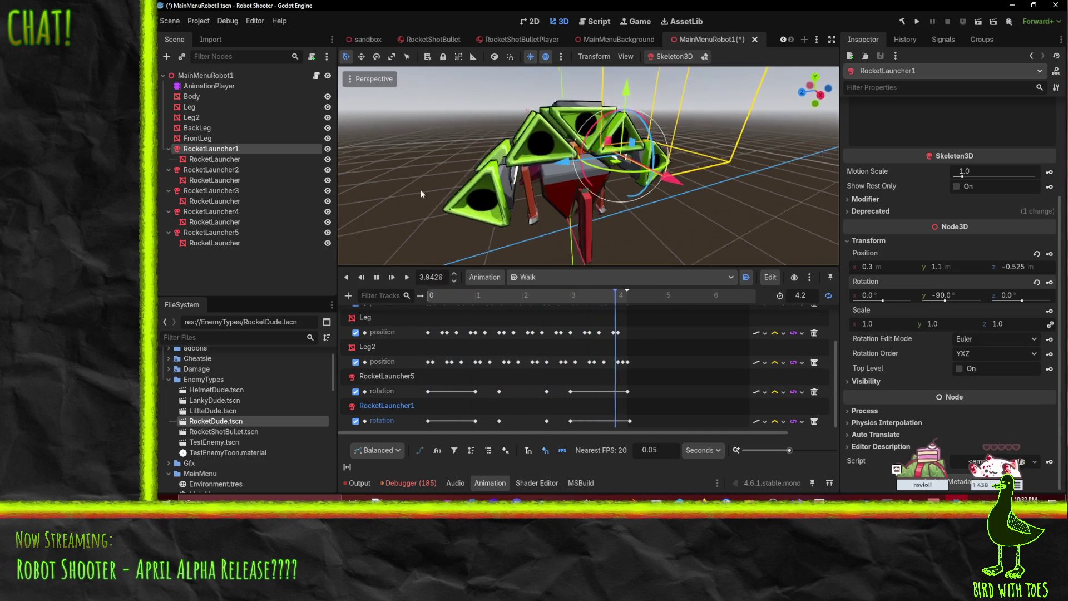
Step: Stop playback at about 1.59 s and select both launchers' rotation keys near 1.5 s
{"action": "scroll", "coordinate": [442, 186], "scroll_direction": "down", "scroll_amount": 3}
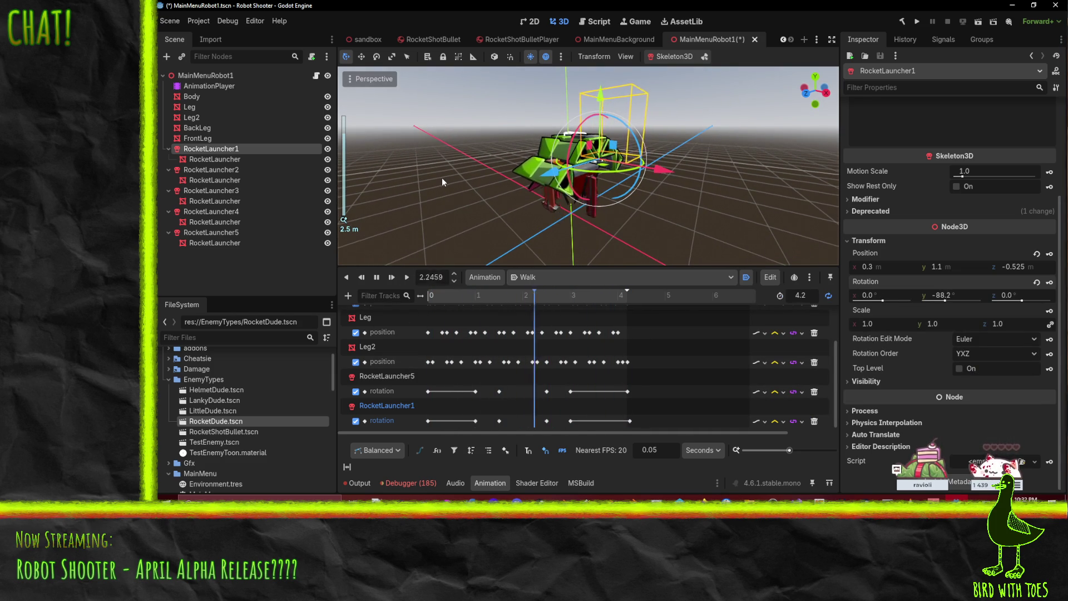
{"action": "key", "text": "s"}
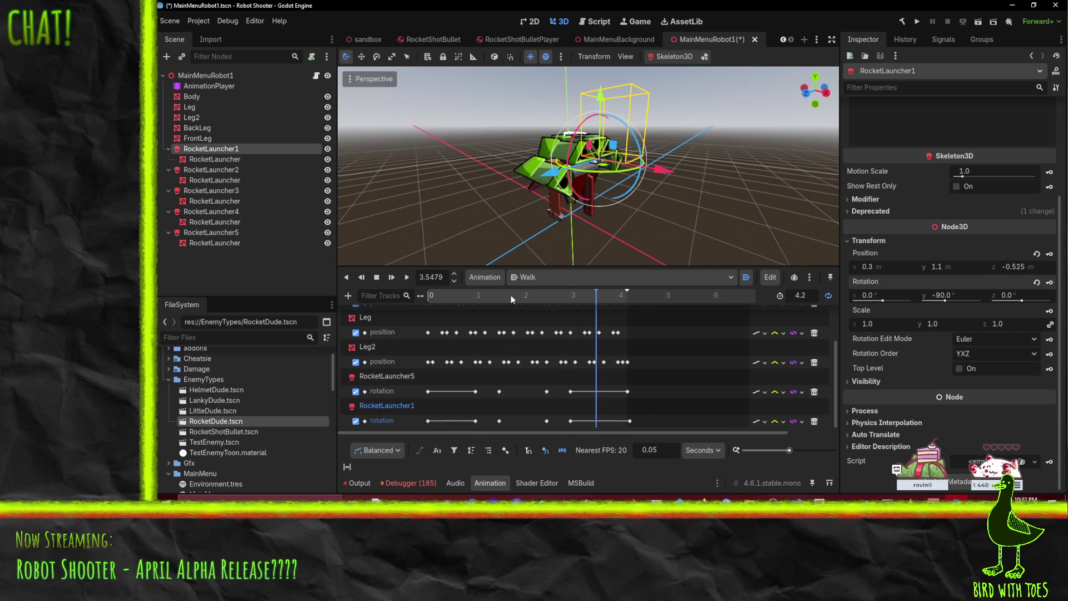
{"action": "left_click_drag", "start_coordinate": [511, 296], "coordinate": [504, 295]}
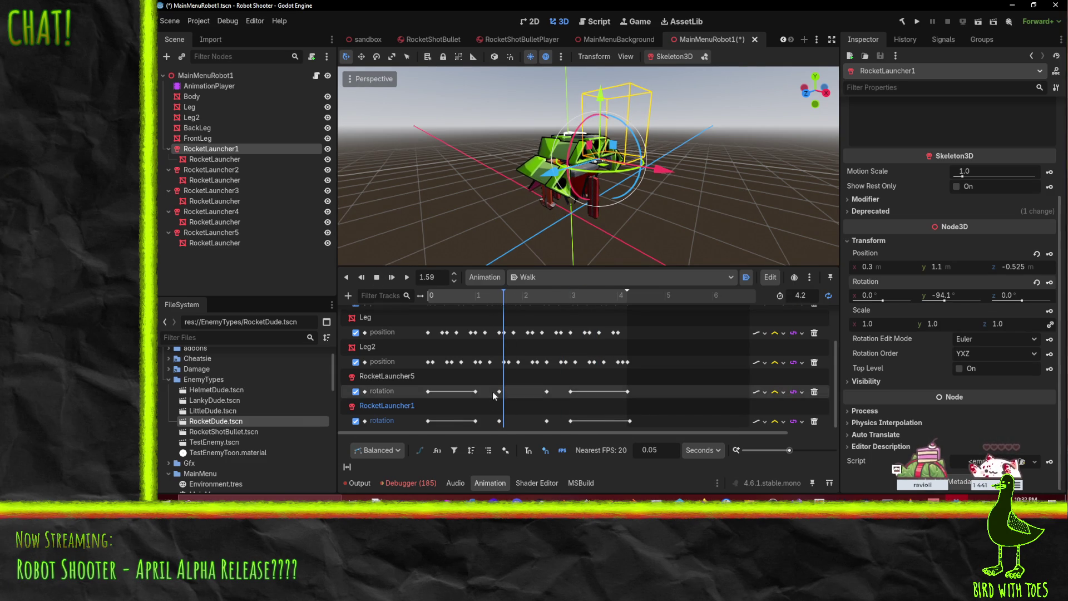
{"action": "left_click", "coordinate": [499, 391]}
{"action": "left_click", "coordinate": [500, 421], "text": "shift"}
Step: Reselect both -95° rotation keys near 1.5 s and duplicate them to 2.02 s
{"action": "right_click", "coordinate": [504, 422]}
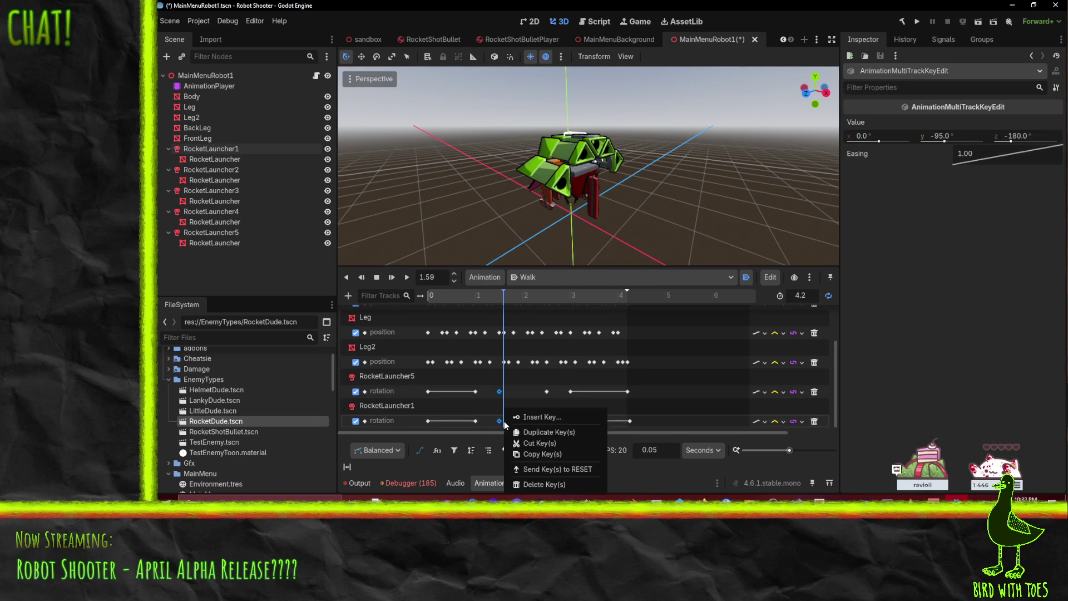
{"action": "left_click", "coordinate": [512, 391]}
{"action": "left_click", "coordinate": [513, 390]}
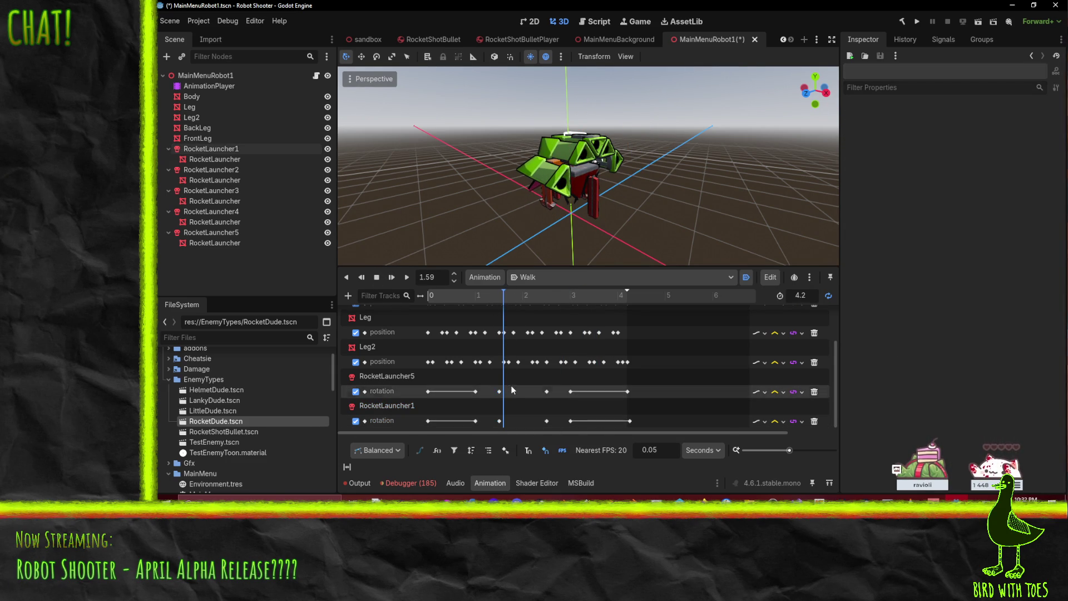
{"action": "left_click", "coordinate": [501, 391]}
{"action": "left_click", "coordinate": [501, 420], "text": "shift"}
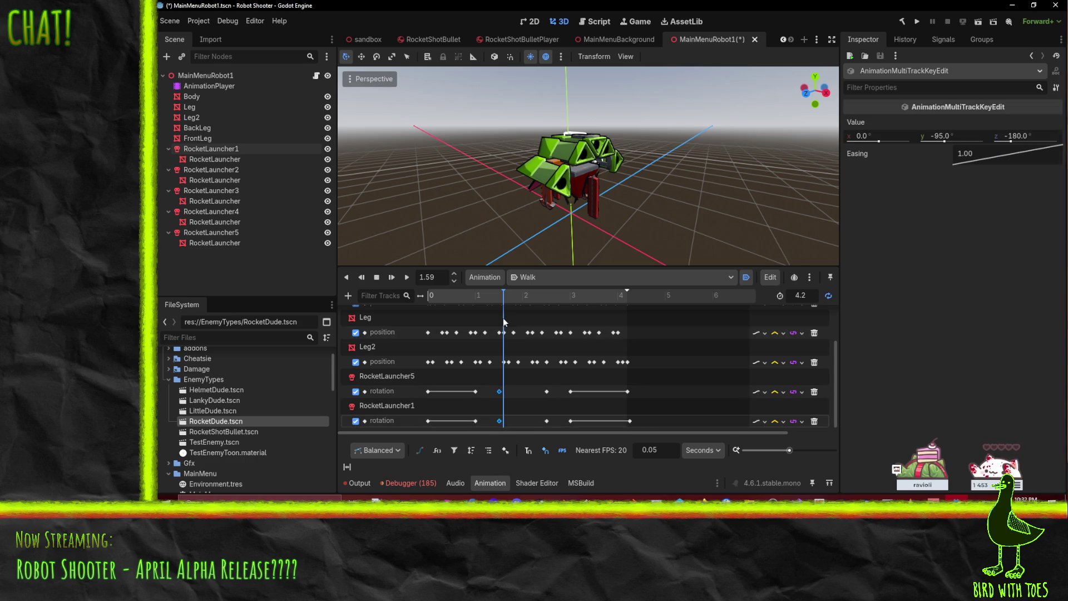
{"action": "mouse_move", "coordinate": [505, 323]}
{"action": "left_mouse_down"}
{"action": "mouse_move", "coordinate": [525, 384]}
{"action": "mouse_move", "coordinate": [520, 413]}
{"action": "left_mouse_up"}
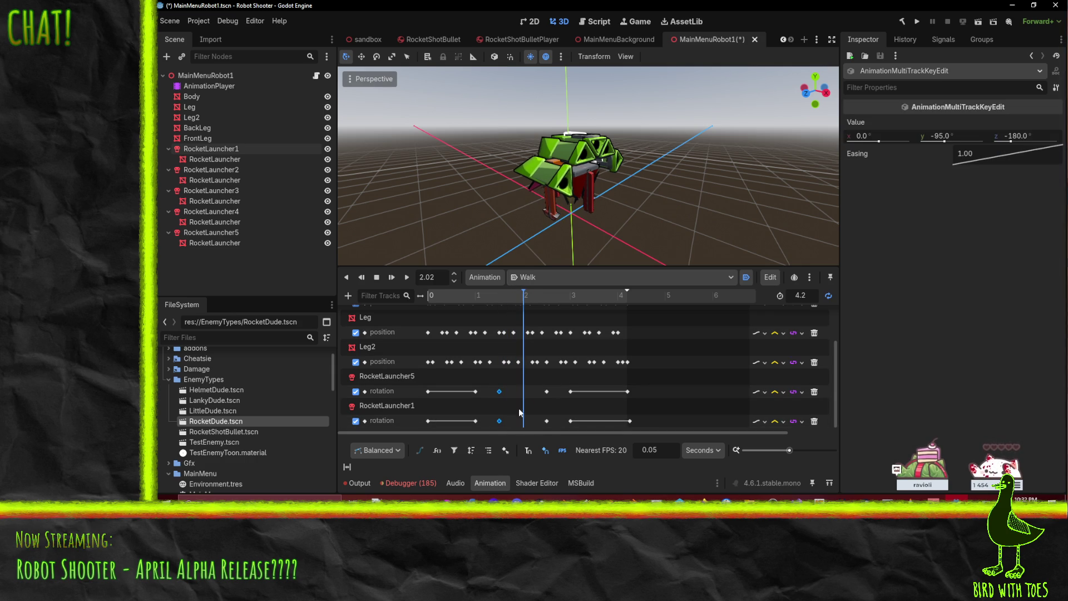
{"action": "right_click", "coordinate": [520, 412]}
{"action": "left_click", "coordinate": [550, 420]}
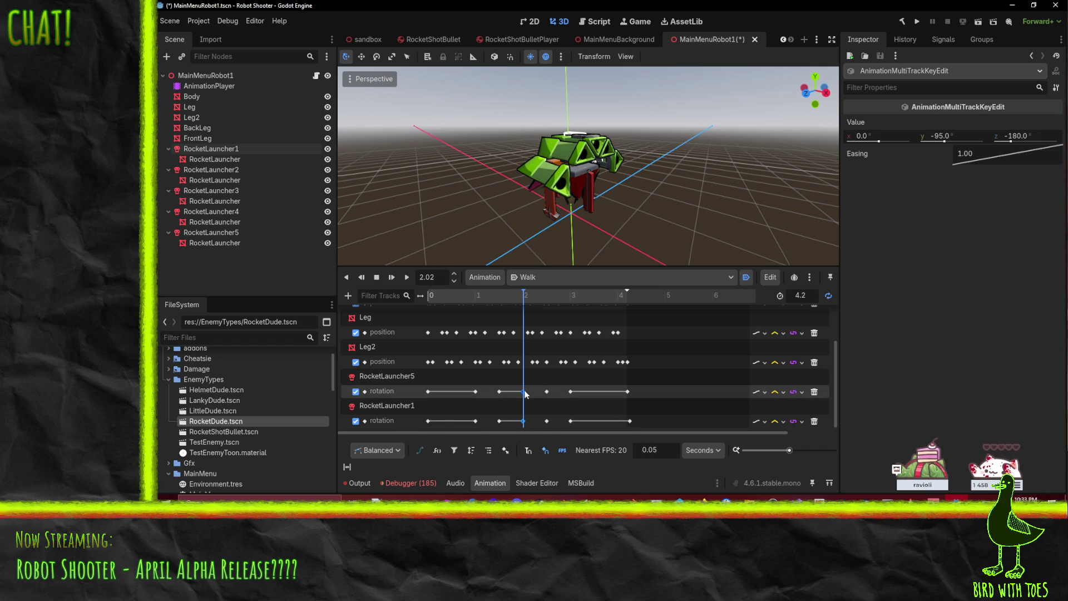
Step: Select the RocketLauncher5 and RocketLauncher1 rotation keys and preview Walk from about 3.5 s
{"action": "left_click", "coordinate": [547, 391]}
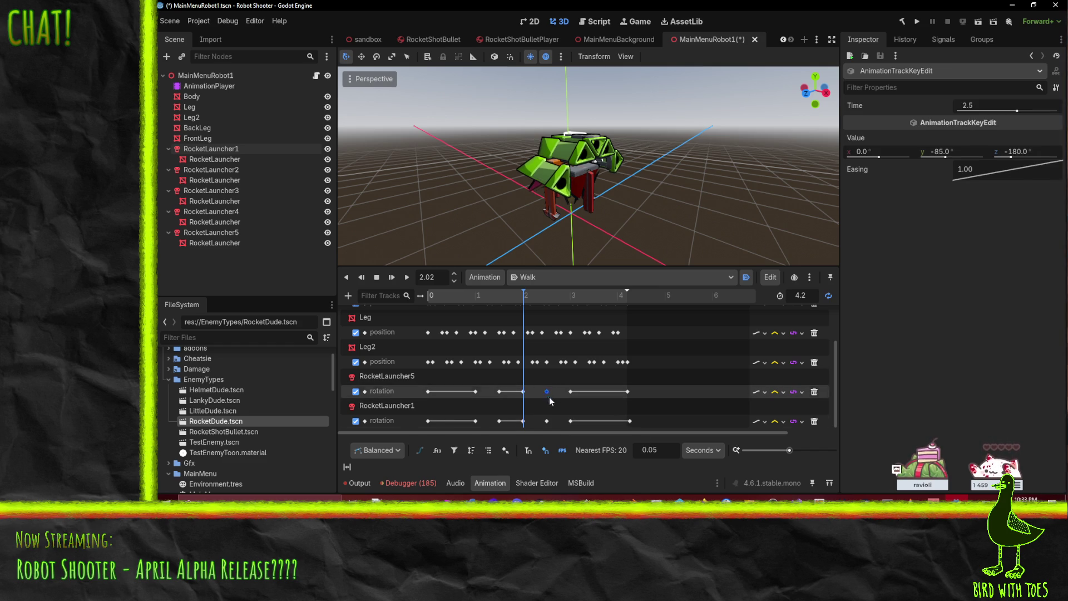
{"action": "left_click", "coordinate": [547, 421], "text": "shift"}
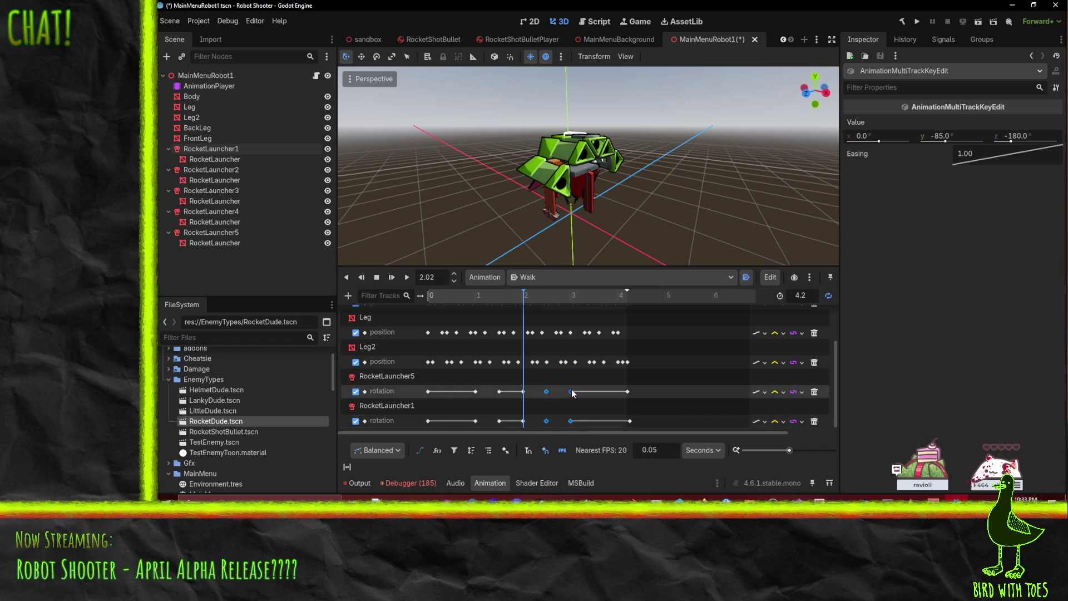
{"action": "left_click_drag", "start_coordinate": [559, 296], "coordinate": [588, 306]}
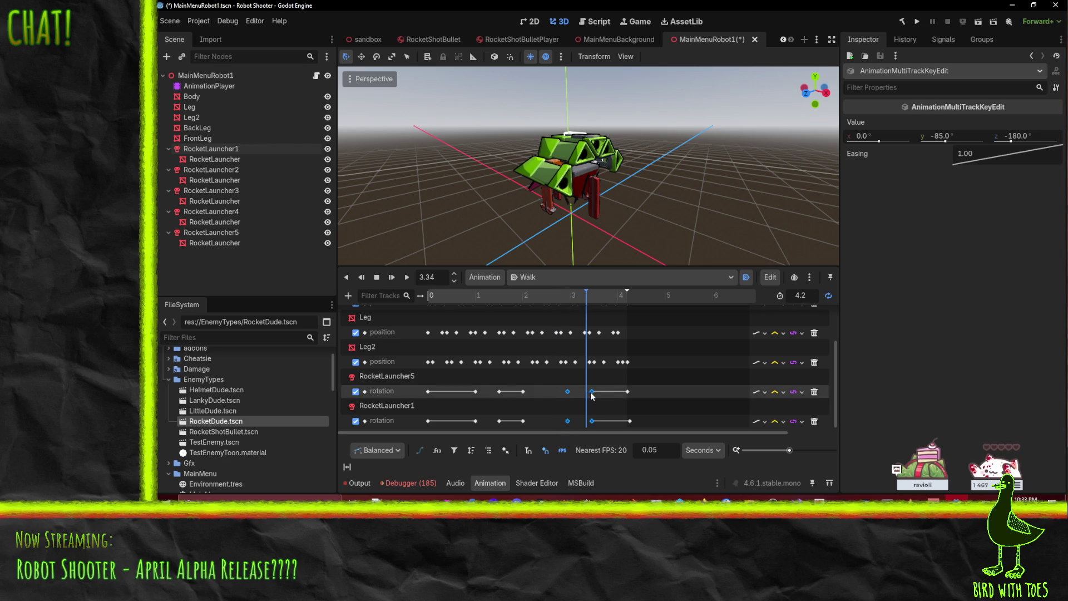
{"action": "left_click_drag", "start_coordinate": [591, 297], "coordinate": [595, 299]}
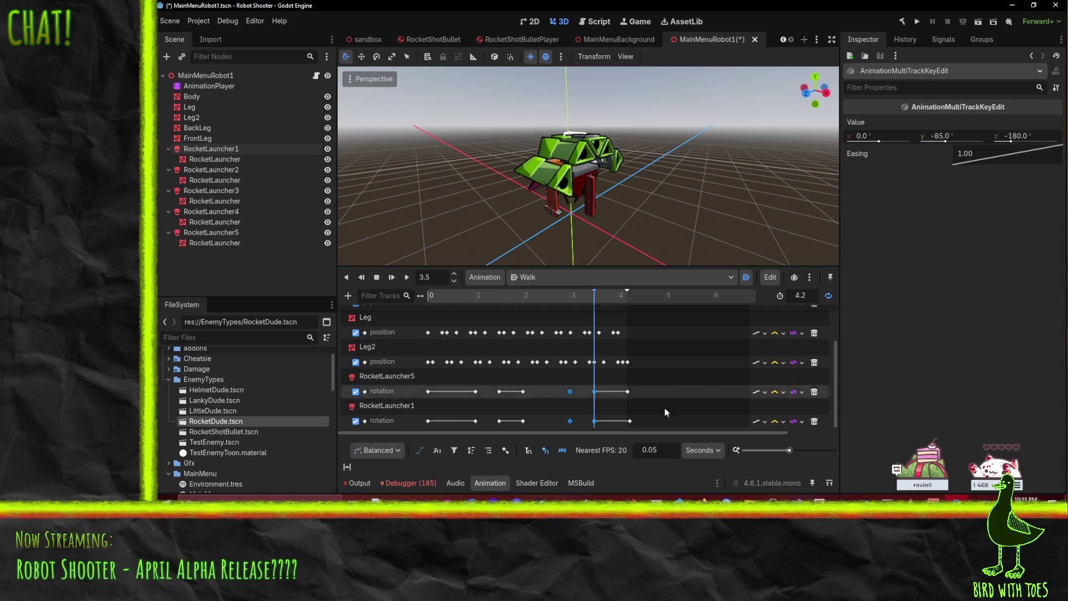
{"action": "left_click", "coordinate": [410, 277]}
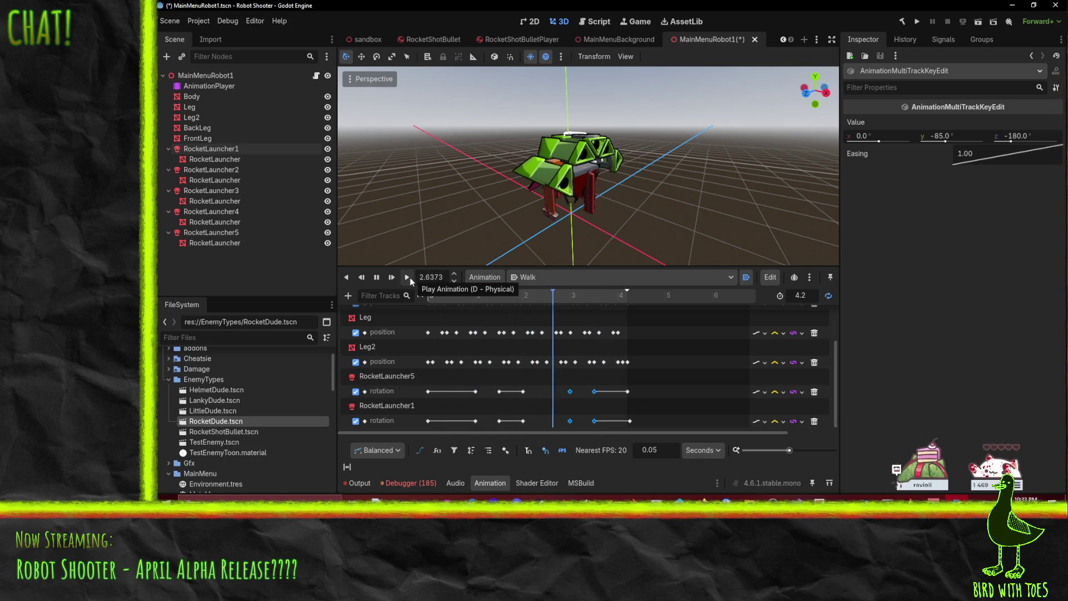
{"action": "left_click", "coordinate": [376, 278]}
Step: Delete the RocketLauncher5 and RocketLauncher1 rotation keys near 3.4 s
{"action": "left_click", "coordinate": [592, 384]}
{"action": "left_click", "coordinate": [594, 392]}
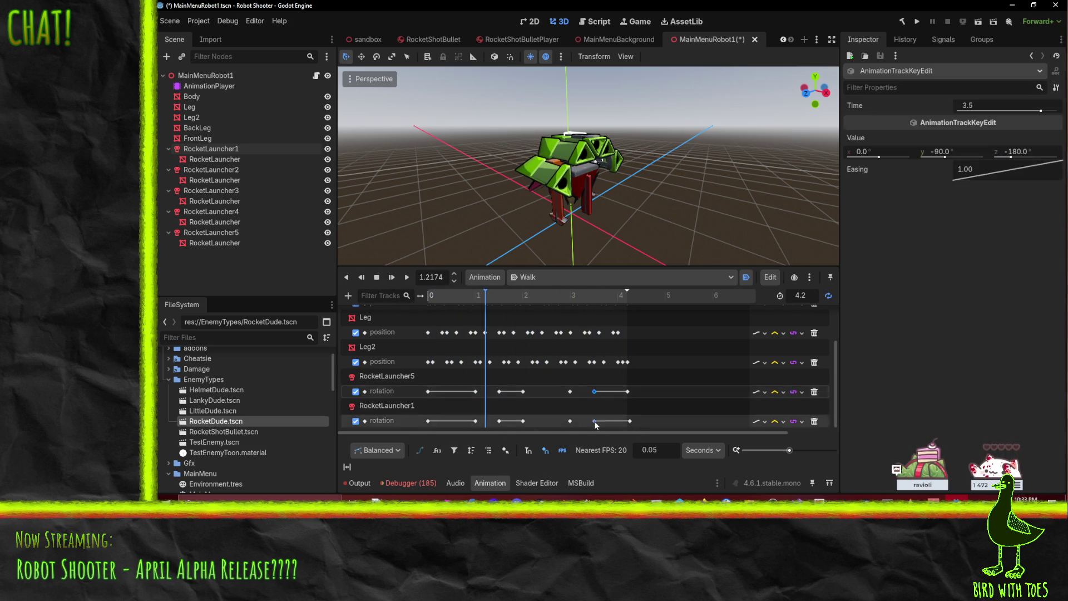
{"action": "left_click", "coordinate": [595, 422], "text": "shift"}
{"action": "key", "text": "Delete"}
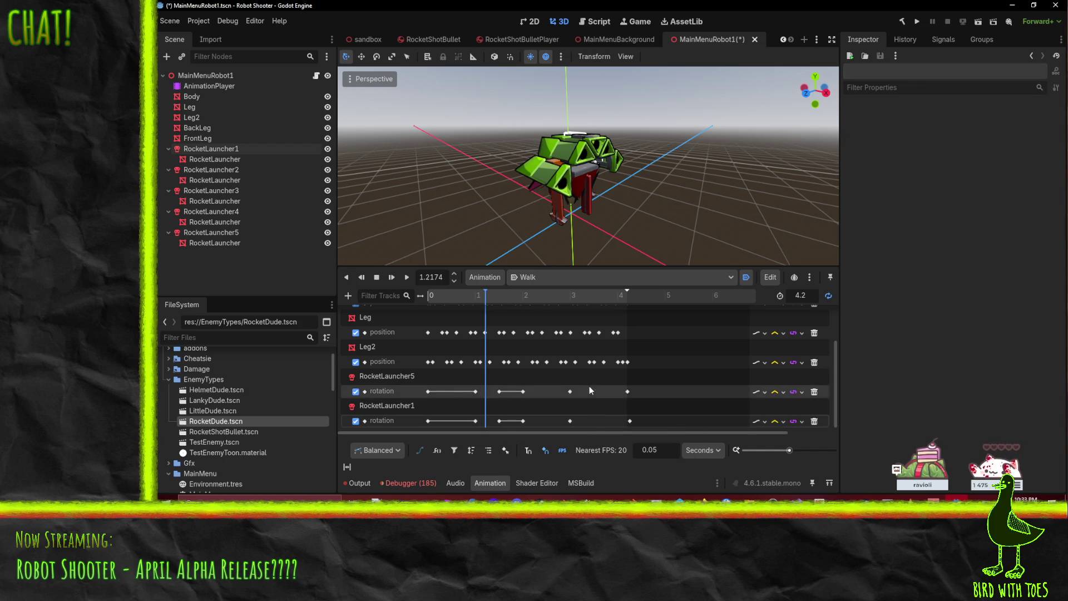
Step: Set the animation time field to 3.5 s
{"action": "left_click", "coordinate": [592, 301]}
{"action": "left_click_drag", "start_coordinate": [592, 302], "coordinate": [598, 302]}
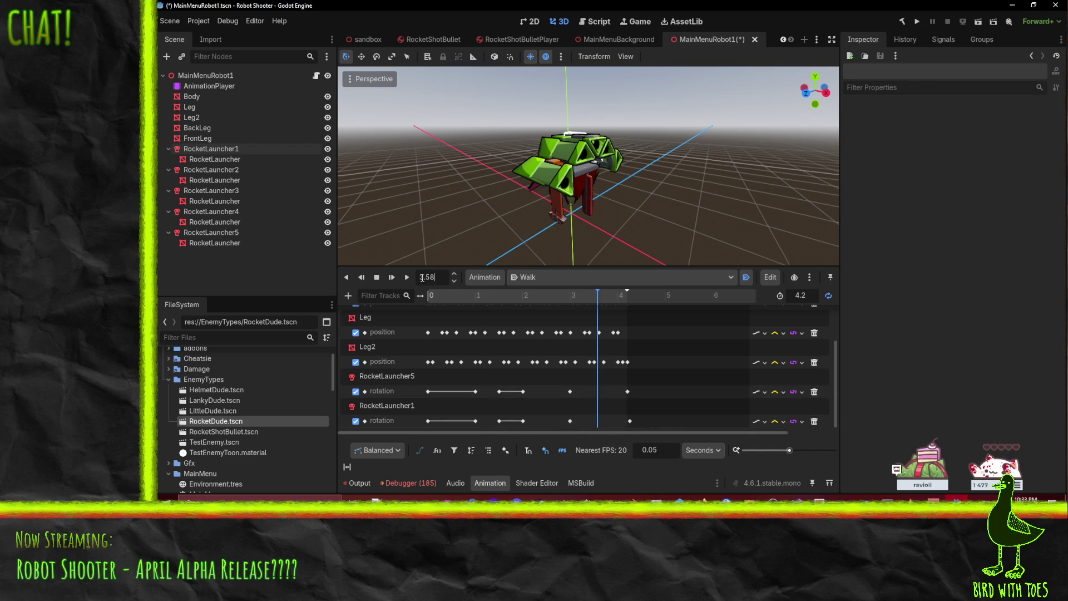
{"action": "type", "text": "4"}
{"action": "key", "text": "Return"}
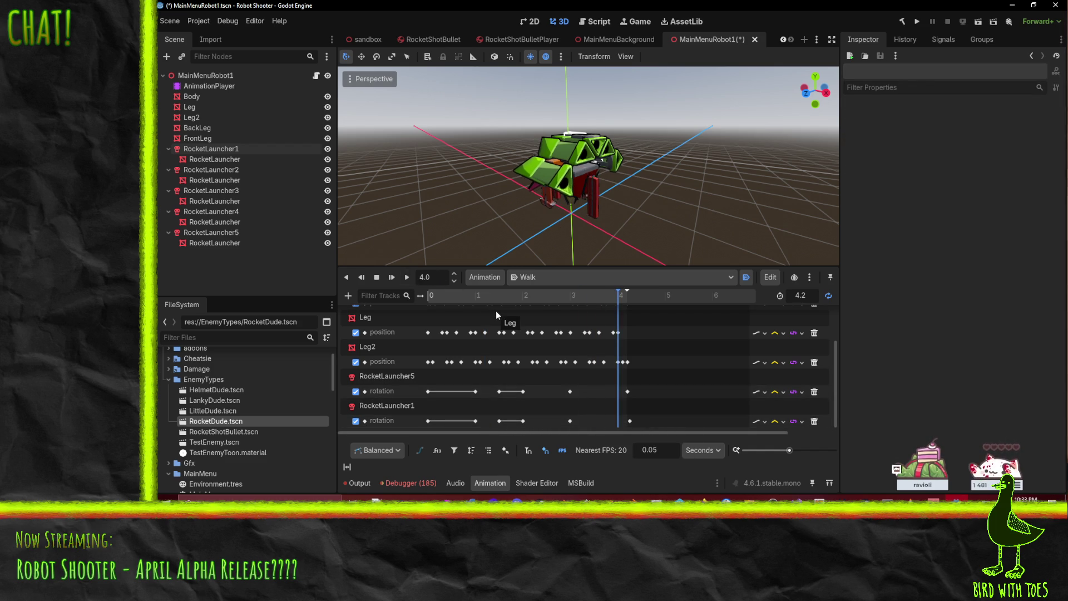
{"action": "key", "text": "BackSpace"}
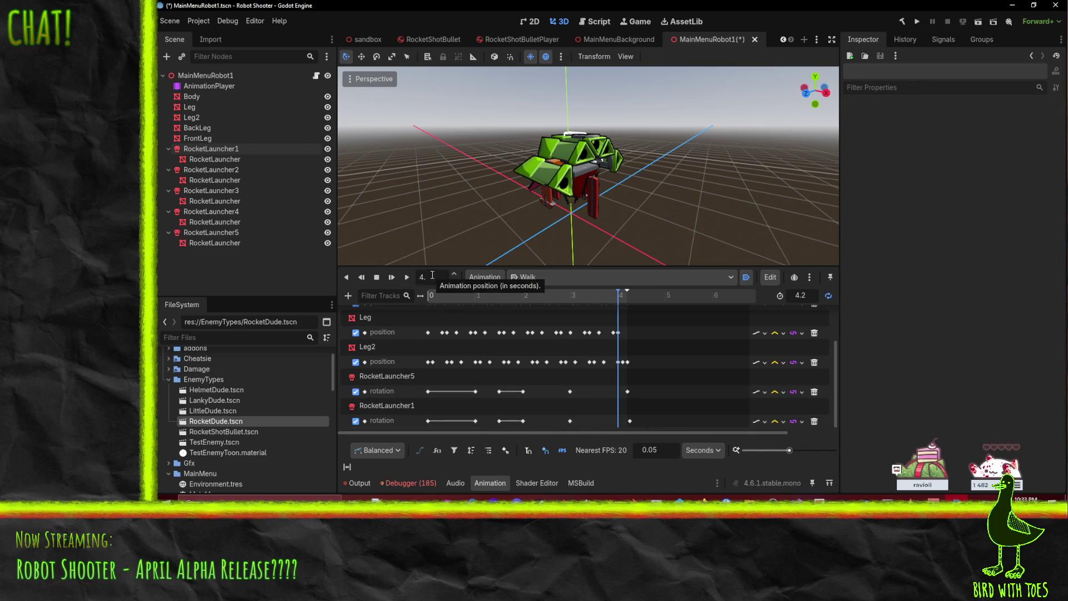
{"action": "type", "text": "35"}
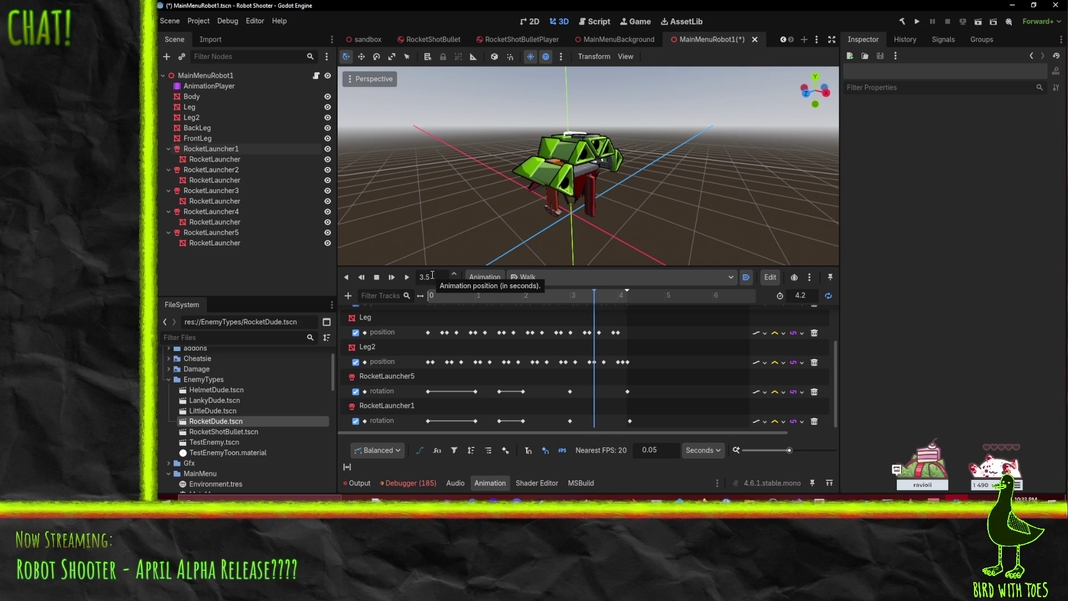
Step: Duplicate both launchers' 3.0 s rotation keys to 3.5 s
{"action": "left_click", "coordinate": [570, 391]}
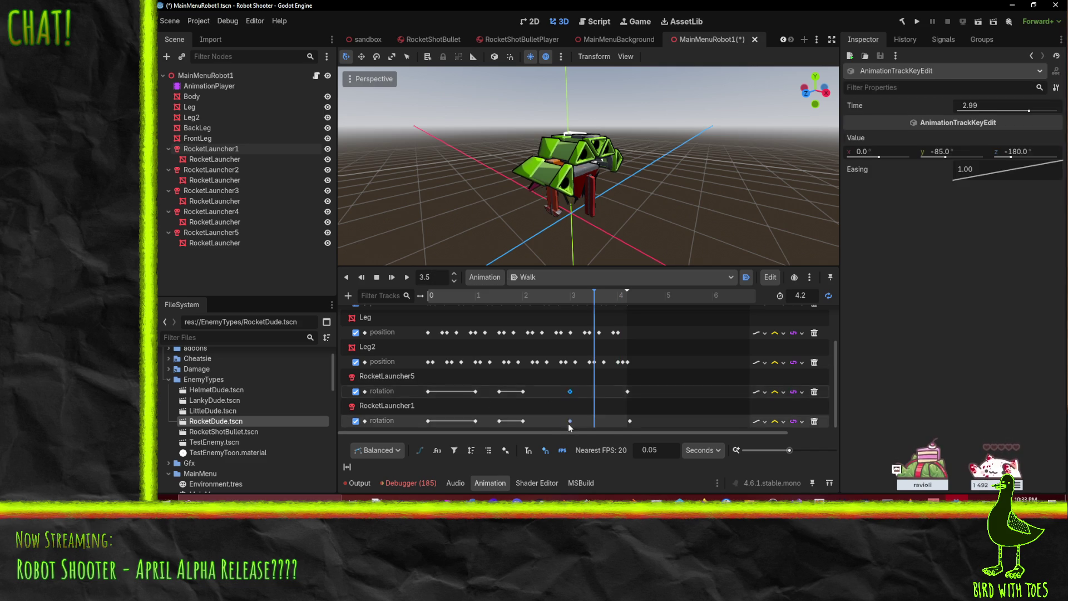
{"action": "left_click", "coordinate": [569, 421], "text": "shift"}
{"action": "right_click", "coordinate": [594, 395]}
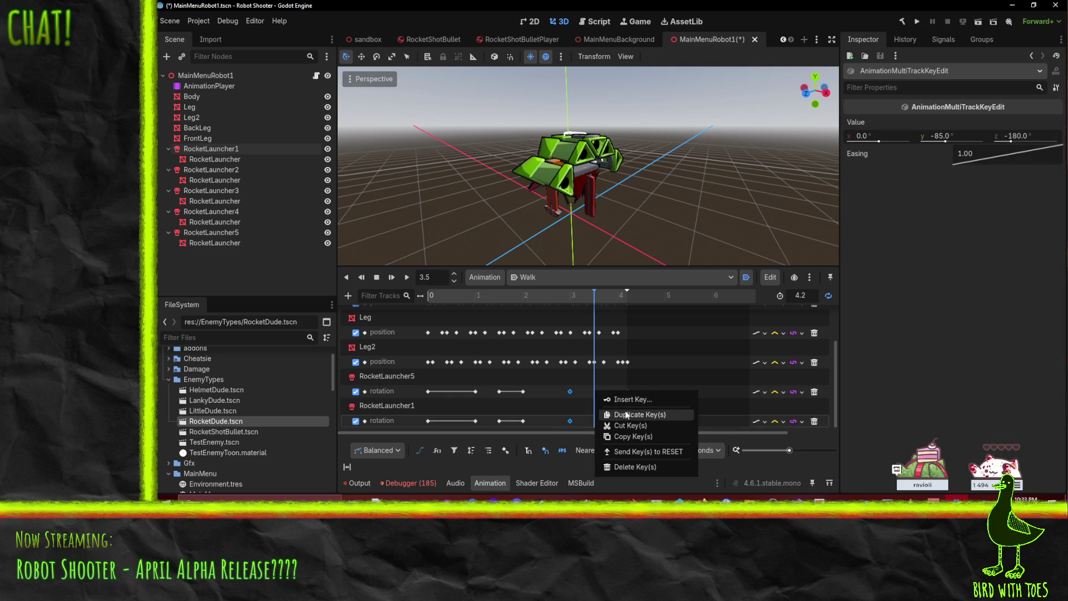
{"action": "left_click", "coordinate": [629, 417]}
Step: Scrub the timeline back toward the start and play the Walk animation
{"action": "left_click", "coordinate": [587, 306]}
{"action": "left_click_drag", "start_coordinate": [587, 305], "coordinate": [429, 285]}
{"action": "left_click", "coordinate": [408, 278]}
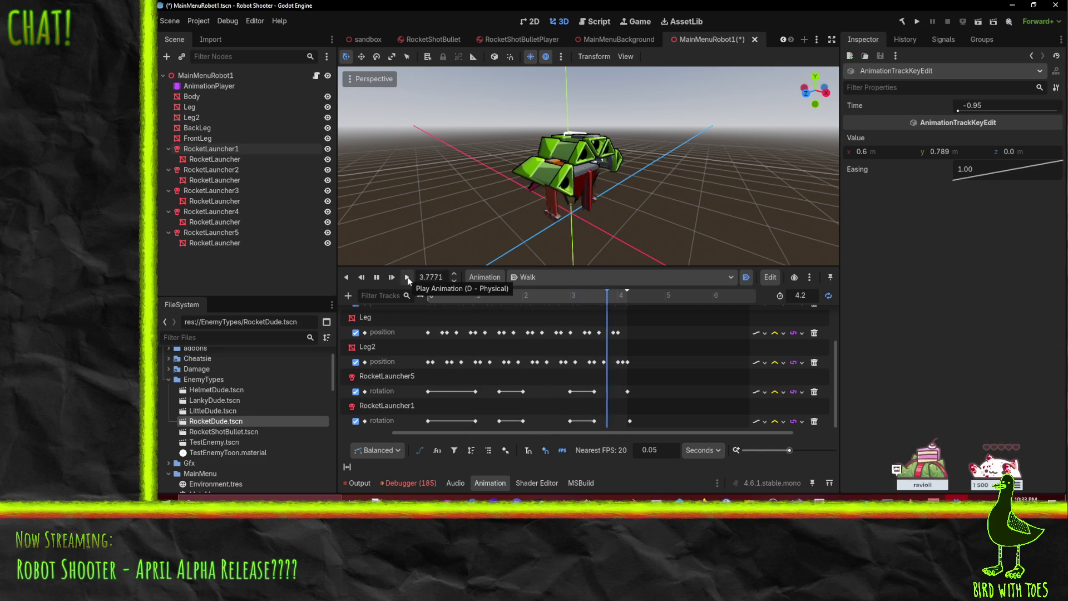
Step: Stop the Walk preview, save MainMenuRobot1 with Ctrl+S, and orbit to the robot's front
{"action": "left_click", "coordinate": [379, 279]}
{"action": "key", "text": "ctrl+s"}
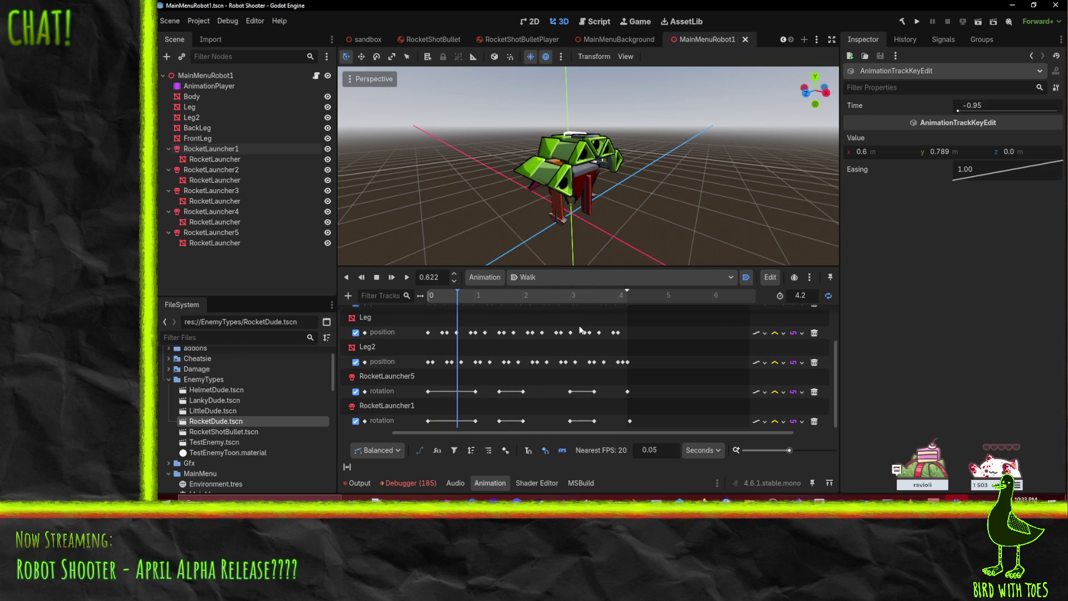
{"action": "mouse_move", "coordinate": [573, 333]}
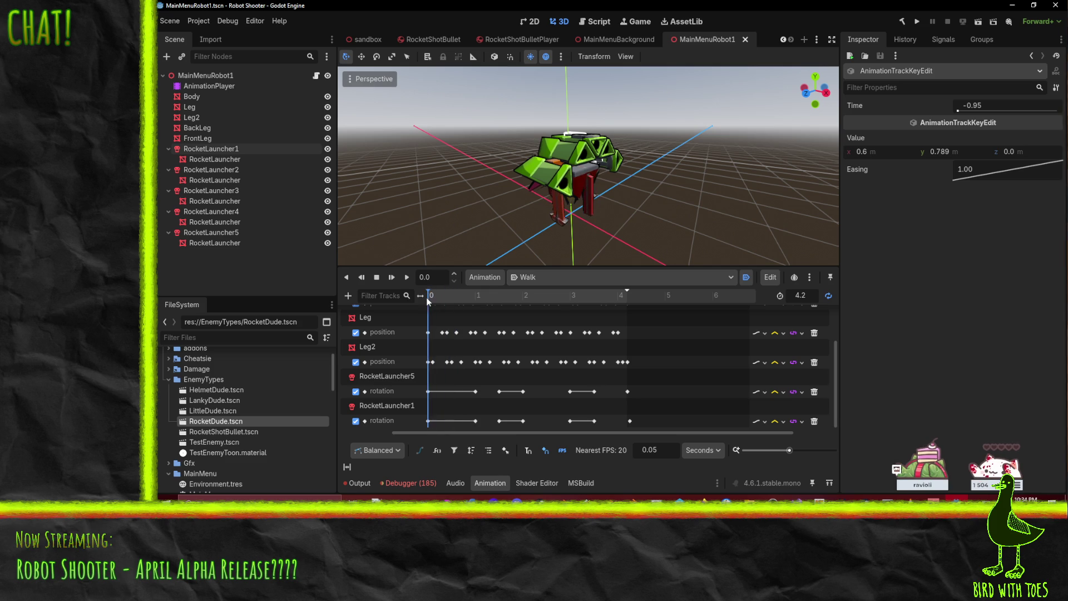
{"action": "mouse_move", "coordinate": [646, 161]}
{"action": "left_mouse_down"}
{"action": "mouse_move", "coordinate": [665, 168]}
{"action": "mouse_move", "coordinate": [624, 142]}
{"action": "left_mouse_up"}
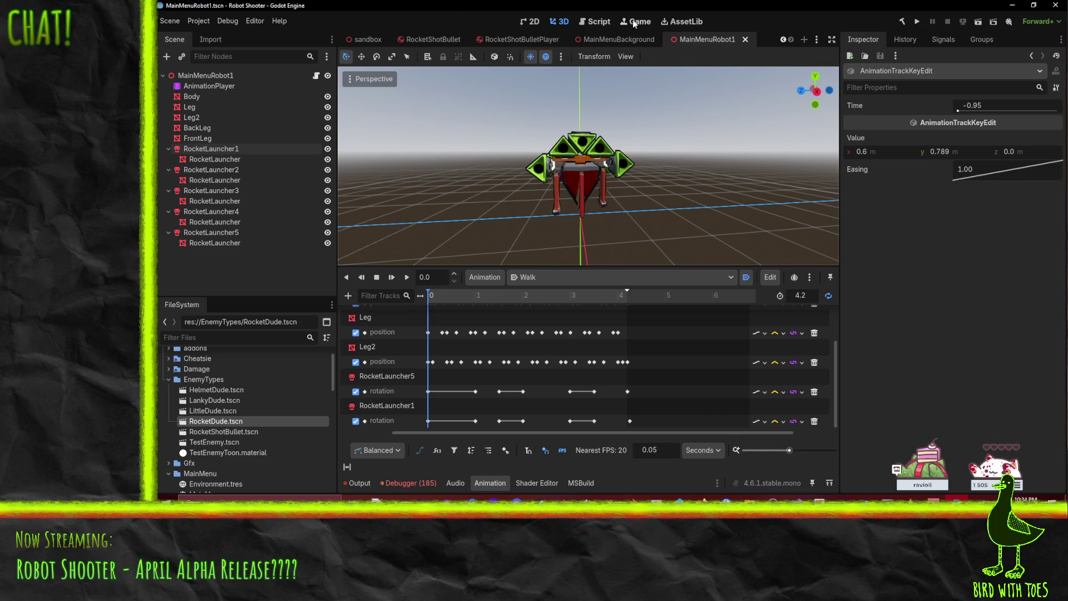
{"action": "left_click", "coordinate": [917, 22]}
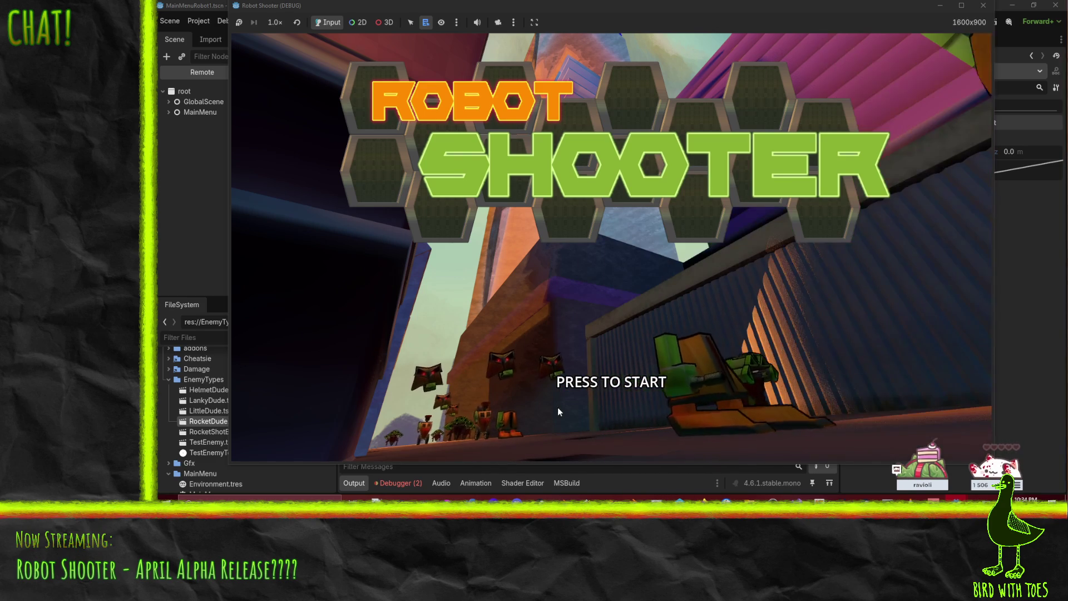
Step: Close the running game and orbit the viewport around the robot
{"action": "left_click", "coordinate": [983, 5]}
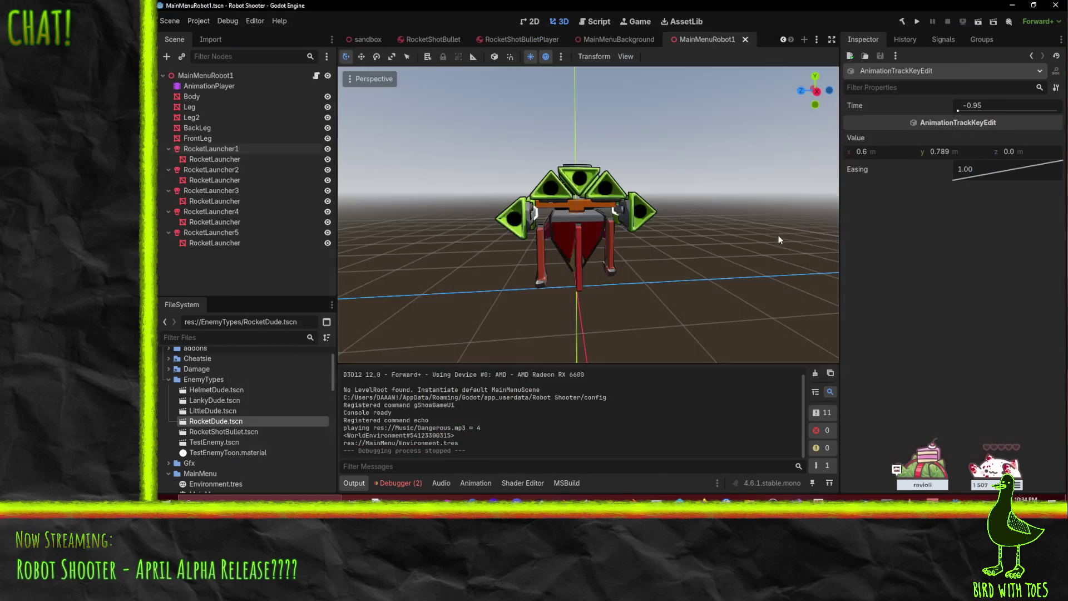
{"action": "mouse_move", "coordinate": [536, 272]}
{"action": "left_mouse_down"}
{"action": "mouse_move", "coordinate": [655, 238]}
{"action": "mouse_move", "coordinate": [726, 240]}
{"action": "left_mouse_up"}
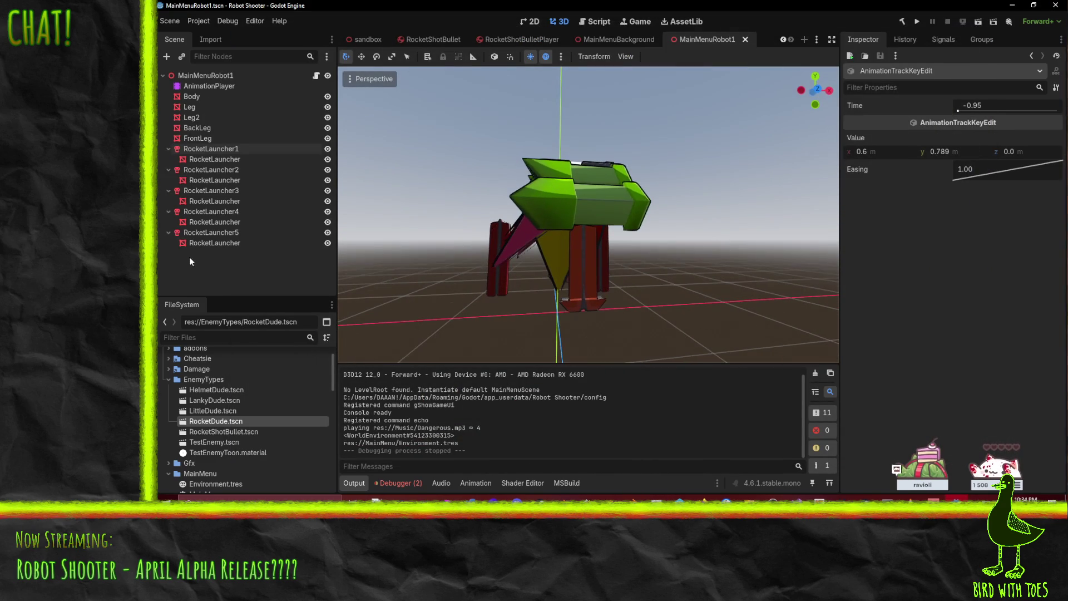
{"action": "mouse_move", "coordinate": [496, 255]}
{"action": "left_mouse_down"}
{"action": "mouse_move", "coordinate": [474, 256]}
{"action": "mouse_move", "coordinate": [499, 206]}
{"action": "mouse_move", "coordinate": [466, 257]}
{"action": "left_mouse_up"}
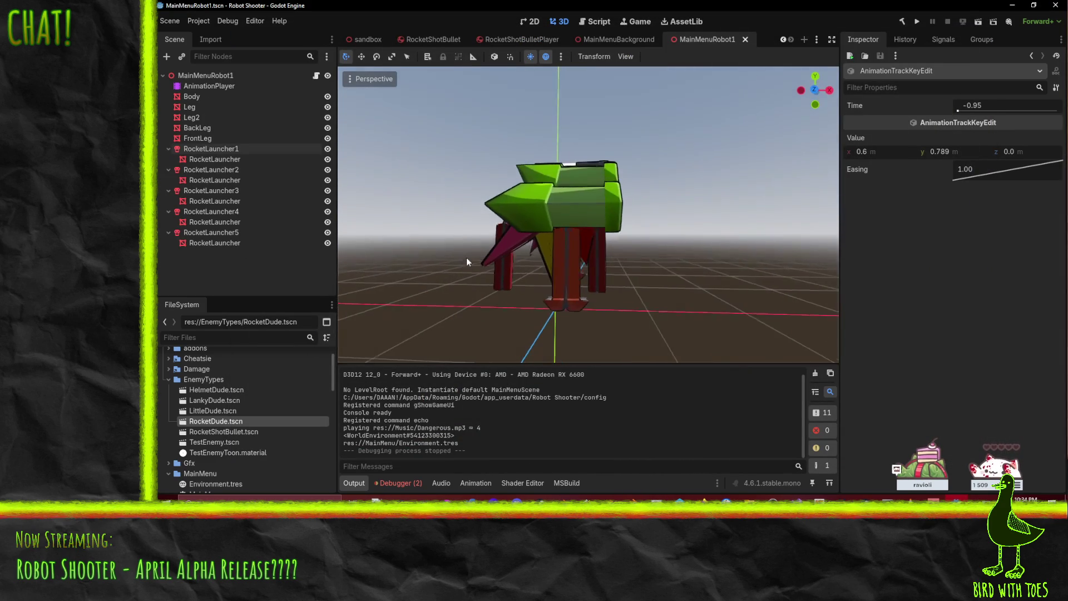
Step: Select MainMenuRobot1 and expand its Transform in the Inspector, then select Body
{"action": "left_click", "coordinate": [192, 97]}
{"action": "left_click", "coordinate": [205, 75]}
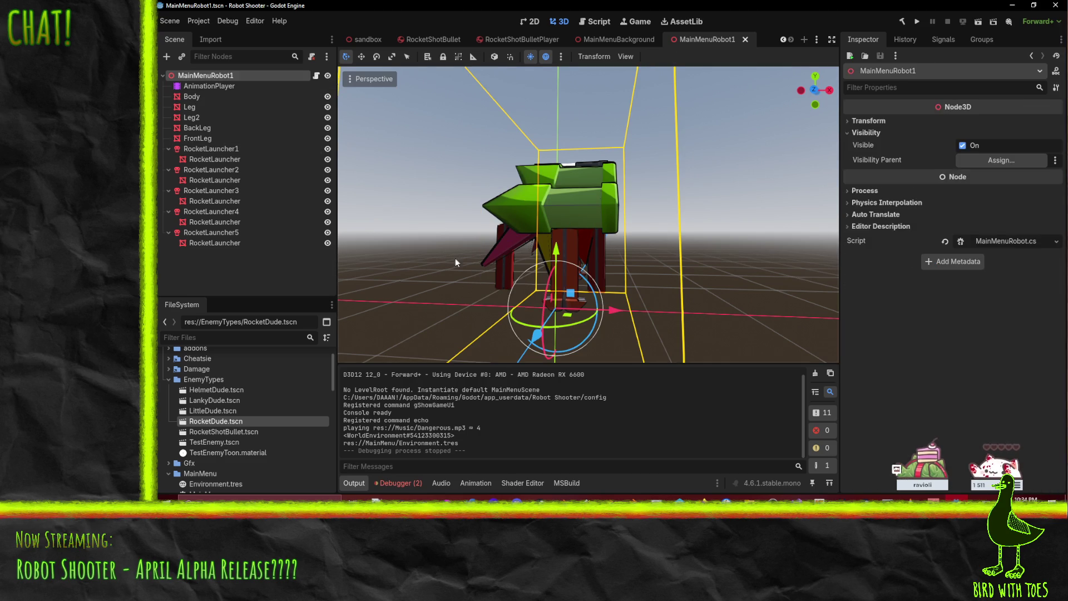
{"action": "scroll", "coordinate": [465, 252], "scroll_direction": "down", "scroll_amount": 2}
{"action": "mouse_move", "coordinate": [465, 252]}
{"action": "left_mouse_down"}
{"action": "mouse_move", "coordinate": [483, 237]}
{"action": "mouse_move", "coordinate": [469, 235]}
{"action": "mouse_move", "coordinate": [434, 291]}
{"action": "left_mouse_up"}
{"action": "left_click", "coordinate": [866, 121]}
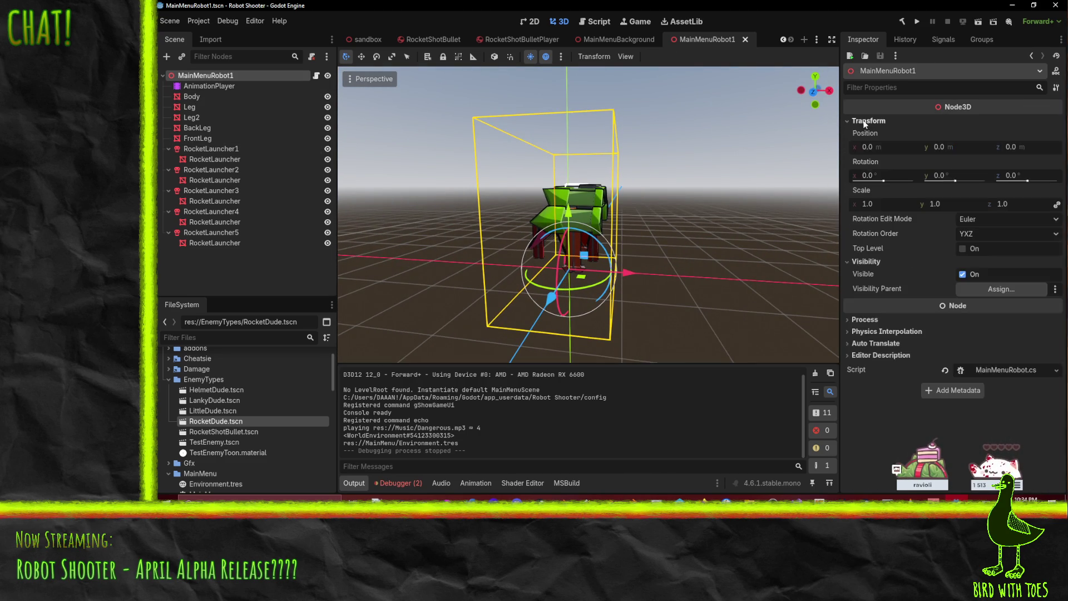
{"action": "left_click", "coordinate": [191, 96]}
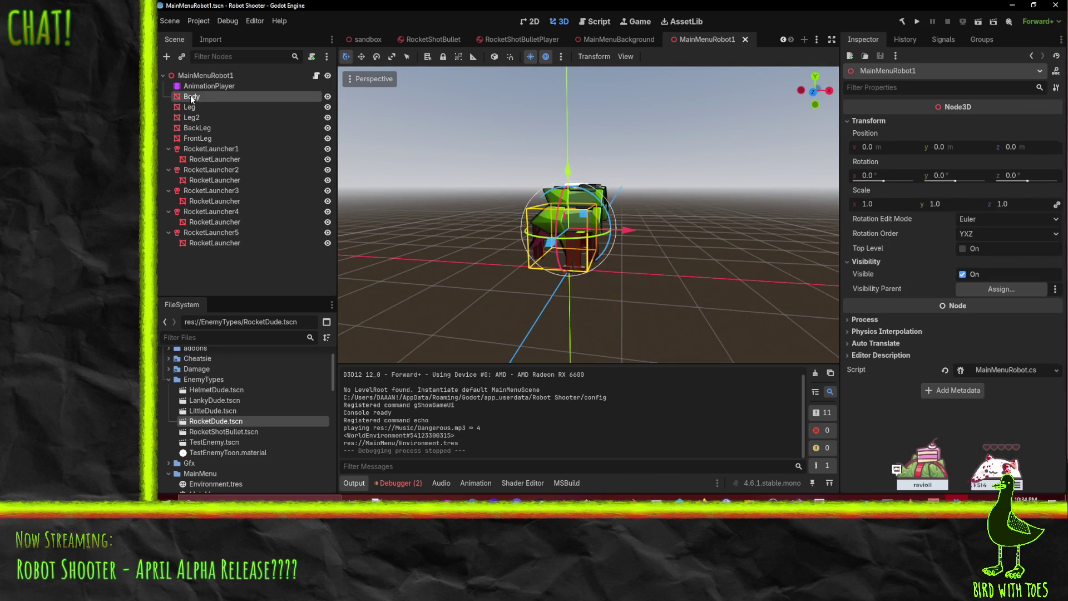
Step: Add a new Node3D child under MainMenuRobot1
{"action": "left_click", "coordinate": [207, 76]}
{"action": "right_click", "coordinate": [208, 78]}
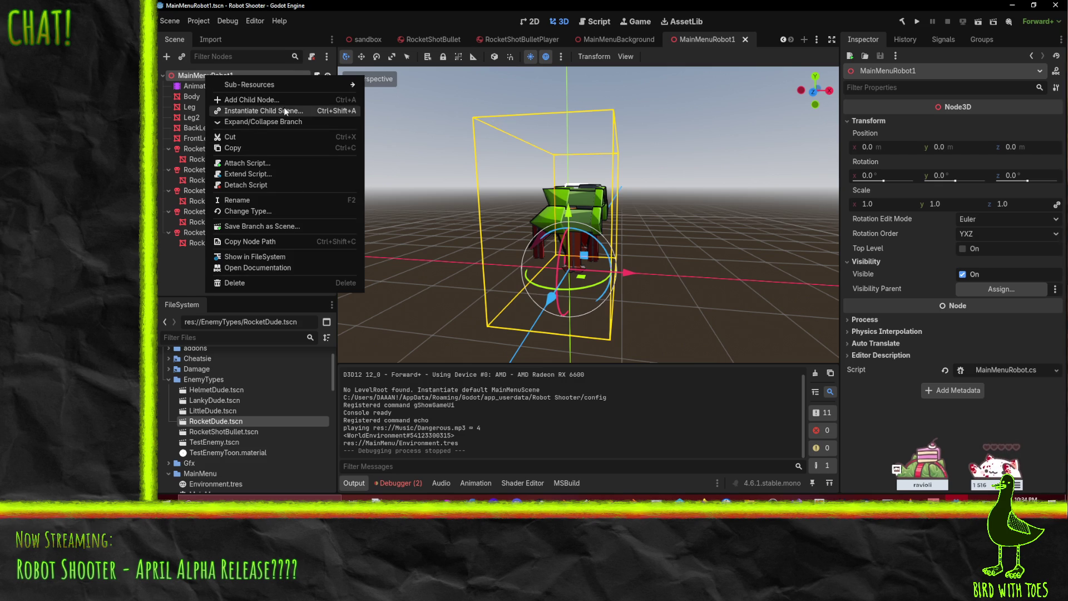
{"action": "left_click", "coordinate": [234, 100]}
{"action": "left_click", "coordinate": [513, 191]}
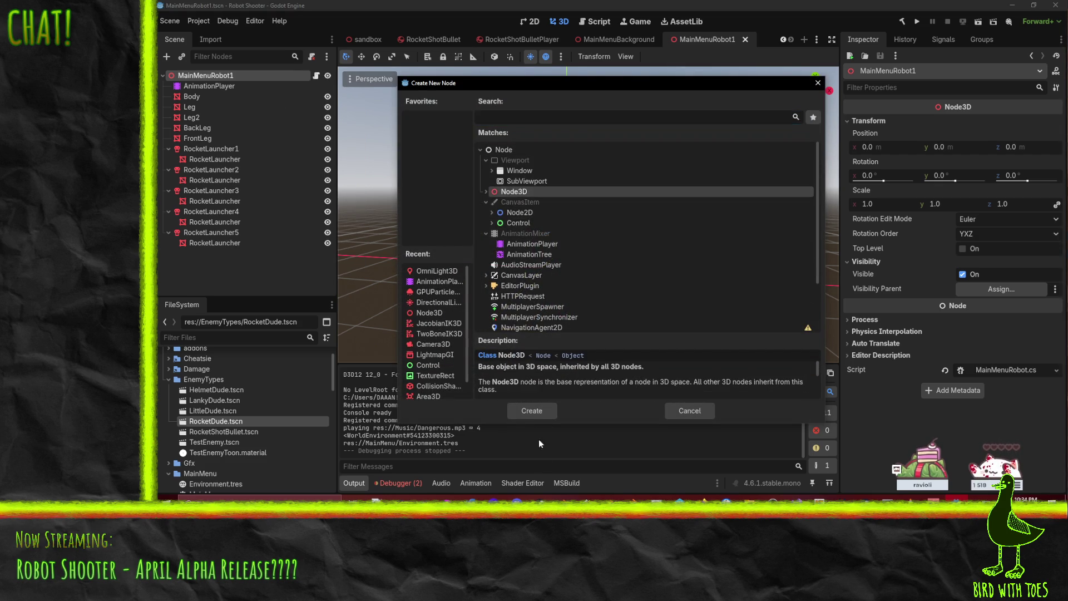
{"action": "left_click", "coordinate": [532, 411]}
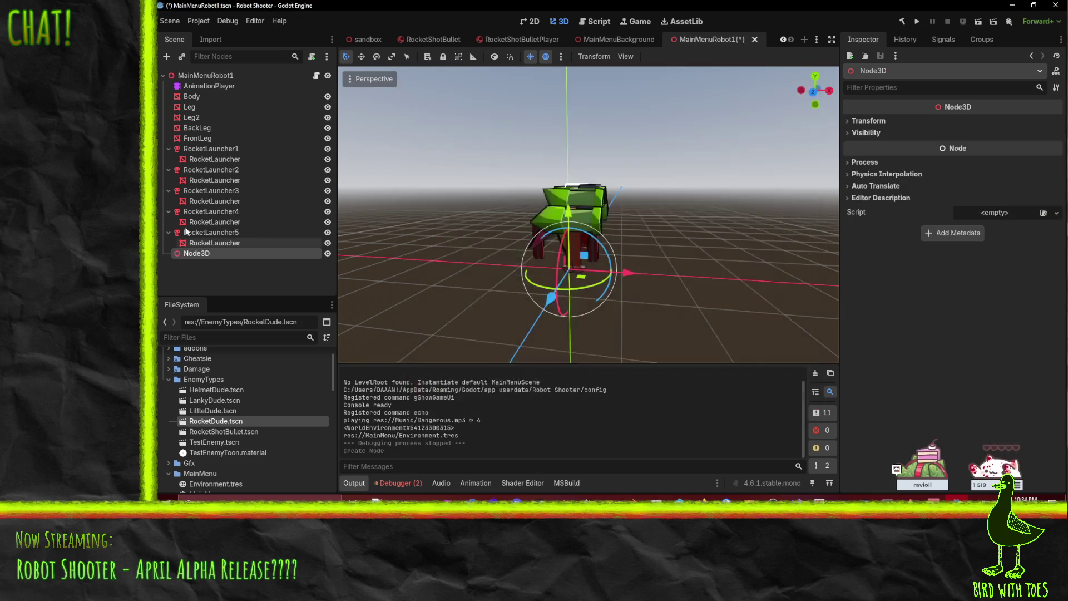
{"action": "left_click_drag", "start_coordinate": [199, 94], "coordinate": [199, 95]}
Step: Reposition Body in the tree and collapse the RocketLauncher3, 4 and 5 entries
{"action": "left_click", "coordinate": [192, 107]}
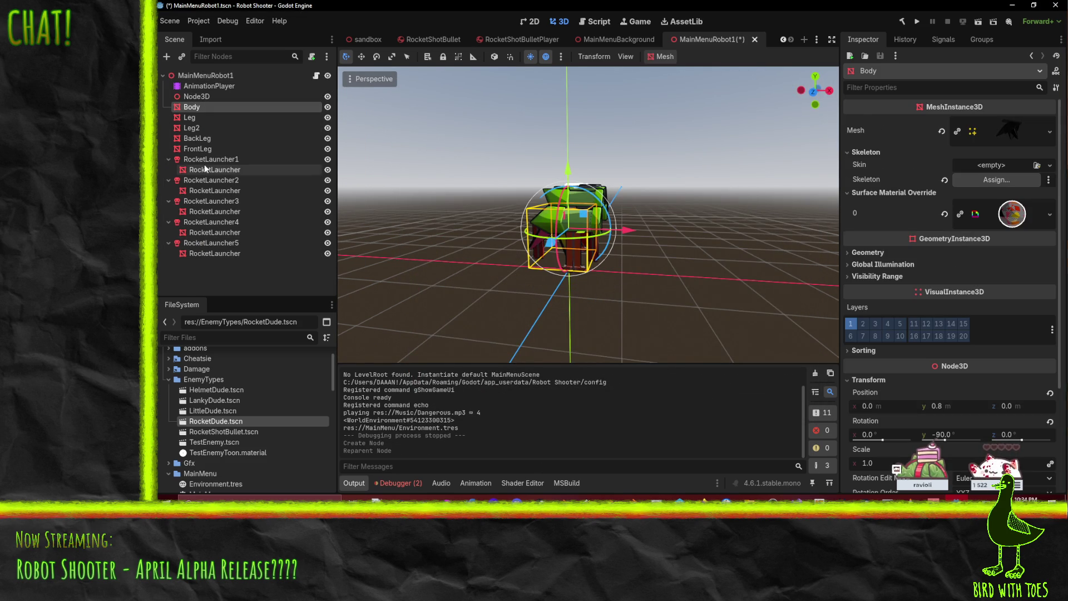
{"action": "left_click_drag", "start_coordinate": [170, 149], "coordinate": [172, 170]}
{"action": "left_click", "coordinate": [173, 150]}
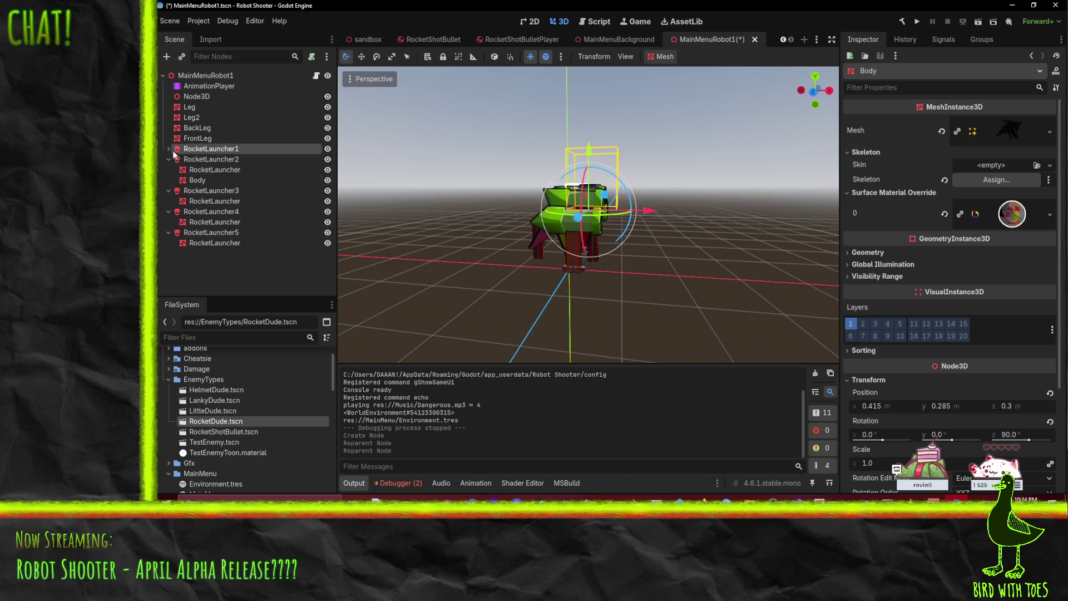
{"action": "left_click", "coordinate": [170, 180]}
{"action": "left_click", "coordinate": [169, 169]}
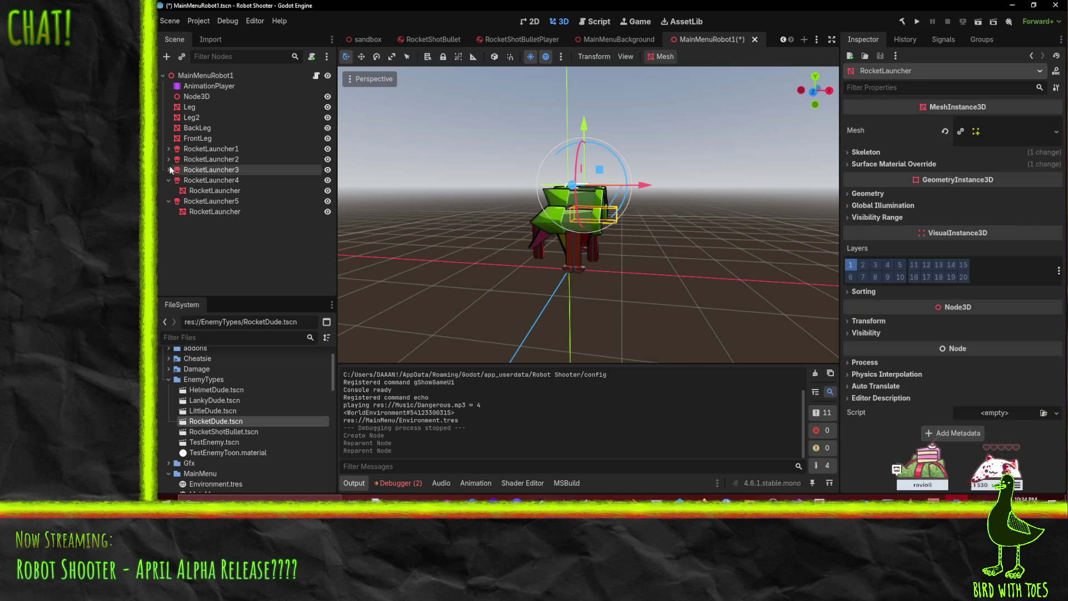
{"action": "left_click", "coordinate": [169, 179]}
{"action": "left_click", "coordinate": [169, 190]}
Step: Select Leg through RocketLauncher5 and reparent them under Node3D
{"action": "left_click", "coordinate": [184, 115], "text": "shift"}
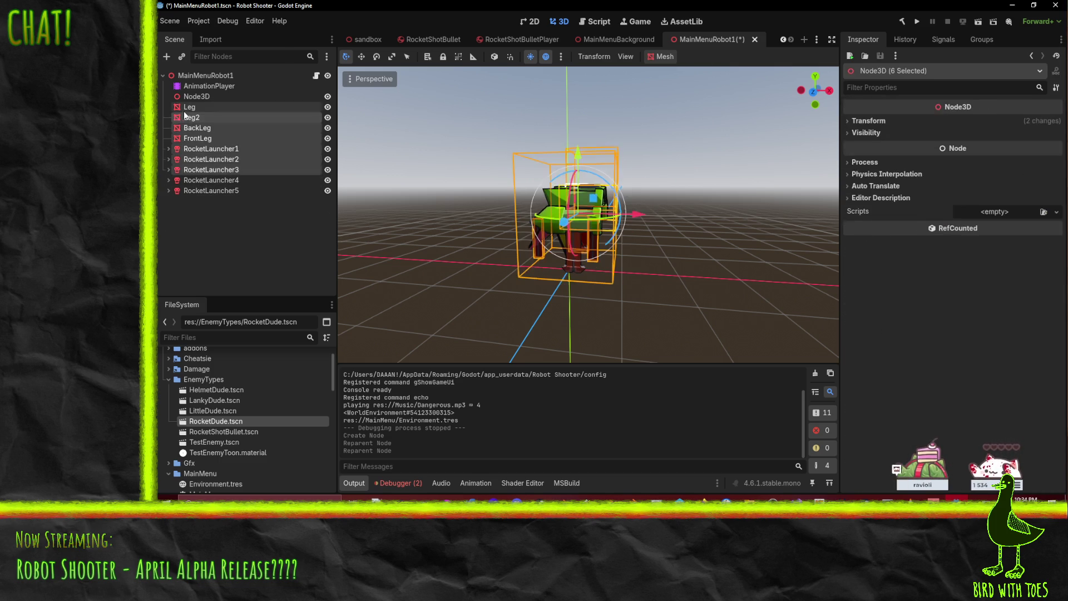
{"action": "left_click", "coordinate": [187, 109]}
{"action": "left_click", "coordinate": [199, 191], "text": "shift"}
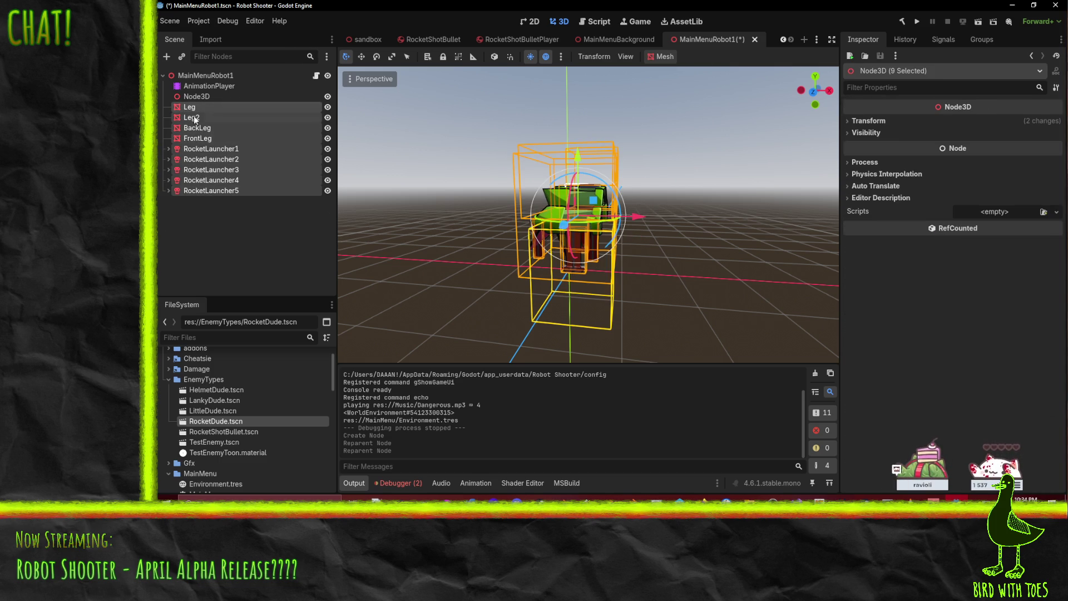
{"action": "left_click_drag", "start_coordinate": [194, 118], "coordinate": [192, 96]}
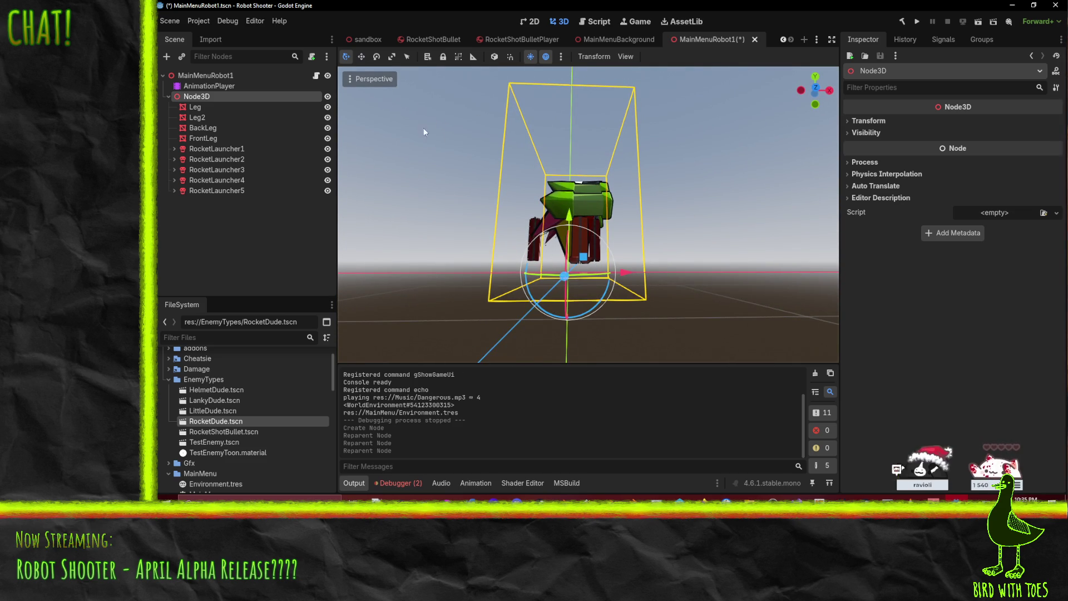
Step: View the robot from the front, play Walk from AnimationPlayer twice, then select Node3D
{"action": "scroll", "coordinate": [488, 260], "scroll_direction": "up", "scroll_amount": 4}
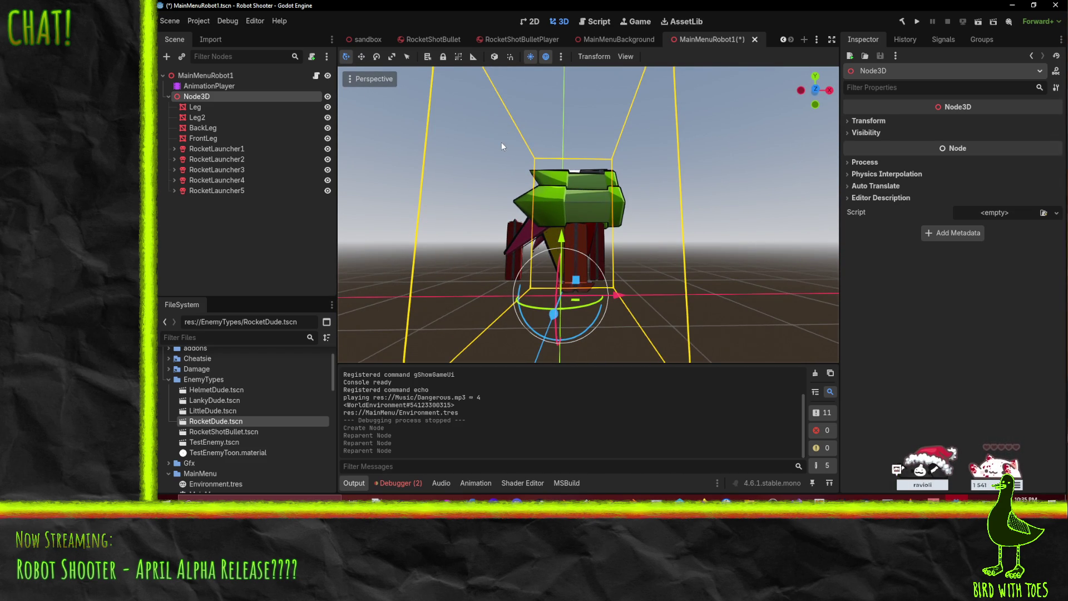
{"action": "mouse_move", "coordinate": [540, 230]}
{"action": "left_mouse_down"}
{"action": "mouse_move", "coordinate": [516, 228]}
{"action": "mouse_move", "coordinate": [659, 240]}
{"action": "mouse_move", "coordinate": [715, 228]}
{"action": "left_mouse_up"}
{"action": "mouse_move", "coordinate": [642, 243]}
{"action": "left_mouse_down"}
{"action": "mouse_move", "coordinate": [697, 197]}
{"action": "mouse_move", "coordinate": [433, 275]}
{"action": "left_mouse_up"}
{"action": "left_click", "coordinate": [813, 89]}
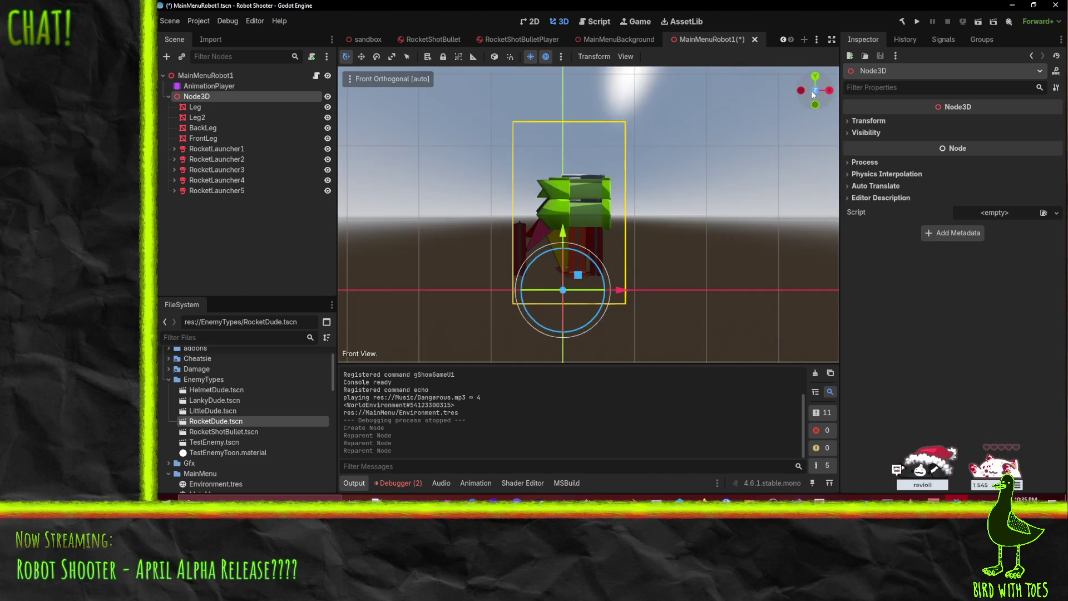
{"action": "scroll", "coordinate": [559, 328], "scroll_direction": "up", "scroll_amount": 1}
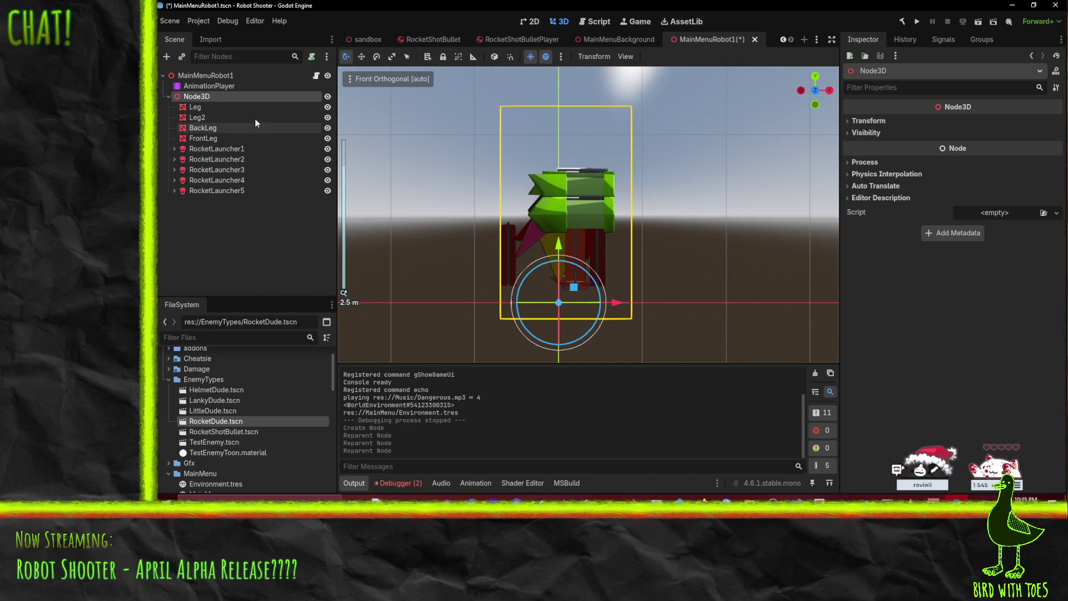
{"action": "left_click", "coordinate": [215, 86]}
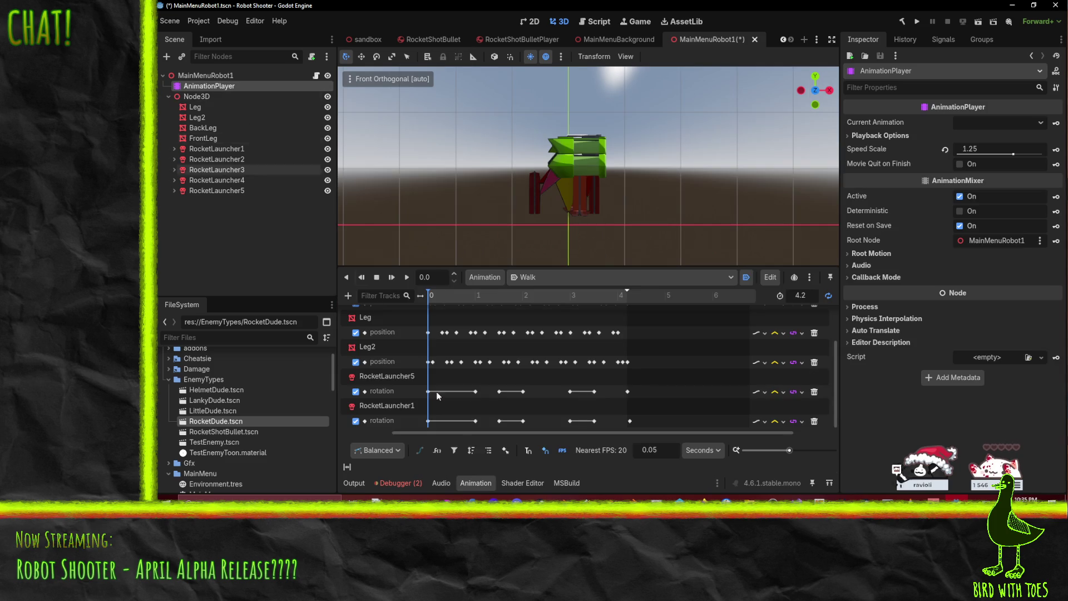
{"action": "left_click", "coordinate": [407, 278]}
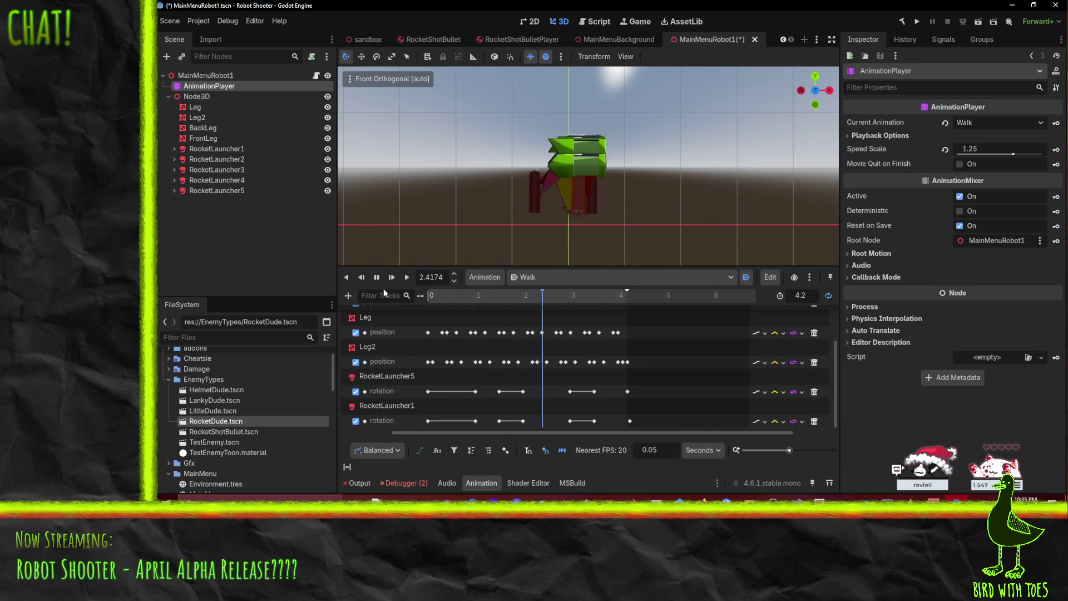
{"action": "mouse_move", "coordinate": [557, 222]}
{"action": "left_mouse_down"}
{"action": "mouse_move", "coordinate": [679, 225]}
{"action": "mouse_move", "coordinate": [630, 210]}
{"action": "left_mouse_up"}
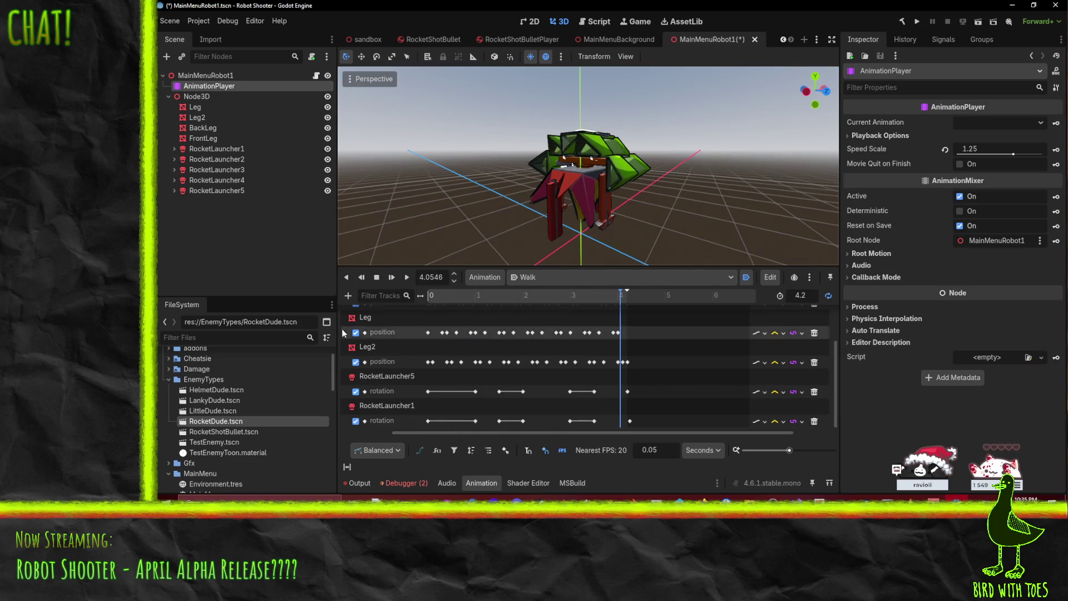
{"action": "left_click", "coordinate": [406, 279]}
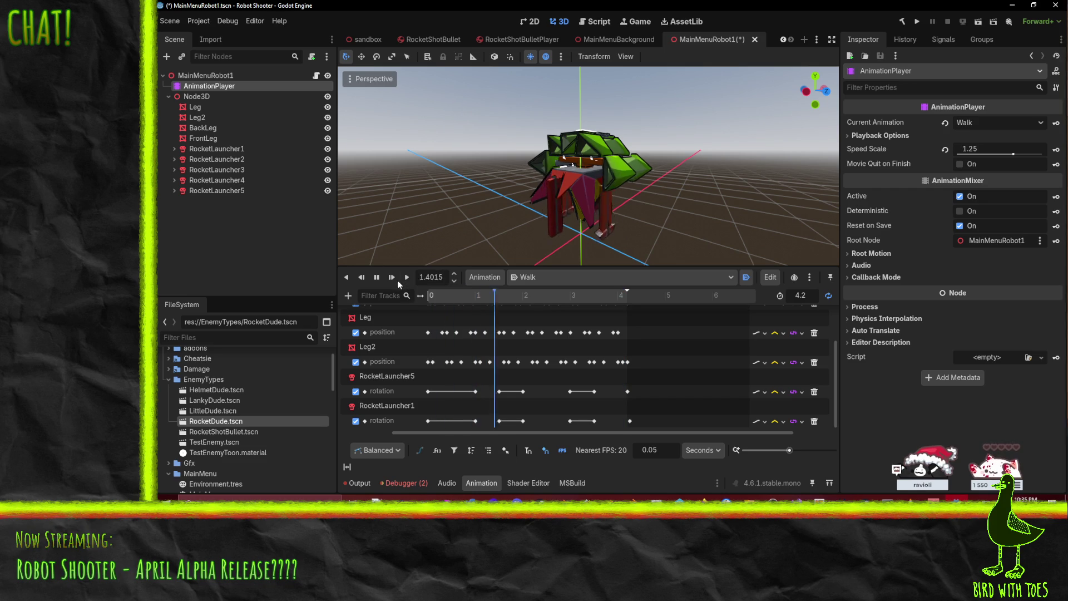
{"action": "left_click_drag", "start_coordinate": [390, 250], "coordinate": [351, 234]}
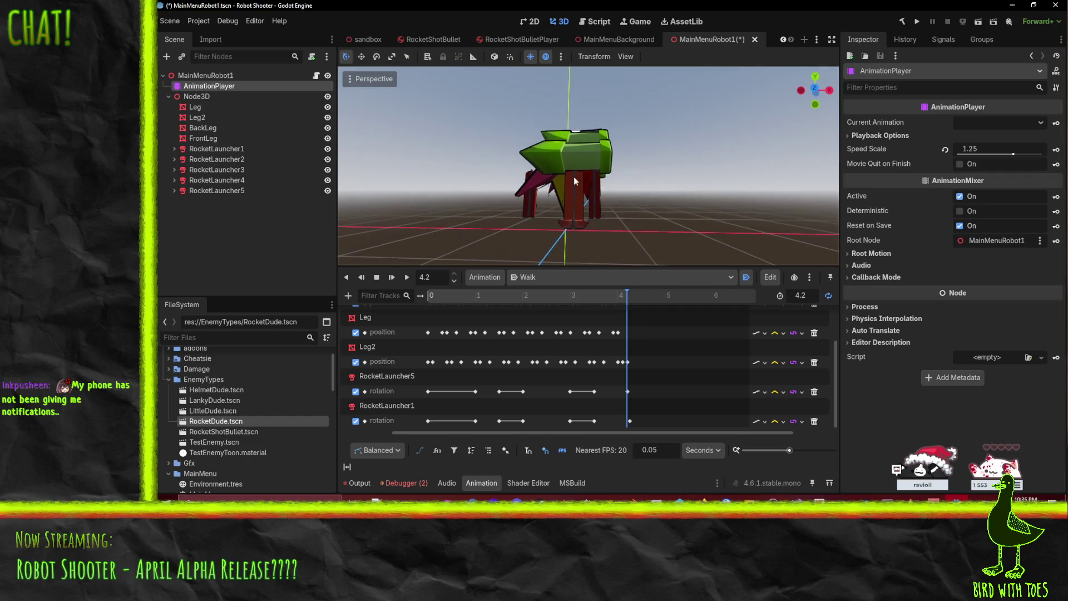
{"action": "left_click", "coordinate": [247, 96]}
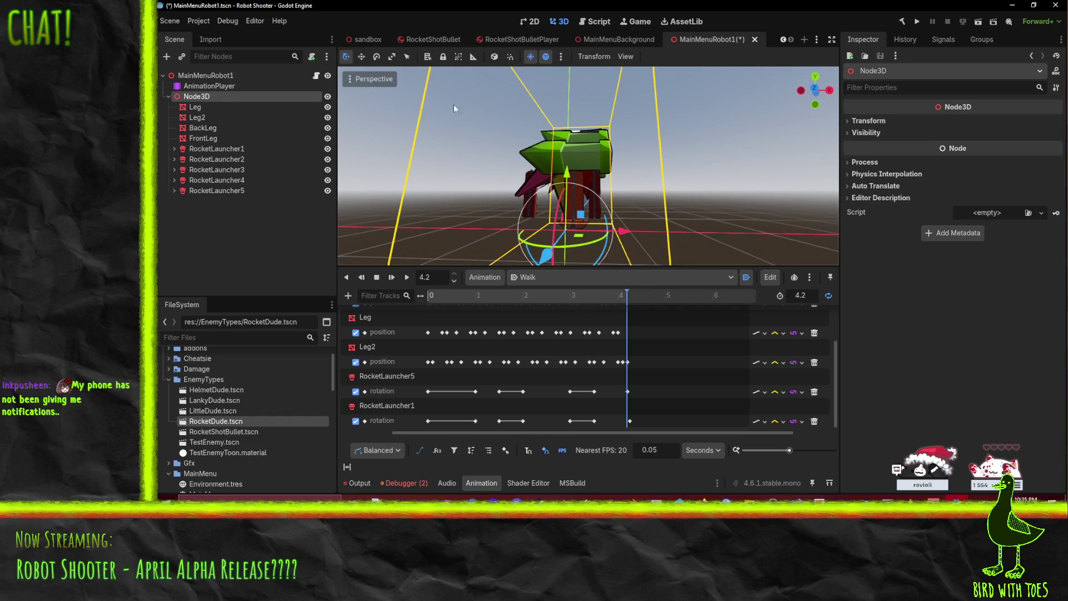
Step: In front view, drag Node3D down slightly along its Y axis
{"action": "left_click", "coordinate": [815, 92]}
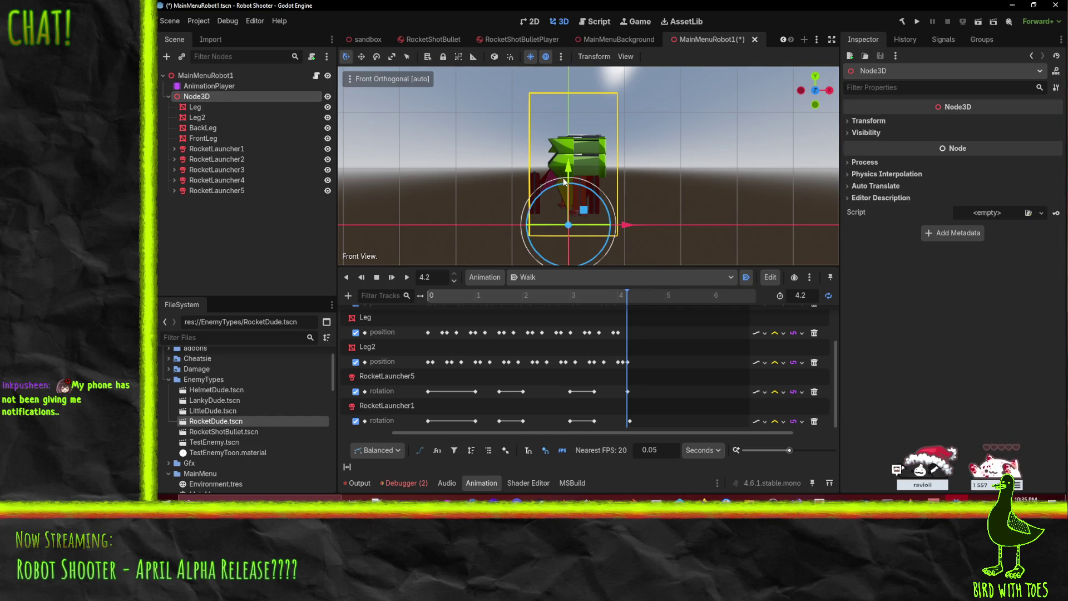
{"action": "left_click_drag", "start_coordinate": [567, 182], "coordinate": [573, 187]}
{"action": "scroll", "coordinate": [605, 205], "scroll_direction": "up", "scroll_amount": 5}
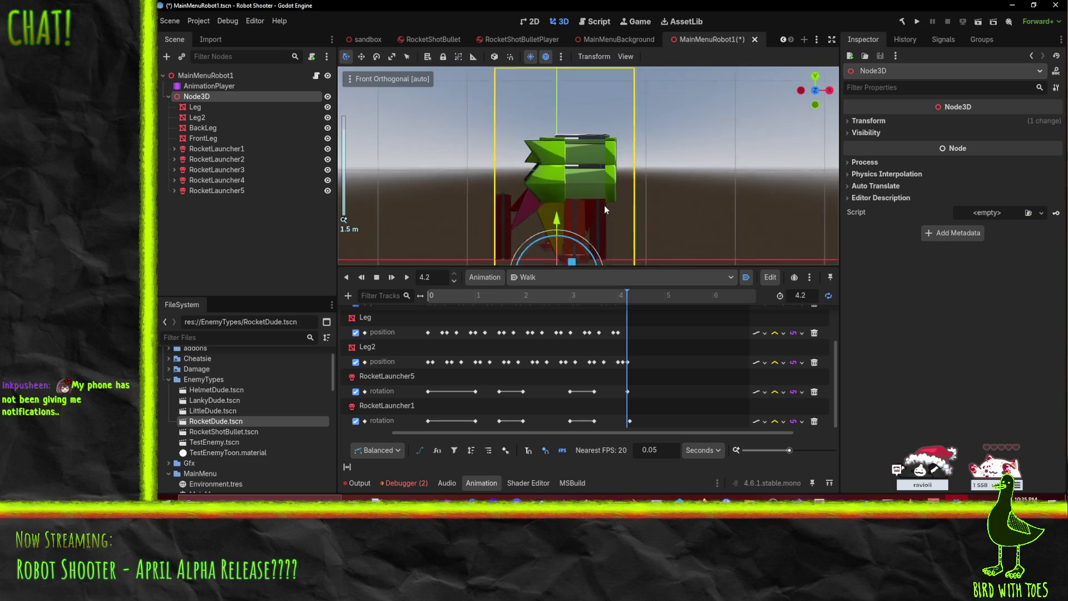
{"action": "left_click_drag", "start_coordinate": [601, 110], "coordinate": [600, 70]}
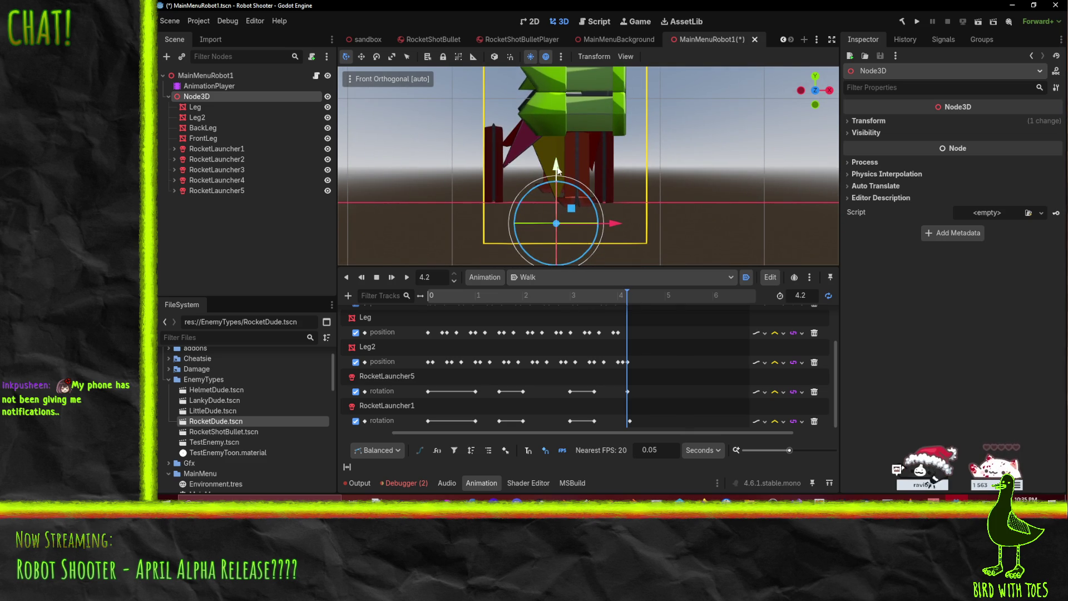
{"action": "left_click_drag", "start_coordinate": [557, 165], "coordinate": [560, 163]}
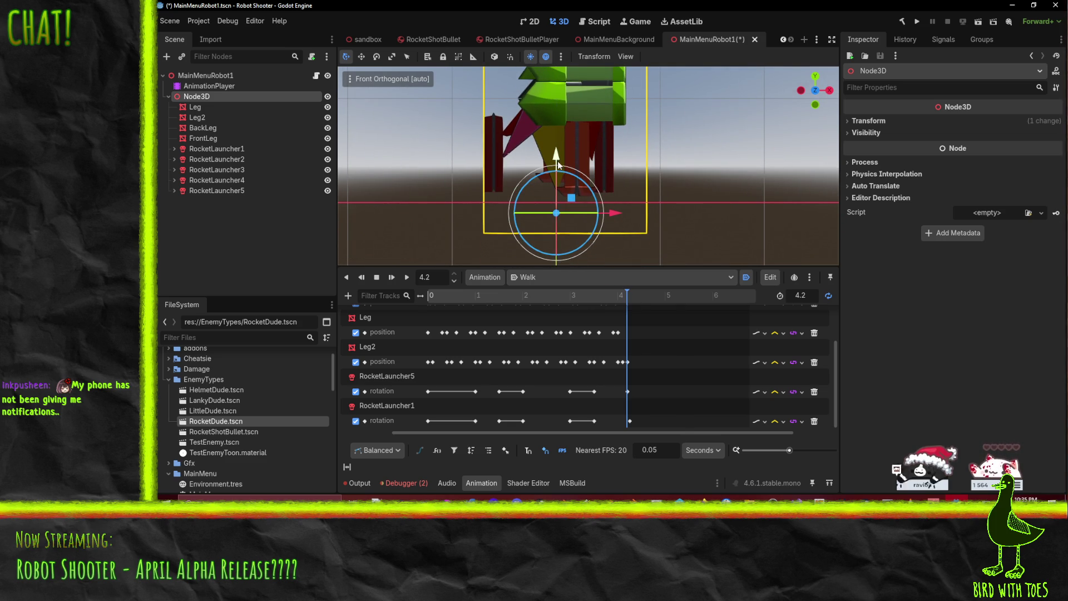
Step: Set Node3D's Transform position y to -0.15 and save the scene
{"action": "left_click", "coordinate": [869, 121]}
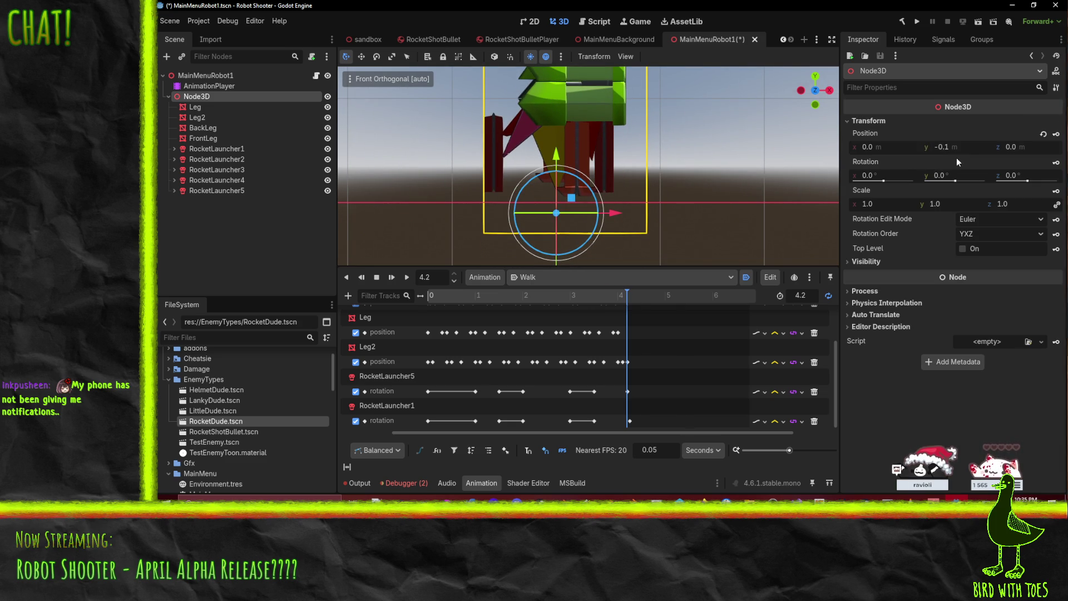
{"action": "left_click", "coordinate": [953, 146]}
{"action": "type", "text": "5"}
{"action": "key", "text": "Return"}
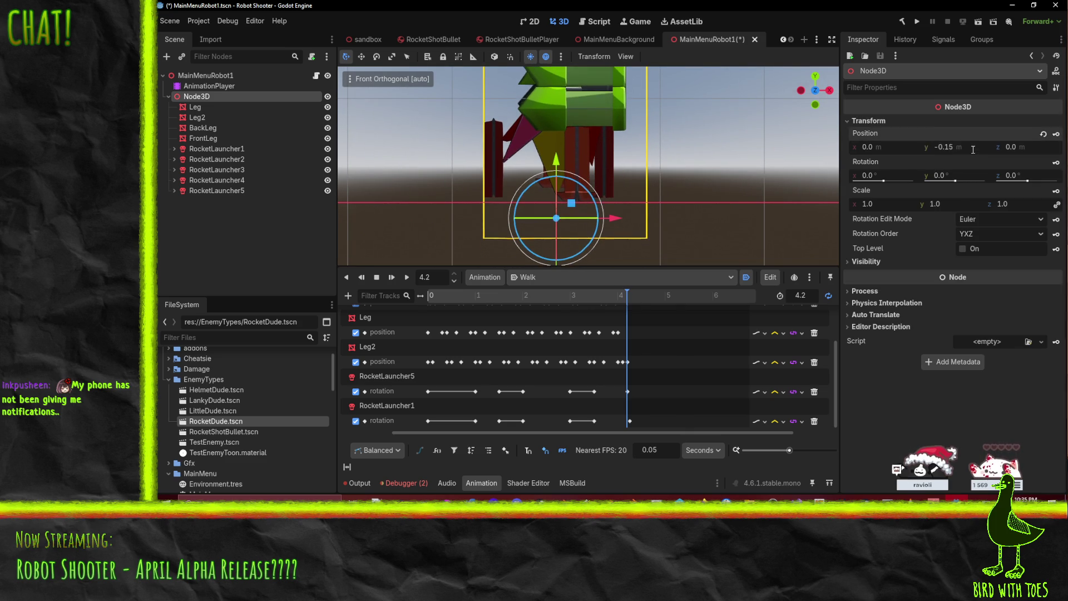
{"action": "key", "text": "ctrl+s"}
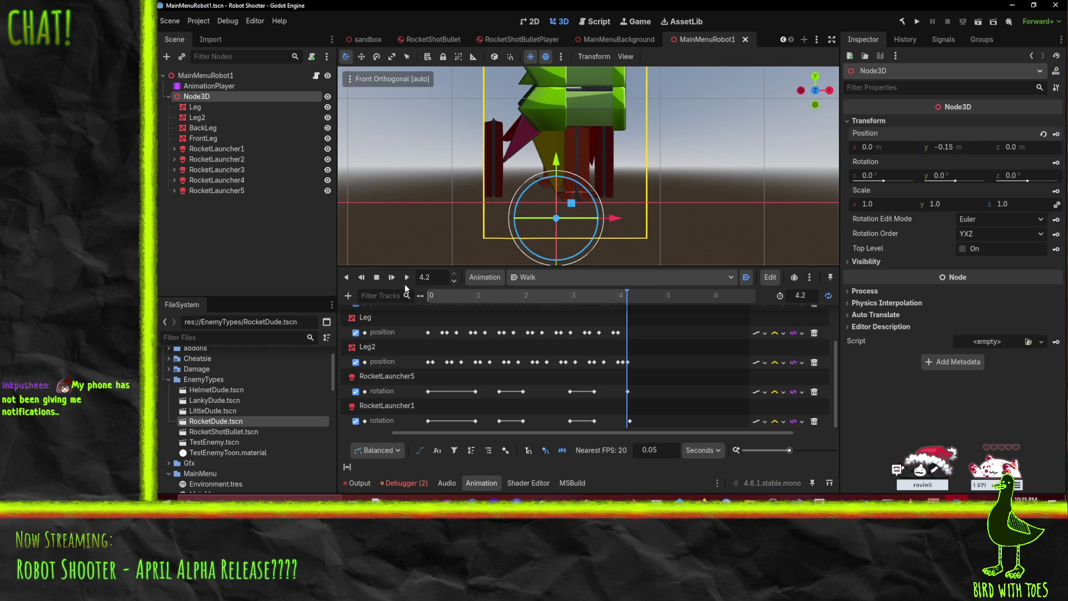
Step: Replay the Walk animation, then run the project to start the .NET build
{"action": "left_click", "coordinate": [407, 277]}
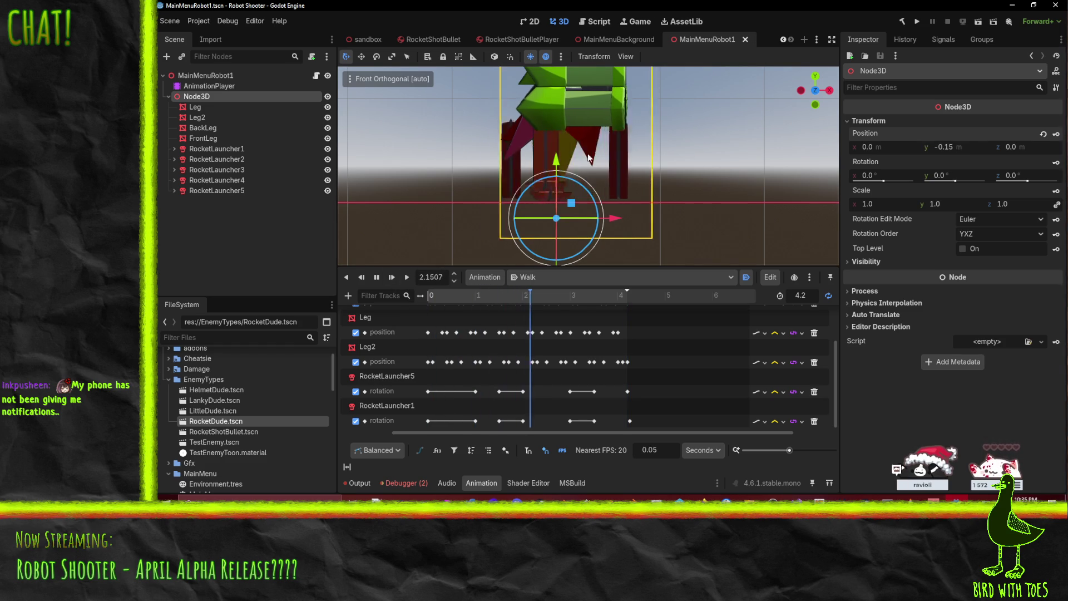
{"action": "left_click_drag", "start_coordinate": [588, 158], "coordinate": [557, 173]}
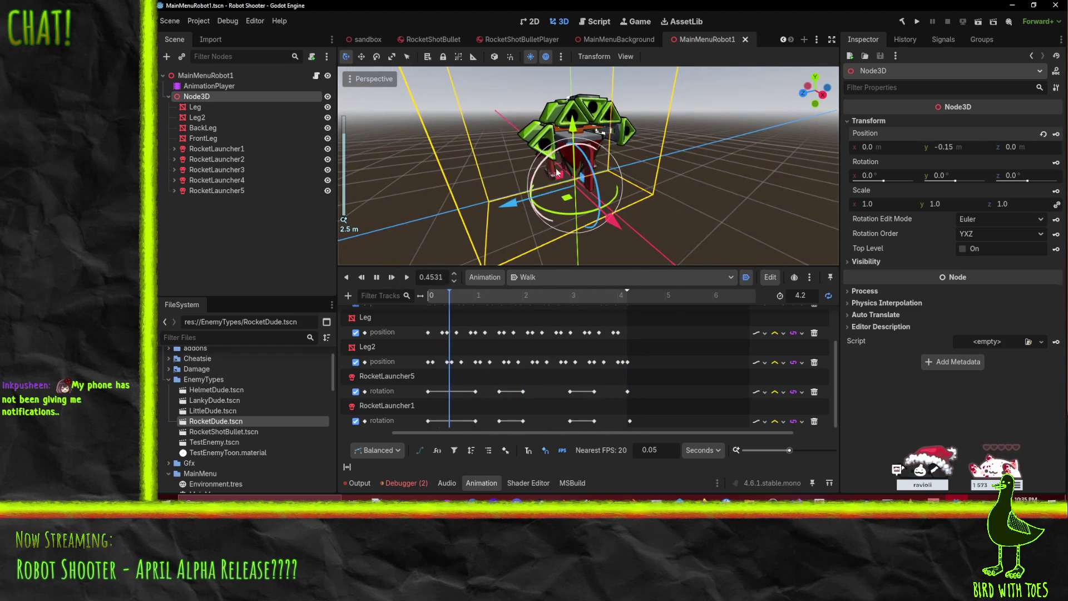
{"action": "left_click", "coordinate": [915, 22]}
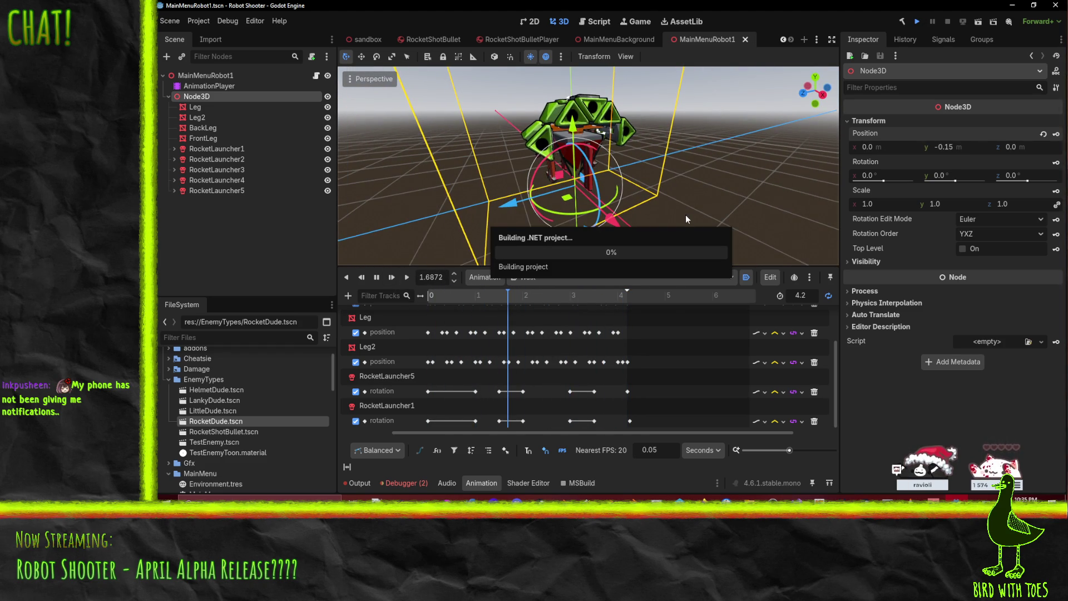
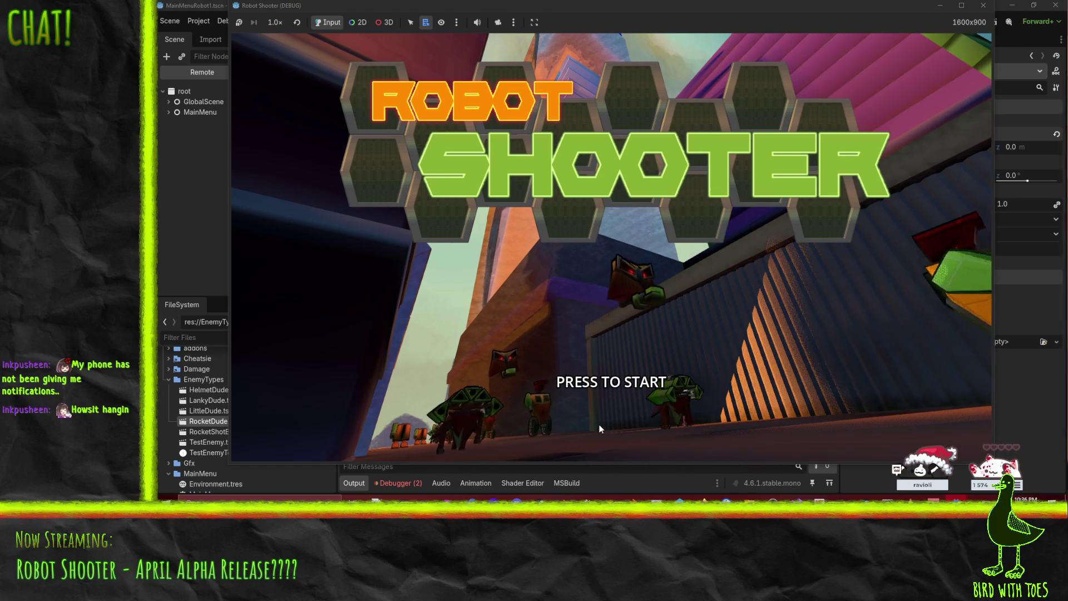
Step: Stop the running game and orbit the editor view around the robot
{"action": "left_click", "coordinate": [984, 5]}
{"action": "left_click_drag", "start_coordinate": [685, 200], "coordinate": [640, 225]}
{"action": "scroll", "coordinate": [637, 228], "scroll_direction": "down", "scroll_amount": 5}
{"action": "scroll", "coordinate": [638, 228], "scroll_direction": "up", "scroll_amount": 3}
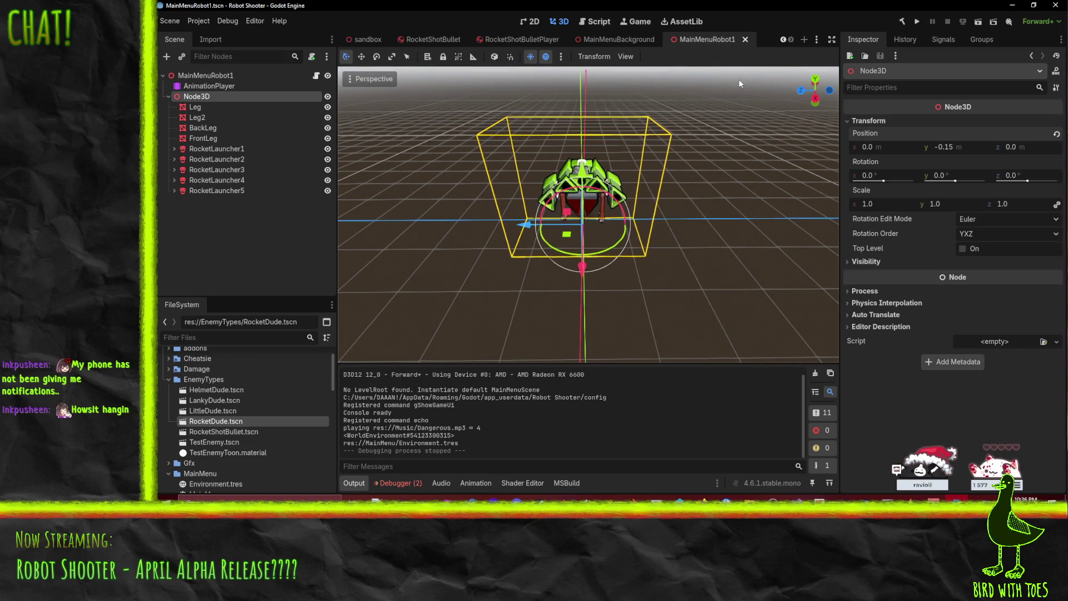
{"action": "left_click_drag", "start_coordinate": [620, 112], "coordinate": [613, 64]}
Step: Switch to MainMenuBackground and inspect the MidSpawner and NearSpawner node settings
{"action": "left_click", "coordinate": [611, 40]}
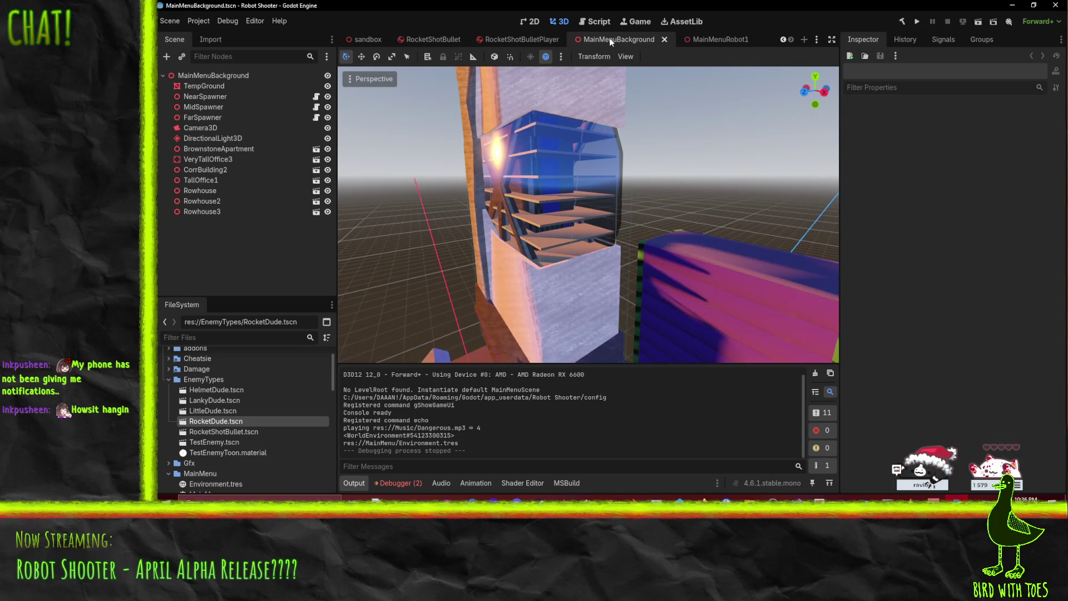
{"action": "mouse_move", "coordinate": [626, 267]}
{"action": "left_mouse_down"}
{"action": "mouse_move", "coordinate": [362, 275]}
{"action": "mouse_move", "coordinate": [679, 282]}
{"action": "mouse_move", "coordinate": [620, 271]}
{"action": "mouse_move", "coordinate": [733, 326]}
{"action": "mouse_move", "coordinate": [719, 318]}
{"action": "mouse_move", "coordinate": [735, 308]}
{"action": "mouse_move", "coordinate": [606, 321]}
{"action": "mouse_move", "coordinate": [663, 306]}
{"action": "mouse_move", "coordinate": [802, 302]}
{"action": "mouse_move", "coordinate": [685, 291]}
{"action": "mouse_move", "coordinate": [659, 218]}
{"action": "mouse_move", "coordinate": [697, 280]}
{"action": "left_mouse_up"}
{"action": "left_click", "coordinate": [191, 107]}
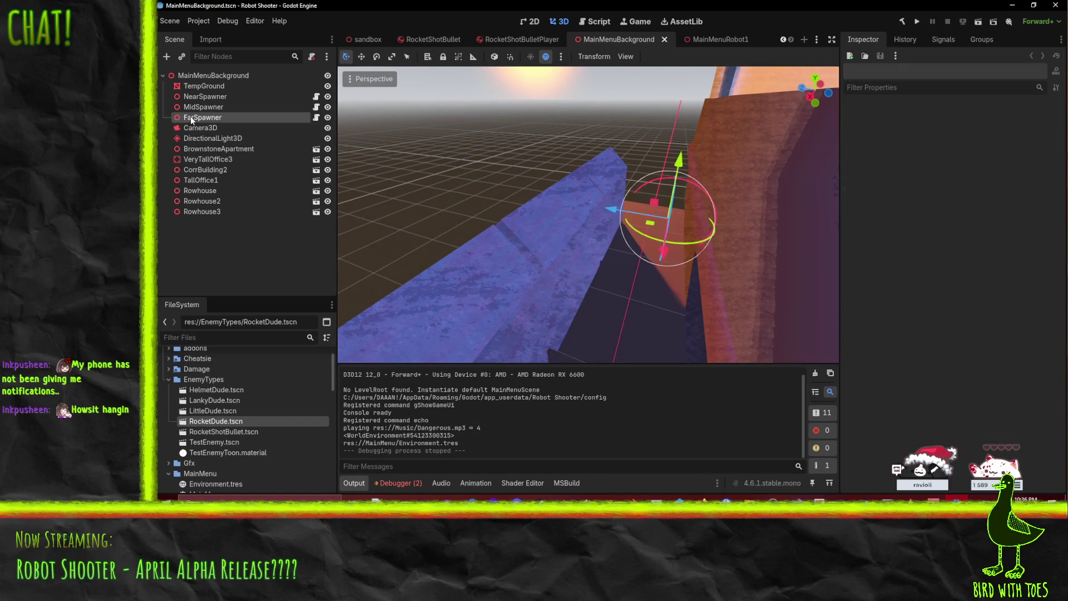
{"action": "left_click", "coordinate": [192, 98]}
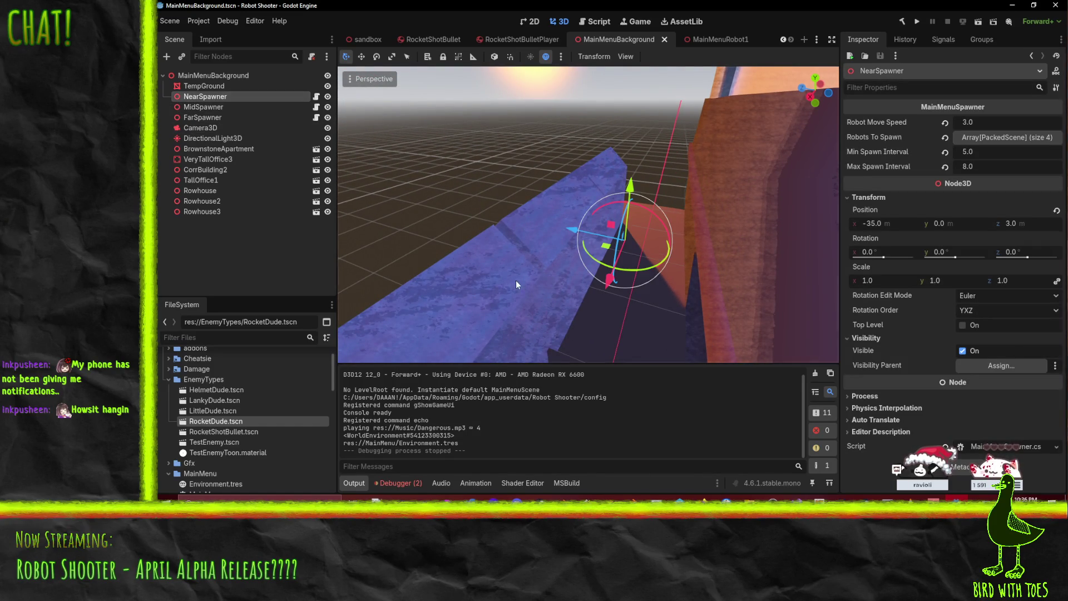
{"action": "left_click_drag", "start_coordinate": [516, 280], "coordinate": [599, 265]}
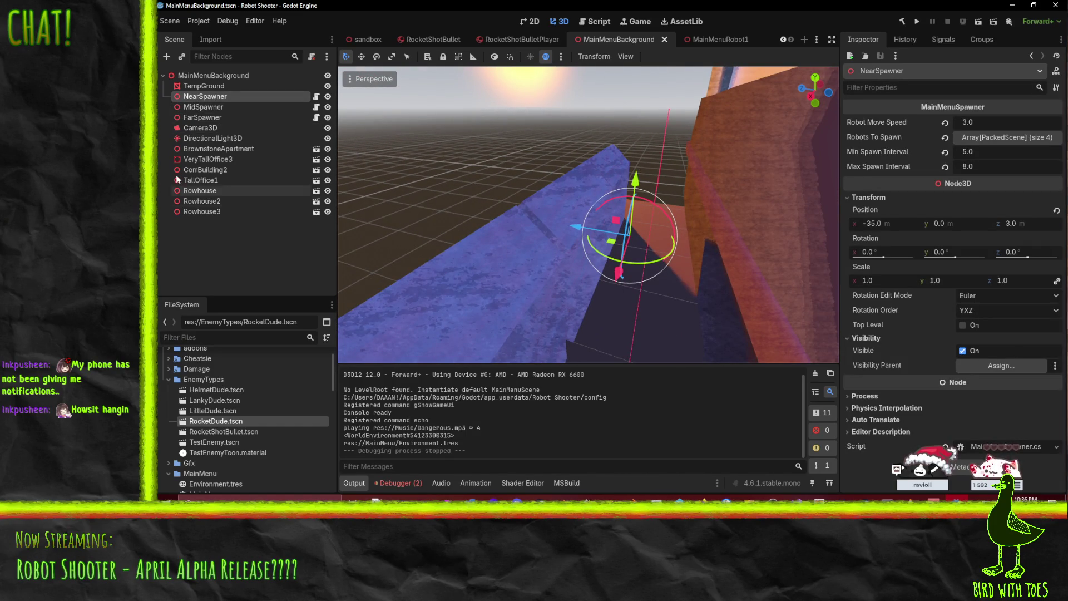
Step: Add a GPUParticles3D child to MainMenuBackground and move it -17 along X
{"action": "right_click", "coordinate": [197, 75]}
{"action": "left_click", "coordinate": [223, 85]}
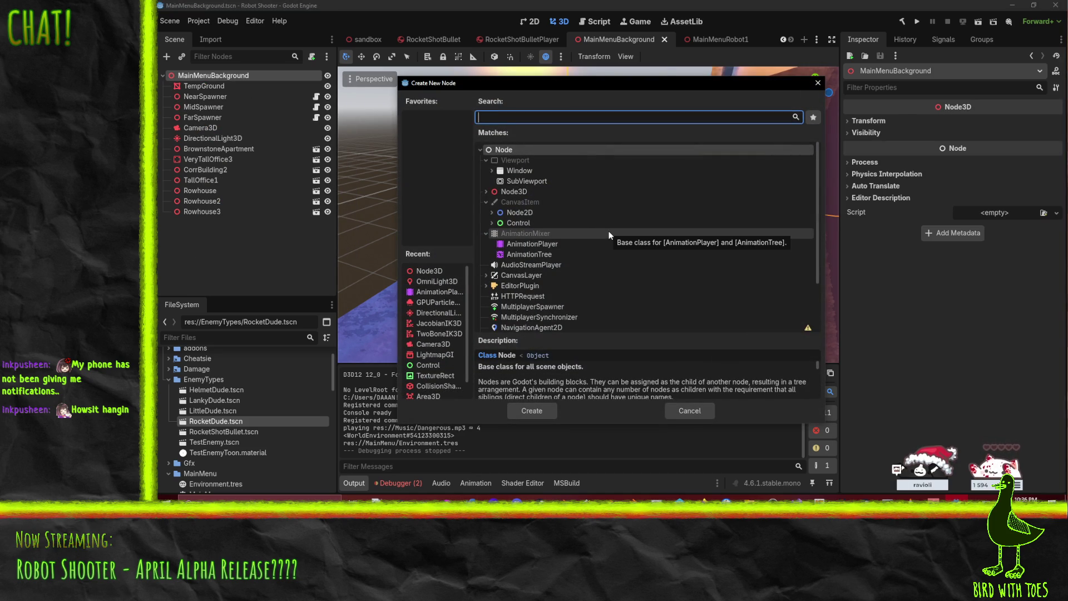
{"action": "type", "text": "gpu"}
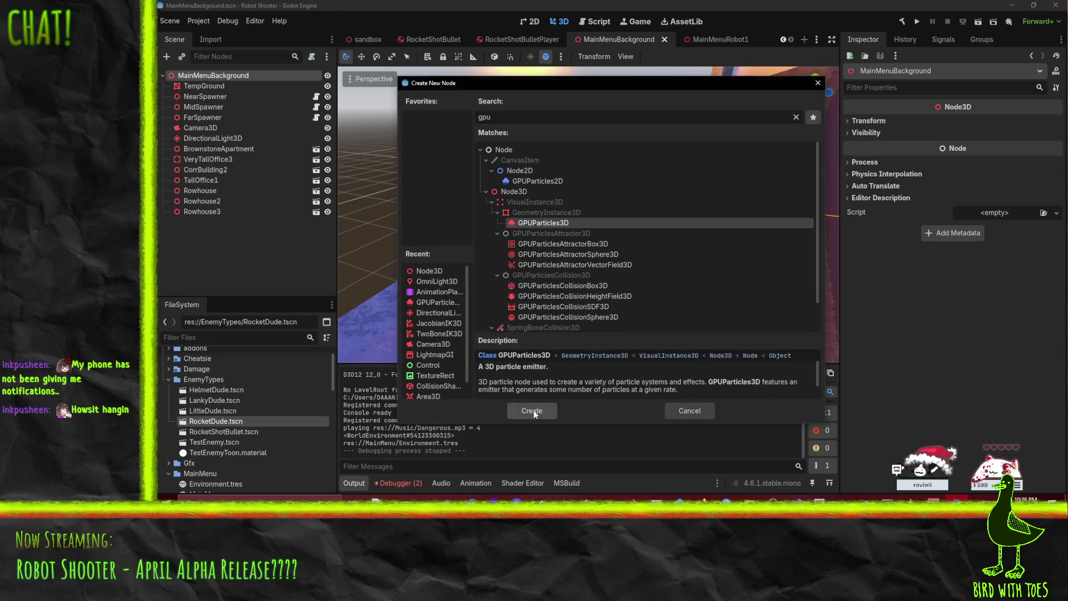
{"action": "left_click", "coordinate": [534, 410]}
{"action": "double_click", "coordinate": [219, 223]}
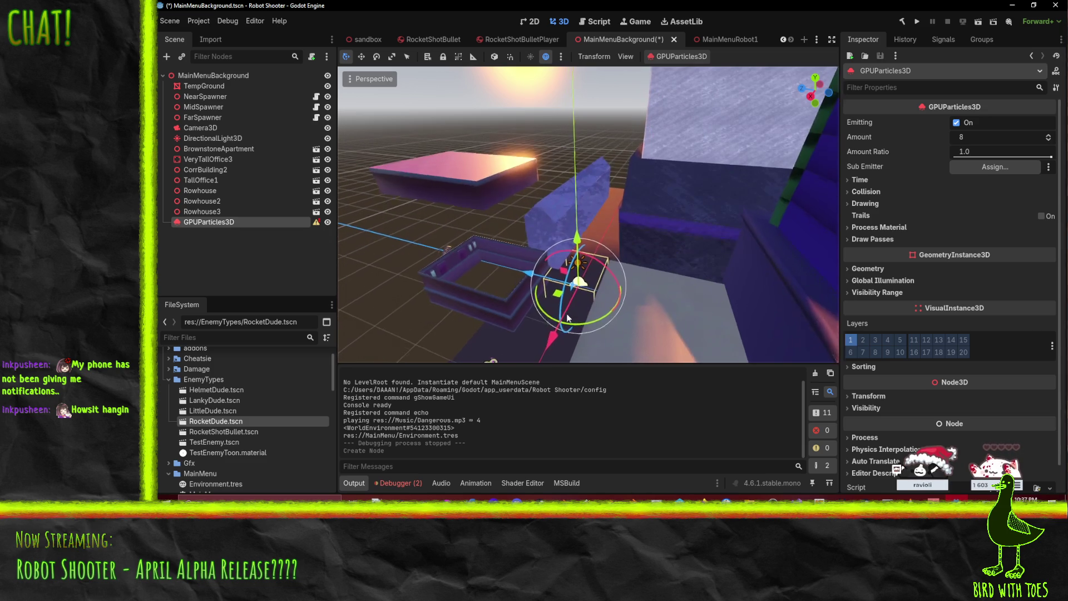
{"action": "left_click_drag", "start_coordinate": [576, 301], "coordinate": [593, 268]}
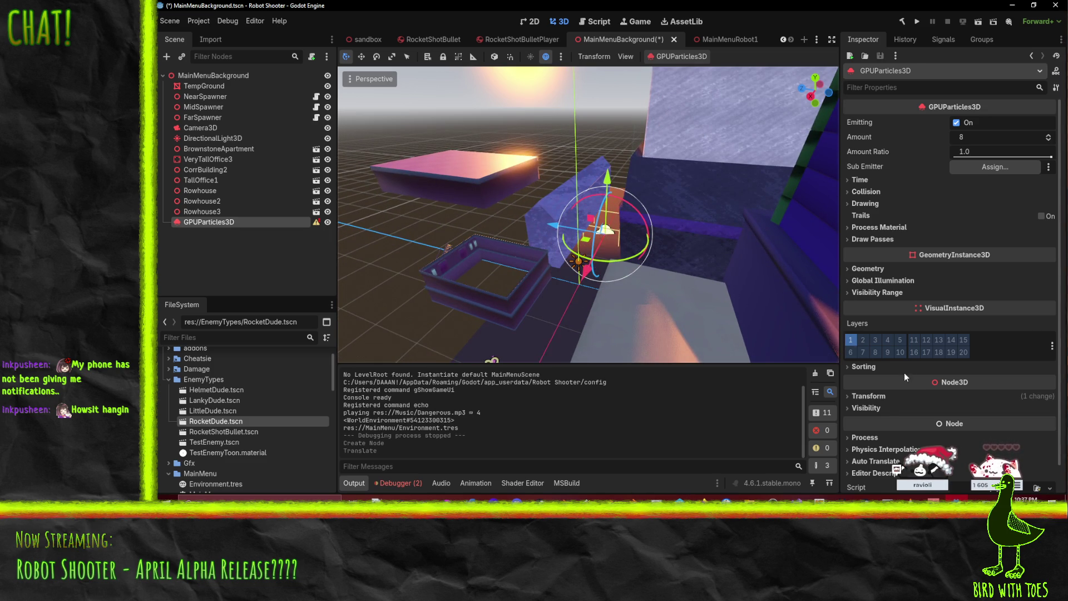
{"action": "scroll", "coordinate": [682, 211], "scroll_direction": "up", "scroll_amount": 5}
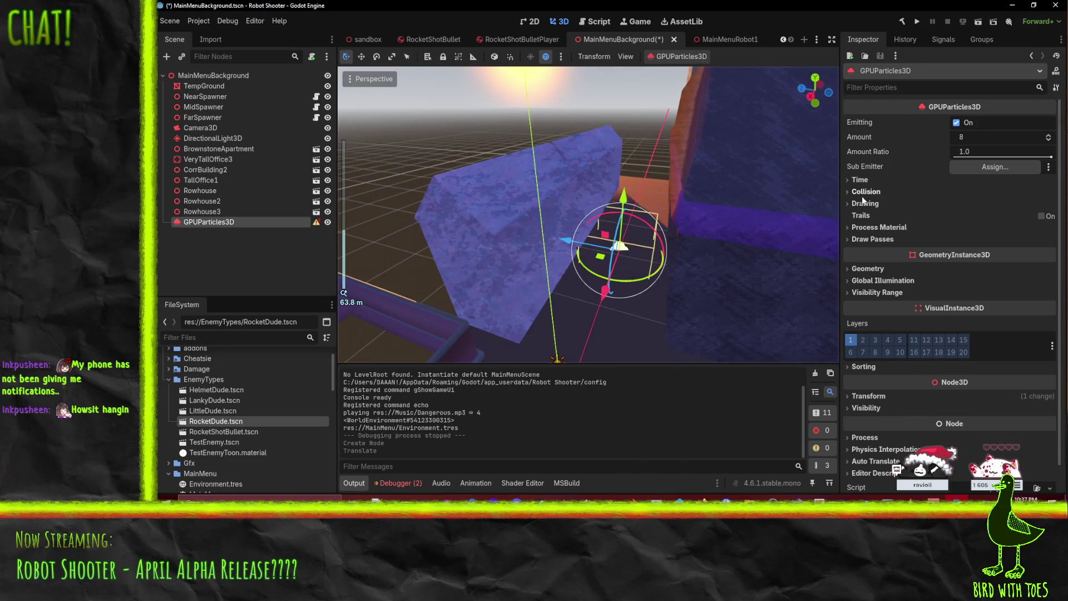
Step: Assign a new QuadMesh to the particles' Draw Passes Pass 1
{"action": "left_click", "coordinate": [865, 204]}
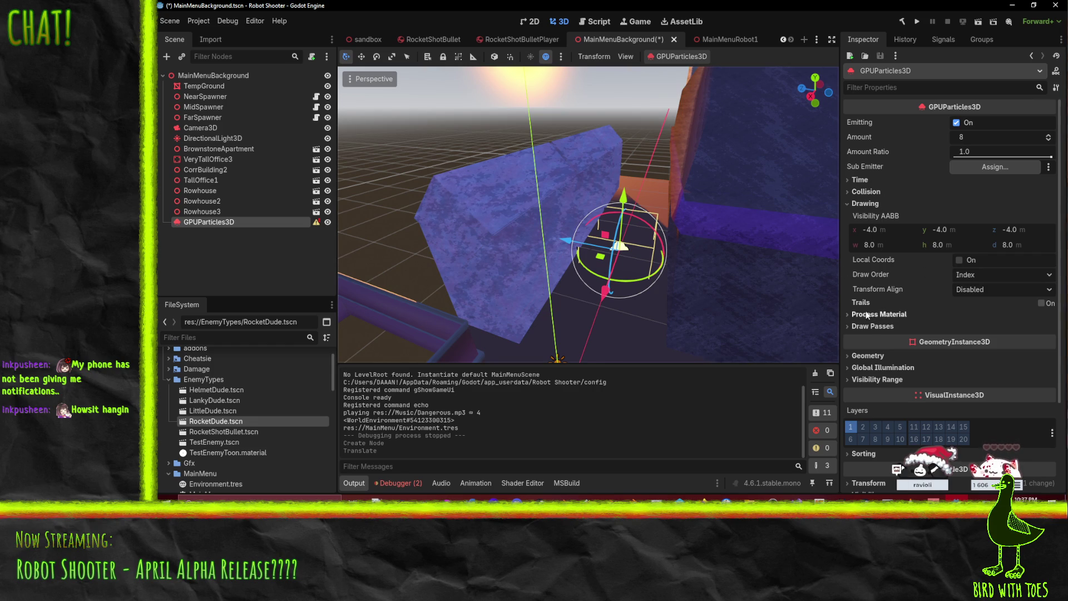
{"action": "left_click", "coordinate": [872, 326]}
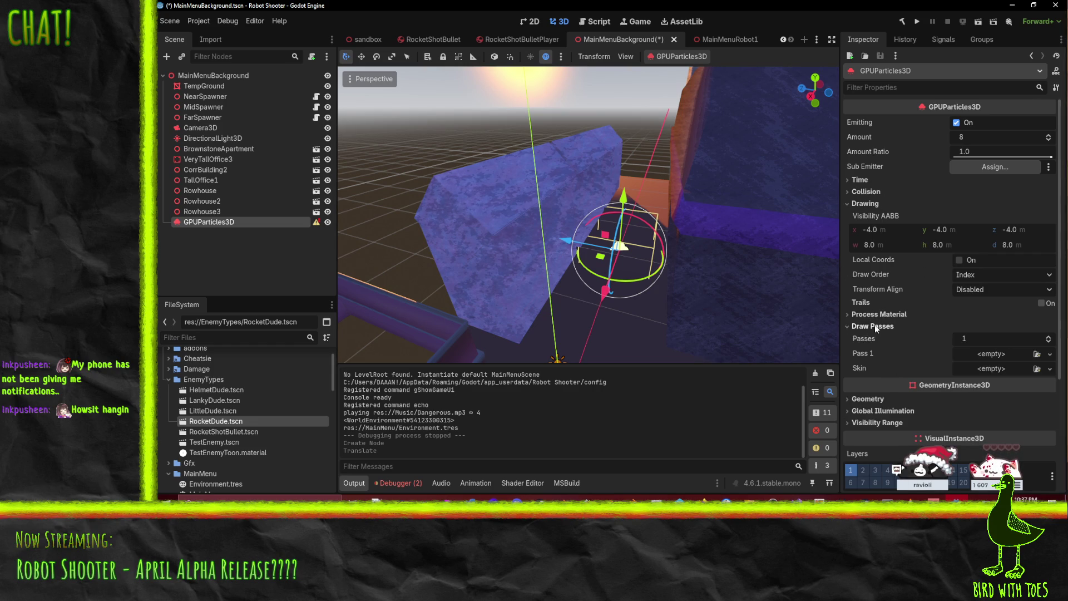
{"action": "left_click", "coordinate": [1050, 355]}
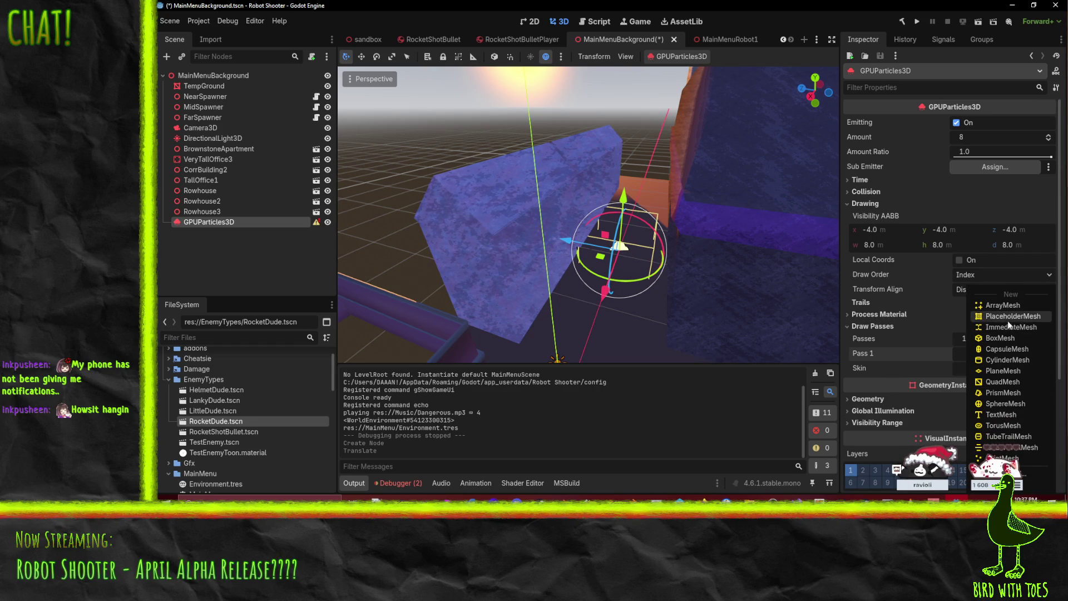
{"action": "left_click", "coordinate": [1003, 382]}
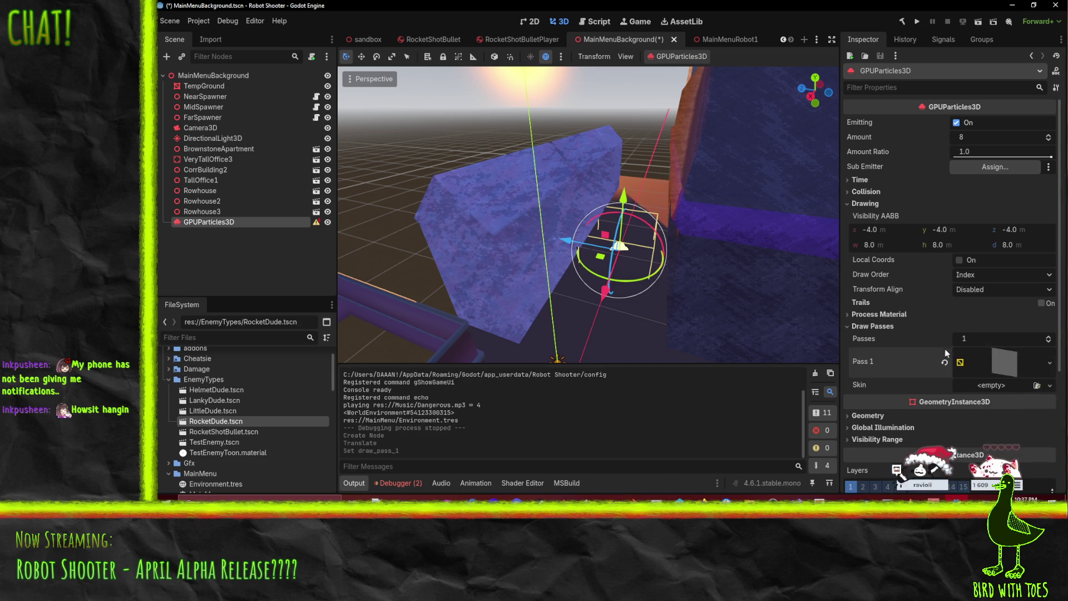
{"action": "scroll", "coordinate": [643, 268], "scroll_direction": "up", "scroll_amount": 3}
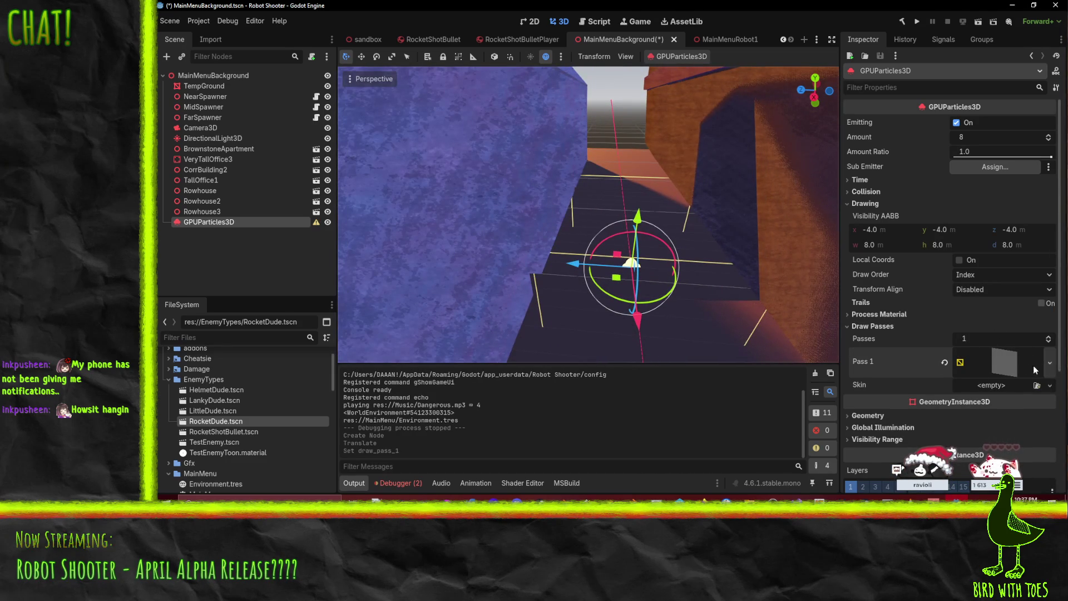
Step: Expand the Pass 1 QuadMesh to show its 1.0 × 1.0 m size, Face Z orientation and material
{"action": "left_click", "coordinate": [1052, 385]}
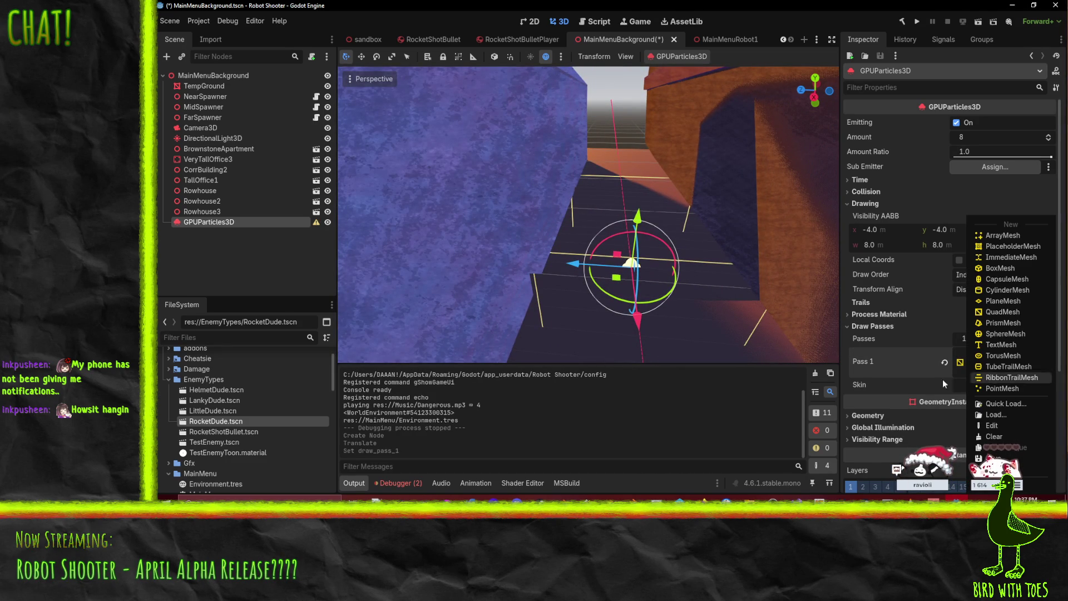
{"action": "left_click", "coordinate": [994, 366]}
{"action": "left_click", "coordinate": [1000, 372]}
{"action": "scroll", "coordinate": [934, 376], "scroll_direction": "down", "scroll_amount": 5}
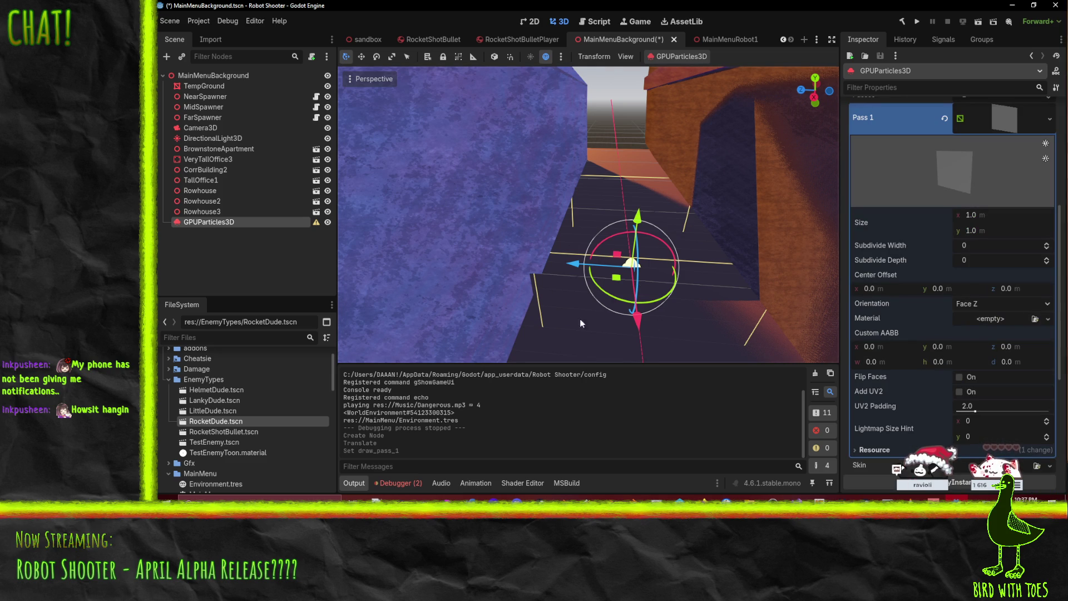
{"action": "mouse_move", "coordinate": [647, 236]}
{"action": "left_mouse_down"}
{"action": "mouse_move", "coordinate": [658, 218]}
{"action": "mouse_move", "coordinate": [600, 225]}
{"action": "mouse_move", "coordinate": [632, 245]}
{"action": "left_mouse_up"}
{"action": "scroll", "coordinate": [996, 308], "scroll_direction": "down", "scroll_amount": 2}
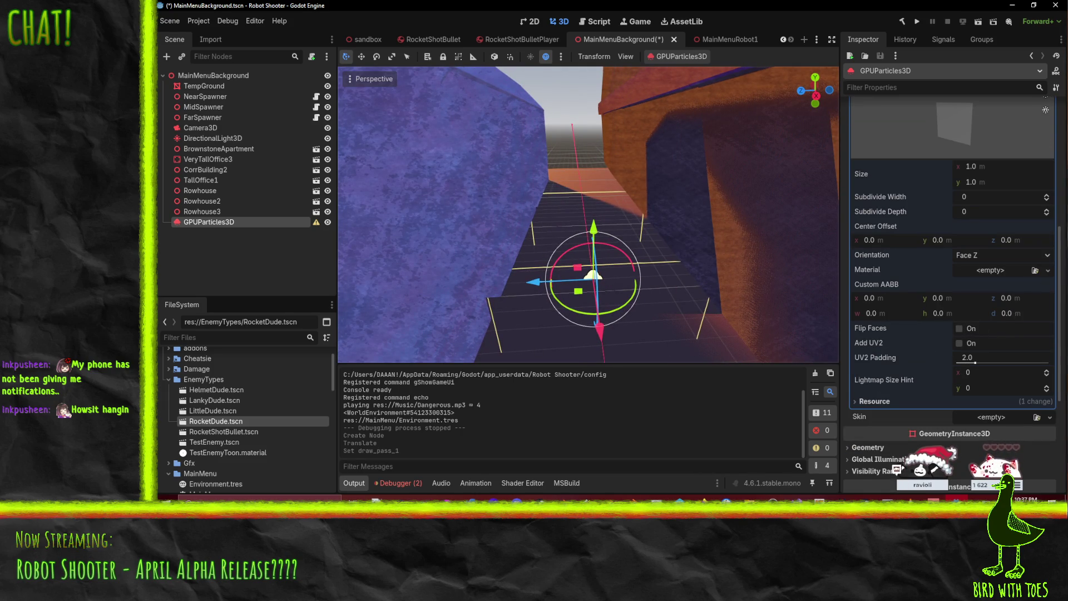
{"action": "scroll", "coordinate": [1016, 313], "scroll_direction": "down", "scroll_amount": 2}
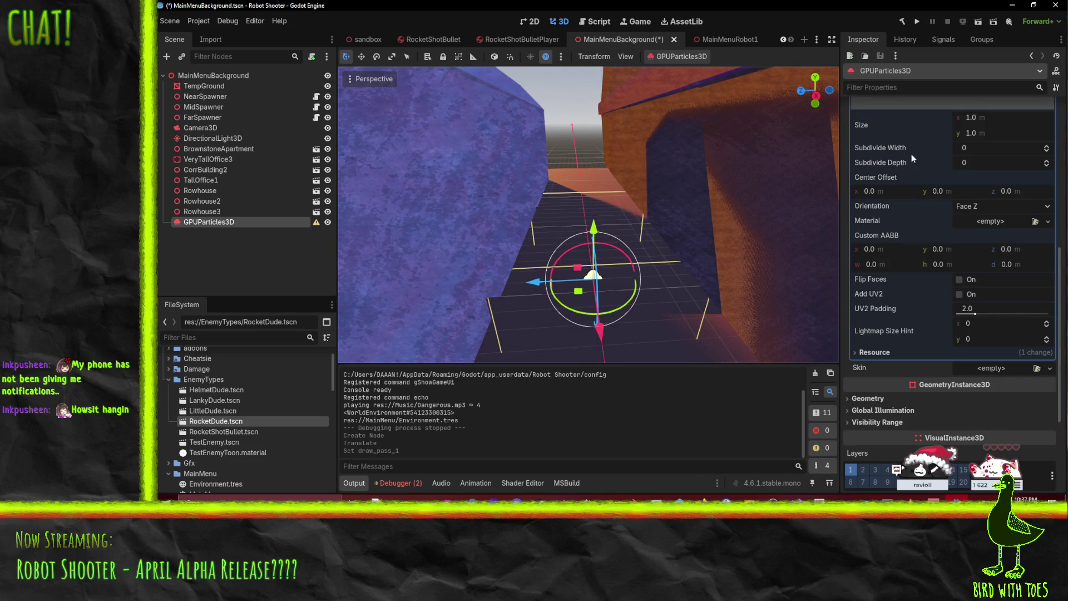
{"action": "scroll", "coordinate": [1010, 244], "scroll_direction": "up", "scroll_amount": 2}
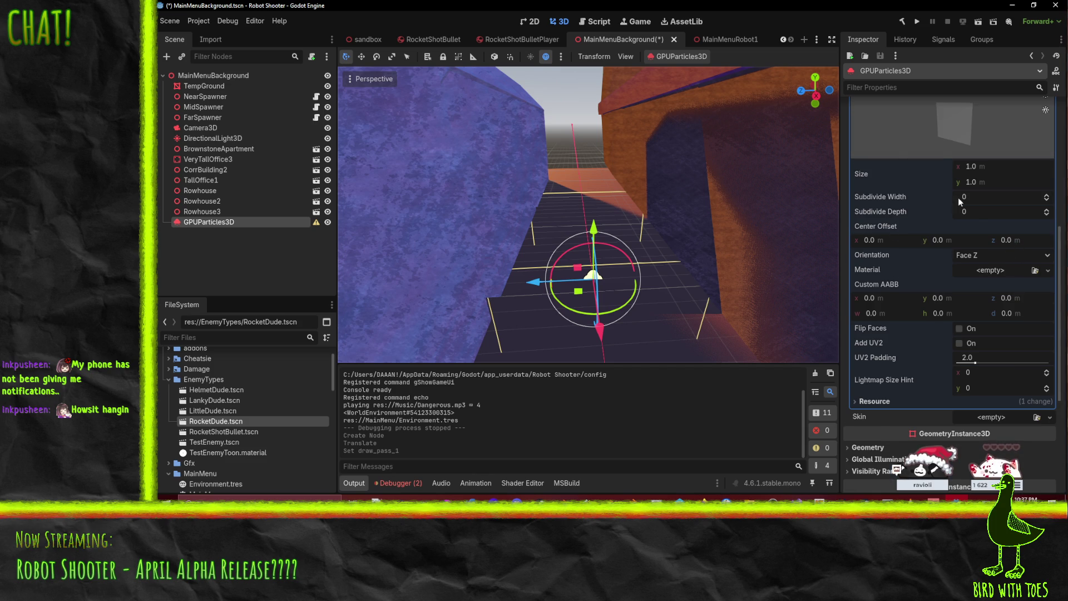
Step: Give the QuadMesh a new material with Unshaded shading, keeping Burley diffuse
{"action": "left_click", "coordinate": [1044, 271]}
{"action": "left_click", "coordinate": [994, 281]}
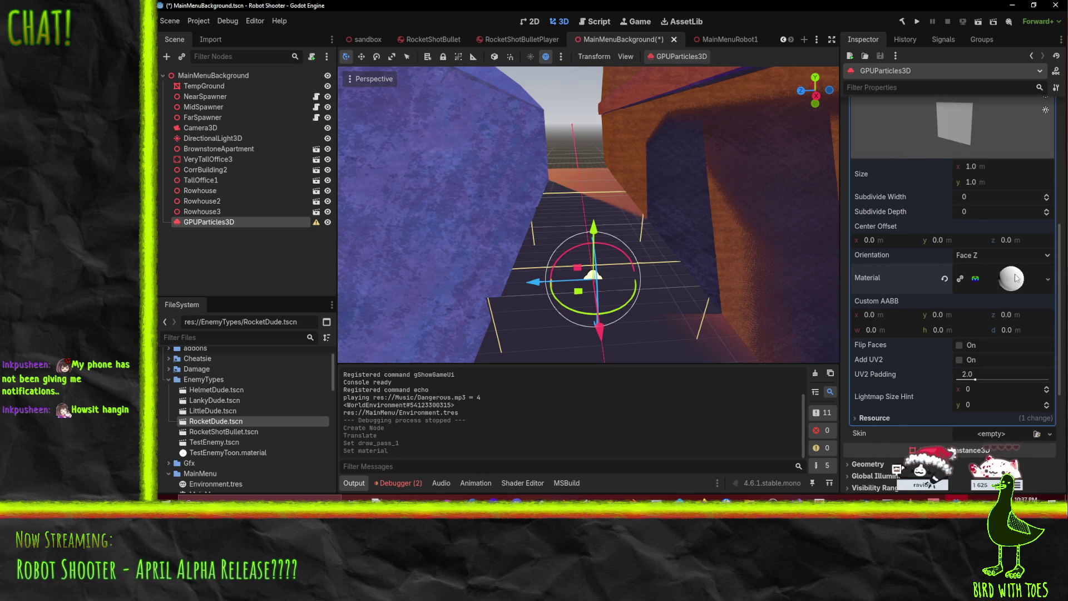
{"action": "left_click", "coordinate": [1010, 279]}
{"action": "scroll", "coordinate": [1014, 282], "scroll_direction": "down", "scroll_amount": 5}
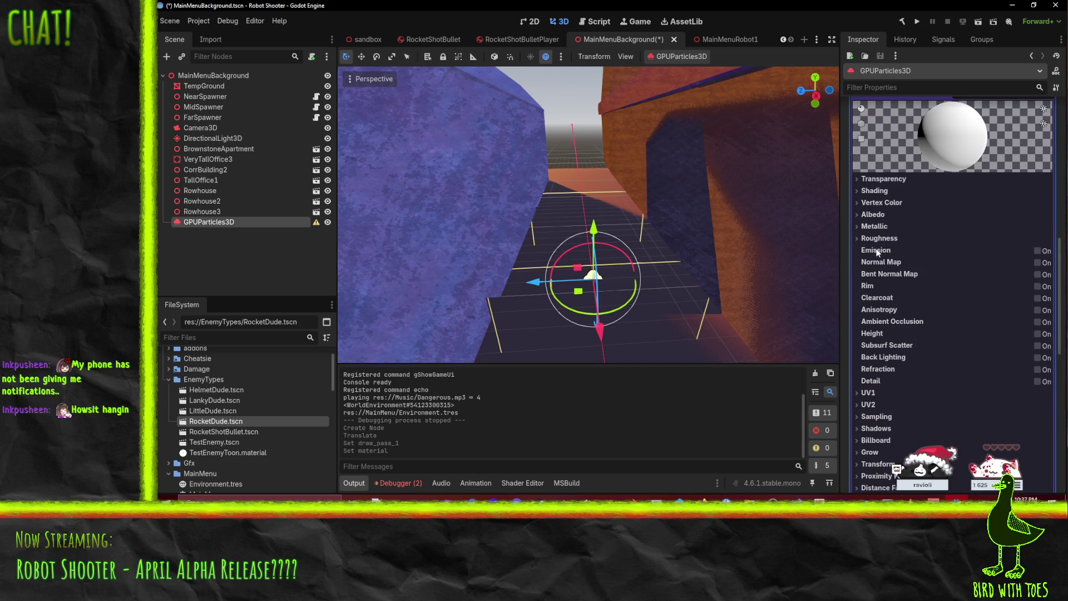
{"action": "left_click", "coordinate": [875, 190]}
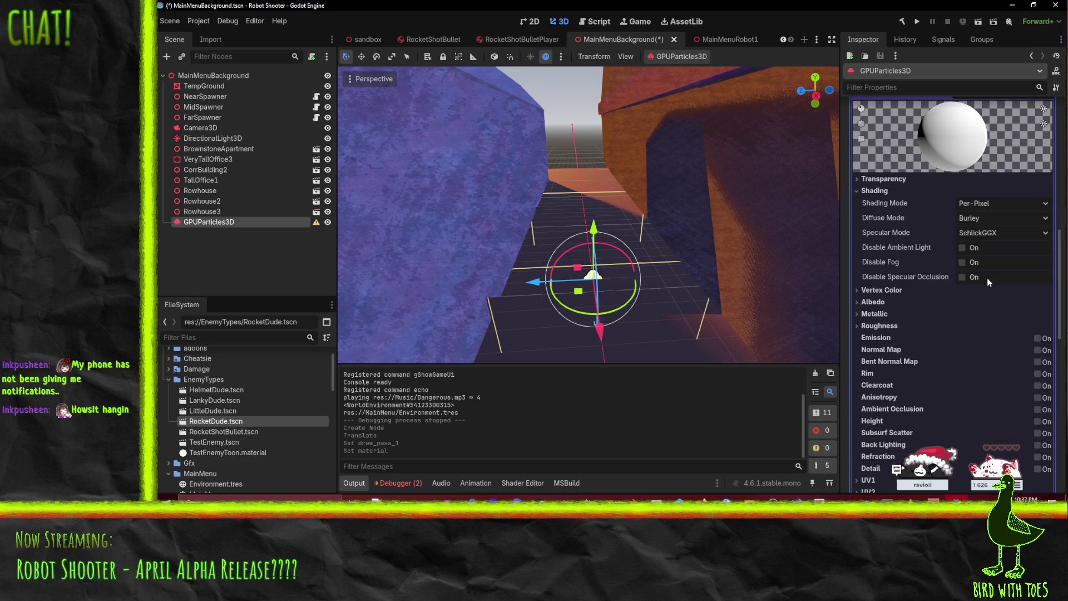
{"action": "left_click", "coordinate": [1013, 202]}
{"action": "left_click", "coordinate": [980, 218]}
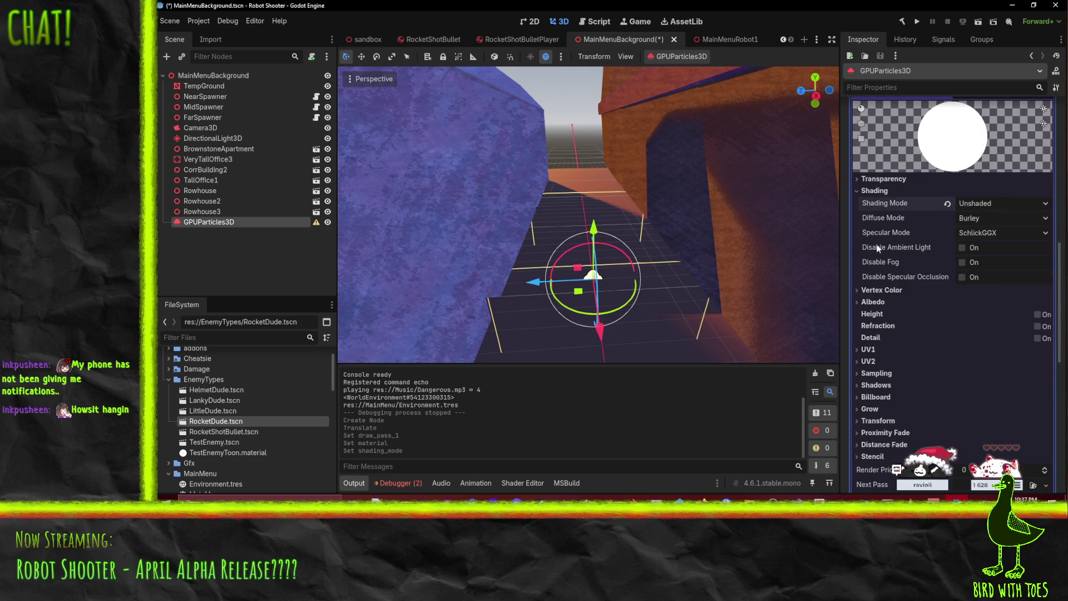
{"action": "left_click", "coordinate": [993, 202]}
{"action": "left_click", "coordinate": [979, 213]}
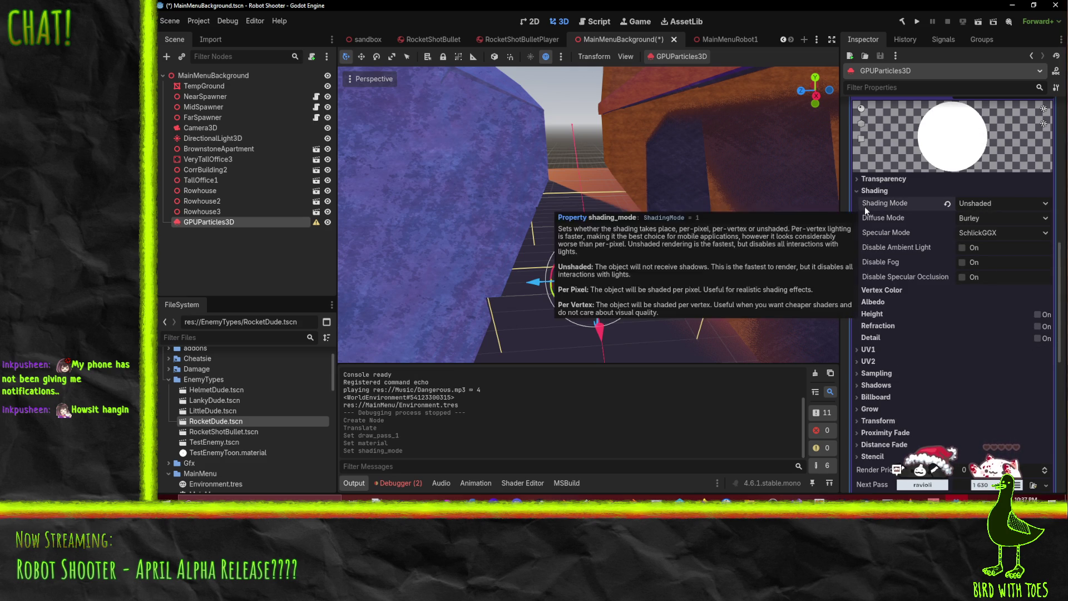
{"action": "left_click", "coordinate": [1009, 203]}
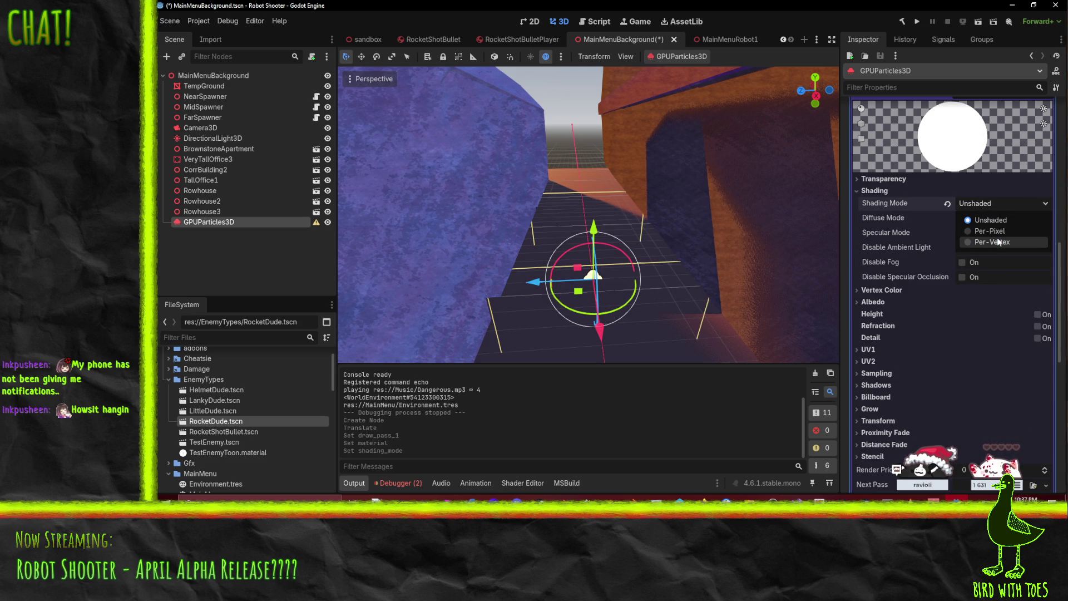
{"action": "left_click", "coordinate": [983, 208]}
{"action": "left_click", "coordinate": [989, 207]}
{"action": "left_click", "coordinate": [985, 229]}
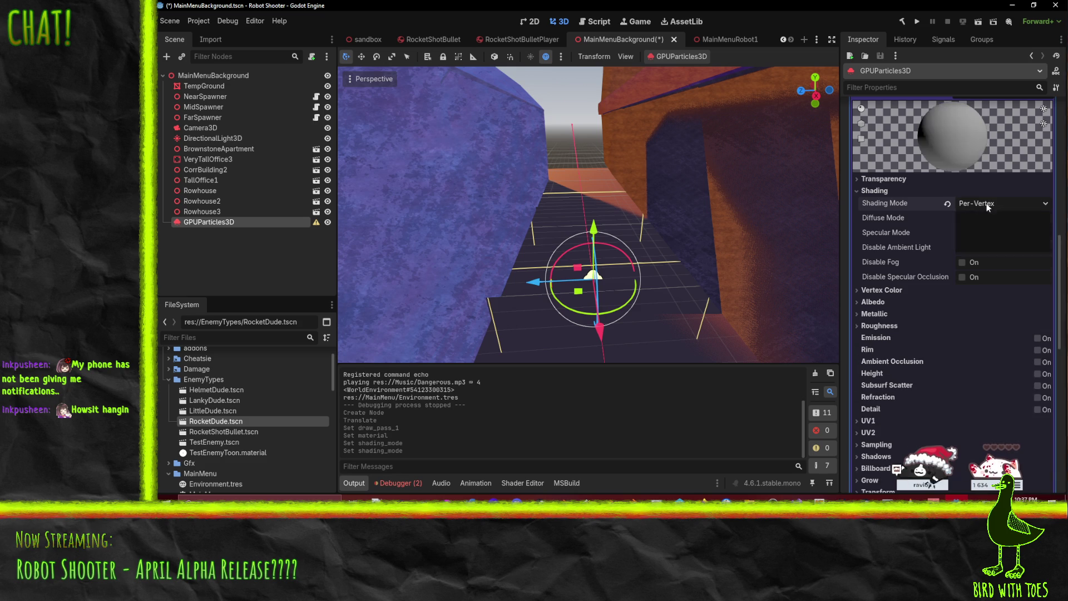
{"action": "left_click", "coordinate": [996, 204]}
{"action": "left_click", "coordinate": [980, 218]}
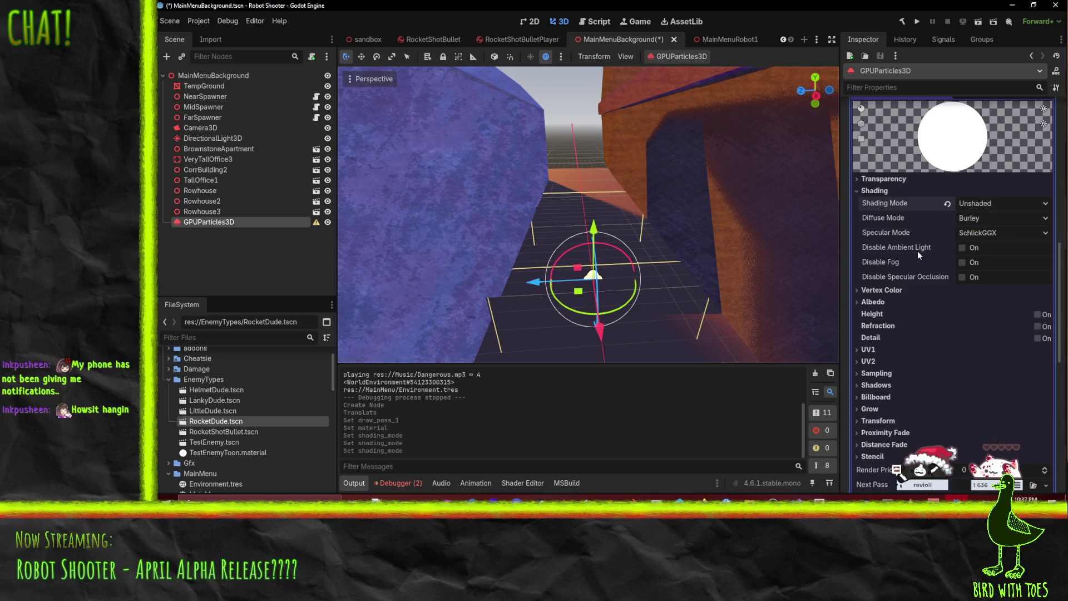
{"action": "left_click", "coordinate": [991, 218]}
{"action": "left_click", "coordinate": [889, 231]}
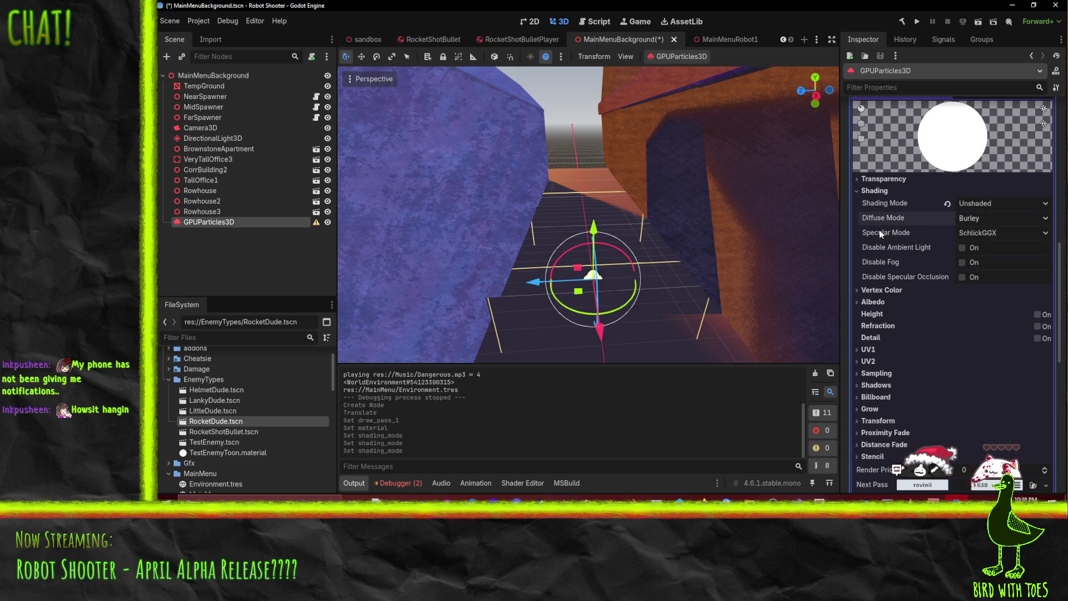
Step: Enable Vertex Color 'Use as Albedo' and expand the Albedo settings
{"action": "left_click", "coordinate": [918, 289]}
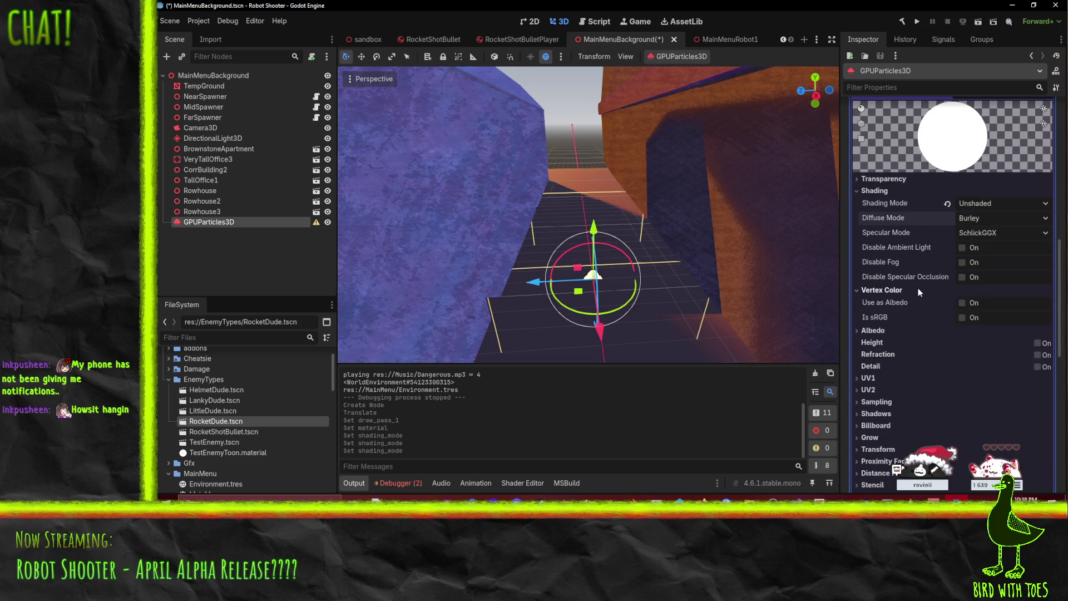
{"action": "left_click", "coordinate": [962, 303]}
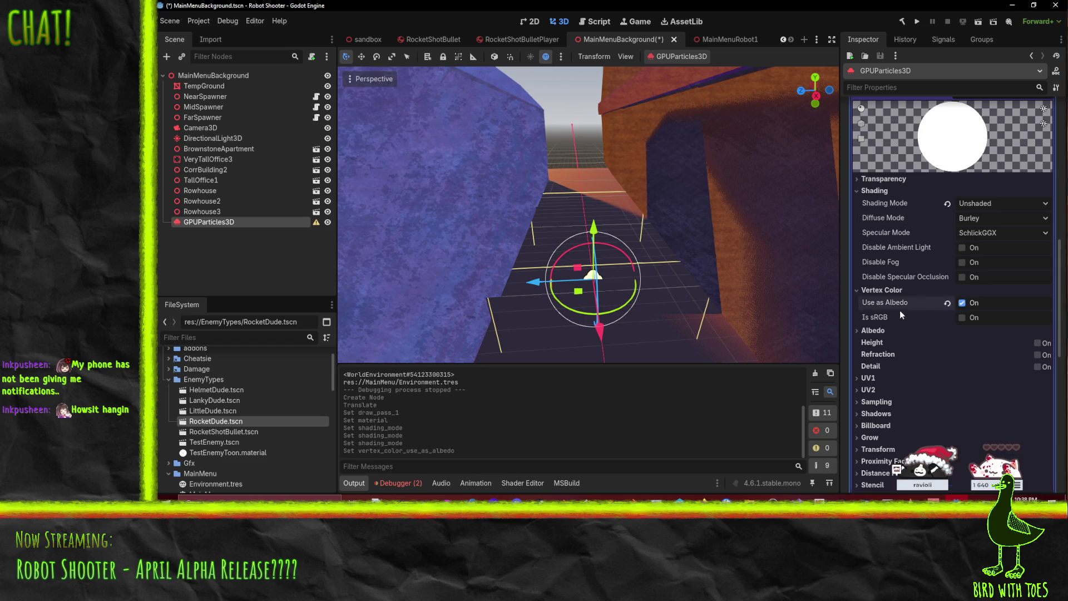
{"action": "scroll", "coordinate": [900, 310], "scroll_direction": "down", "scroll_amount": 2}
{"action": "left_click", "coordinate": [873, 281]}
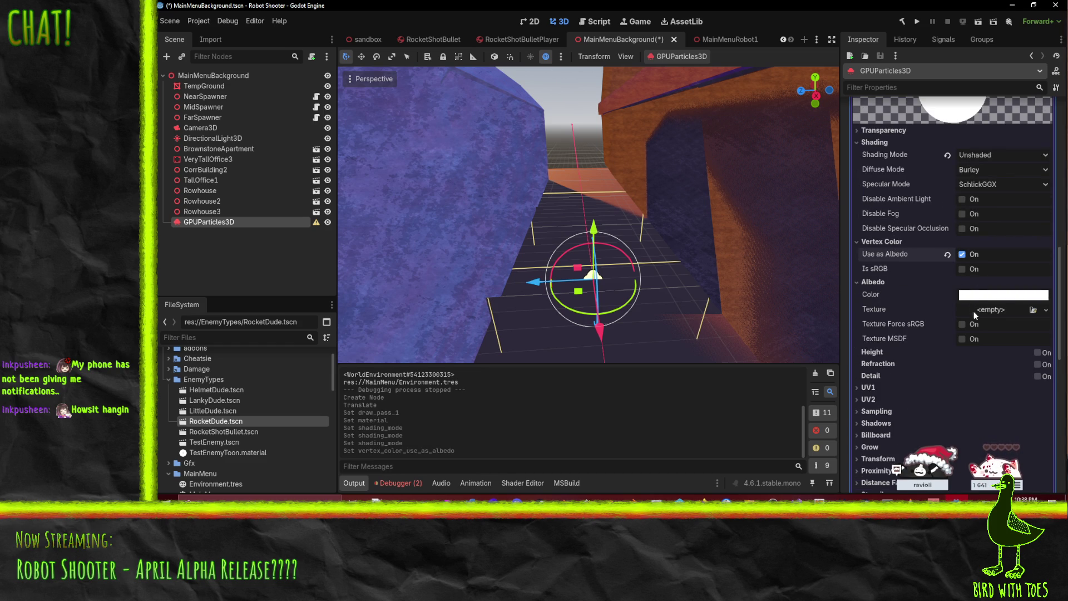
{"action": "scroll", "coordinate": [1006, 295], "scroll_direction": "down", "scroll_amount": 4}
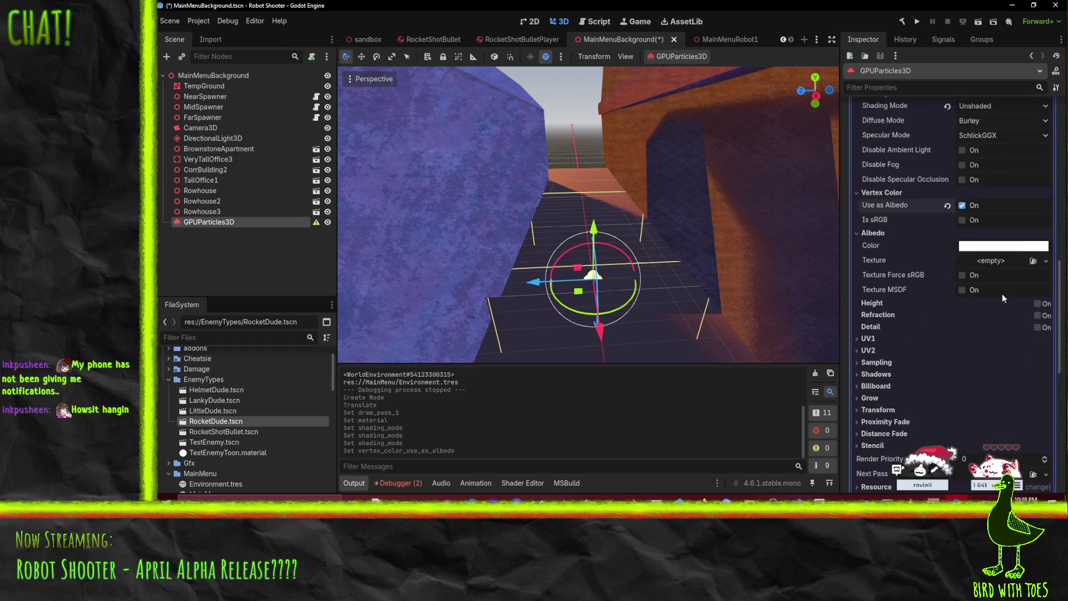
Step: Quick-load Explosion.png as the material's albedo texture by searching 'explo'
{"action": "left_click", "coordinate": [1046, 212]}
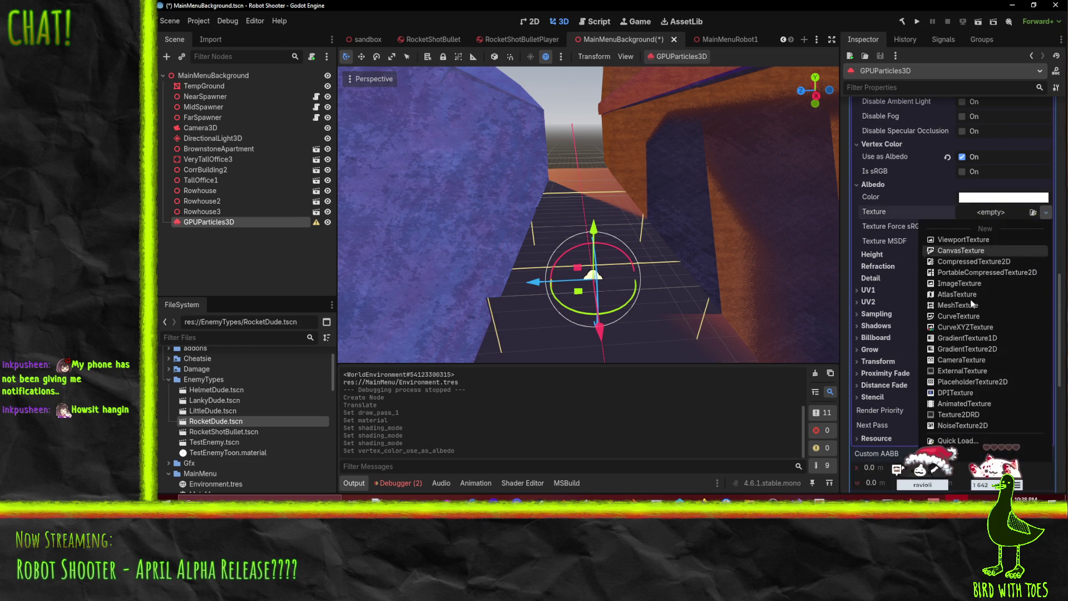
{"action": "left_click", "coordinate": [928, 439]}
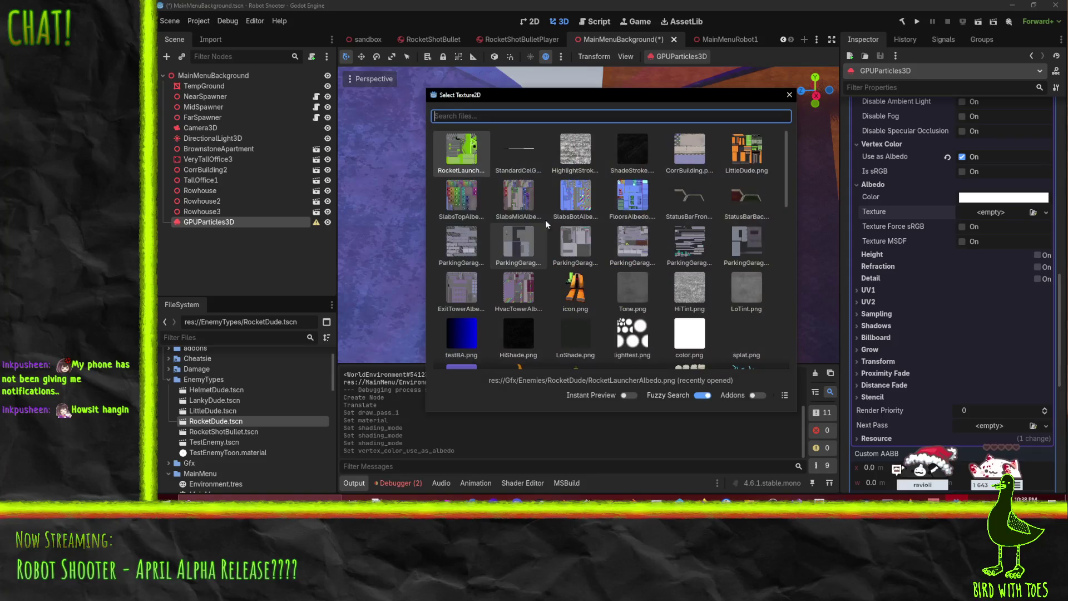
{"action": "type", "text": "smoke"}
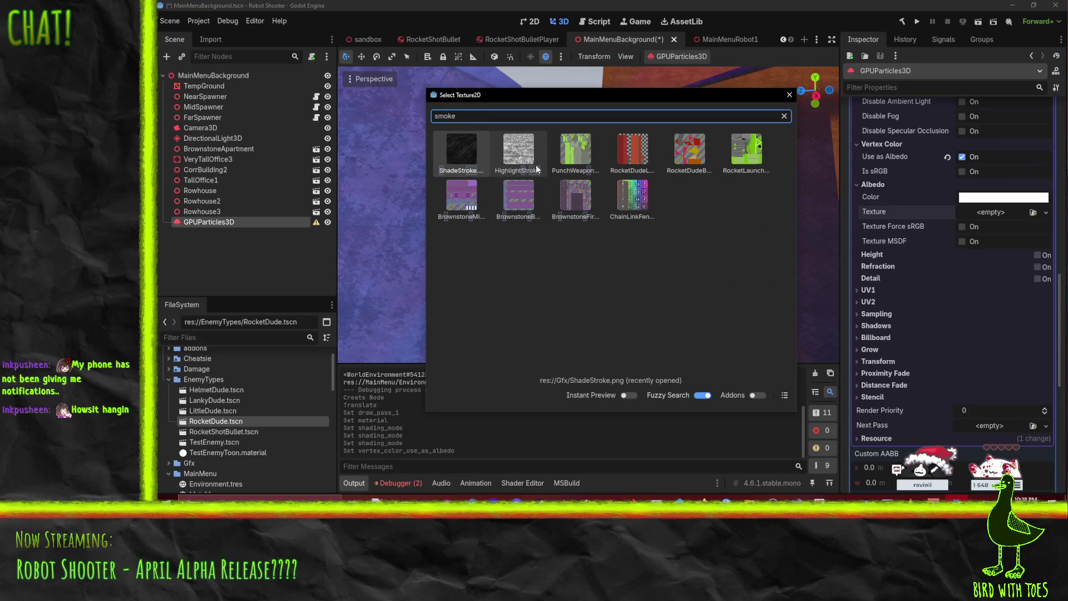
{"action": "double_click", "coordinate": [494, 119]}
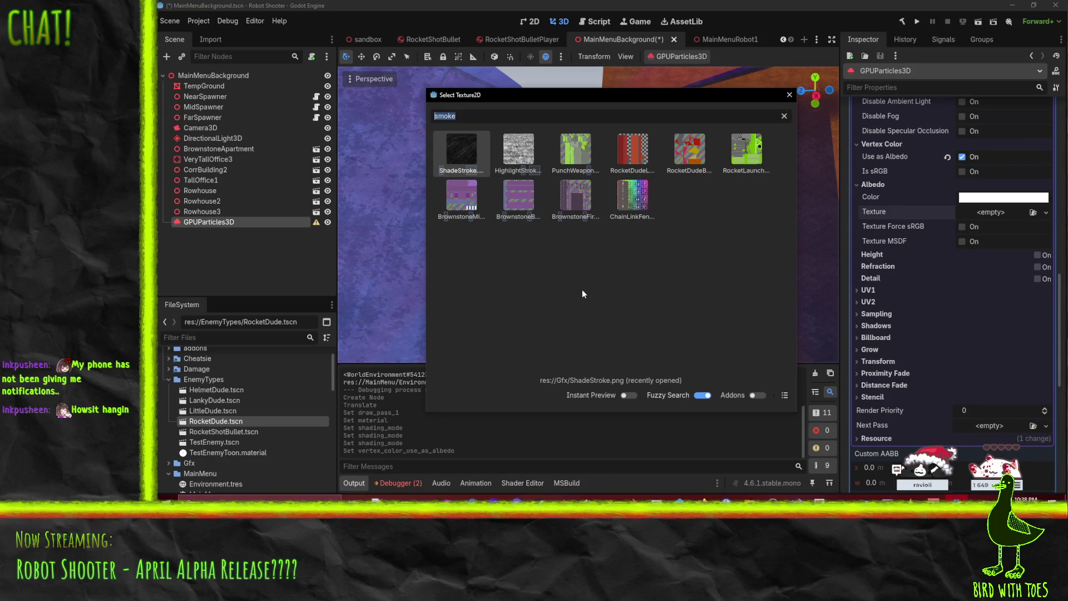
{"action": "type", "text": "explo"}
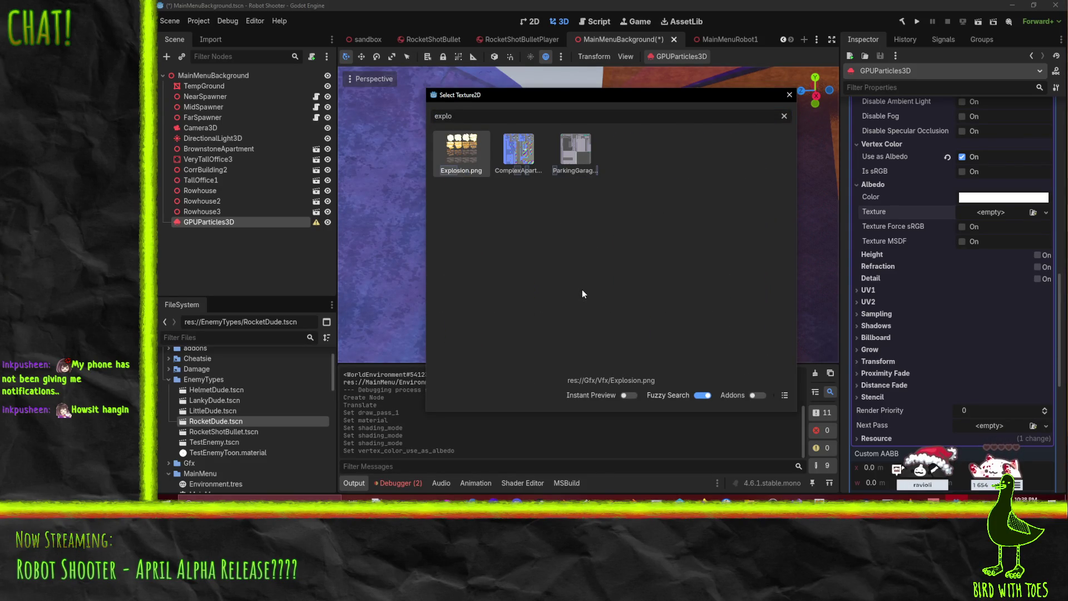
{"action": "double_click", "coordinate": [474, 145]}
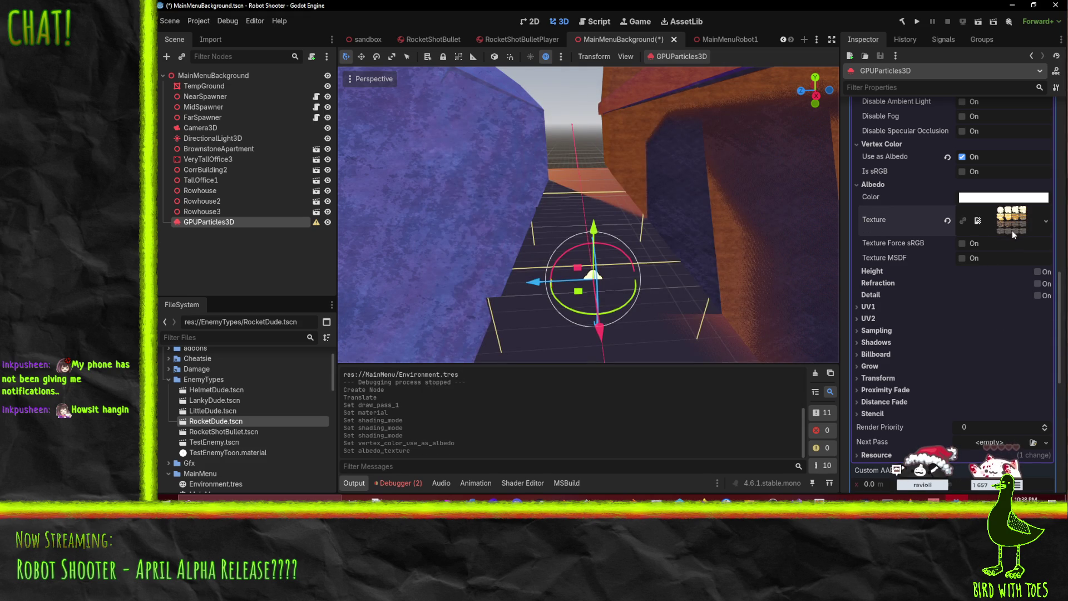
{"action": "left_click", "coordinate": [1010, 228]}
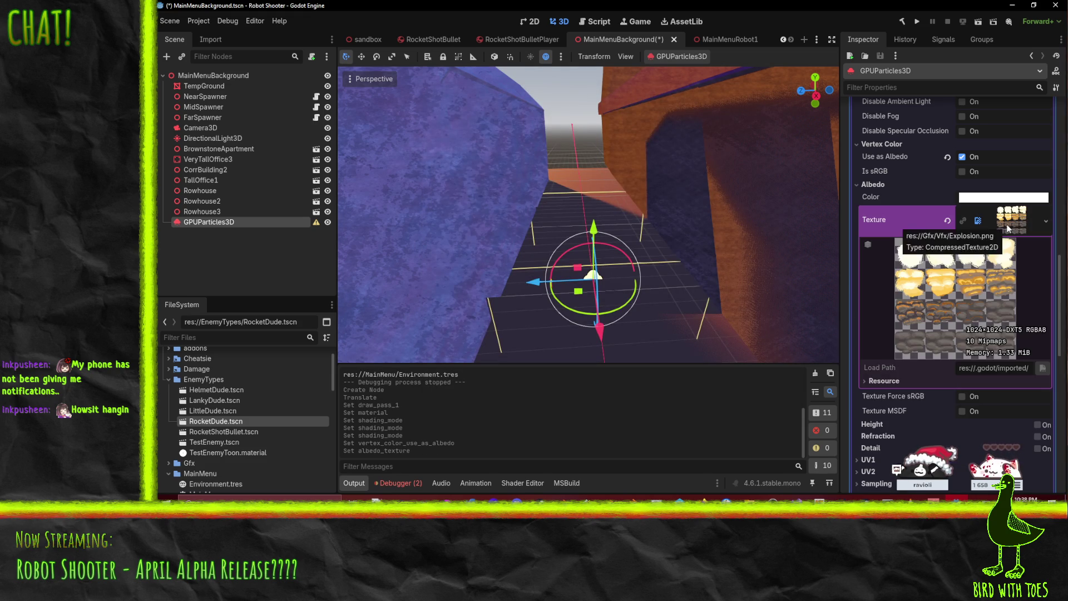
{"action": "left_click", "coordinate": [1010, 229]}
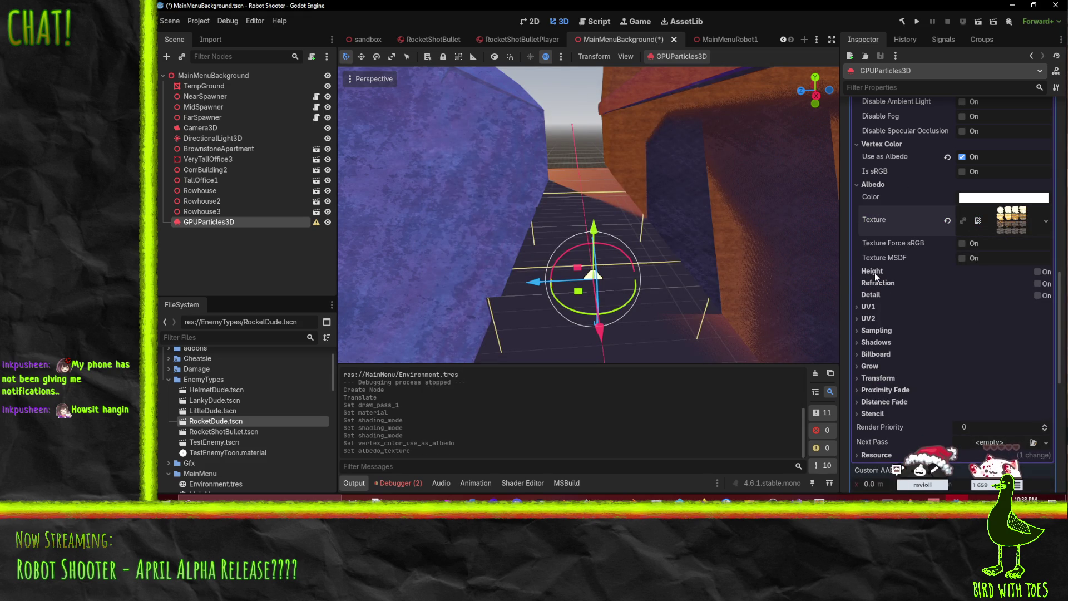
Step: Set Billboard Mode to Particle Billboard with Keep Scale checked
{"action": "scroll", "coordinate": [900, 294], "scroll_direction": "down", "scroll_amount": 5}
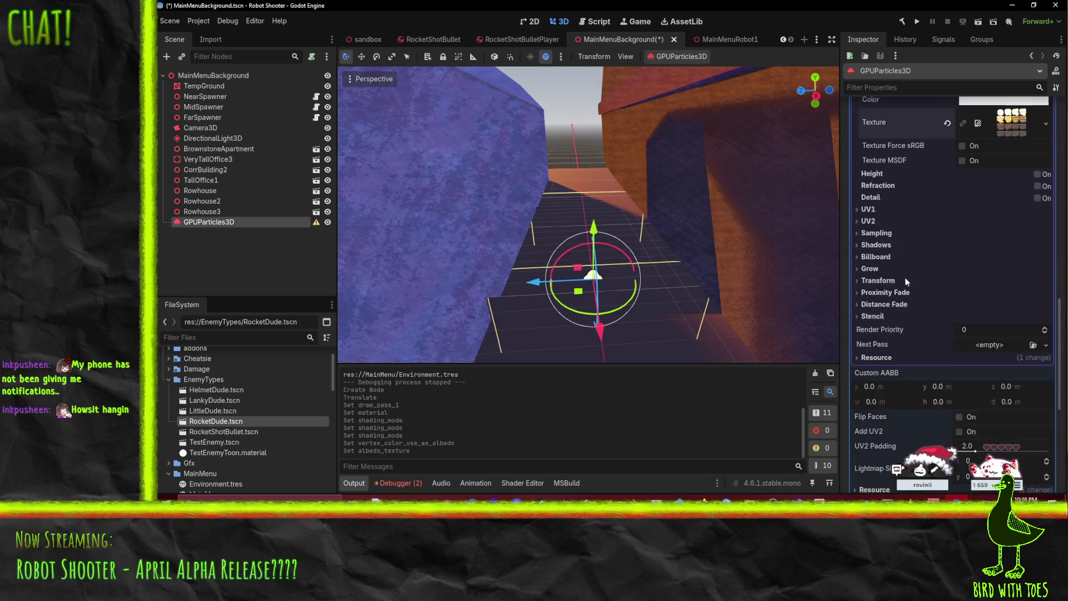
{"action": "left_click", "coordinate": [875, 209]}
{"action": "left_click", "coordinate": [987, 221]}
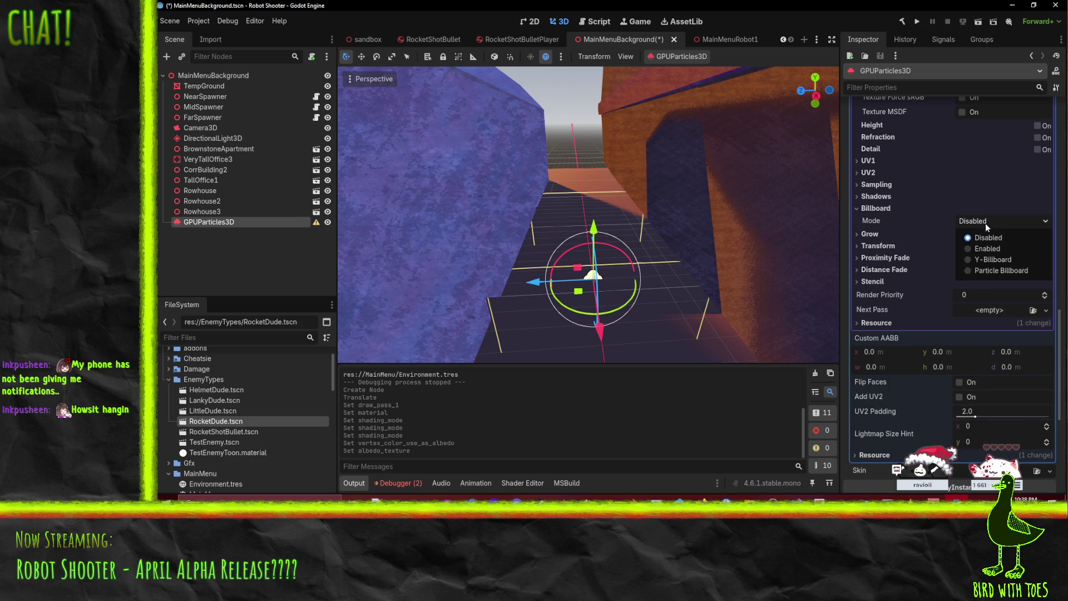
{"action": "left_click", "coordinate": [997, 249]}
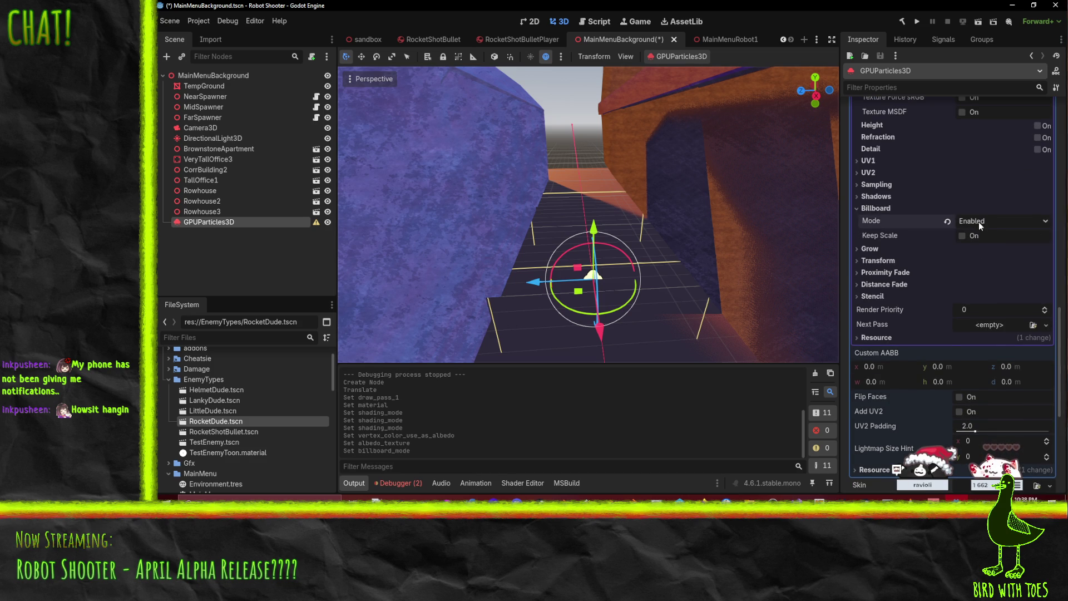
{"action": "left_click", "coordinate": [980, 222]}
{"action": "left_click", "coordinate": [997, 275]}
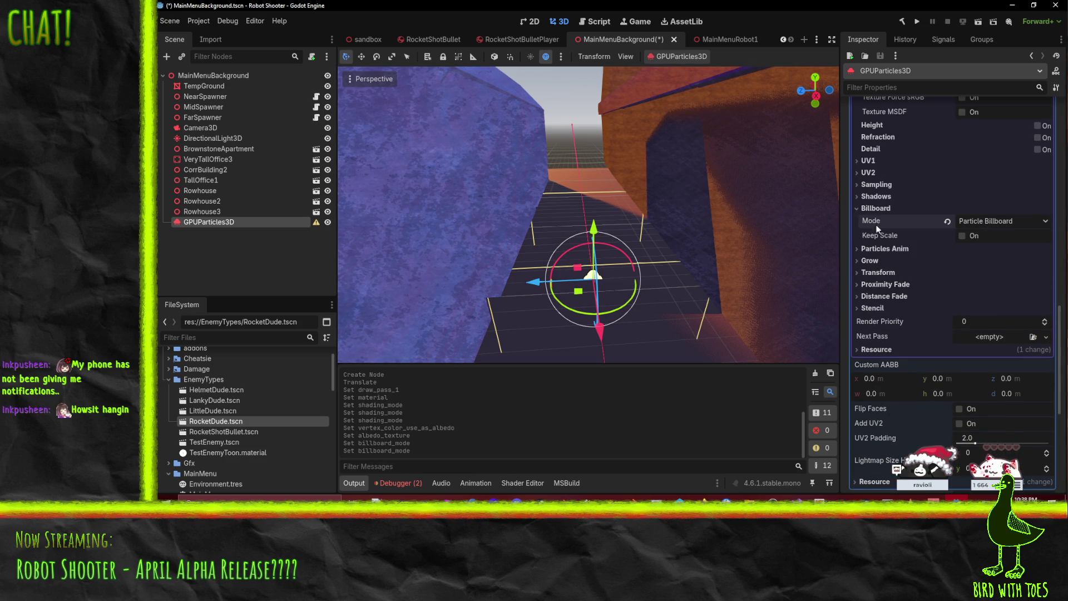
{"action": "left_click", "coordinate": [962, 235]}
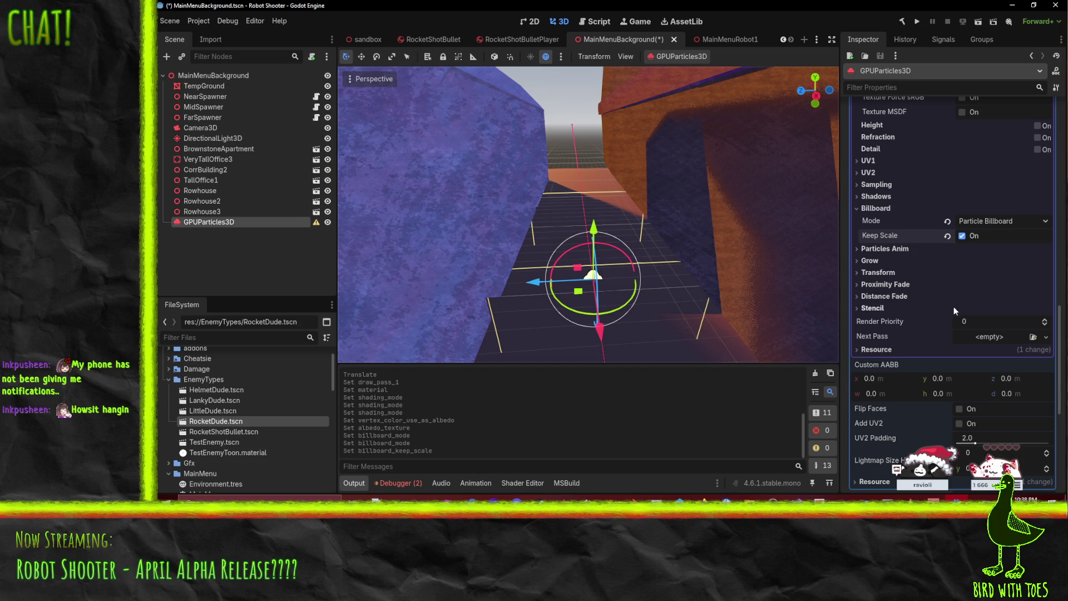
Step: Try turning Grow on, then leave it disabled
{"action": "scroll", "coordinate": [954, 305], "scroll_direction": "up", "scroll_amount": 4}
{"action": "left_click", "coordinate": [880, 358]}
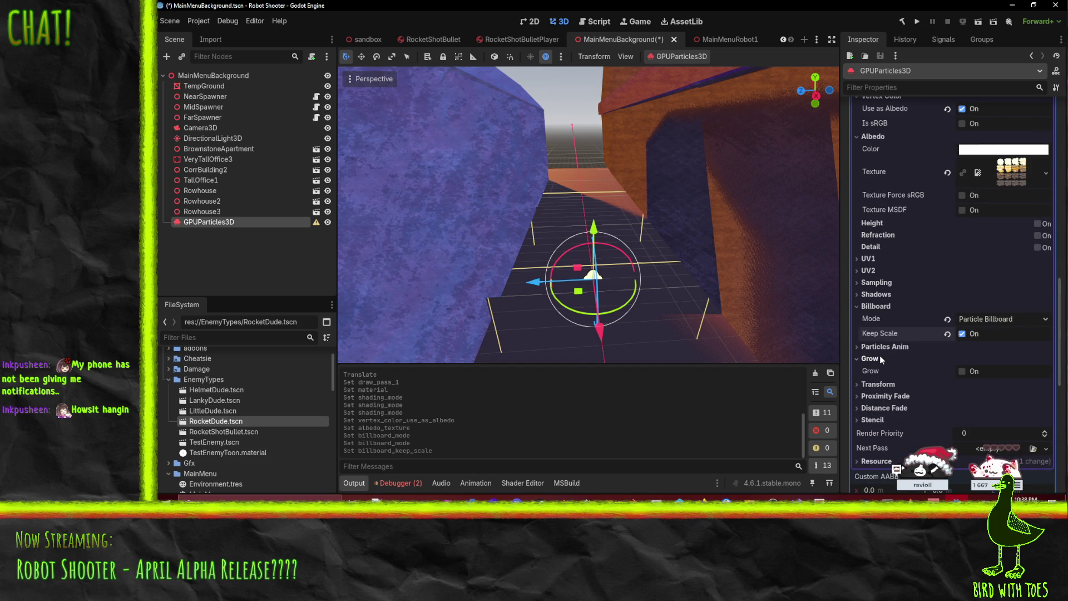
{"action": "left_click", "coordinate": [963, 372]}
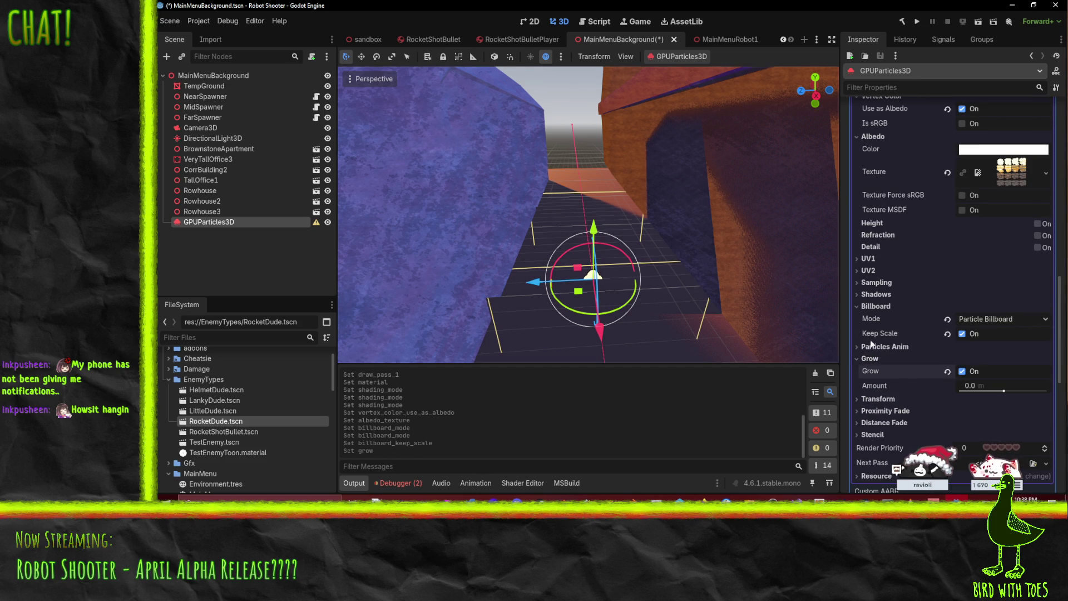
{"action": "left_click", "coordinate": [962, 372]}
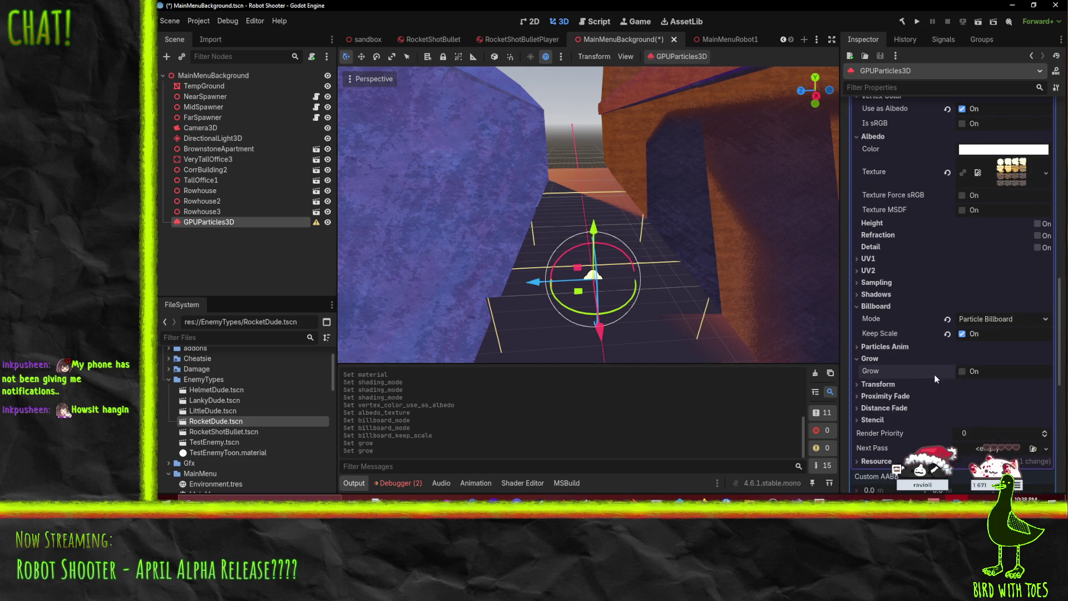
{"action": "scroll", "coordinate": [930, 368], "scroll_direction": "up", "scroll_amount": 10}
{"action": "scroll", "coordinate": [931, 367], "scroll_direction": "down", "scroll_amount": 5}
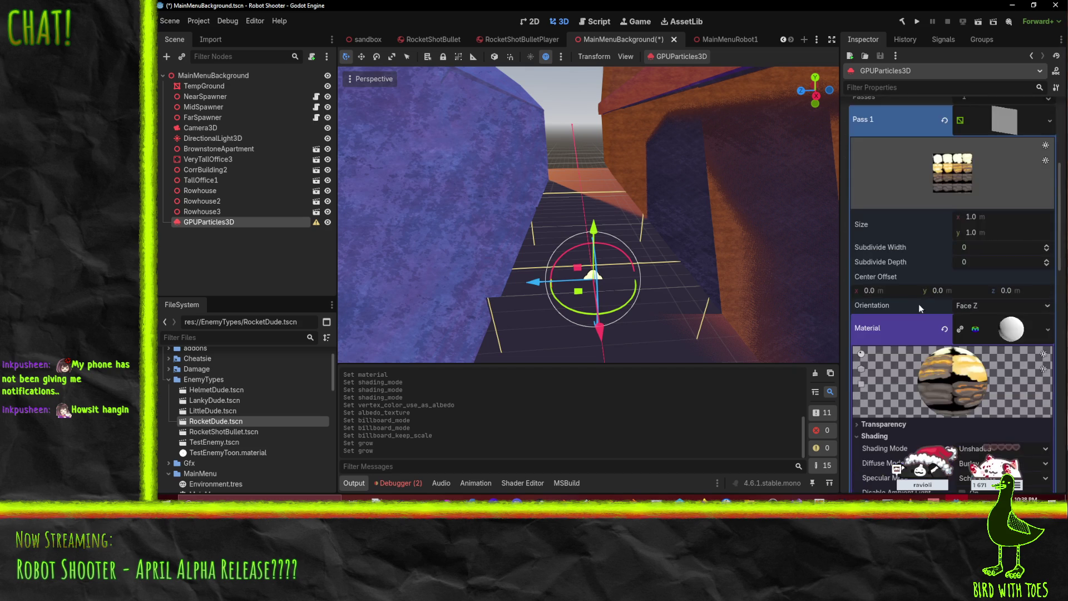
{"action": "scroll", "coordinate": [909, 286], "scroll_direction": "down", "scroll_amount": 5}
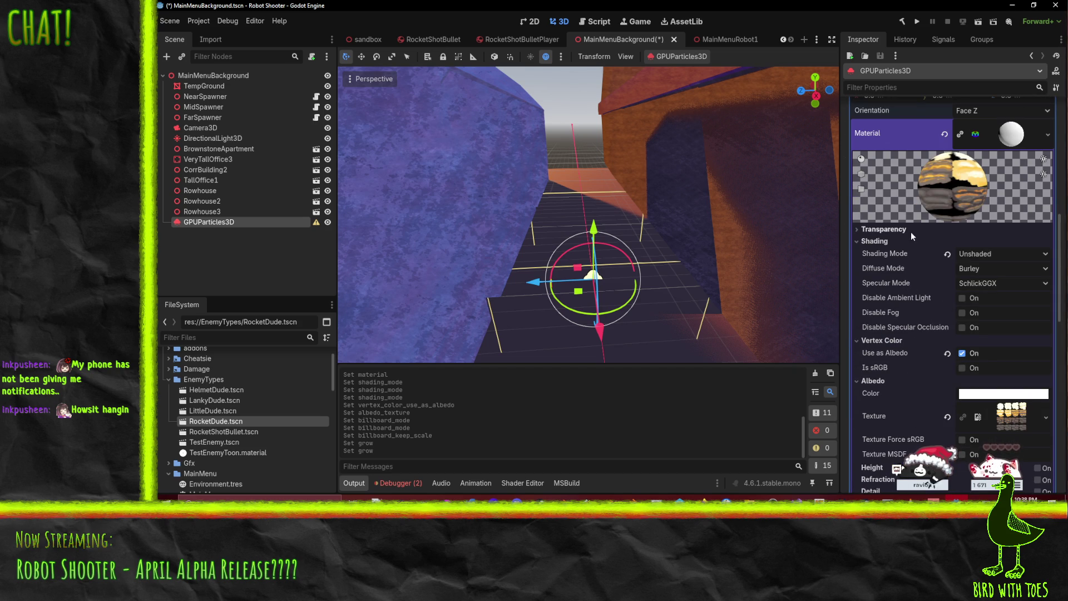
Step: Set the material's Transparency to Alpha
{"action": "left_click", "coordinate": [886, 228]}
{"action": "left_click", "coordinate": [1000, 243]}
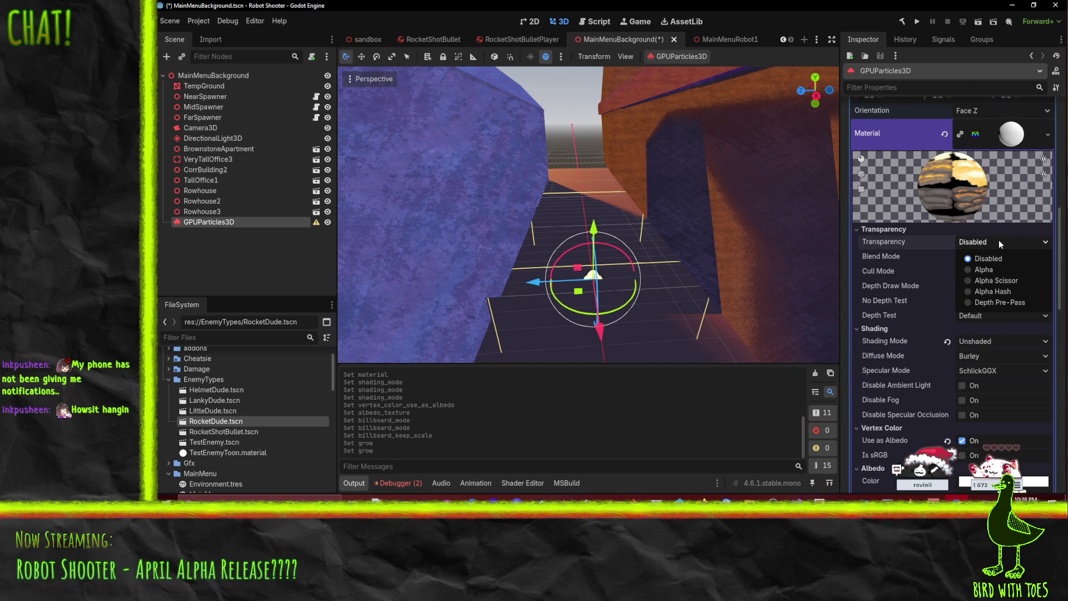
{"action": "left_click", "coordinate": [1001, 281]}
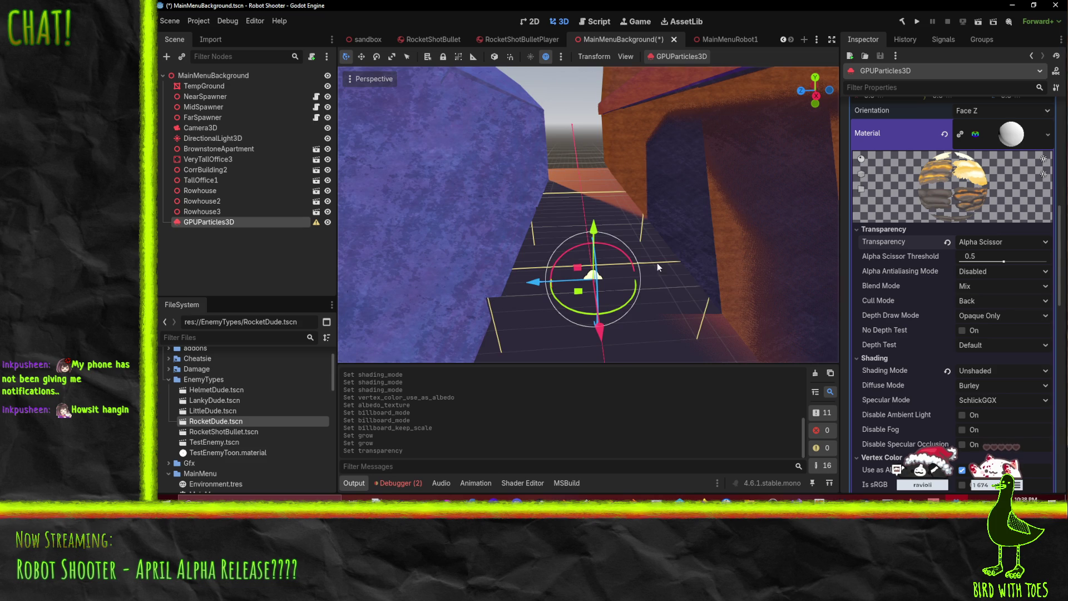
{"action": "scroll", "coordinate": [657, 262], "scroll_direction": "up", "scroll_amount": 3}
{"action": "scroll", "coordinate": [713, 280], "scroll_direction": "down", "scroll_amount": 3}
{"action": "left_click", "coordinate": [983, 242]}
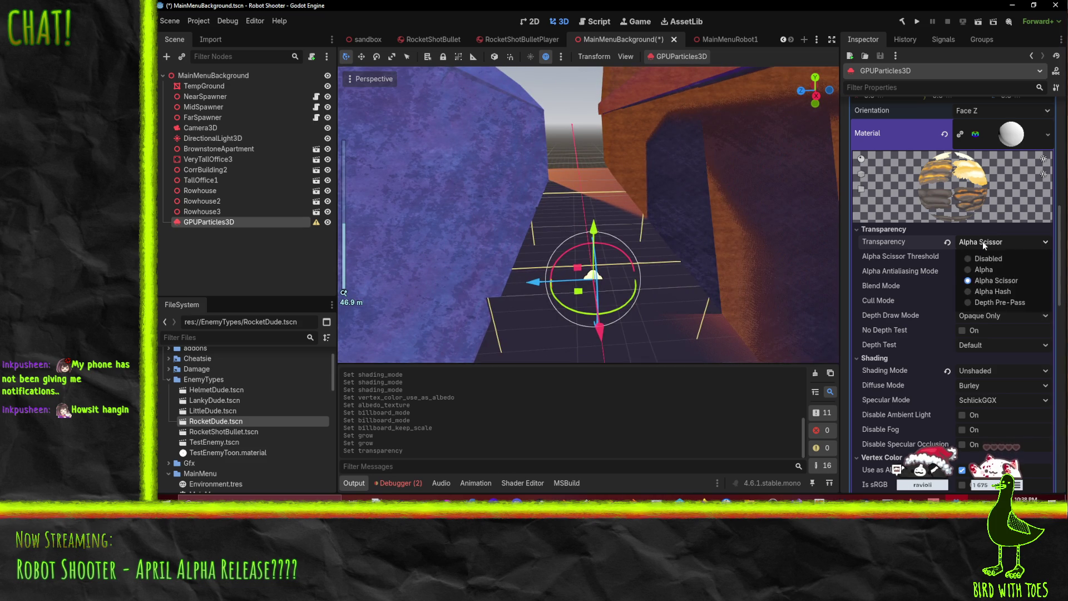
{"action": "left_click", "coordinate": [993, 267]}
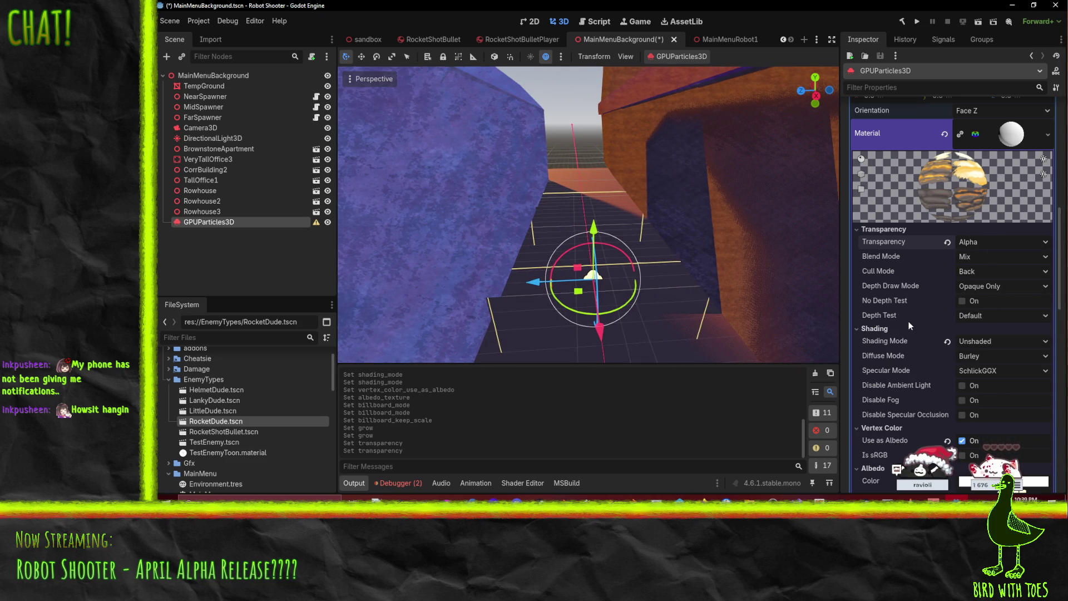
{"action": "mouse_move", "coordinate": [910, 325]}
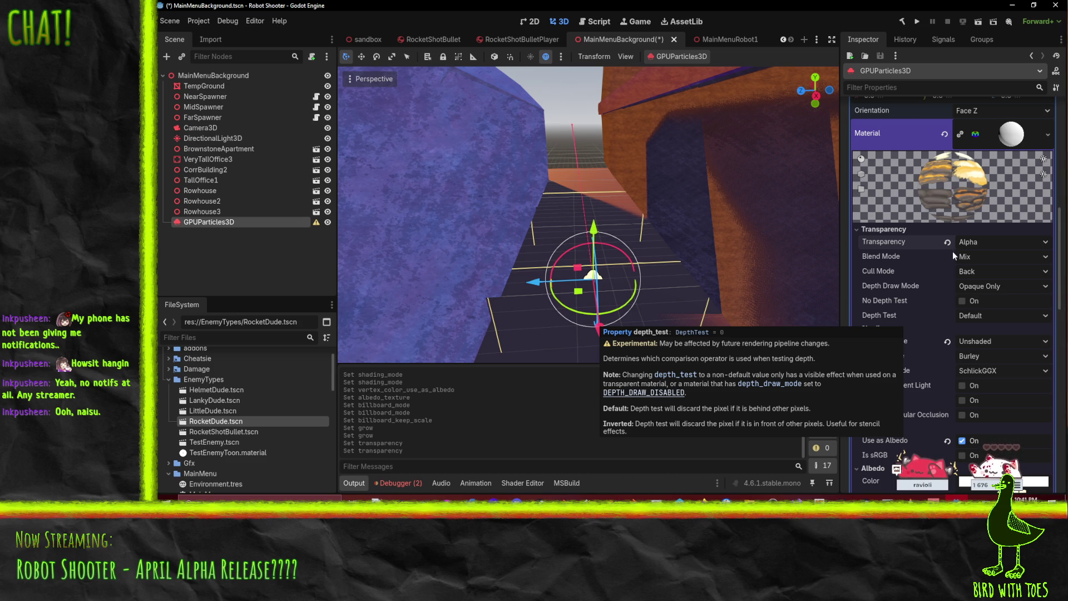
Step: Orbit and pan down the alley to view the emitter near the blue wall
{"action": "mouse_move", "coordinate": [610, 168]}
{"action": "left_mouse_down"}
{"action": "mouse_move", "coordinate": [586, 168]}
{"action": "mouse_move", "coordinate": [630, 165]}
{"action": "mouse_move", "coordinate": [646, 148]}
{"action": "mouse_move", "coordinate": [615, 216]}
{"action": "left_mouse_up"}
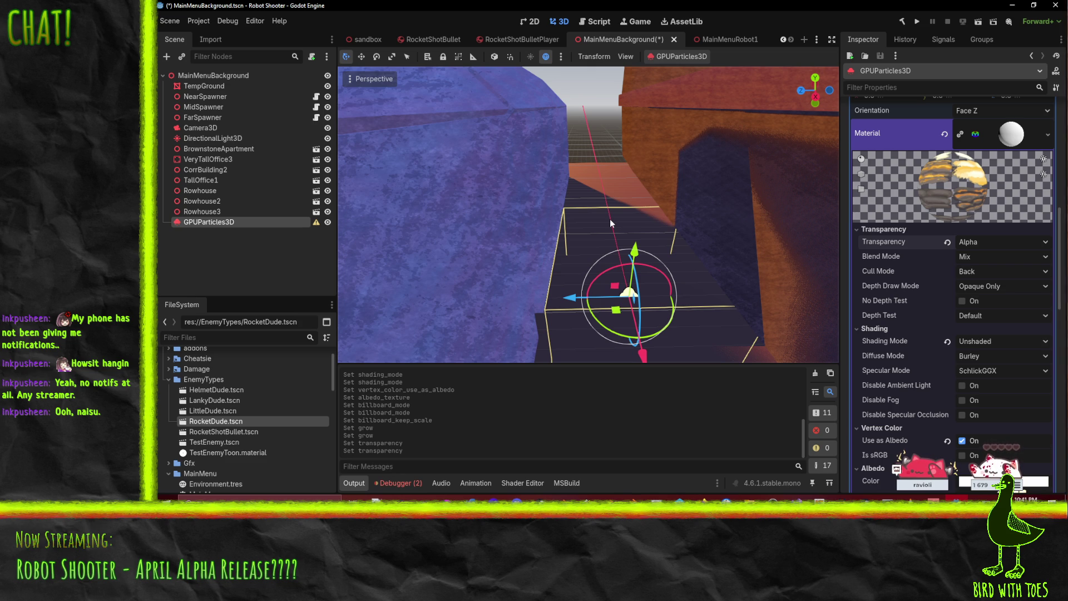
{"action": "mouse_move", "coordinate": [640, 231]}
{"action": "left_mouse_down"}
{"action": "mouse_move", "coordinate": [626, 228]}
{"action": "mouse_move", "coordinate": [640, 228]}
{"action": "left_mouse_up"}
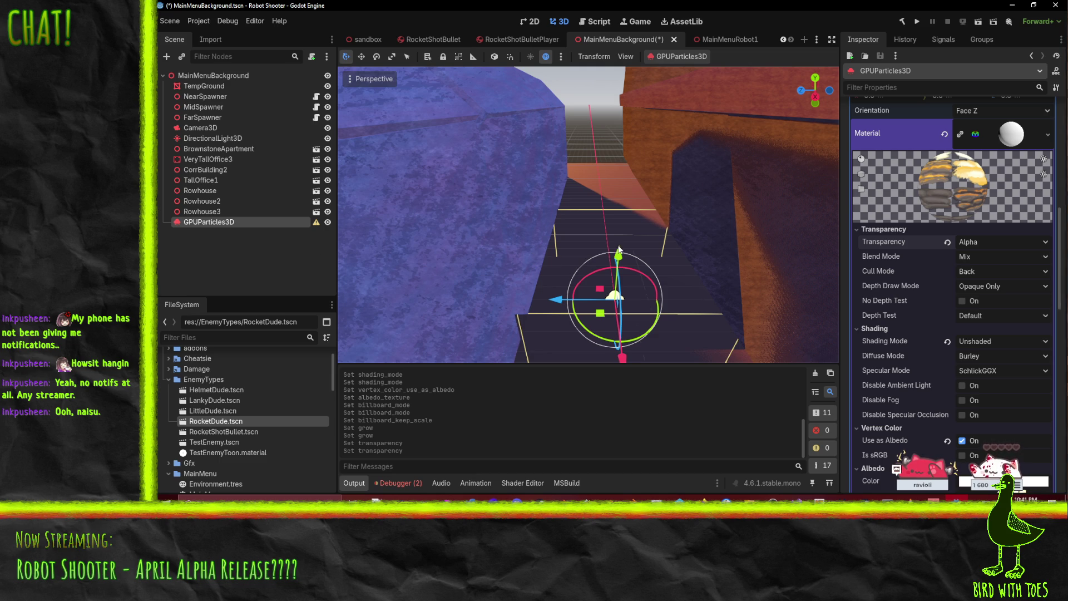
{"action": "mouse_move", "coordinate": [531, 251]}
{"action": "left_mouse_down"}
{"action": "mouse_move", "coordinate": [644, 235]}
{"action": "mouse_move", "coordinate": [633, 272]}
{"action": "left_mouse_up"}
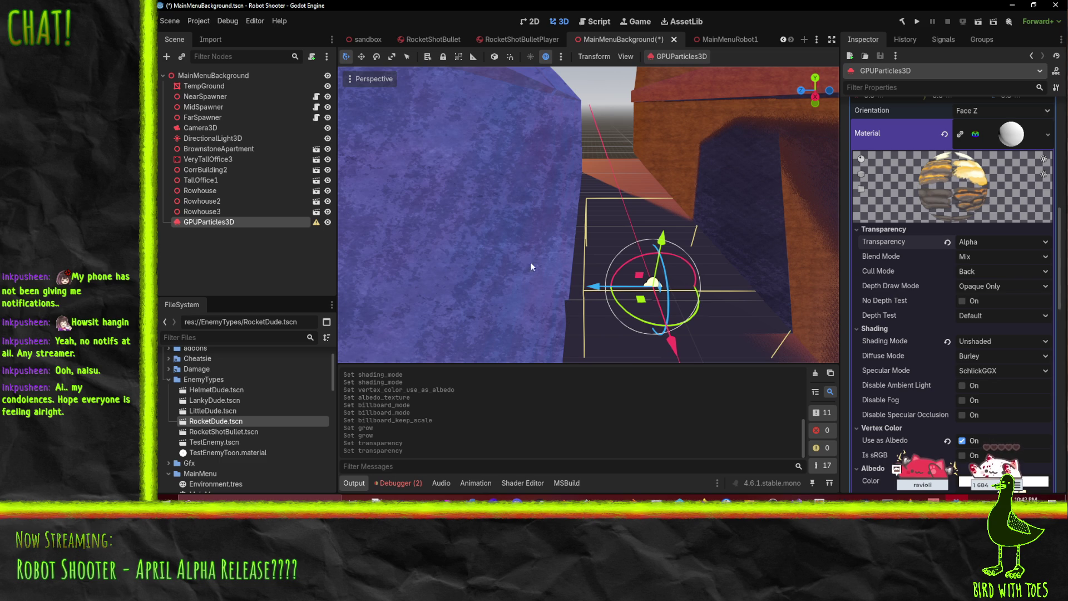
Step: Collapse the draw passes and reveal the particles' Process Material setting
{"action": "scroll", "coordinate": [563, 259], "scroll_direction": "down", "scroll_amount": 3}
{"action": "scroll", "coordinate": [562, 255], "scroll_direction": "up", "scroll_amount": 3}
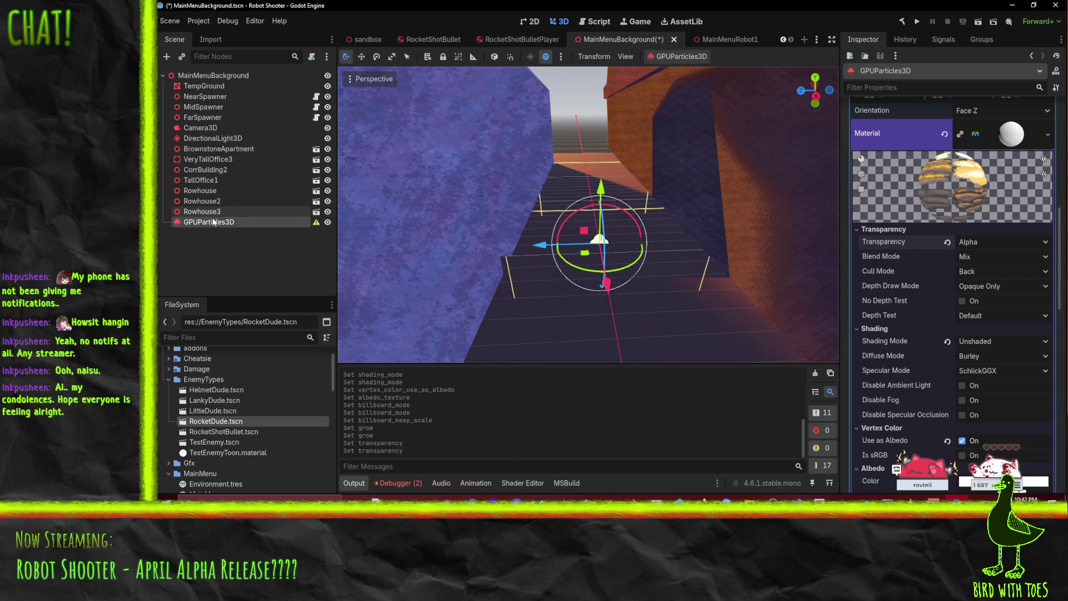
{"action": "scroll", "coordinate": [885, 250], "scroll_direction": "up", "scroll_amount": 5}
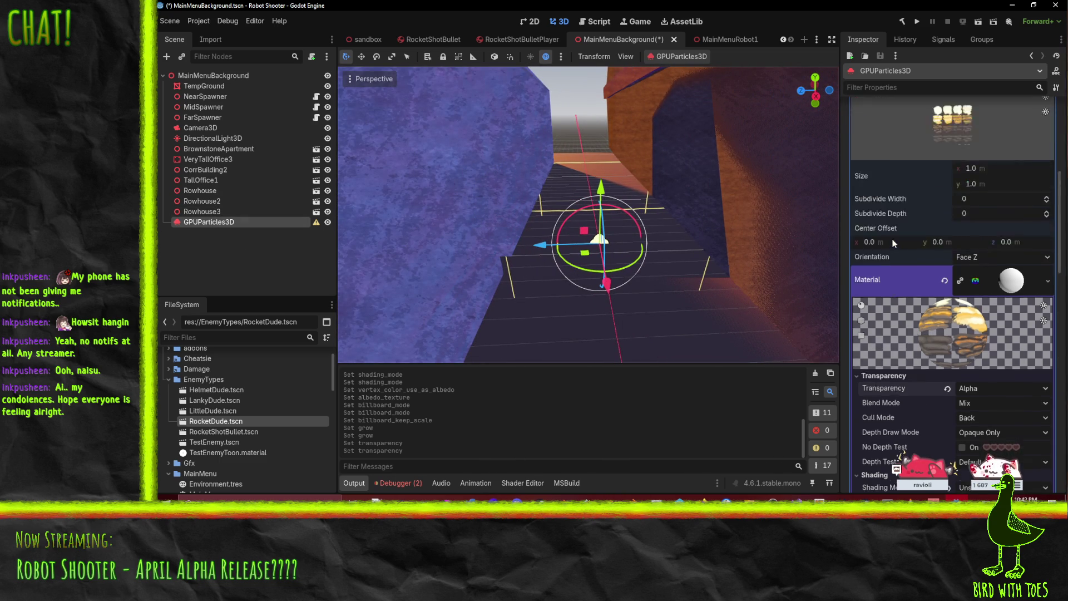
{"action": "scroll", "coordinate": [880, 247], "scroll_direction": "up", "scroll_amount": 6}
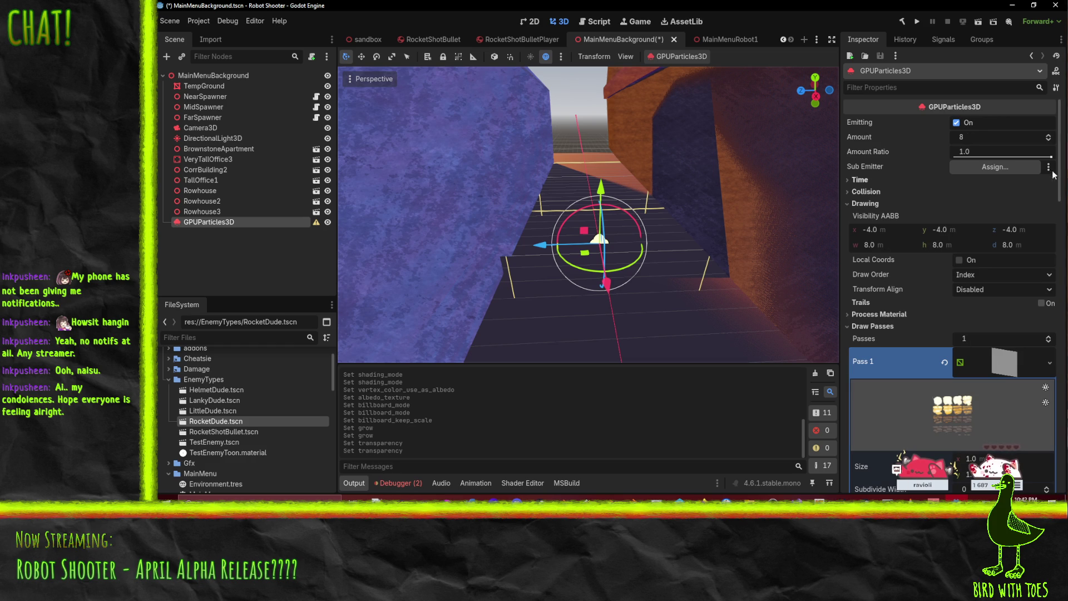
{"action": "left_click", "coordinate": [868, 326]}
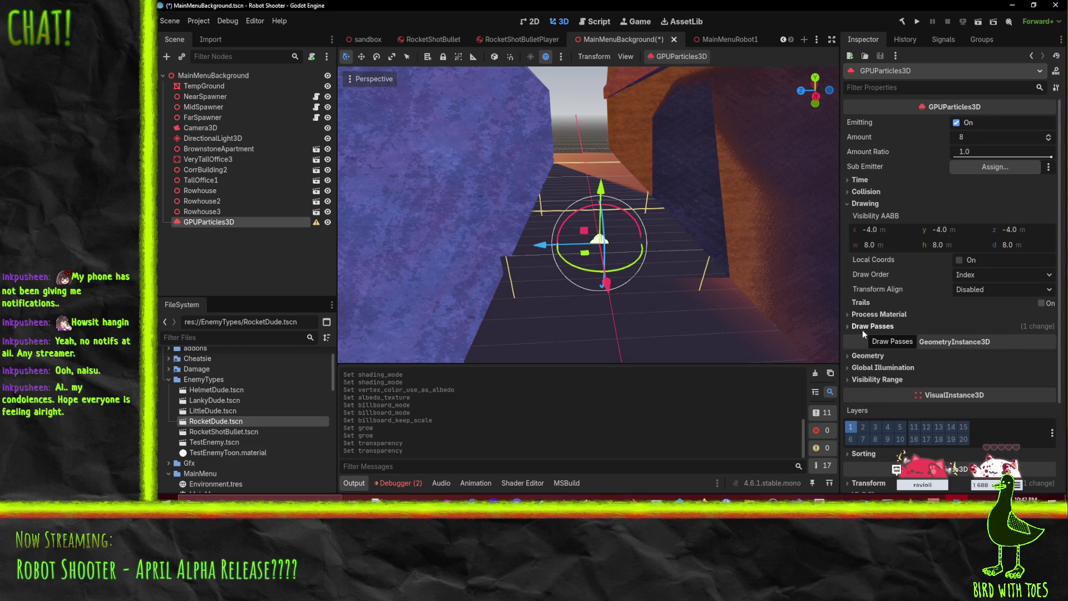
{"action": "left_click", "coordinate": [886, 315]}
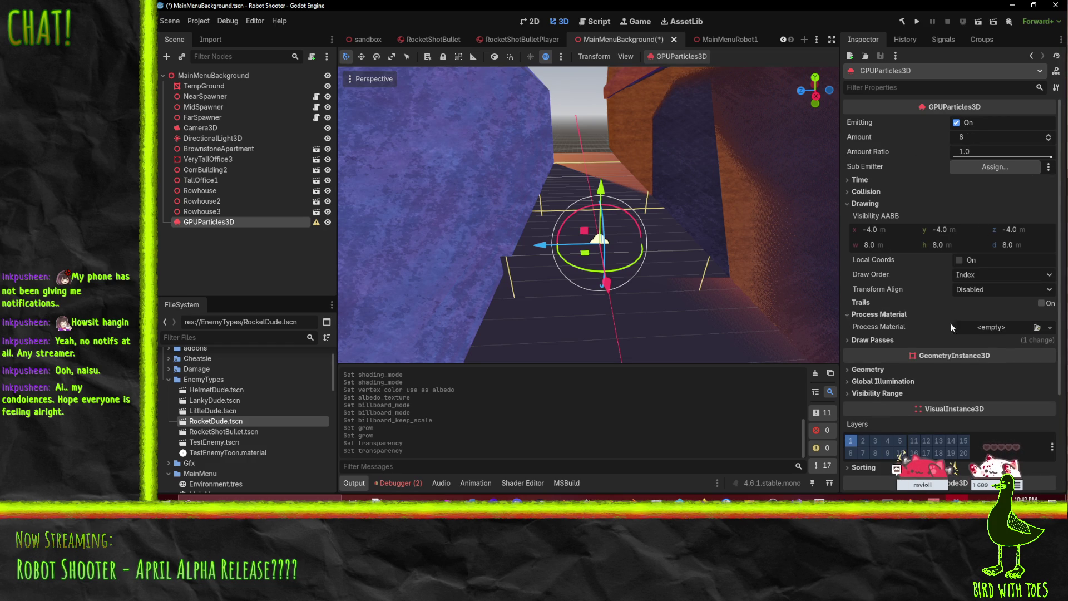
Step: Create a new ParticleProcessMaterial as the particles' process material
{"action": "left_click", "coordinate": [1050, 327]}
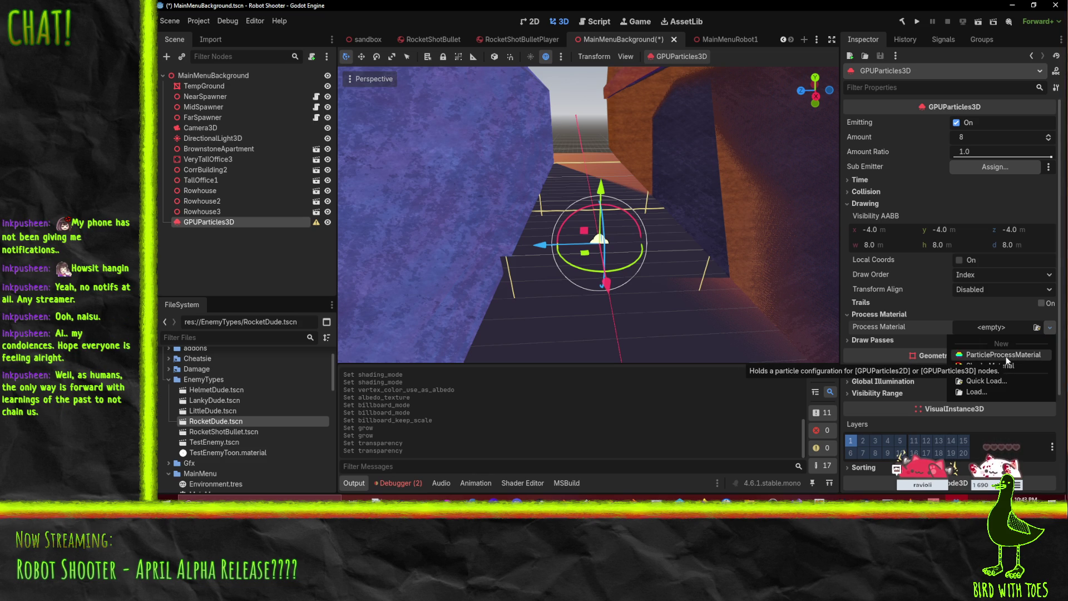
{"action": "left_click", "coordinate": [980, 356]}
{"action": "left_click", "coordinate": [1009, 337]}
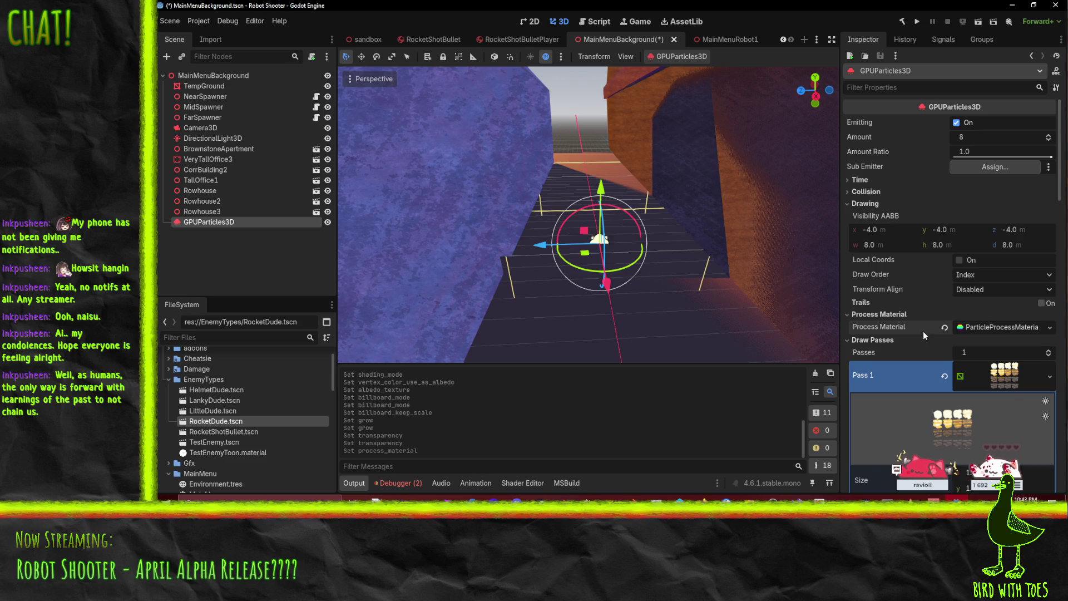
{"action": "scroll", "coordinate": [918, 334], "scroll_direction": "down", "scroll_amount": 4}
{"action": "scroll", "coordinate": [861, 329], "scroll_direction": "down", "scroll_amount": 5}
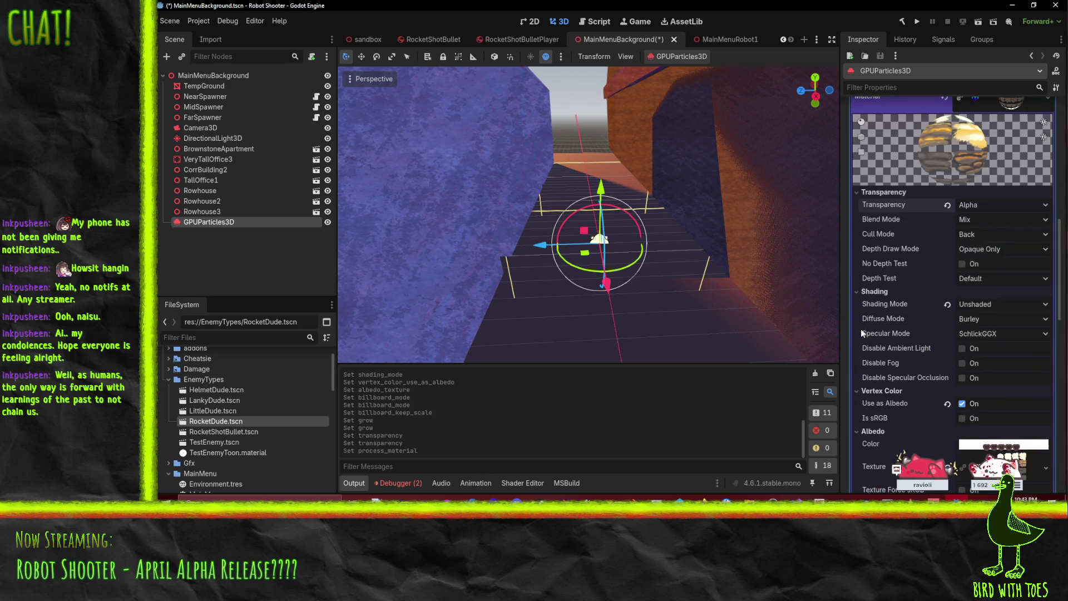
{"action": "scroll", "coordinate": [897, 323], "scroll_direction": "up", "scroll_amount": 2}
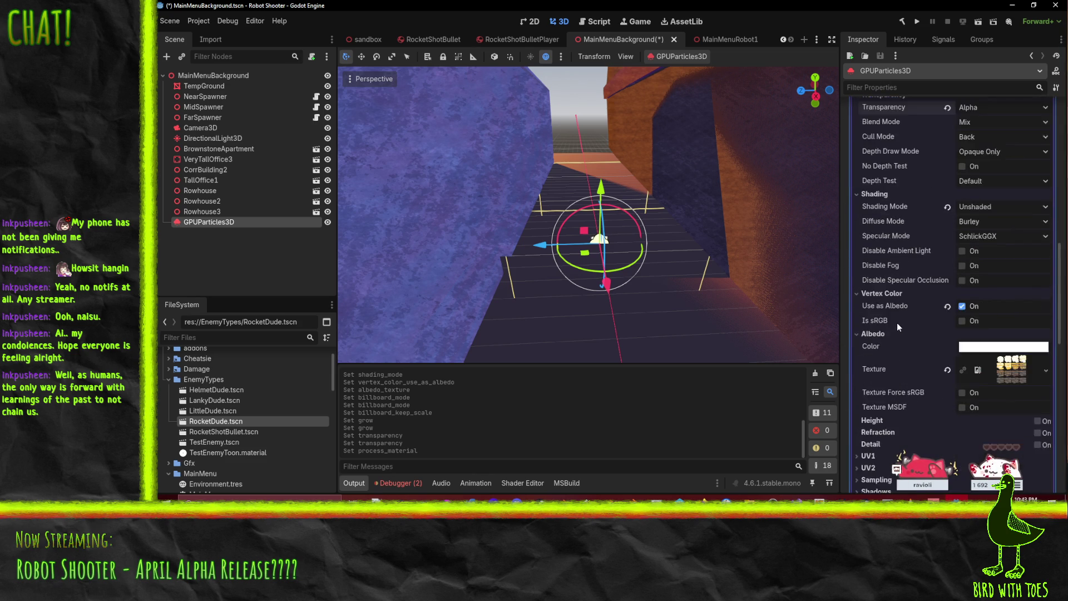
{"action": "scroll", "coordinate": [897, 323], "scroll_direction": "up", "scroll_amount": 4}
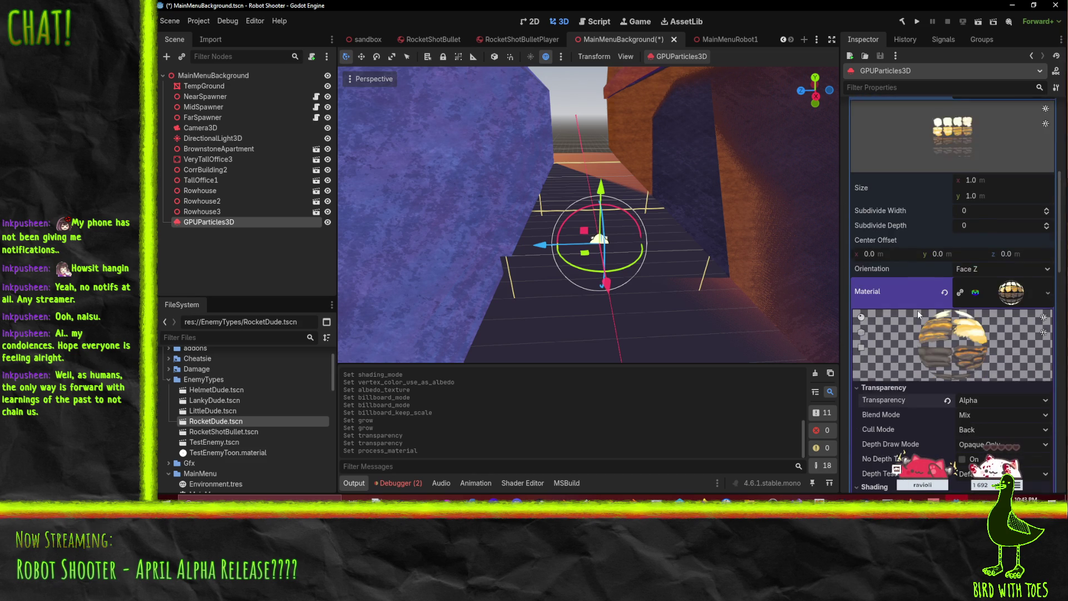
{"action": "scroll", "coordinate": [906, 313], "scroll_direction": "up", "scroll_amount": 3}
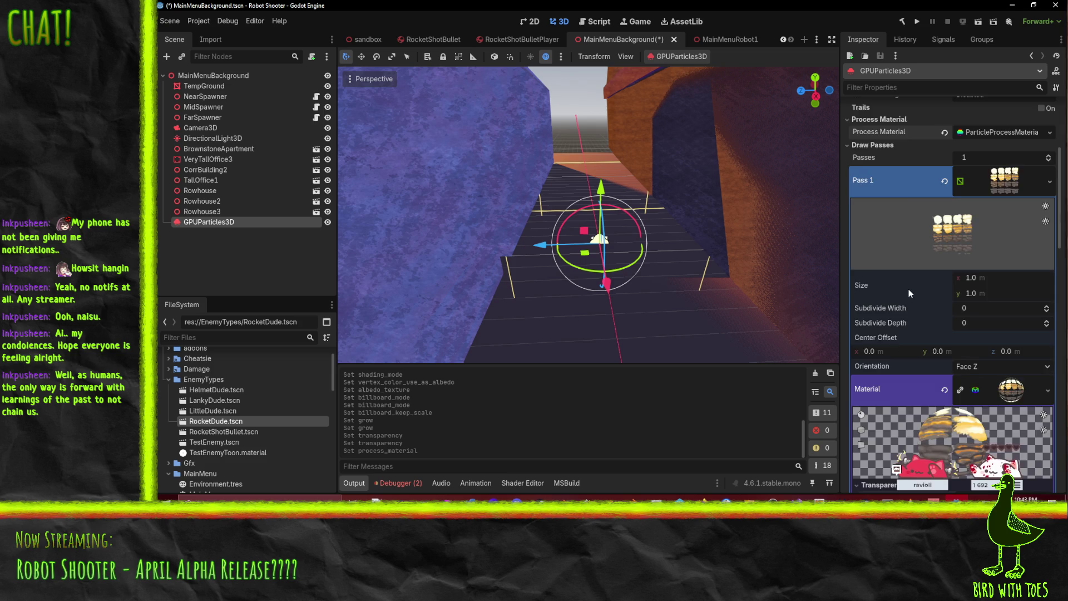
{"action": "left_click", "coordinate": [869, 242]}
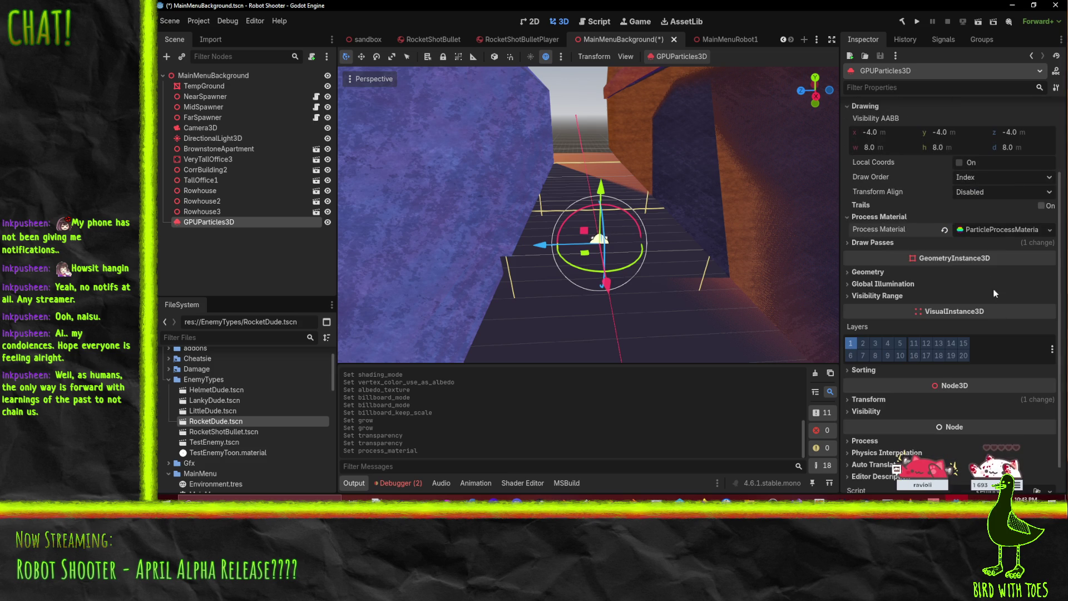
Step: Expand Particle Flags and Spawn, then drag the emitter along Z toward the left wall
{"action": "left_click", "coordinate": [999, 229]}
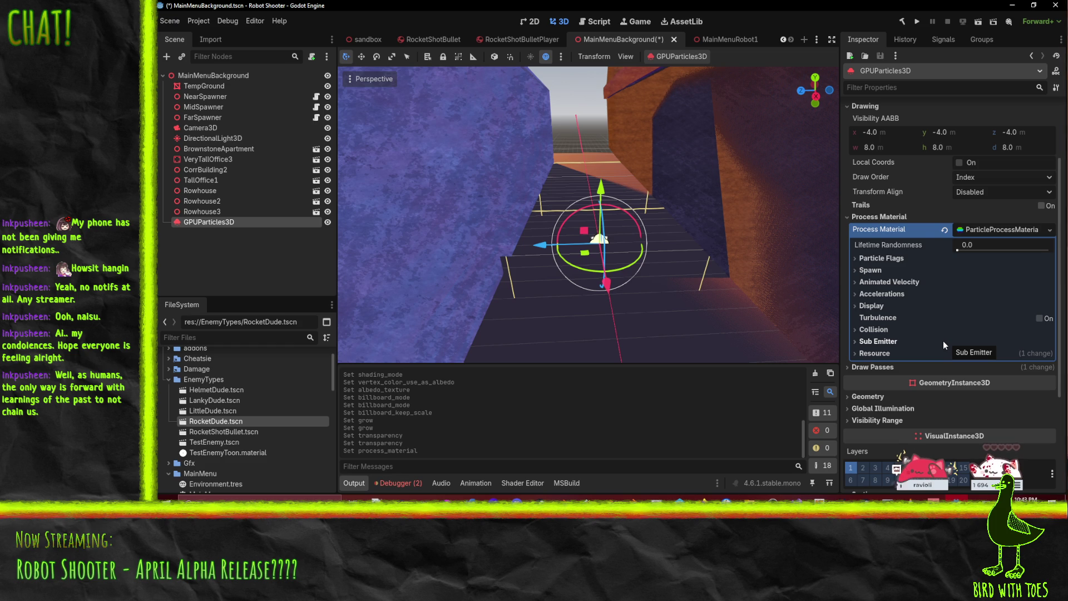
{"action": "left_click", "coordinate": [887, 258]}
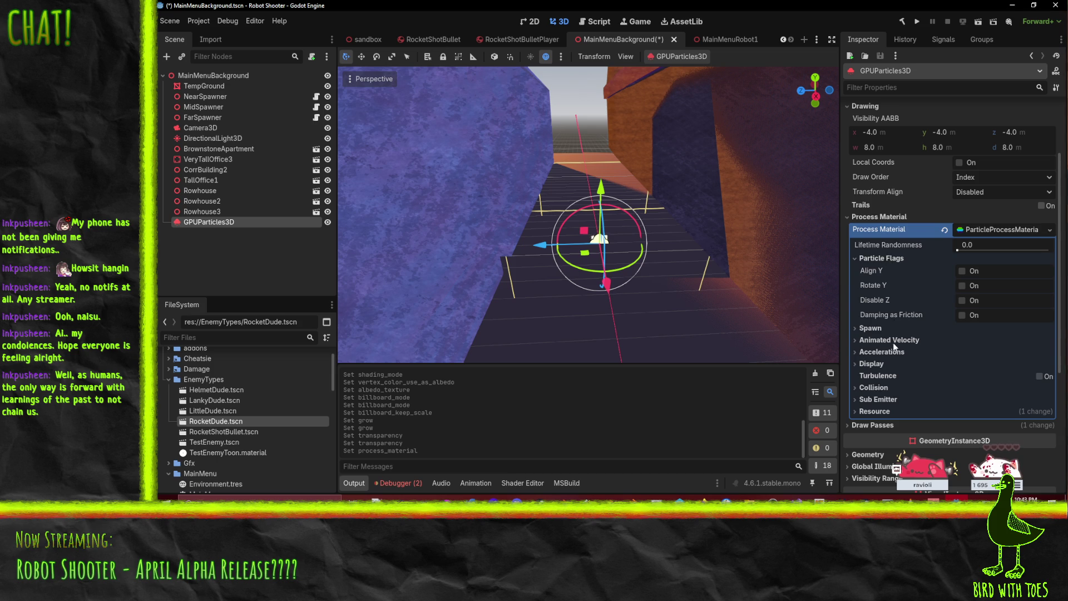
{"action": "scroll", "coordinate": [893, 342], "scroll_direction": "down", "scroll_amount": 2}
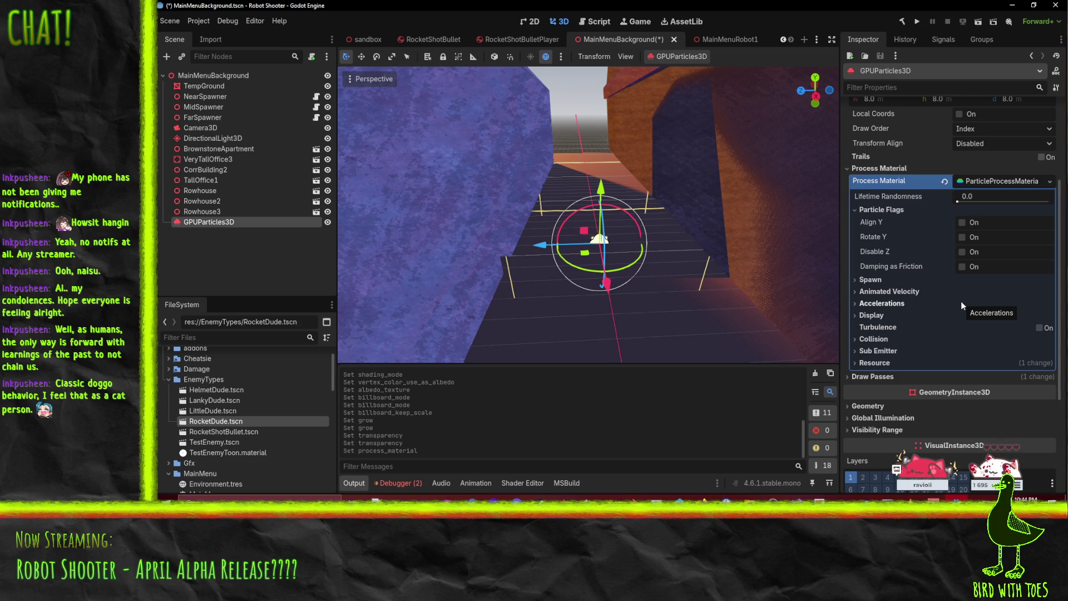
{"action": "left_click", "coordinate": [885, 285]}
{"action": "scroll", "coordinate": [926, 292], "scroll_direction": "down", "scroll_amount": 3}
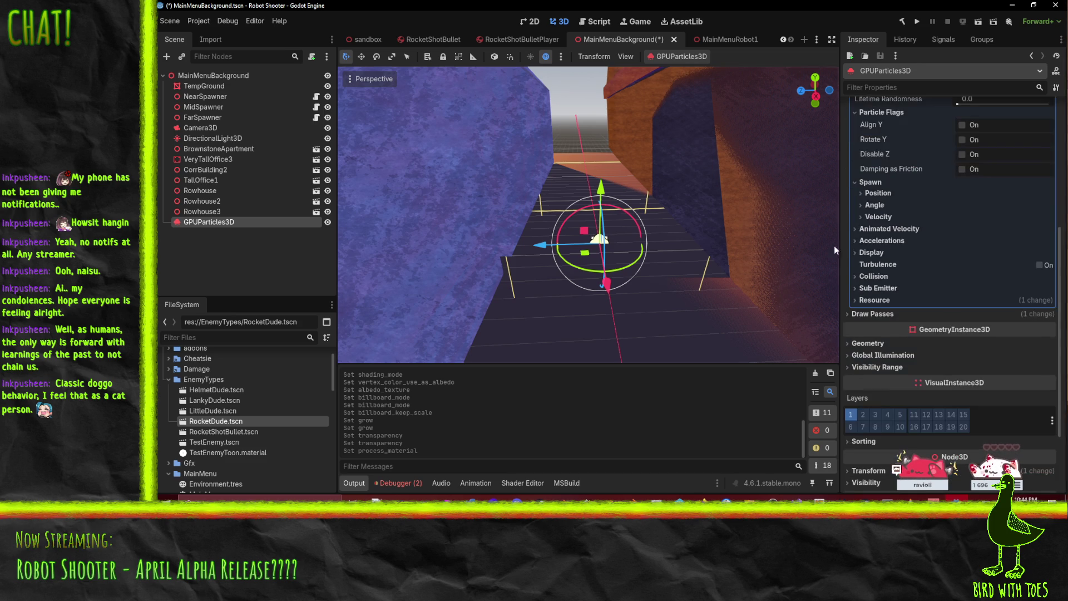
{"action": "scroll", "coordinate": [642, 239], "scroll_direction": "up", "scroll_amount": 3}
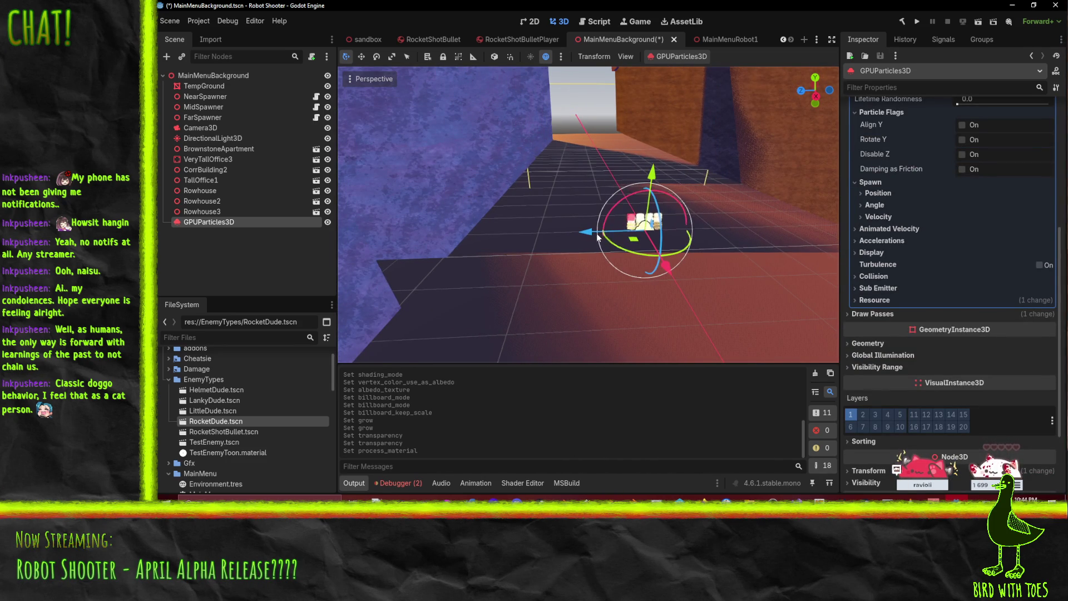
{"action": "left_click_drag", "start_coordinate": [563, 235], "coordinate": [445, 234]}
{"action": "left_click_drag", "start_coordinate": [482, 281], "coordinate": [462, 339]}
Step: Nudge the emitter along Z and change gravity Y from -9.8 to 1.0
{"action": "left_click_drag", "start_coordinate": [428, 266], "coordinate": [362, 262]}
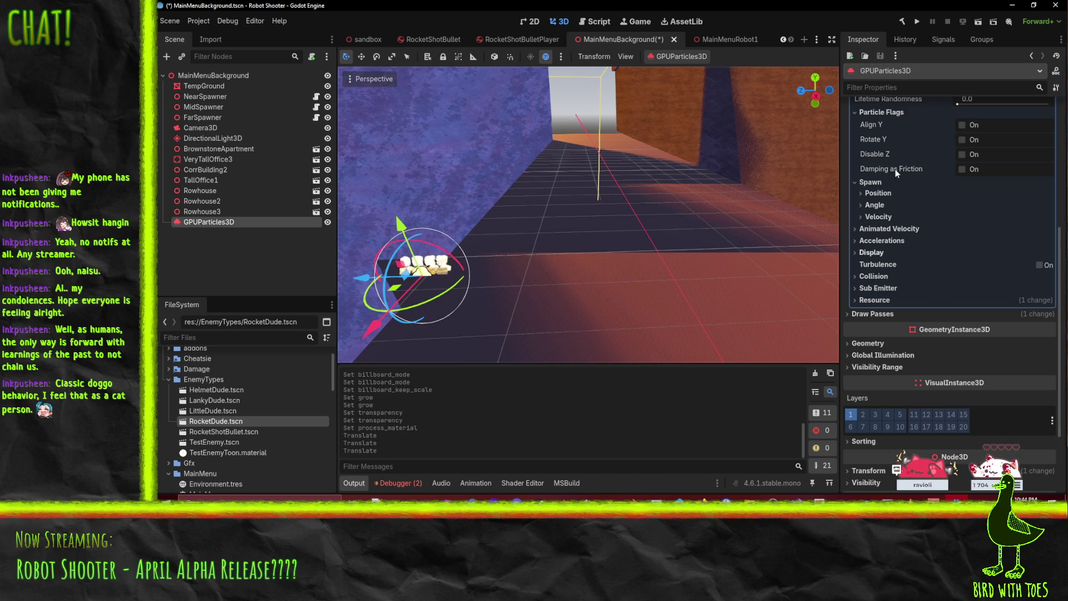
{"action": "left_click", "coordinate": [882, 241]}
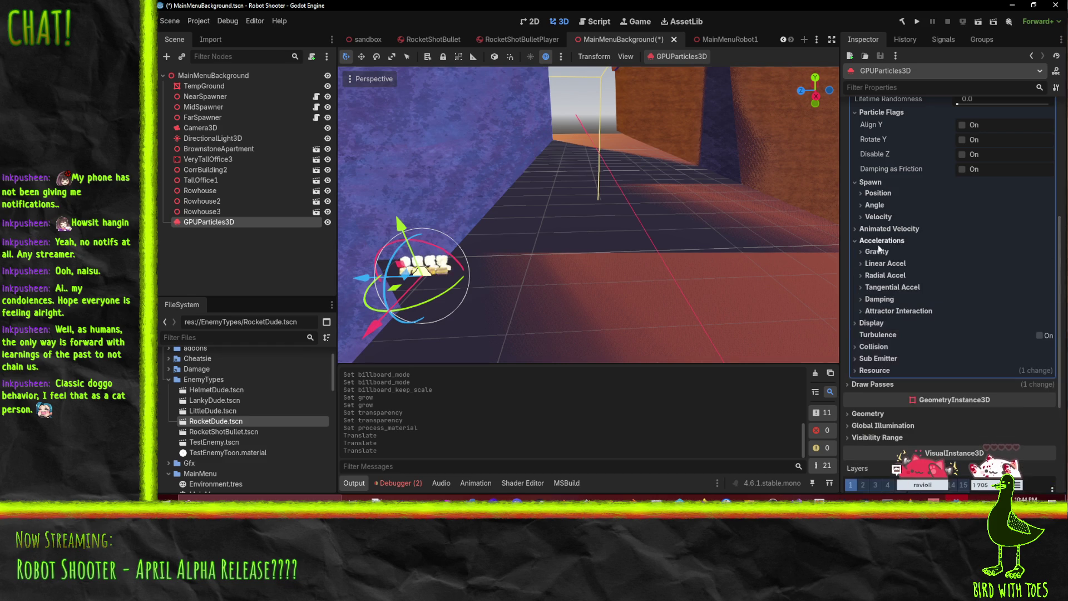
{"action": "left_click", "coordinate": [882, 240]}
{"action": "left_click", "coordinate": [882, 241]}
{"action": "left_click", "coordinate": [877, 251]}
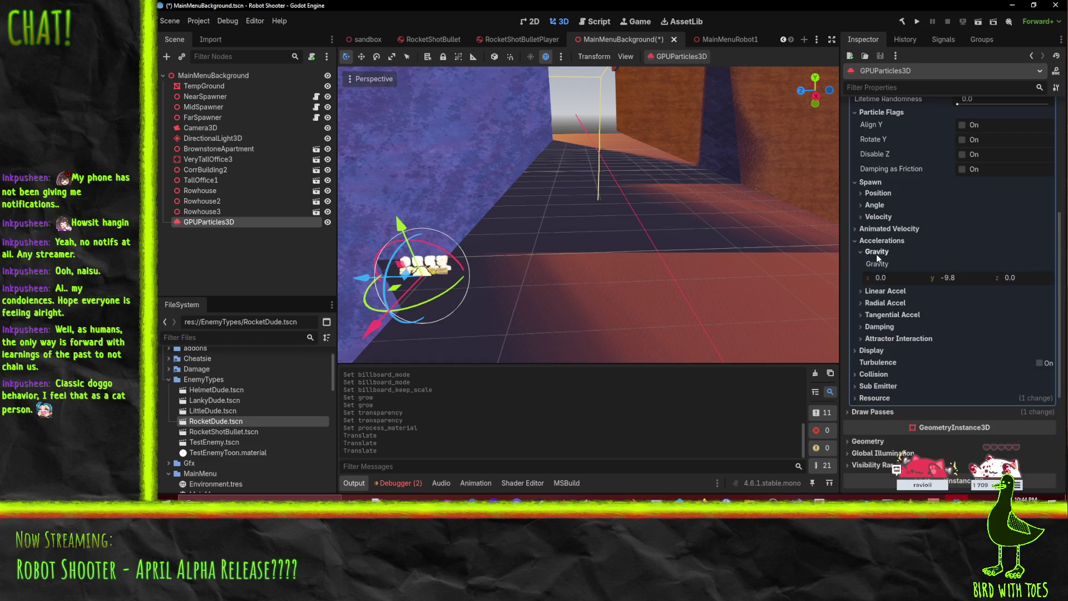
{"action": "left_click", "coordinate": [961, 277]}
{"action": "type", "text": "1"}
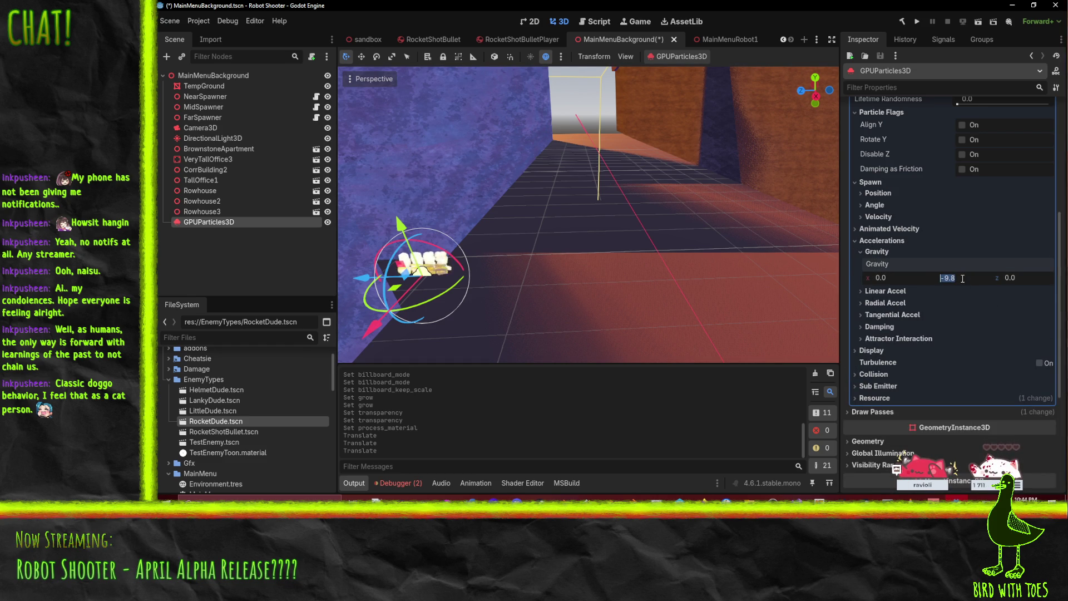
{"action": "key", "text": "Return"}
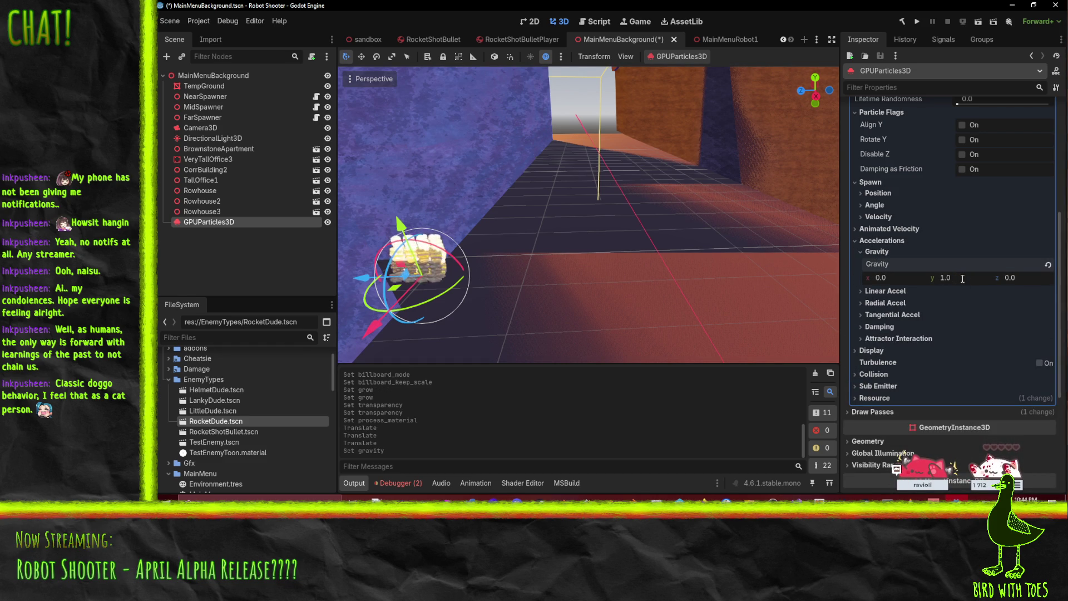
Step: Expand the Time settings to edit the particle Lifetime
{"action": "scroll", "coordinate": [940, 267], "scroll_direction": "up", "scroll_amount": 8}
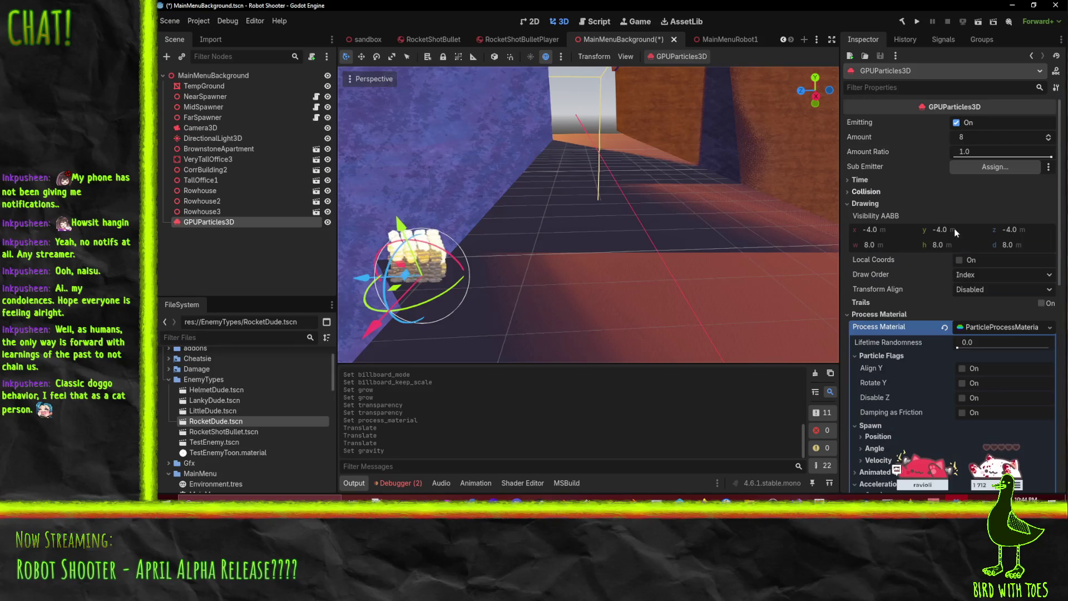
{"action": "left_click", "coordinate": [861, 180]}
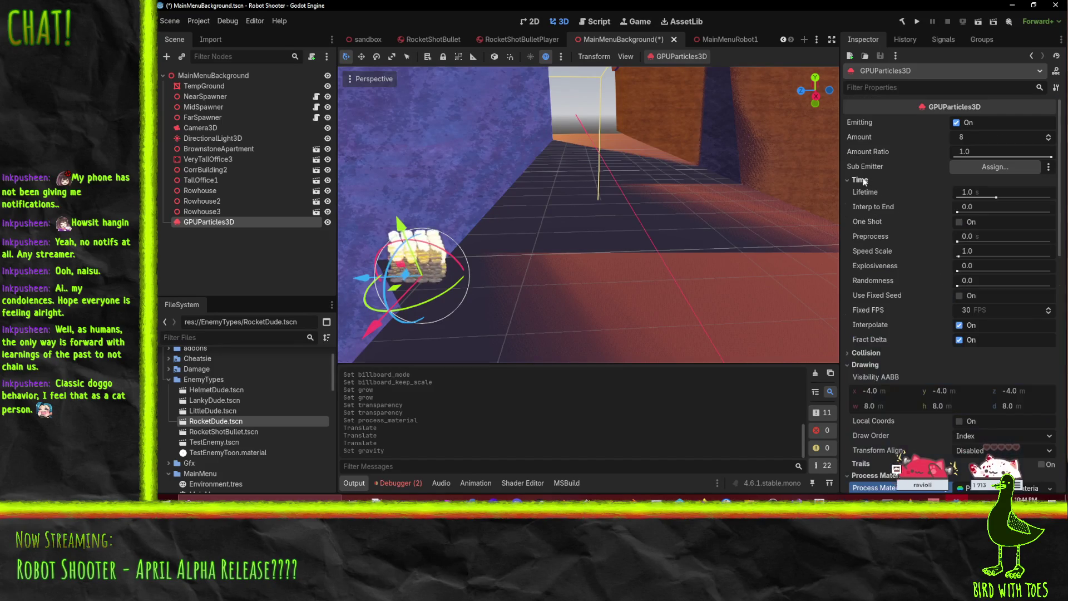
{"action": "left_click", "coordinate": [979, 192]}
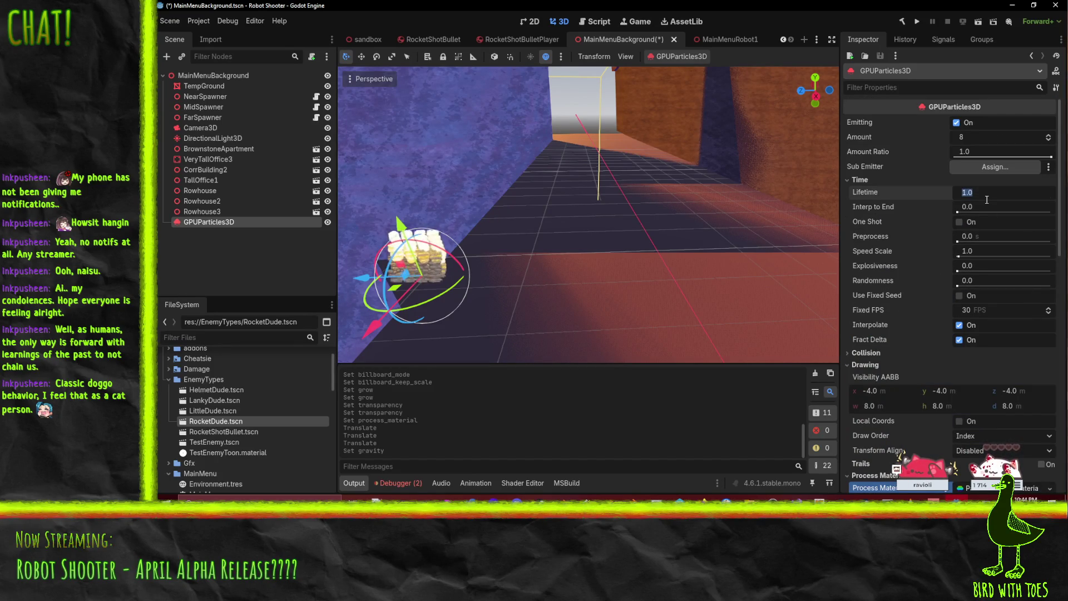
{"action": "type", "text": "8"}
Step: Confirm an 8.0 s Lifetime, frame the emitter, and set the particle Amount to 20
{"action": "key", "text": "Return"}
{"action": "key", "text": "f"}
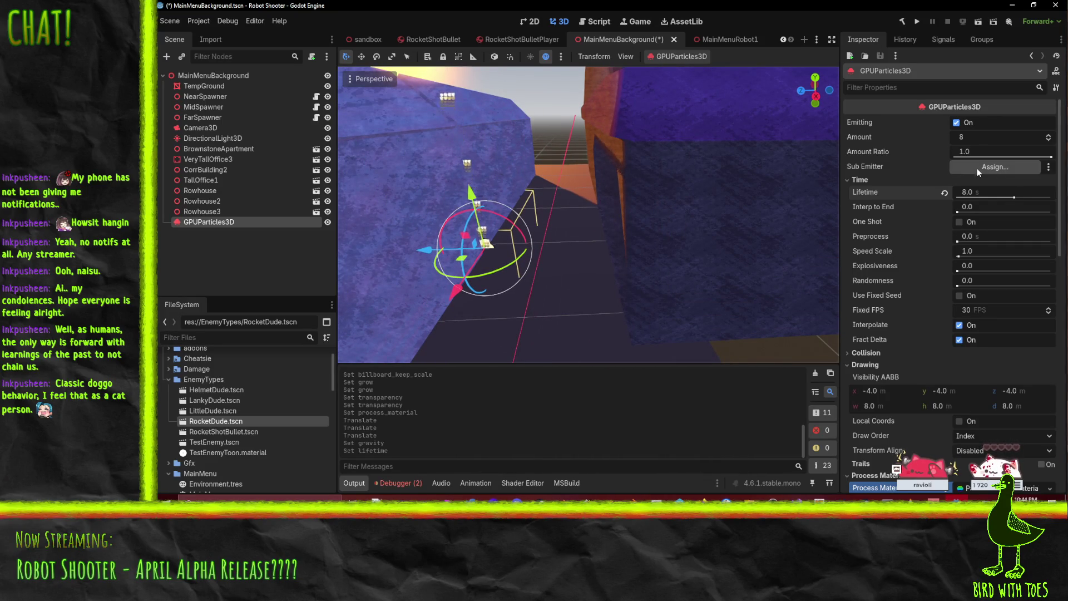
{"action": "left_click", "coordinate": [973, 137]}
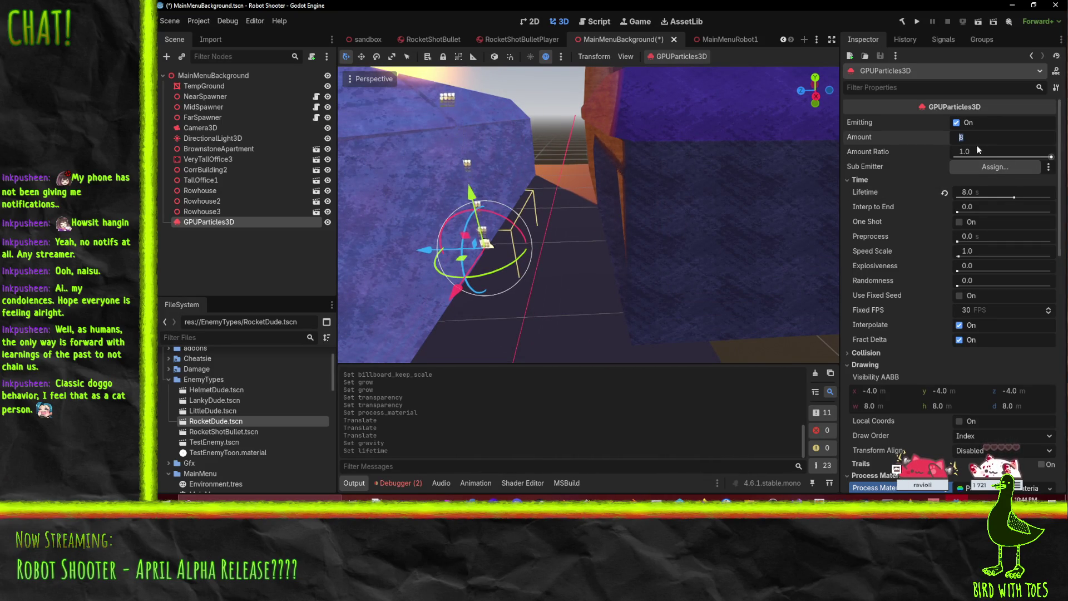
{"action": "type", "text": "5"}
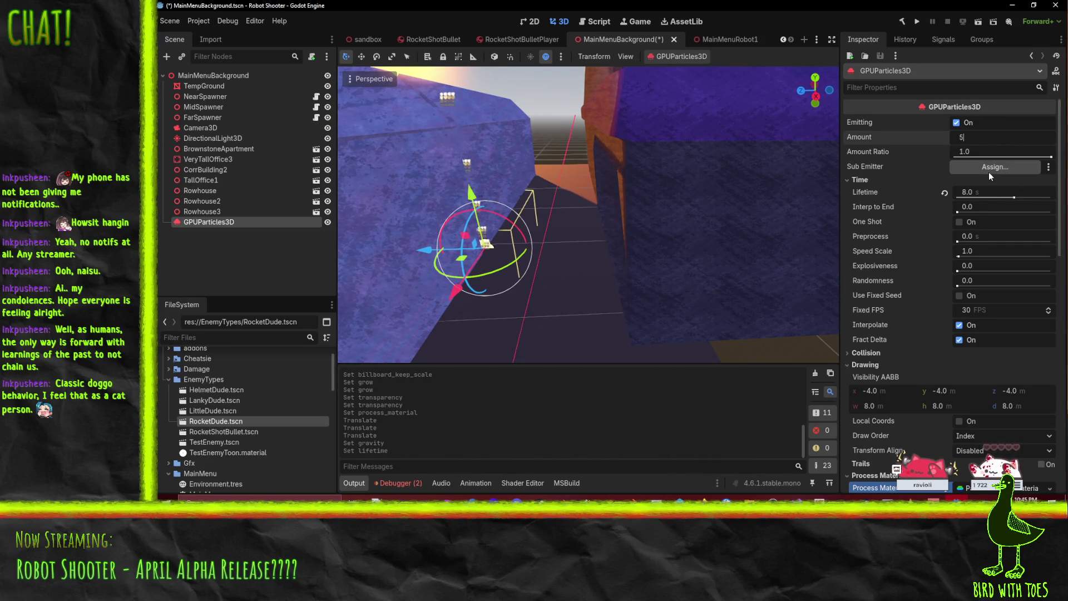
{"action": "key", "text": "BackSpace"}
{"action": "type", "text": "20"}
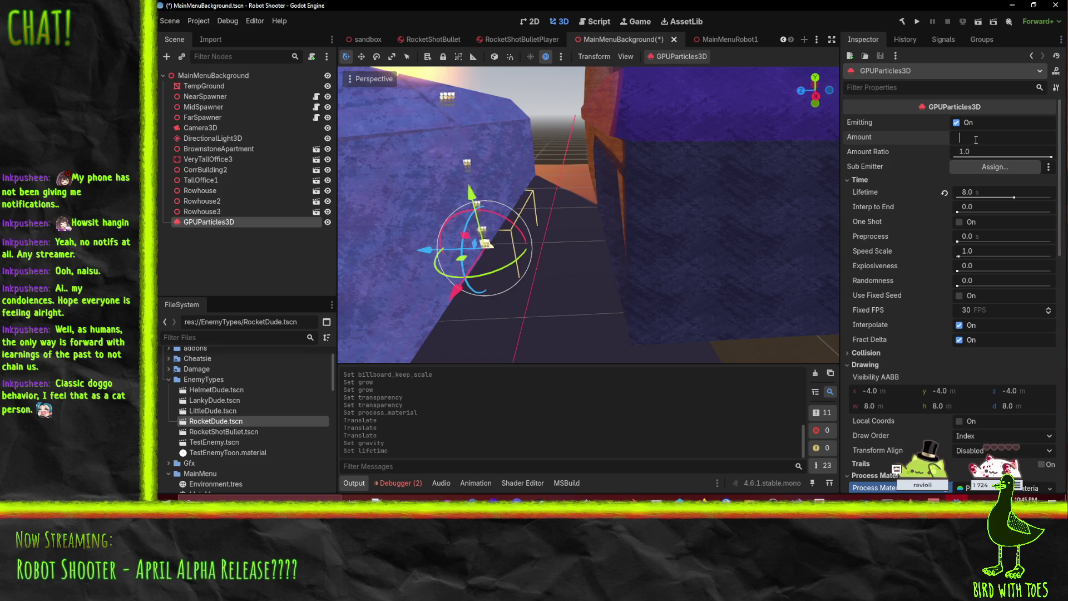
{"action": "key", "text": "Return"}
Step: Raise Randomness to 0.2 and shorten Lifetime to 5.0 seconds, then switch to the browser
{"action": "scroll", "coordinate": [543, 246], "scroll_direction": "up", "scroll_amount": 4}
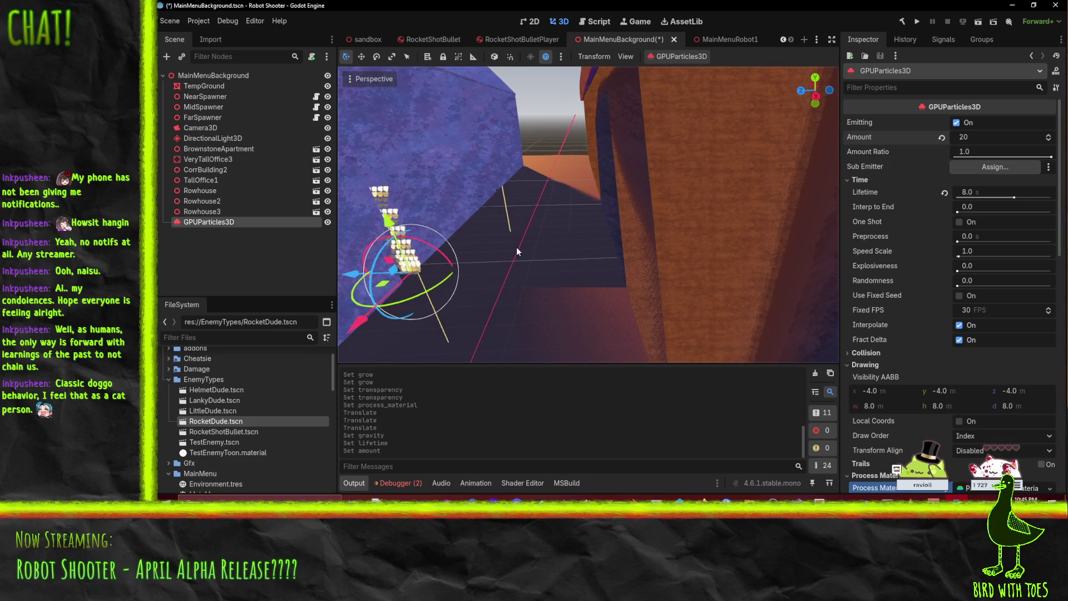
{"action": "left_click_drag", "start_coordinate": [516, 247], "coordinate": [512, 244]}
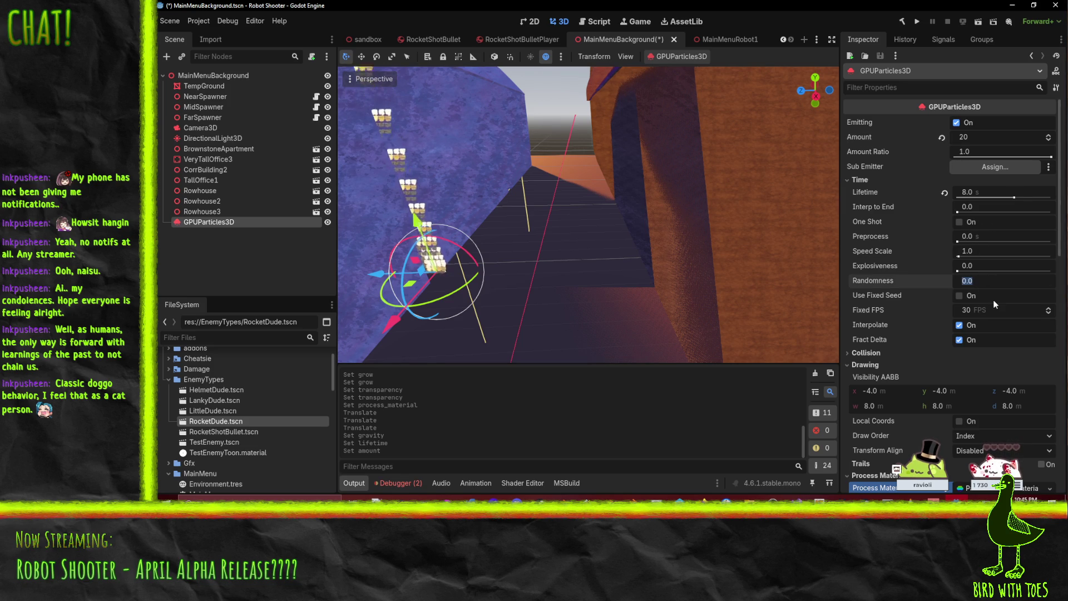
{"action": "left_click_drag", "start_coordinate": [983, 290], "coordinate": [996, 305]}
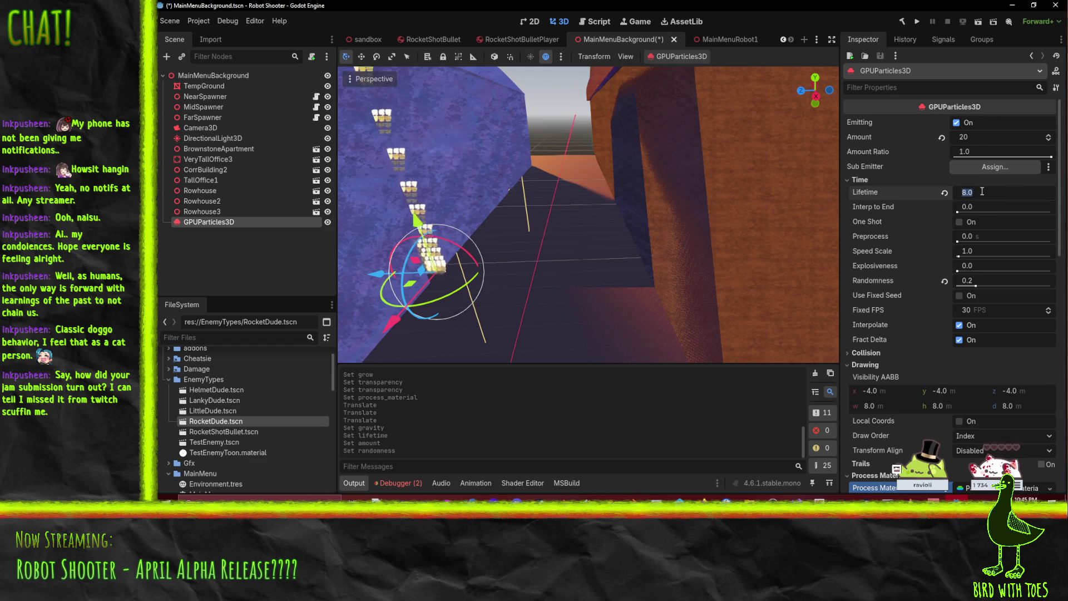
{"action": "left_click_drag", "start_coordinate": [982, 192], "coordinate": [978, 192]}
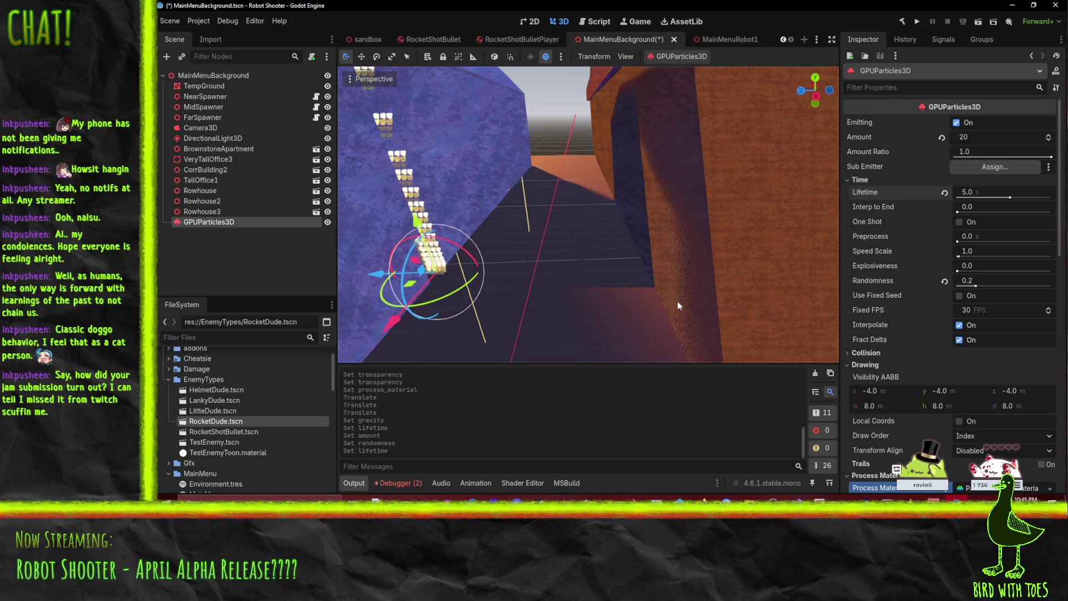
{"action": "mouse_move", "coordinate": [595, 495]}
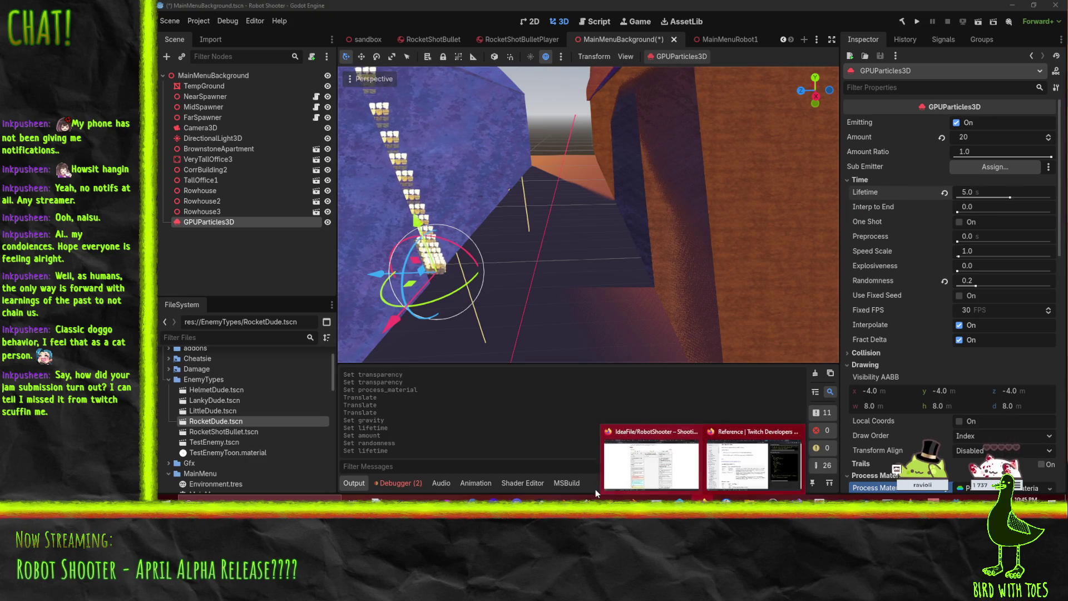
{"action": "left_click", "coordinate": [763, 451]}
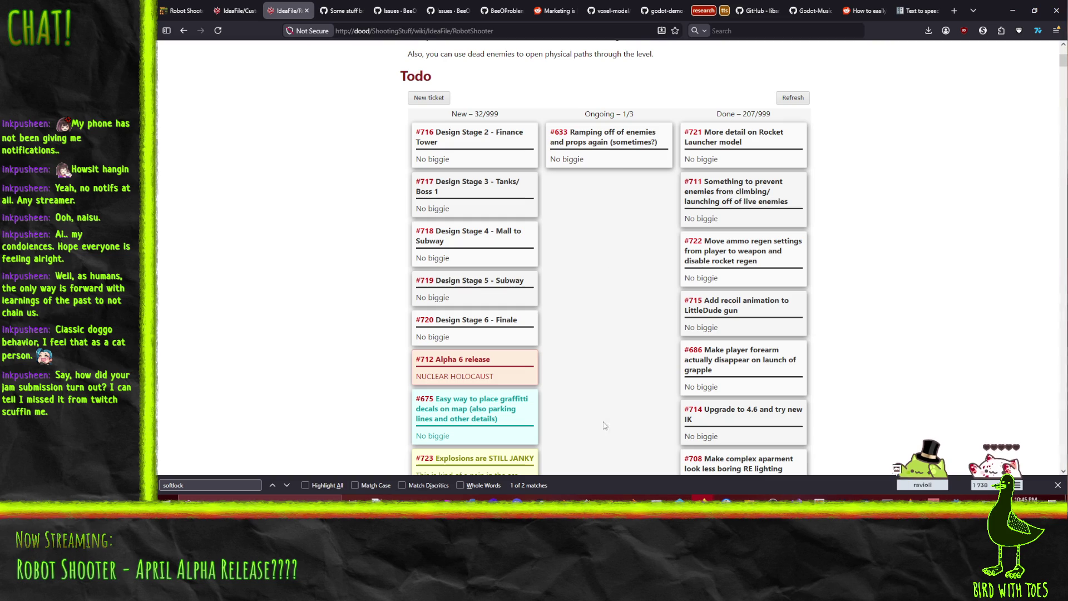
Step: Bring the Firefox window with the wiki Todo board to the front
{"action": "mouse_move", "coordinate": [703, 497]}
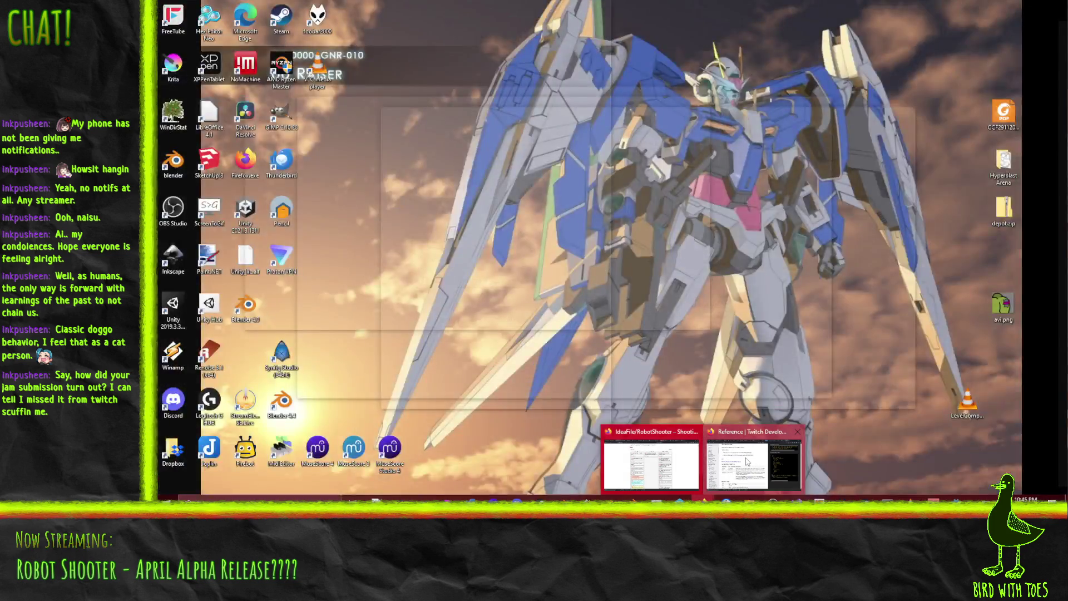
{"action": "left_click", "coordinate": [651, 465]}
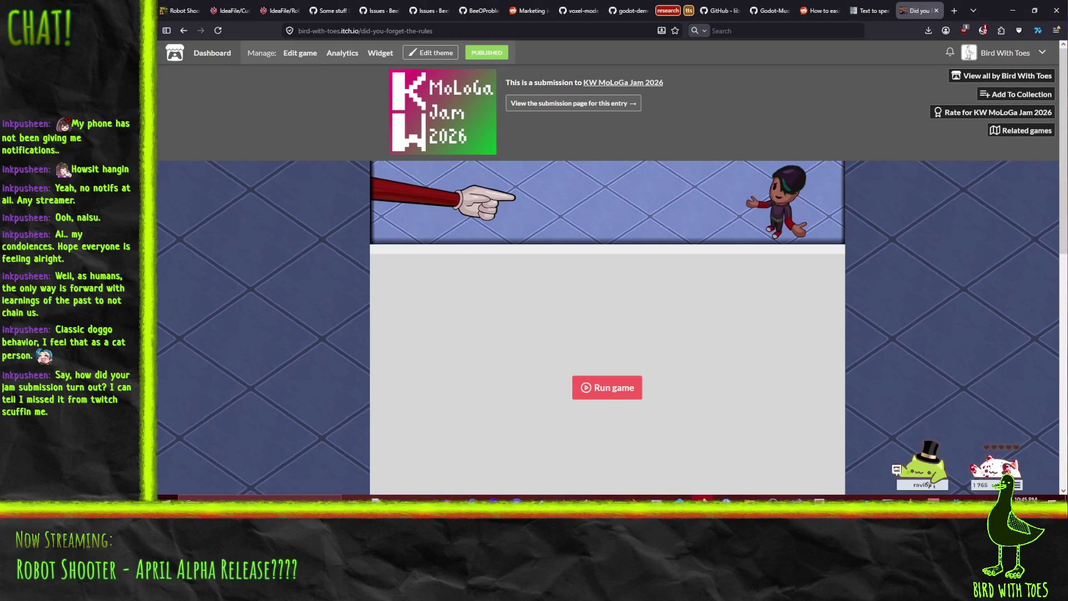
Step: Run Did You Forget the Rules in the page, make it fullscreen, and lower the volume slightly
{"action": "scroll", "coordinate": [591, 285], "scroll_direction": "down", "scroll_amount": 3}
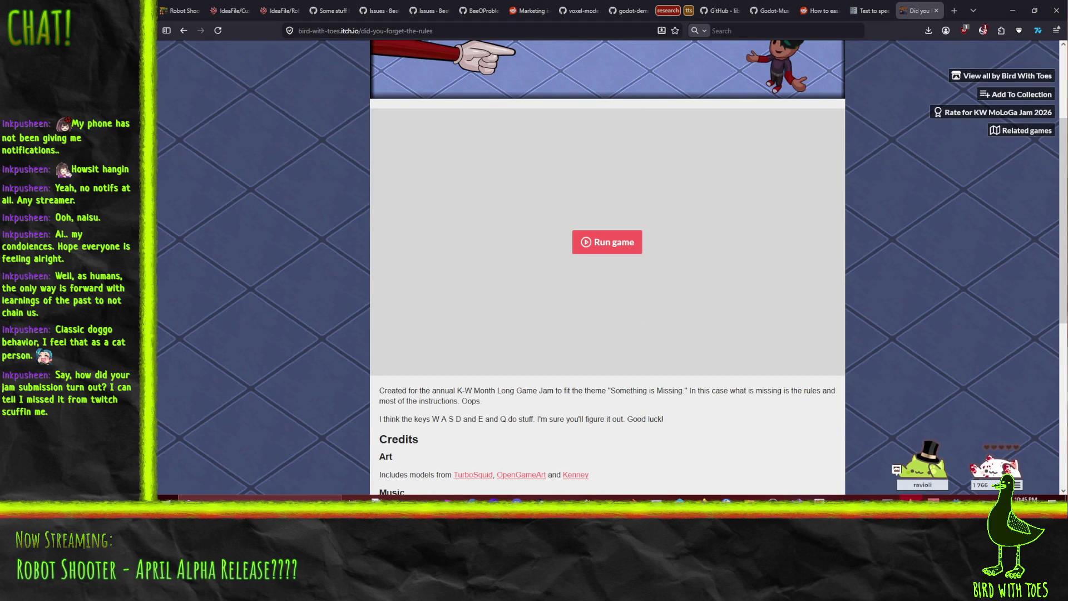
{"action": "left_click", "coordinate": [639, 232]}
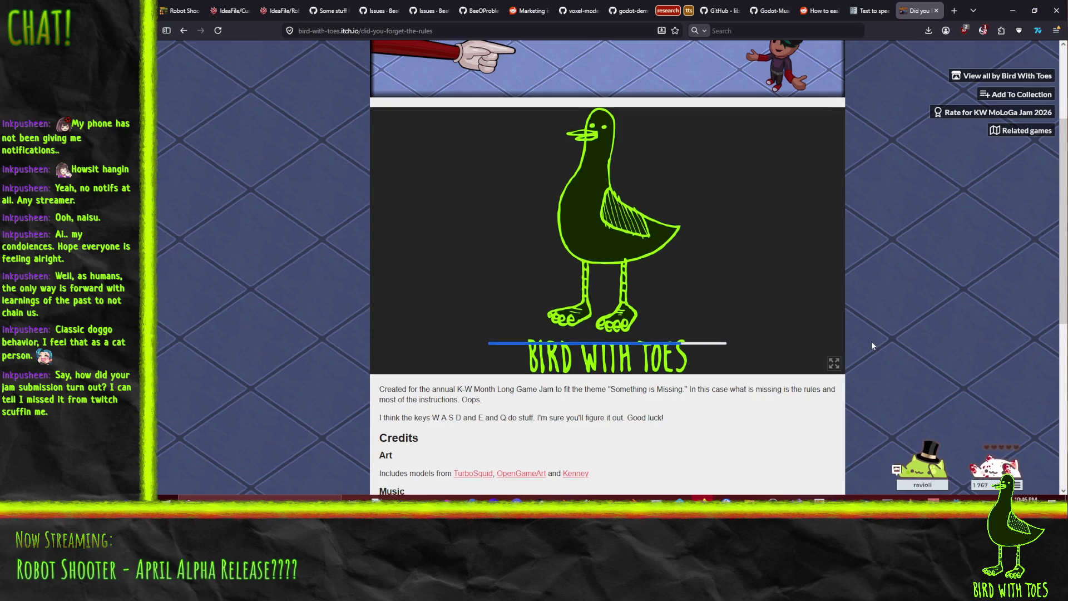
{"action": "scroll", "coordinate": [870, 340], "scroll_direction": "down", "scroll_amount": 1}
{"action": "scroll", "coordinate": [869, 343], "scroll_direction": "up", "scroll_amount": 1}
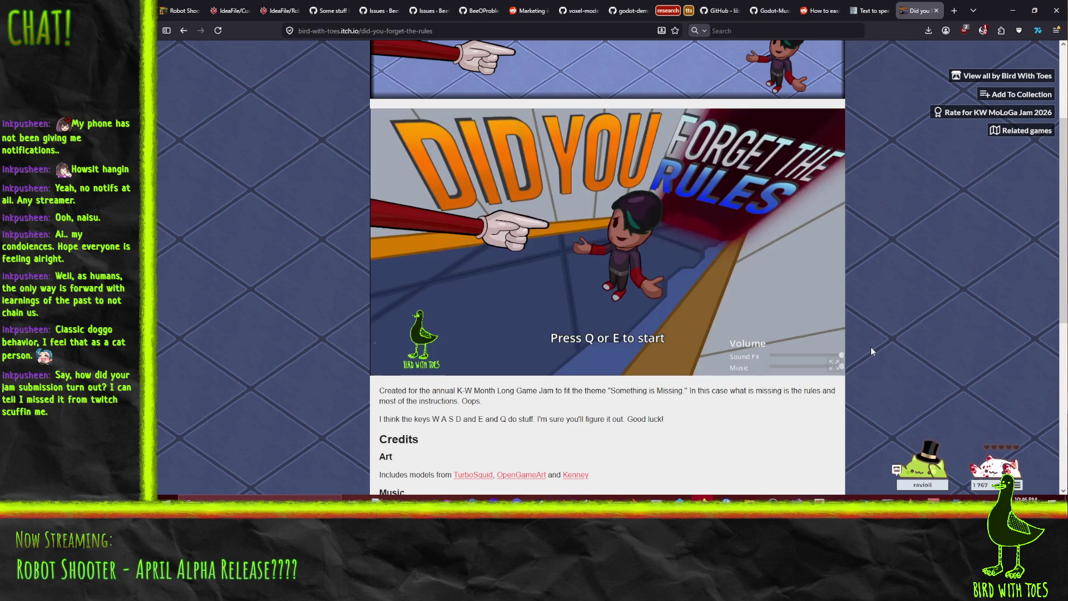
{"action": "left_click", "coordinate": [834, 367]}
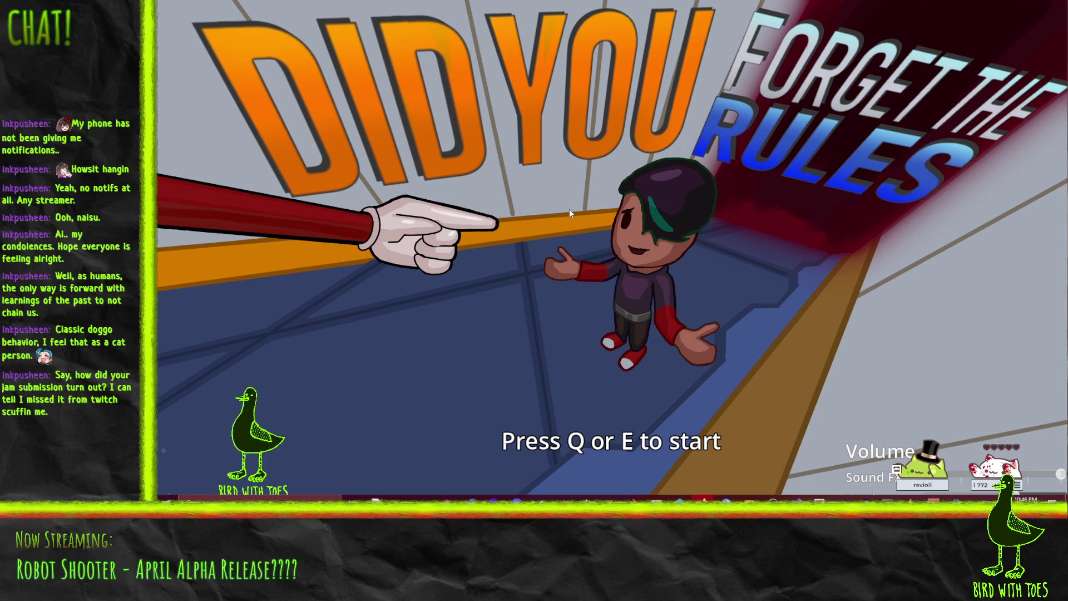
{"action": "left_click", "coordinate": [1049, 474]}
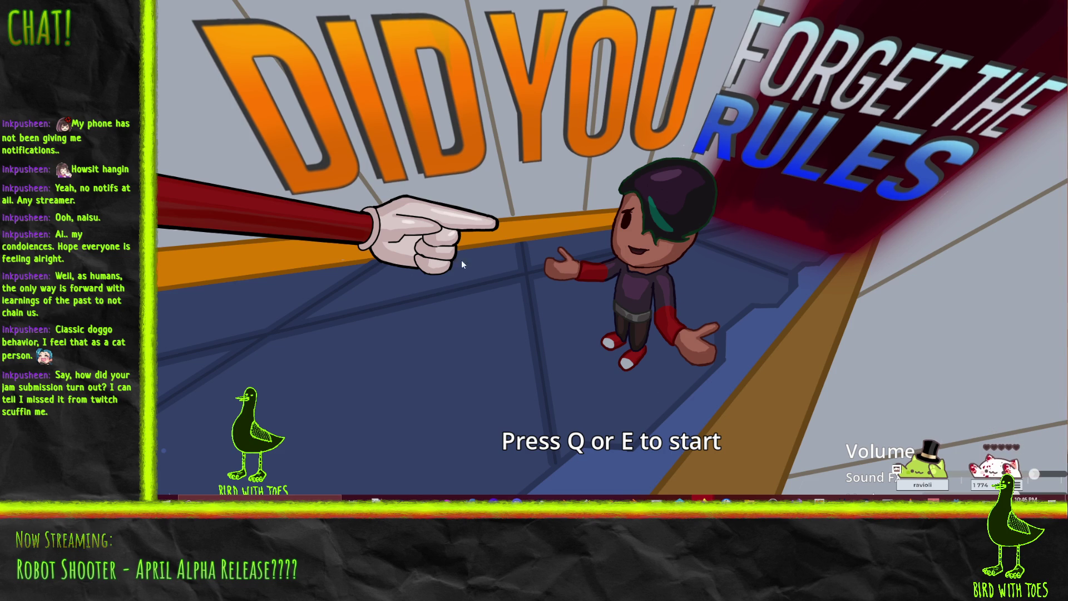
Step: Start the game with E and run the character around the arena
{"action": "key", "text": "e"}
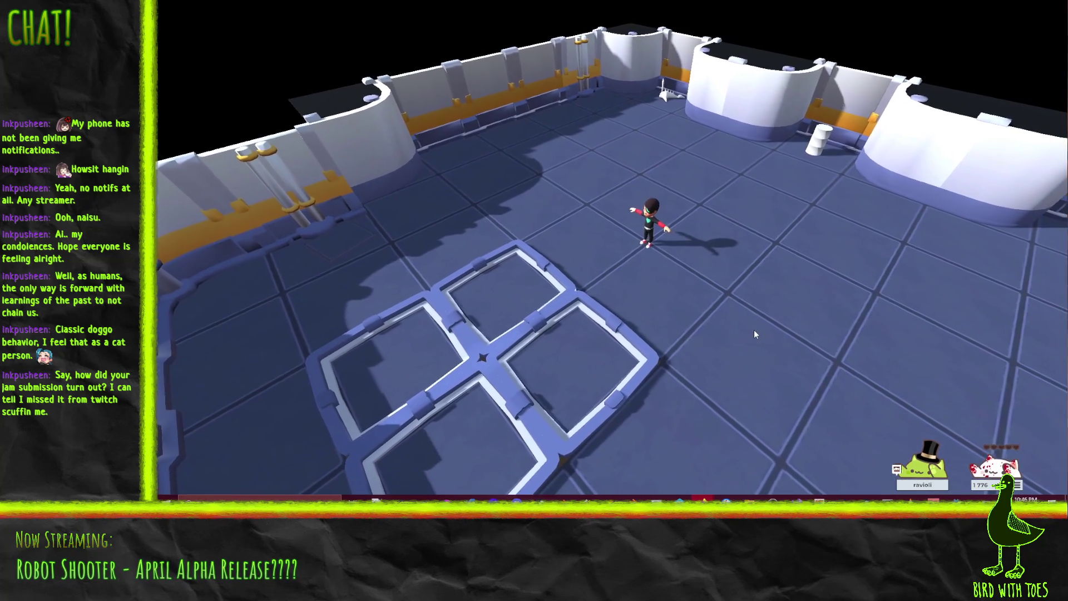
{"action": "key", "text": "w"}
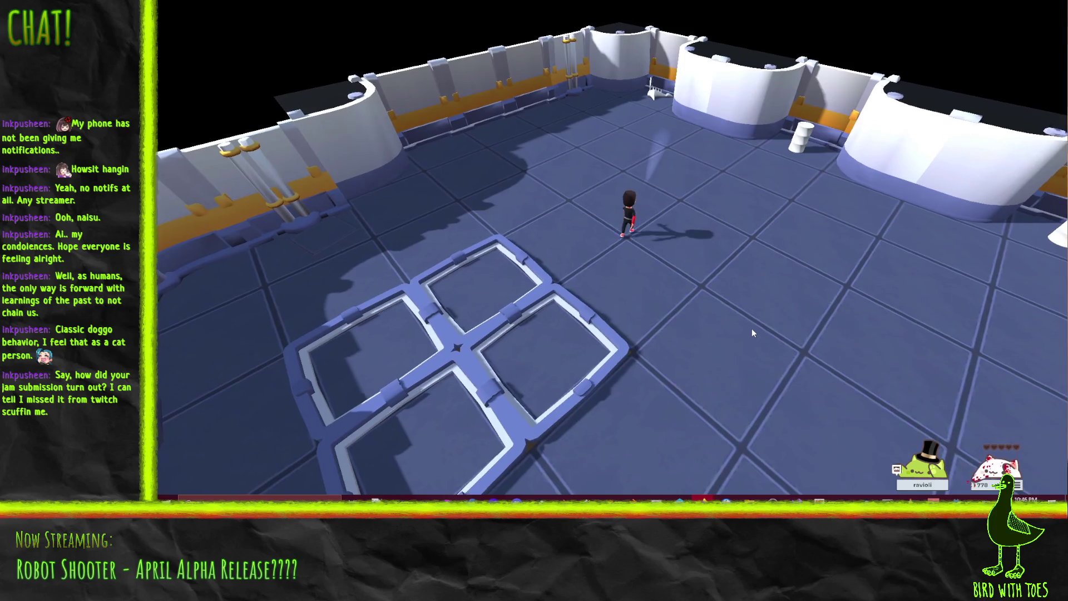
{"action": "key", "text": "a"}
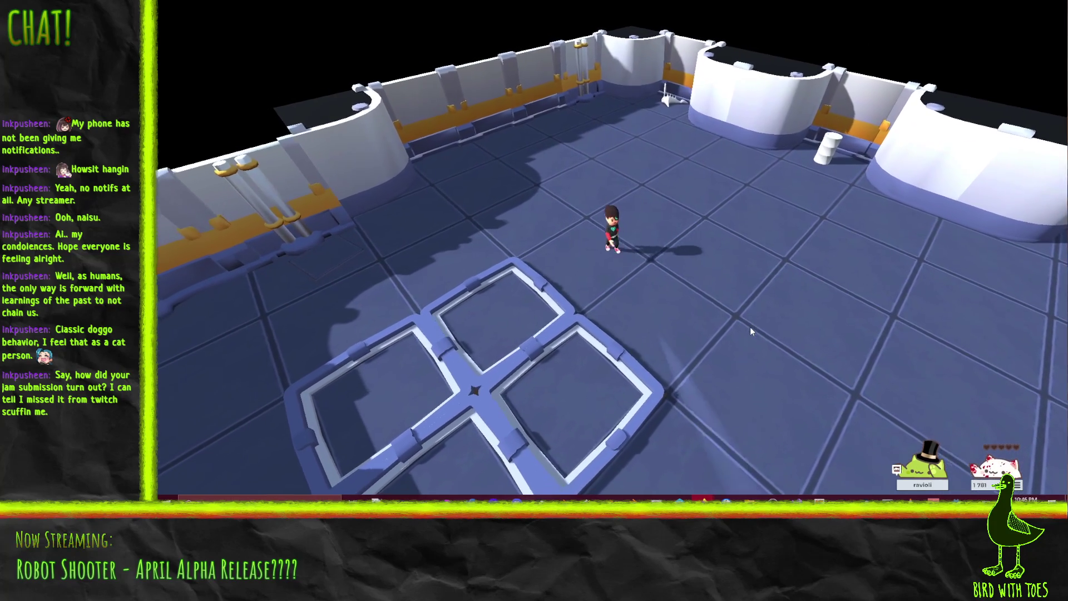
{"action": "key", "text": "d"}
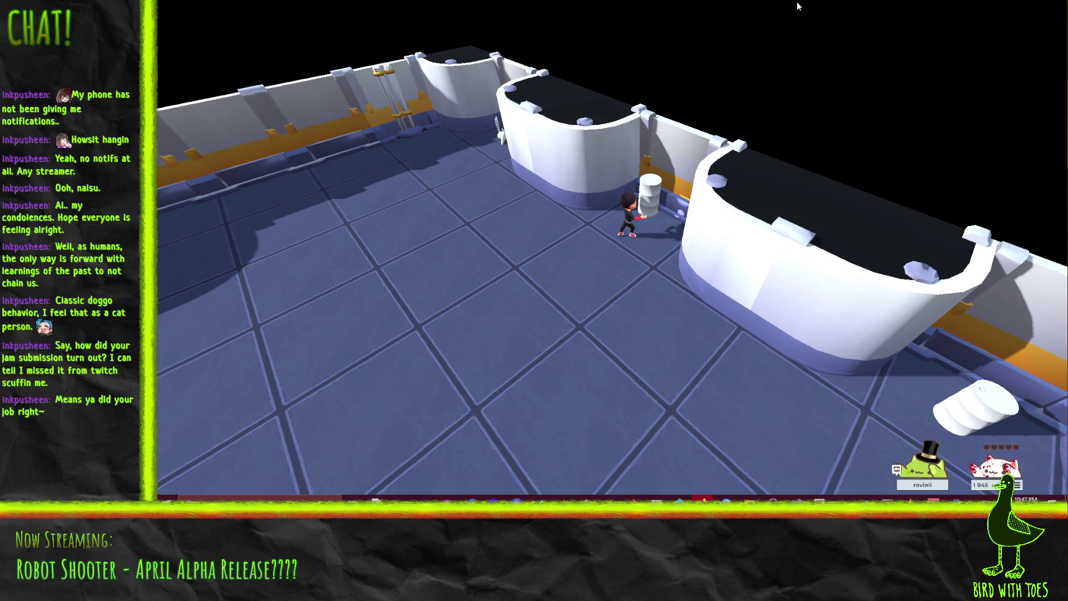
Step: Carry the barrel left and down onto the square floor pattern
{"action": "key", "text": "a"}
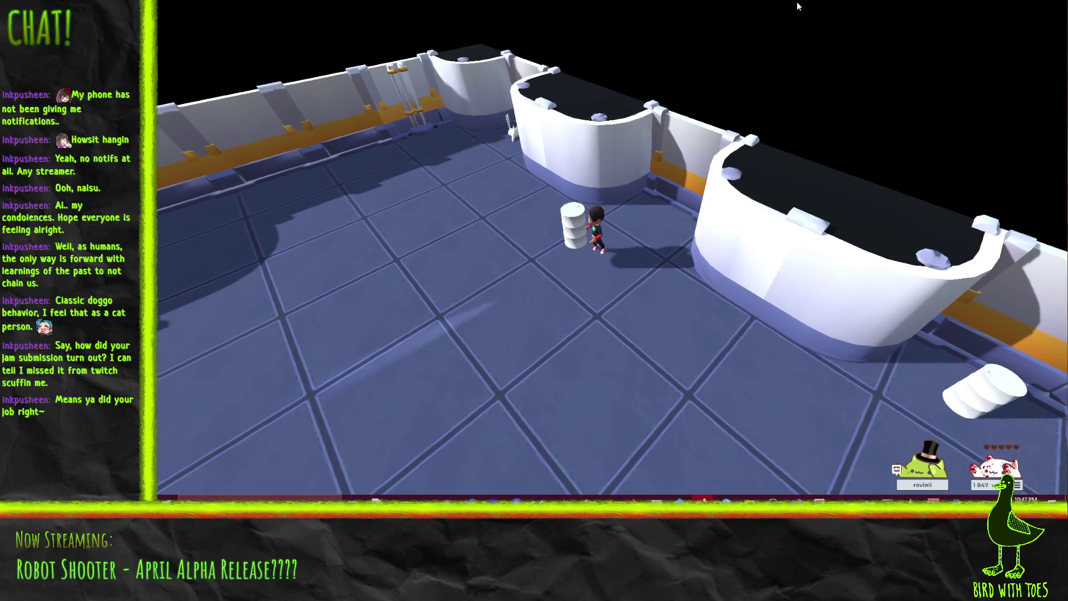
{"action": "key", "text": "s"}
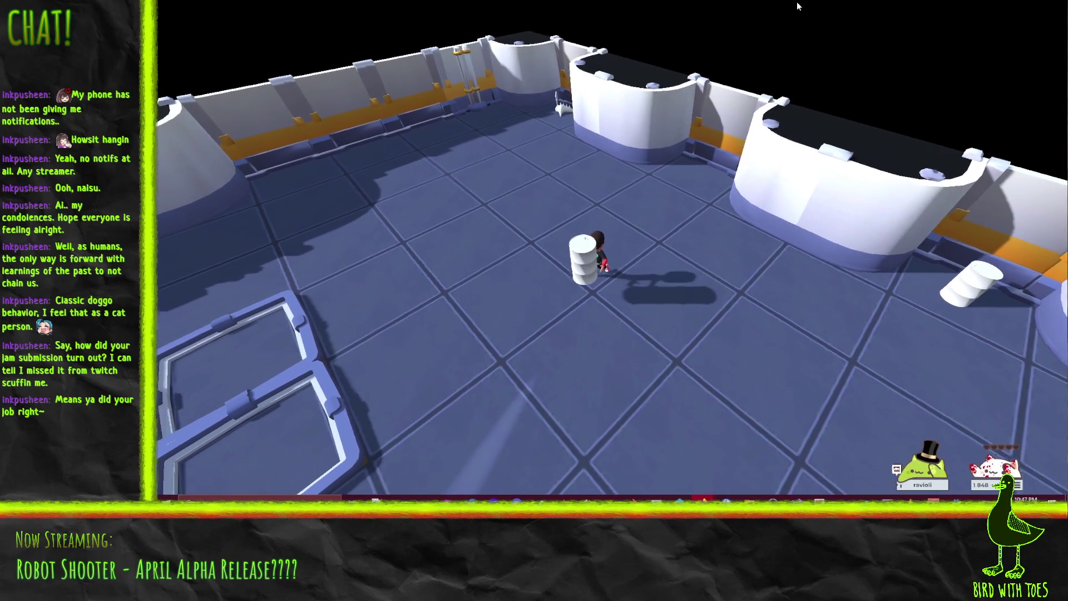
{"action": "key", "text": "s"}
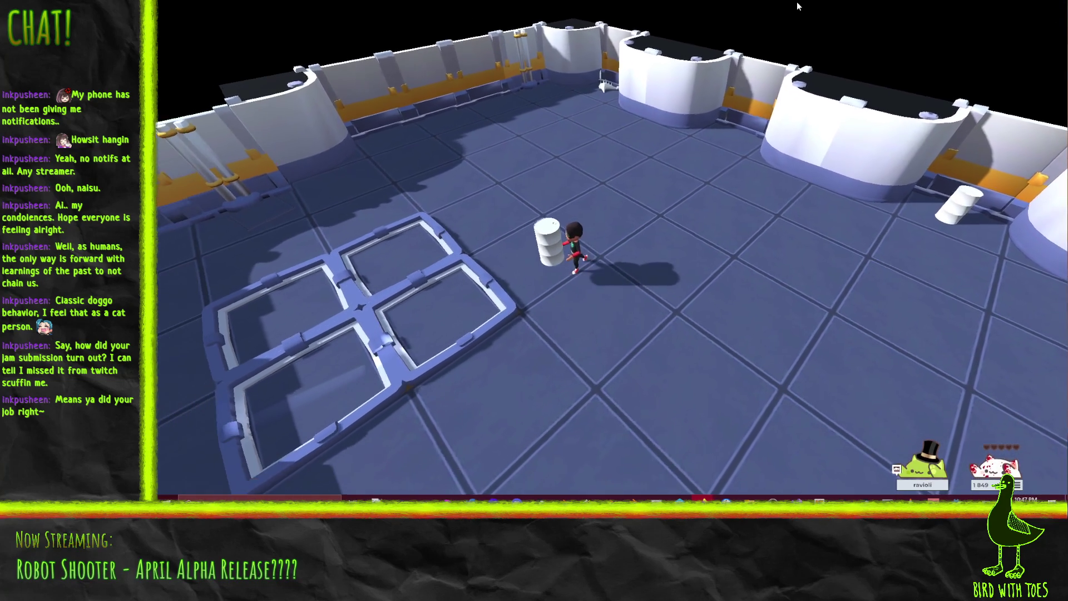
{"action": "key", "text": "s"}
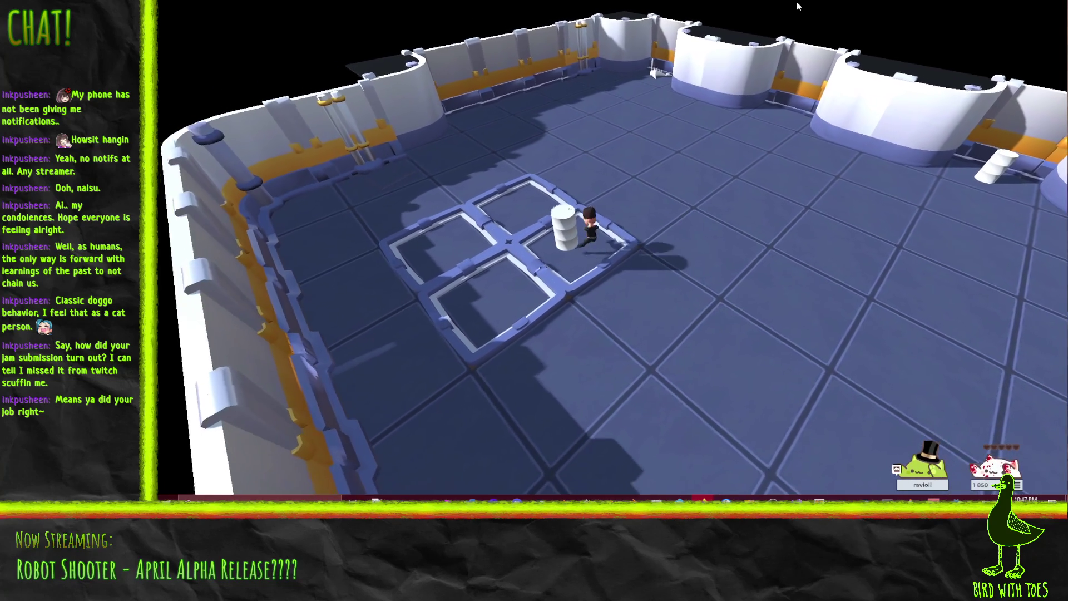
{"action": "key", "text": "s"}
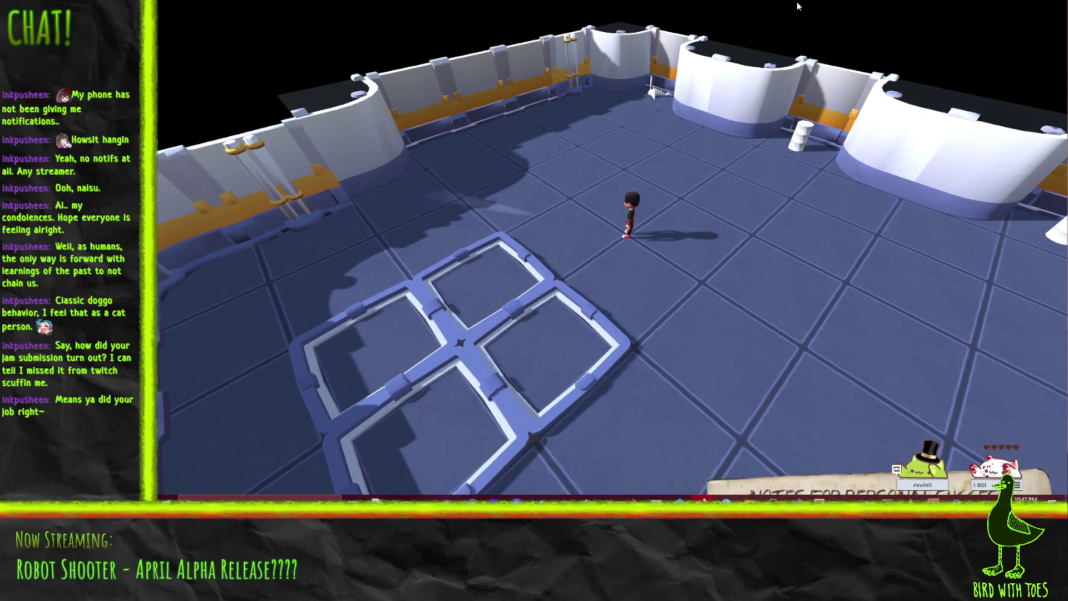
Step: Walk the character right, then up toward the back wall to leave the arena
{"action": "key", "text": "d"}
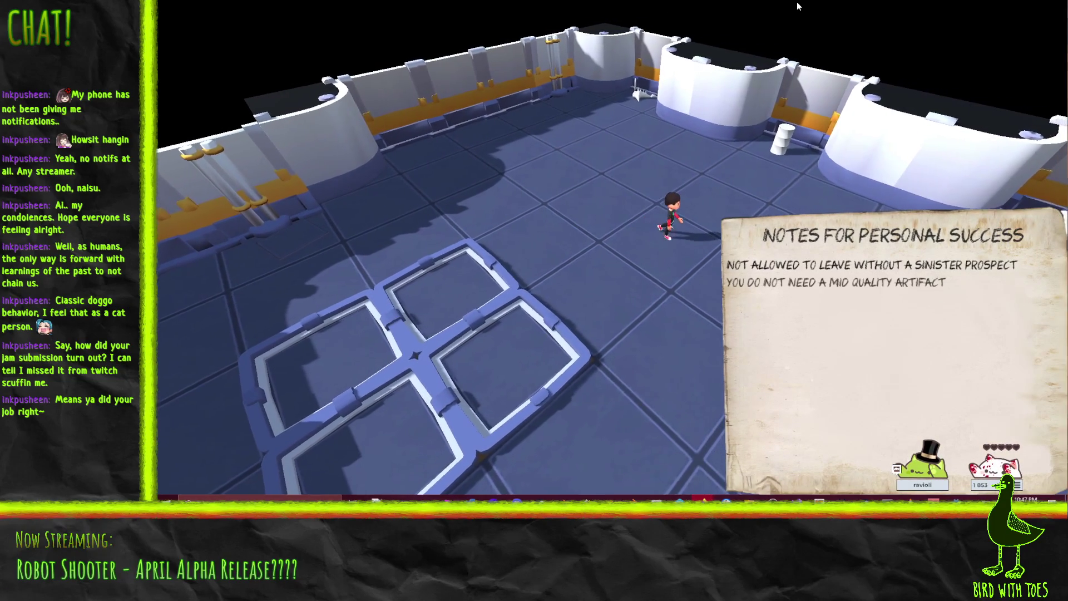
{"action": "key", "text": "w"}
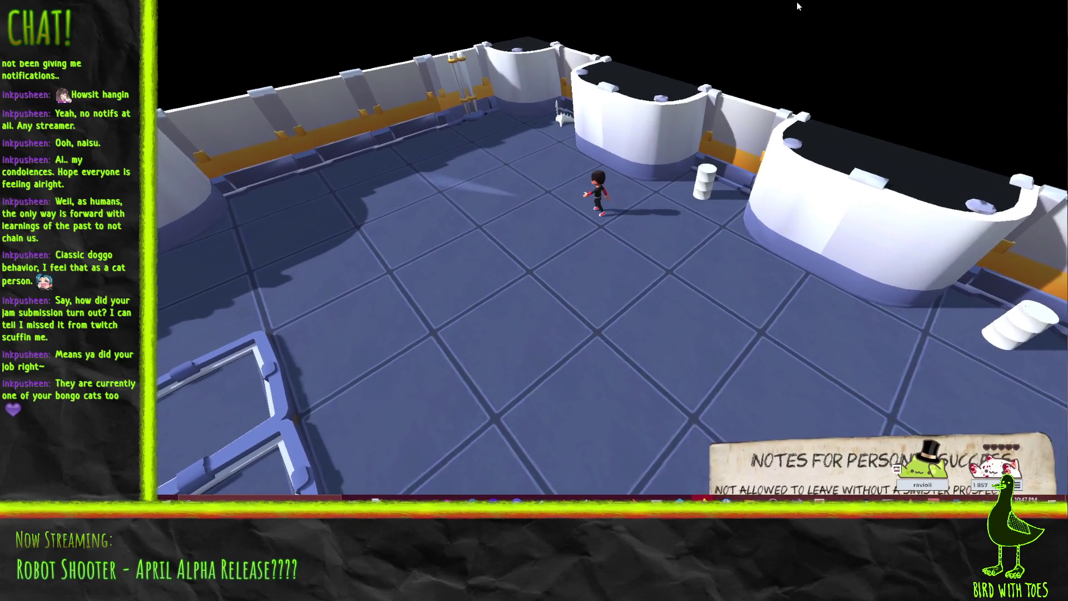
{"action": "key", "text": "w"}
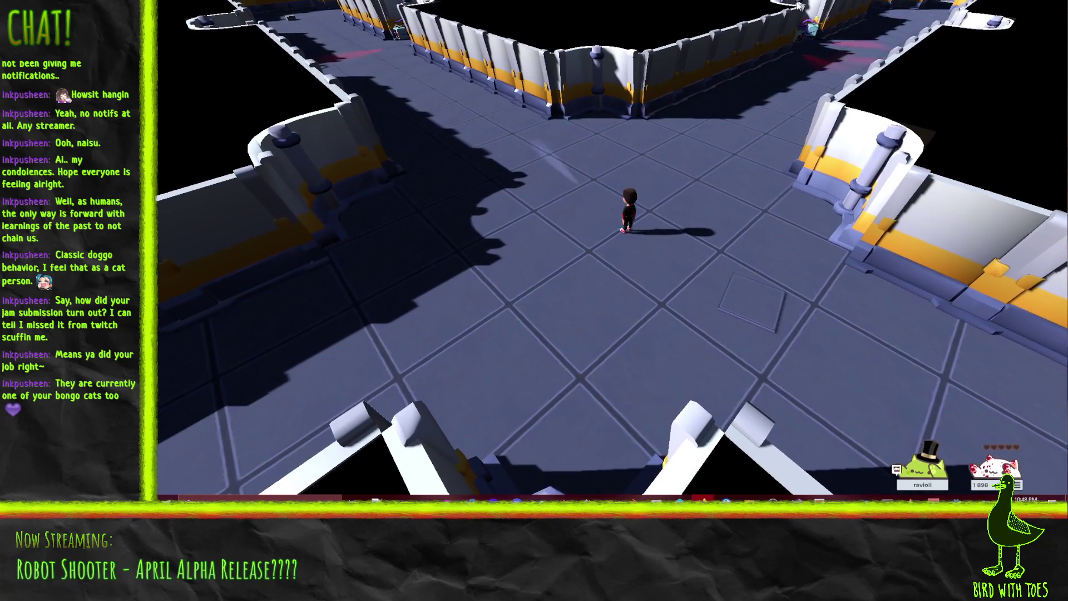
Step: Walk the character left across the room and down the corridor toward the robot
{"action": "key", "text": "a"}
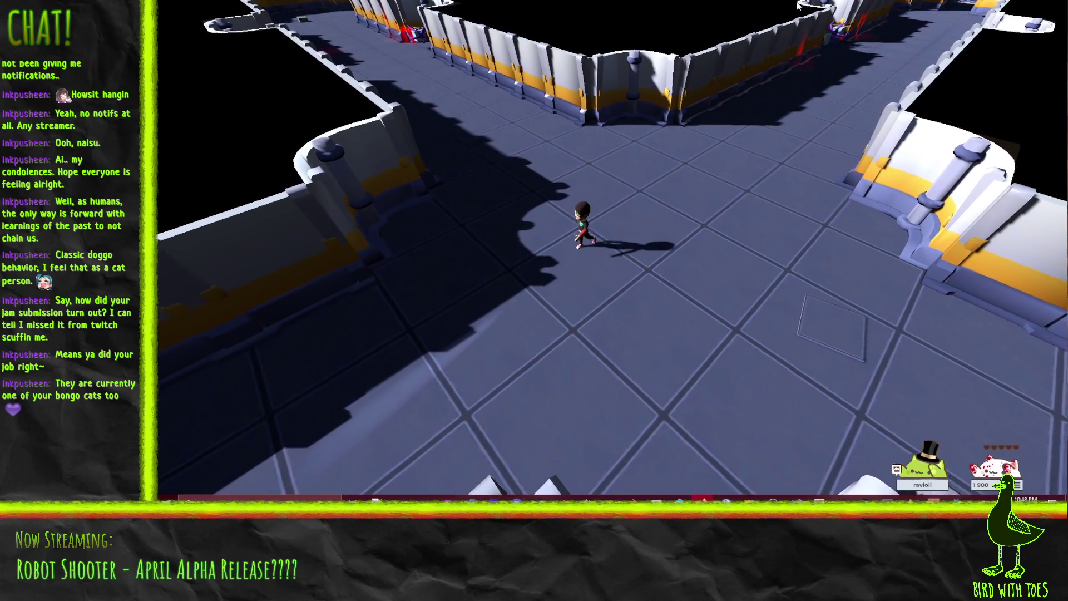
{"action": "key", "text": "a"}
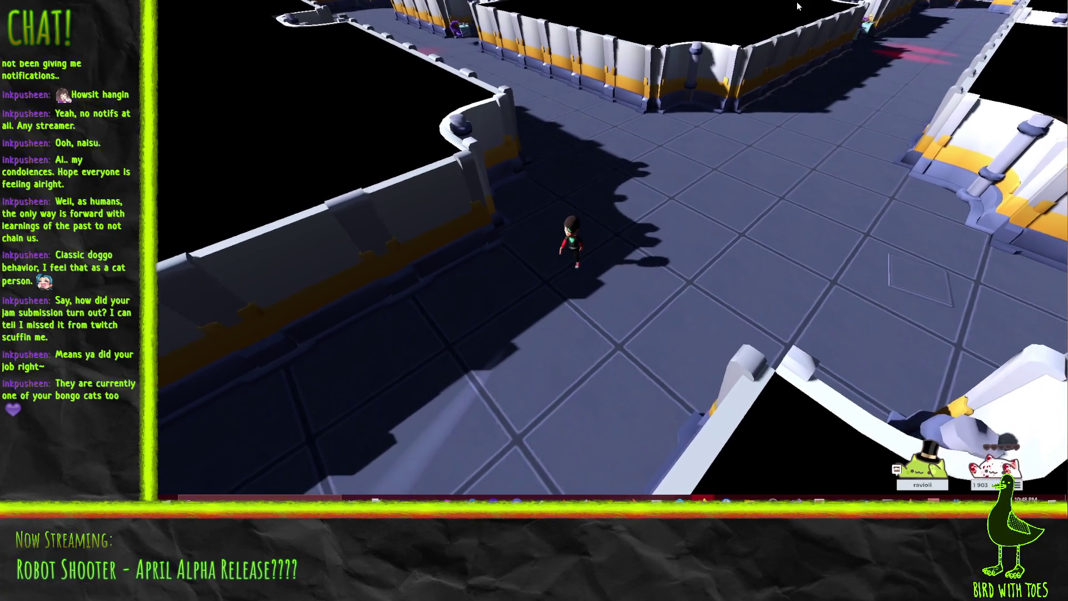
{"action": "key", "text": "a"}
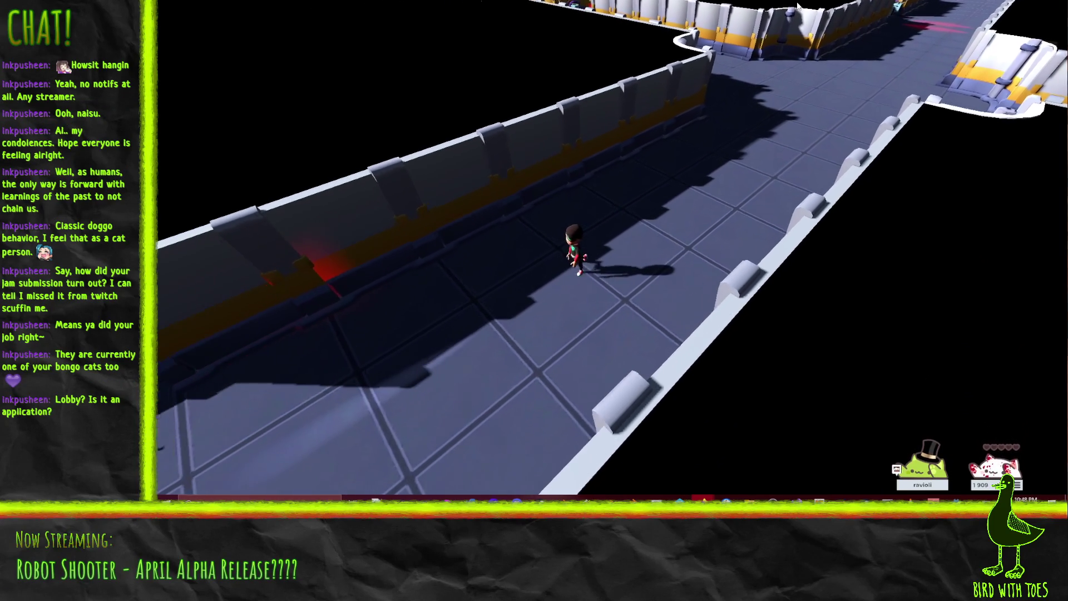
{"action": "key", "text": "a"}
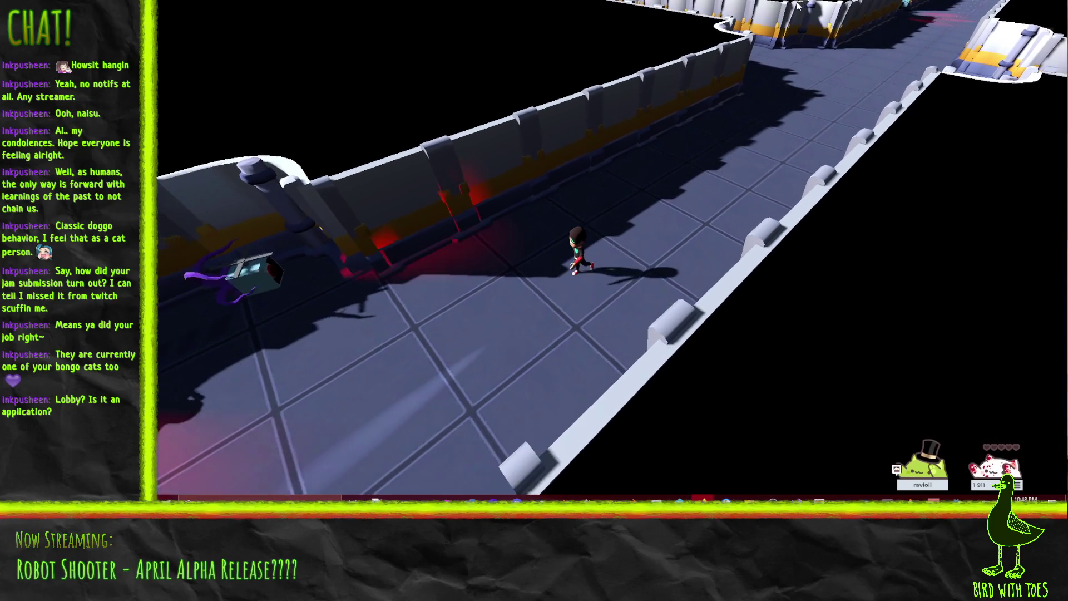
{"action": "key", "text": "a"}
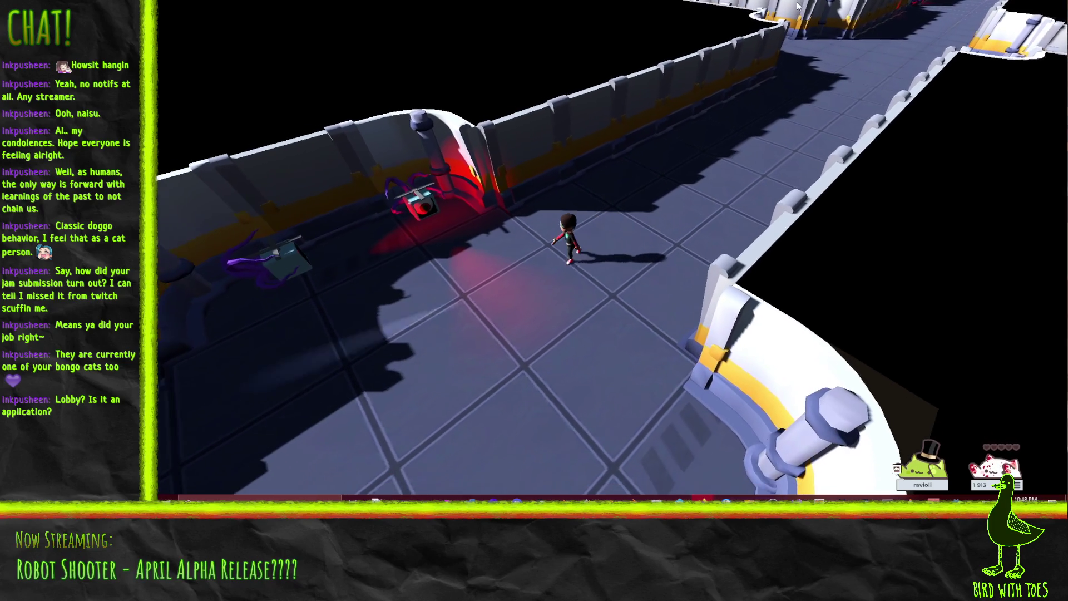
{"action": "key", "text": "d"}
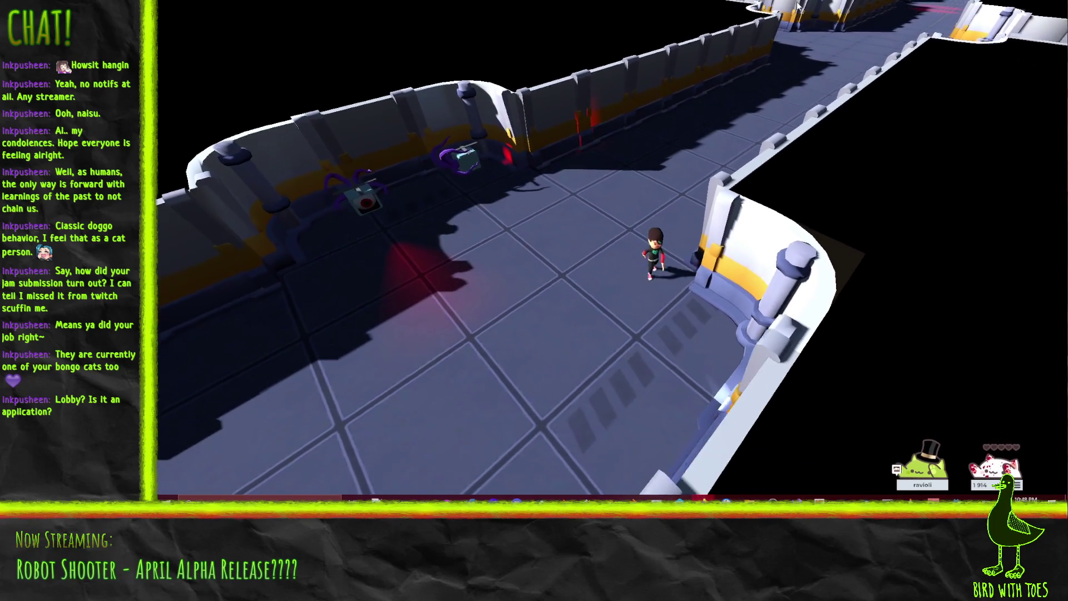
{"action": "key", "text": "a"}
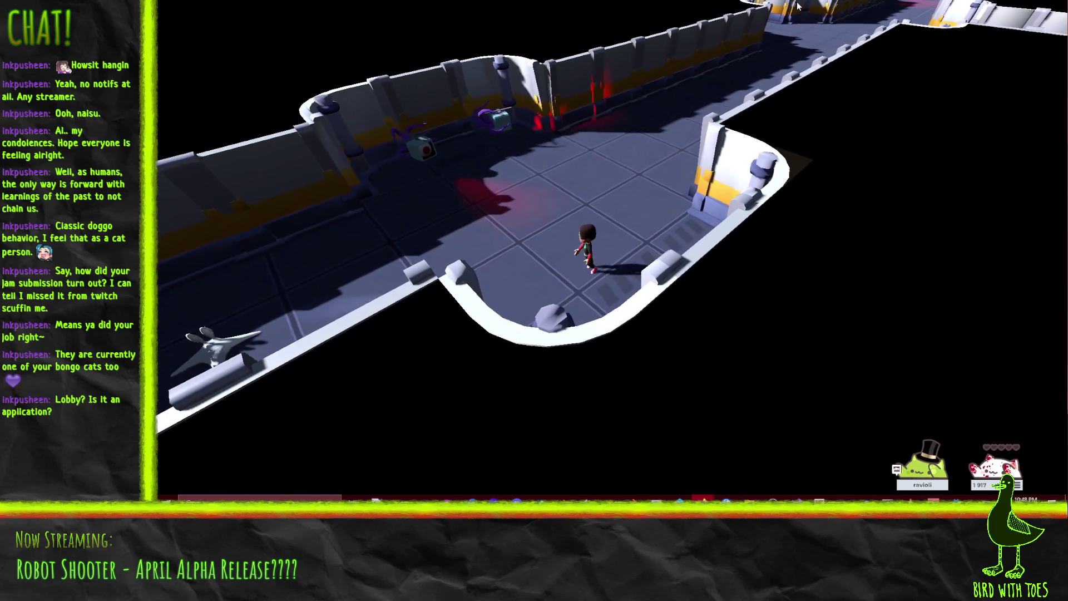
{"action": "key", "text": "a"}
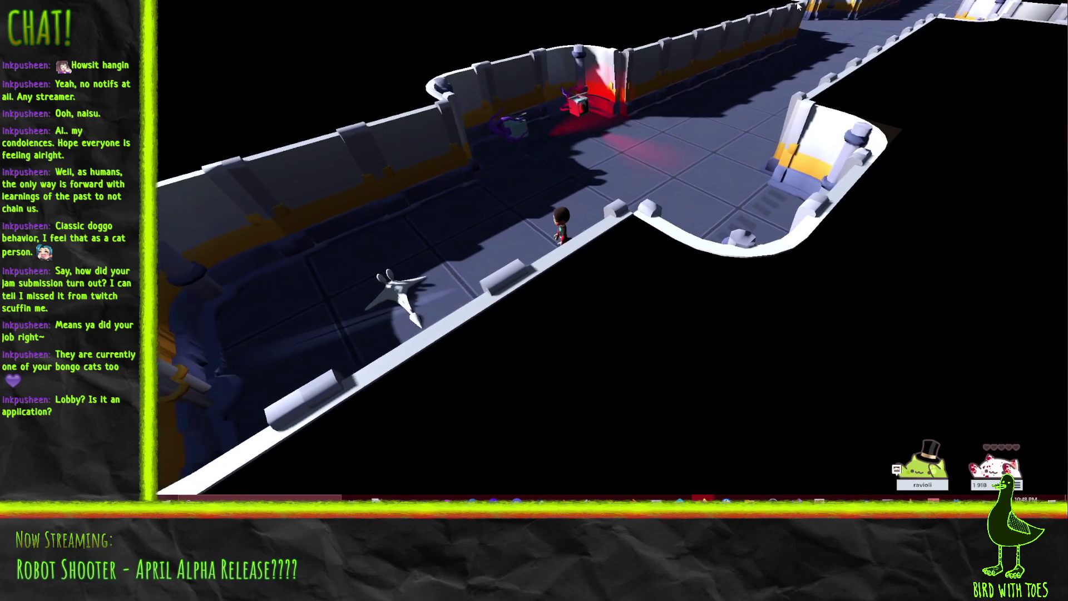
{"action": "key", "text": "a"}
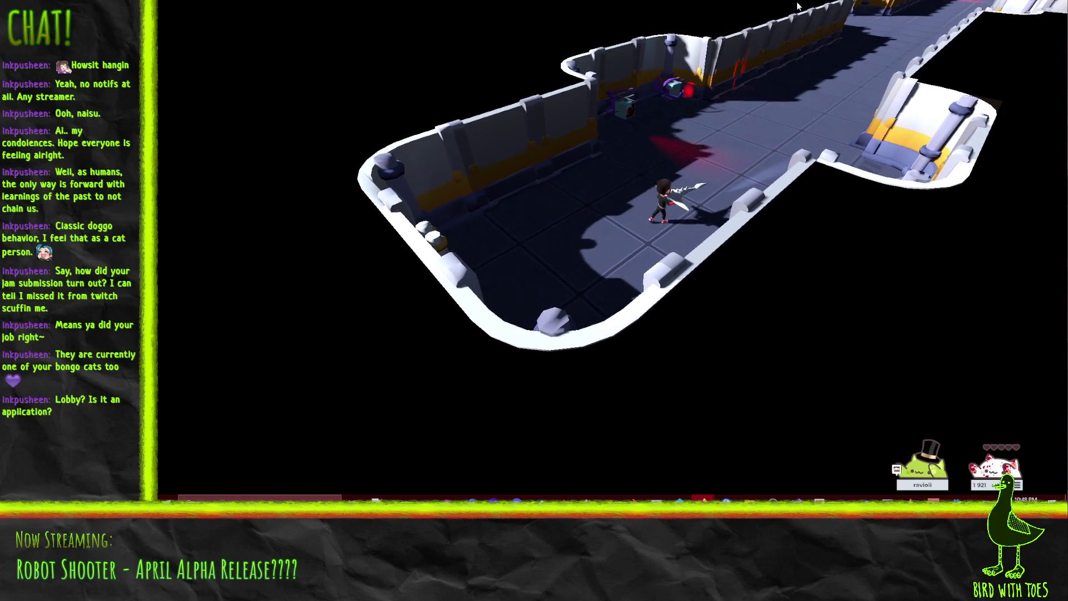
Step: Walk back up-right past the yellow-striped pillar to the junction
{"action": "key", "text": "d"}
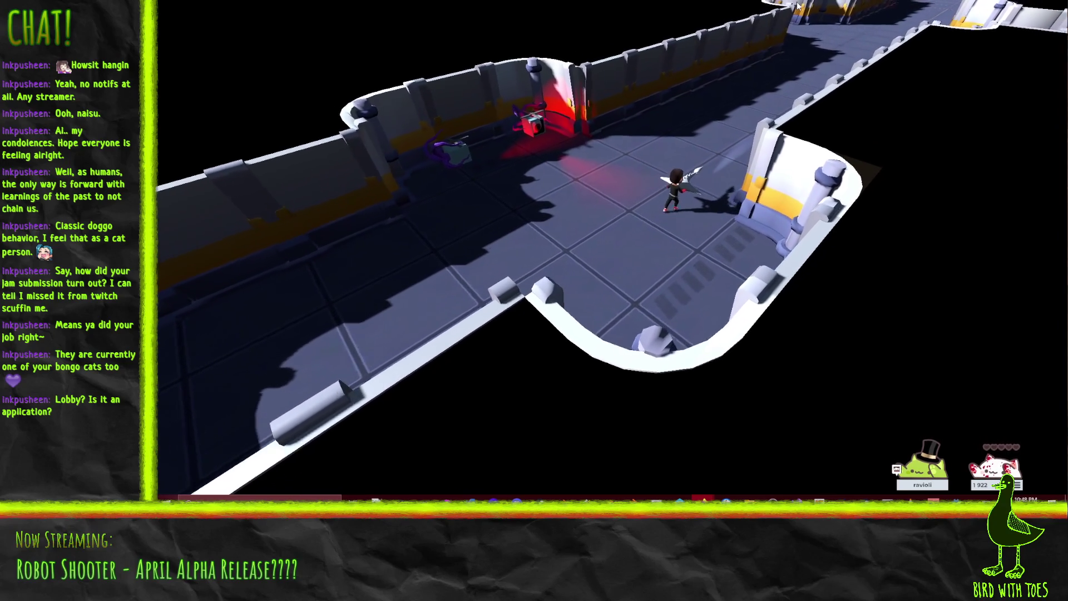
{"action": "key", "text": "d"}
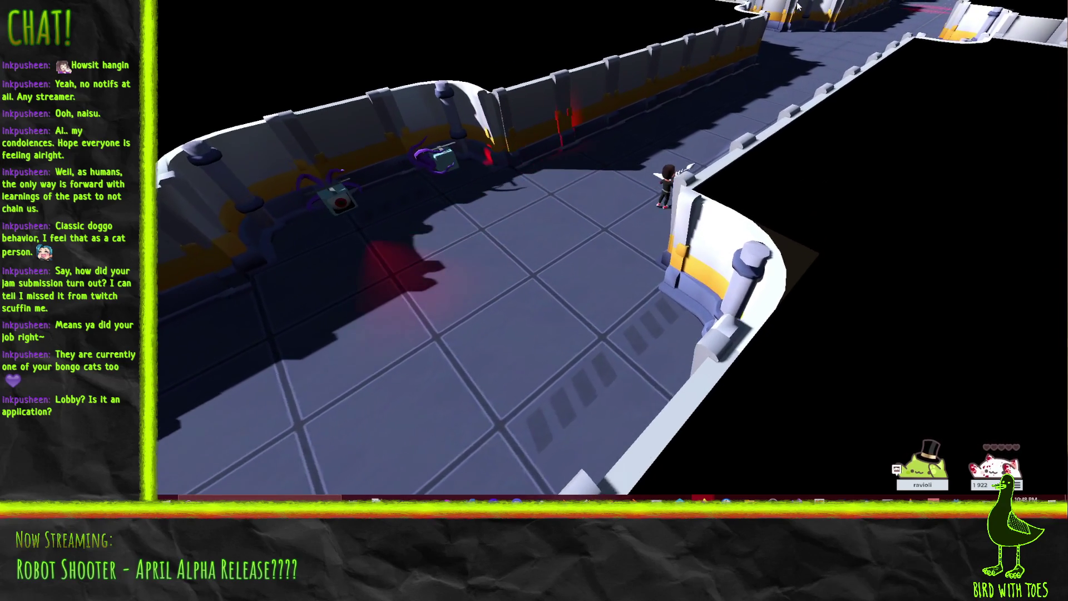
{"action": "key", "text": "d"}
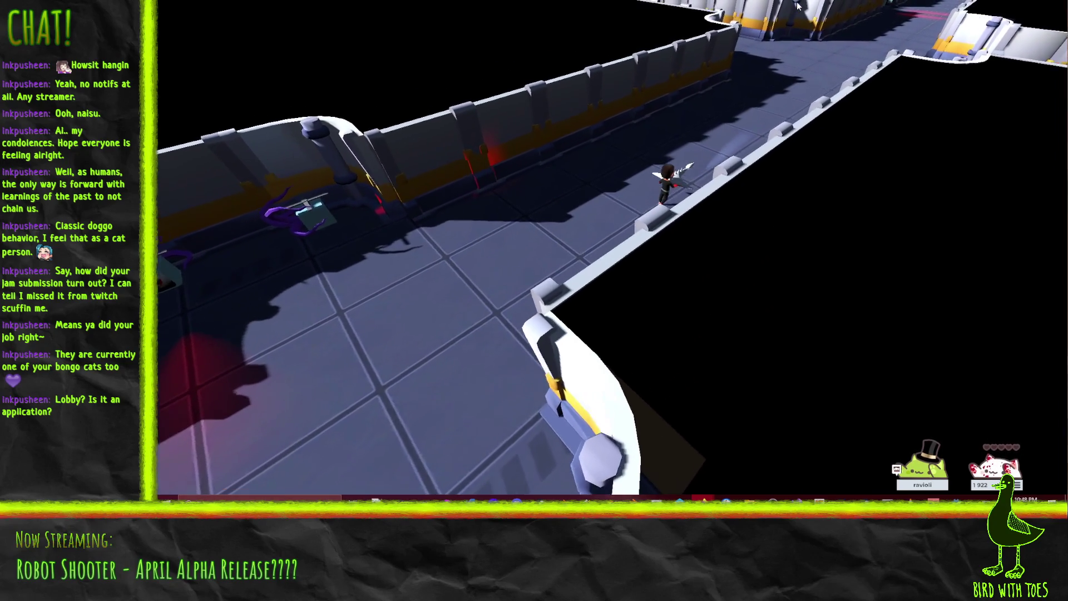
{"action": "key", "text": "d"}
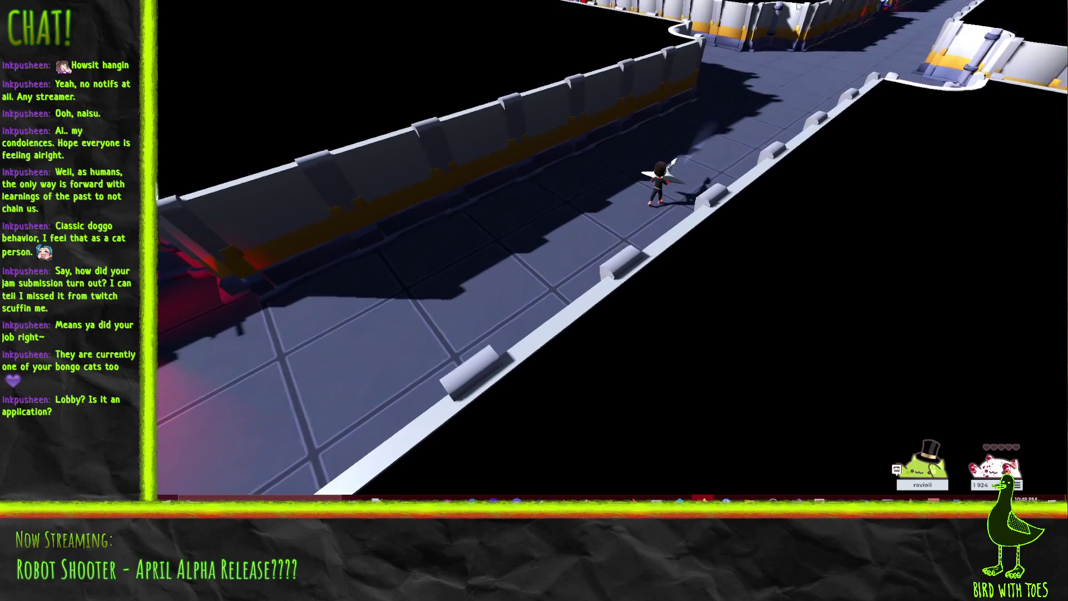
{"action": "key", "text": "d"}
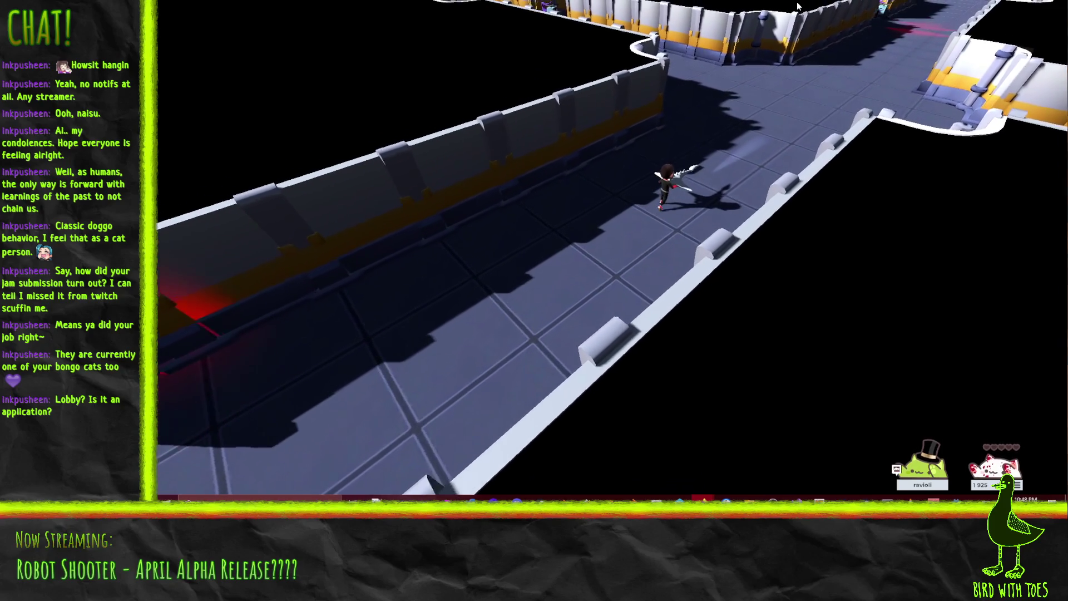
{"action": "key", "text": "d"}
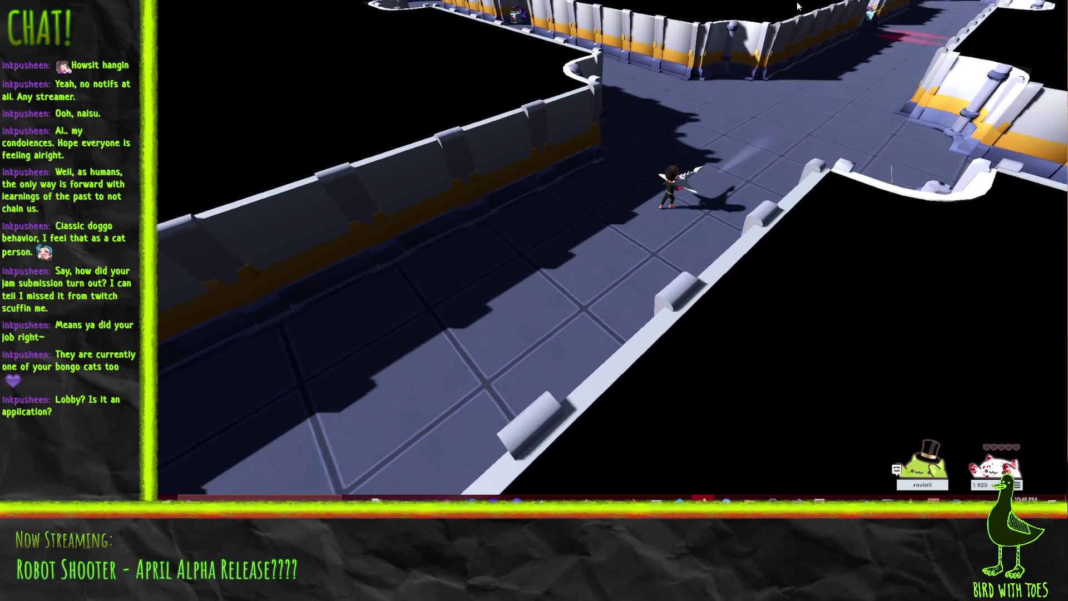
{"action": "key", "text": "d"}
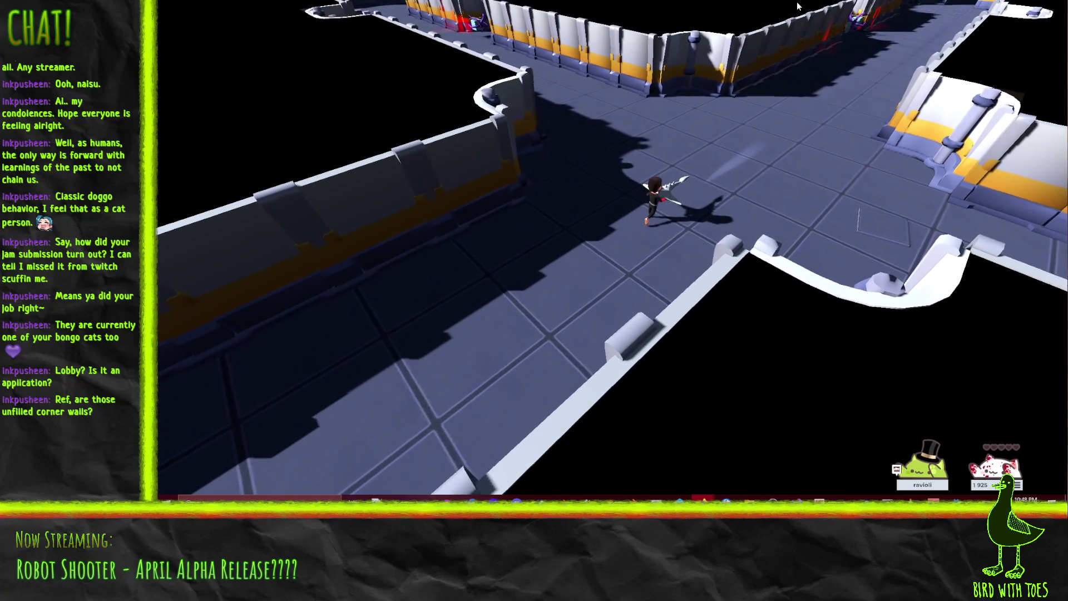
Step: Walk left along the wall, then down the corridor toward the curved wall
{"action": "key", "text": "a"}
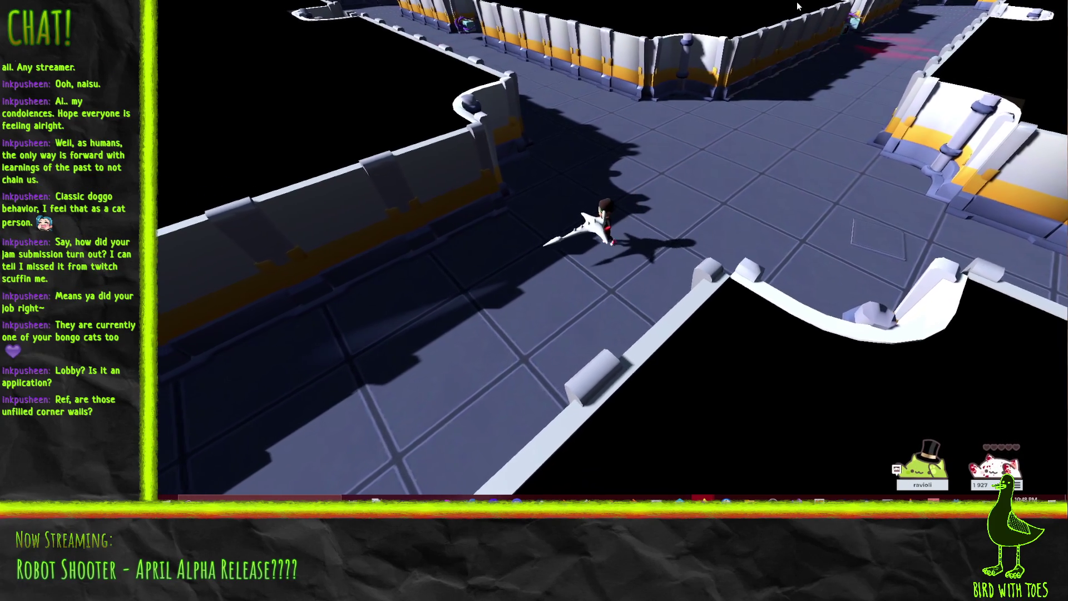
{"action": "key", "text": "a"}
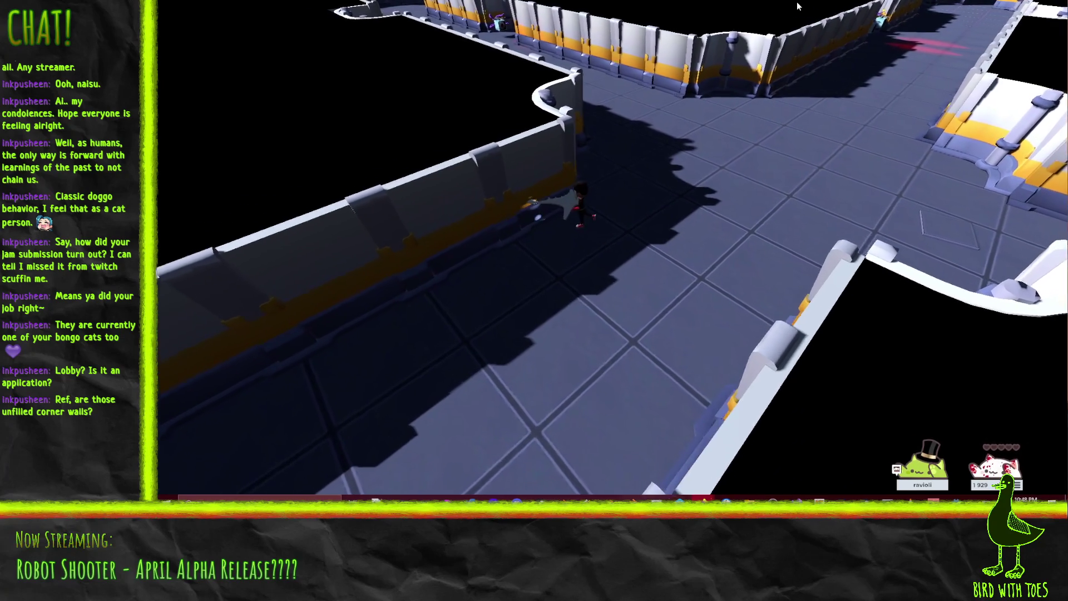
{"action": "key", "text": "s"}
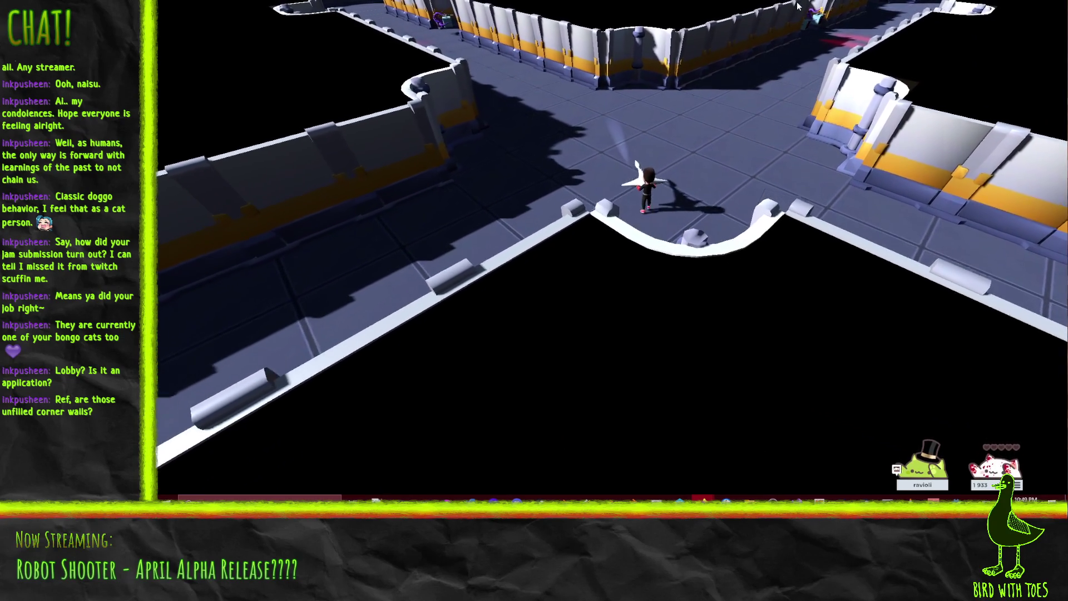
{"action": "key", "text": "w"}
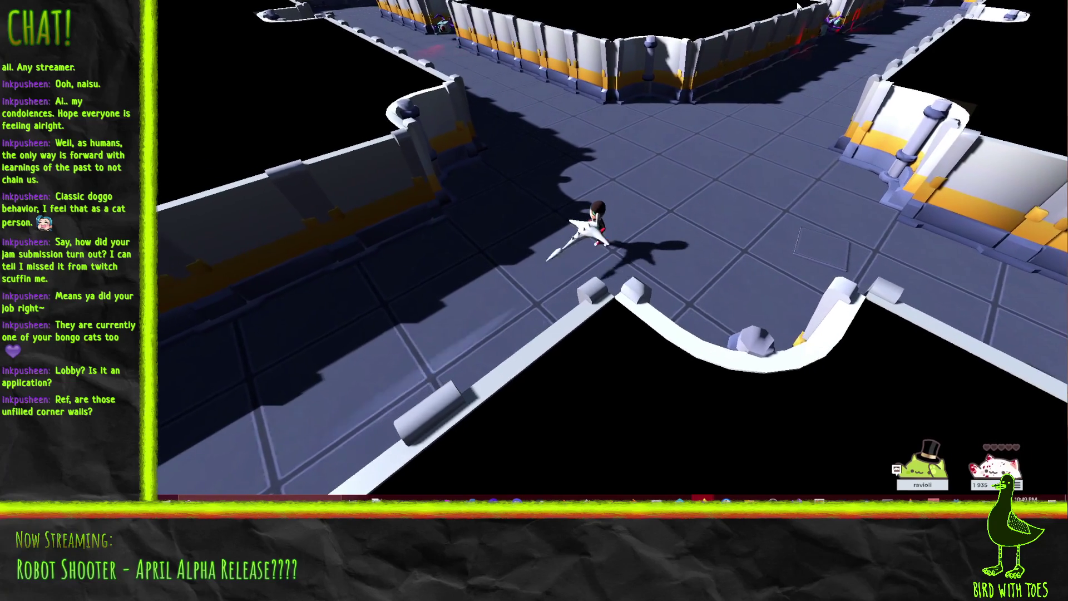
{"action": "key", "text": "s"}
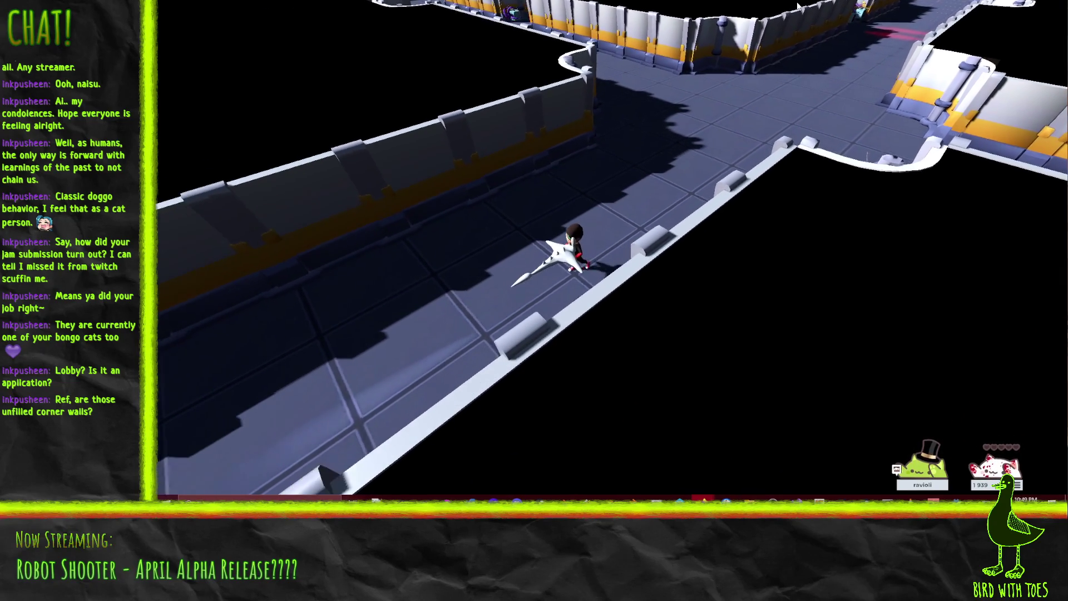
{"action": "key", "text": "s"}
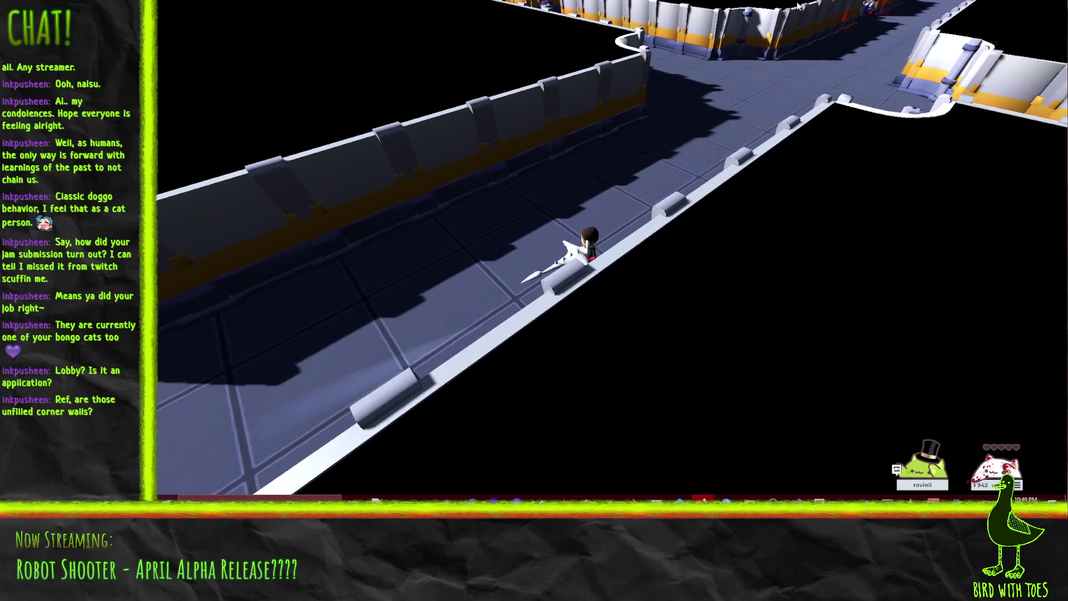
{"action": "key", "text": "s"}
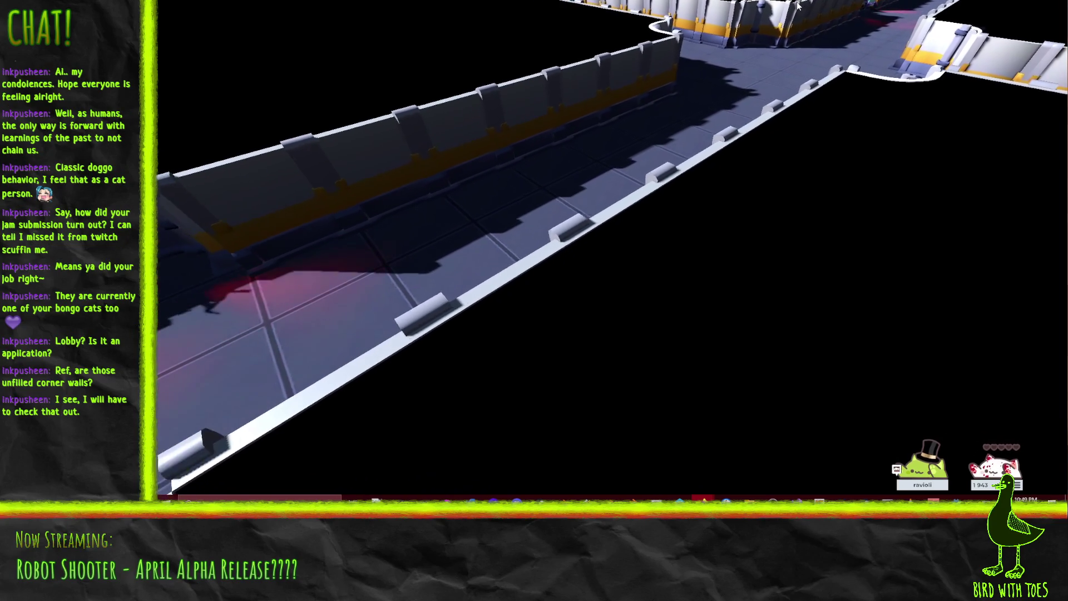
{"action": "key", "text": "s"}
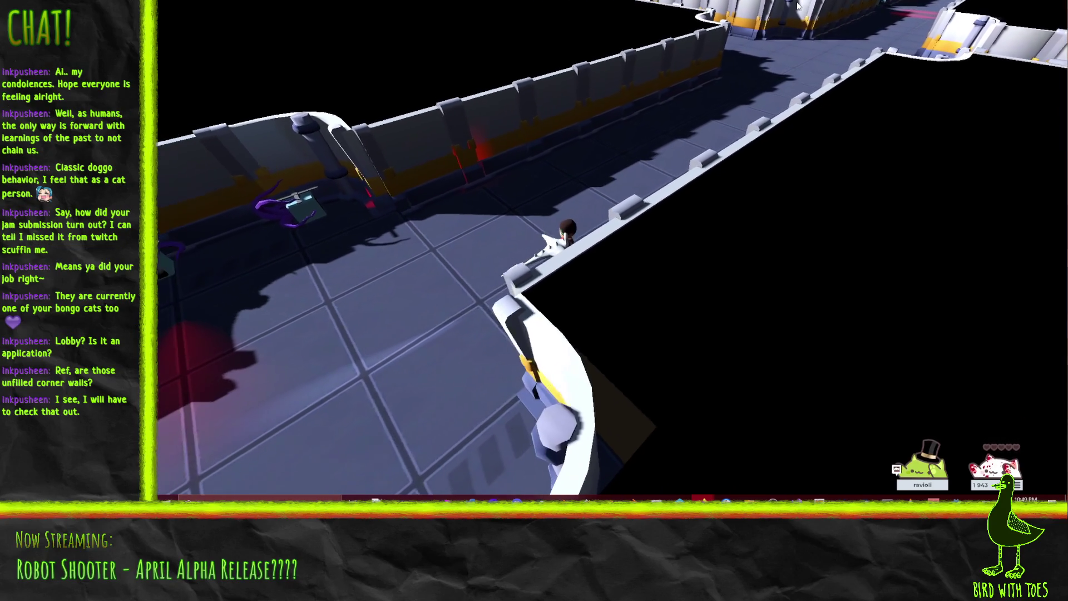
Step: Reach the corridor's end and pull the camera back over the curved end wall
{"action": "key", "text": "s"}
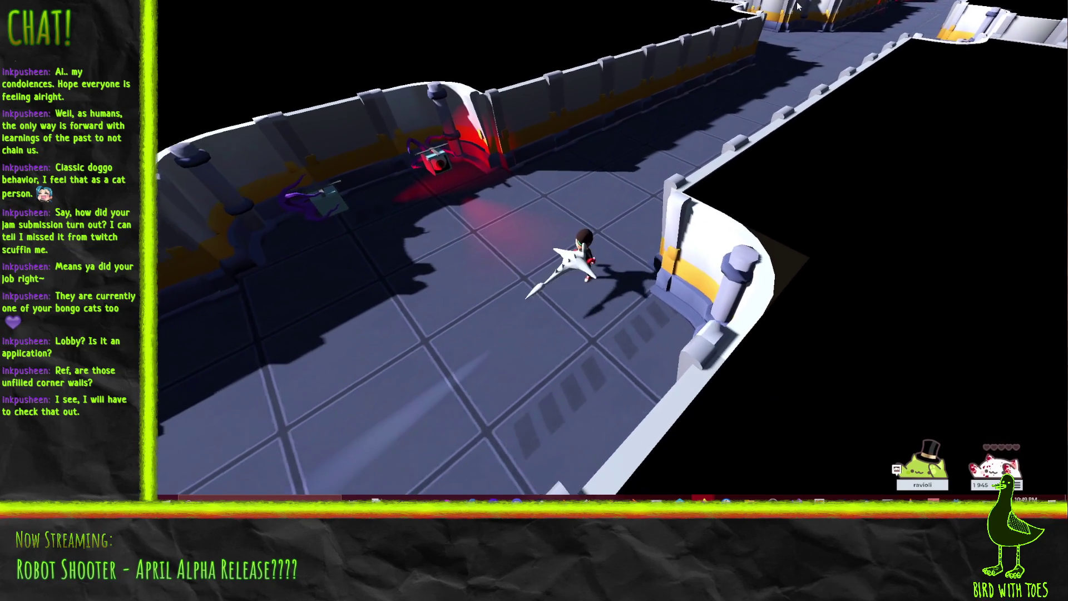
{"action": "key", "text": "s"}
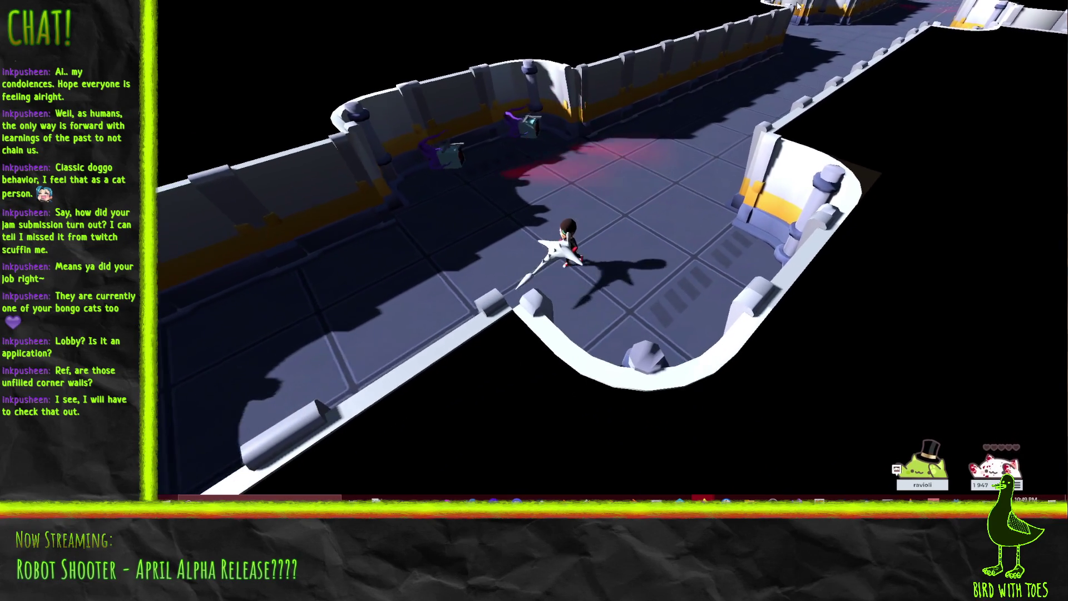
{"action": "key", "text": "s"}
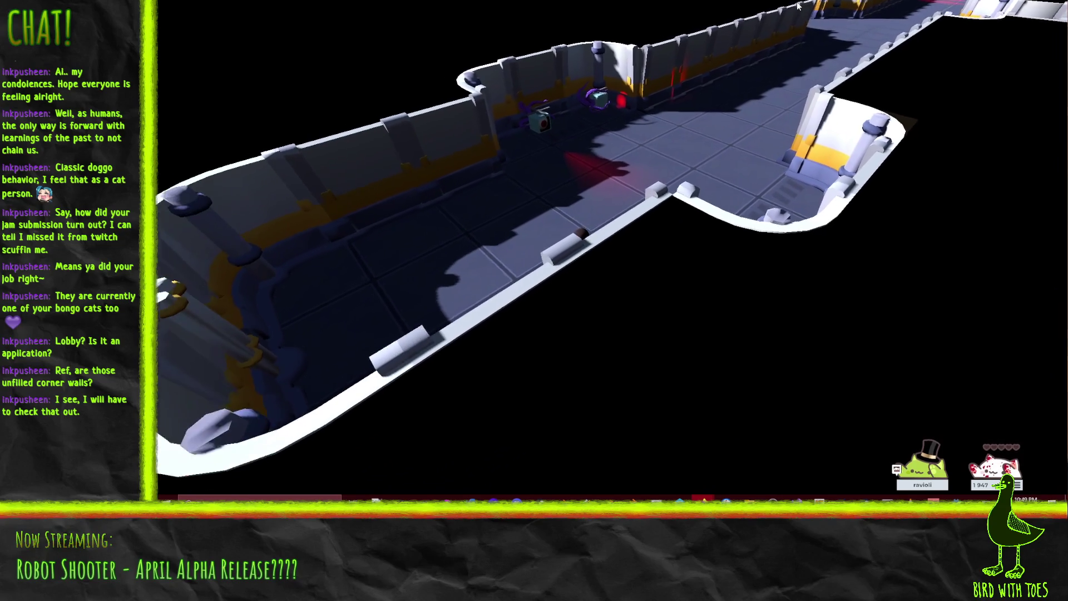
{"action": "key", "text": "s"}
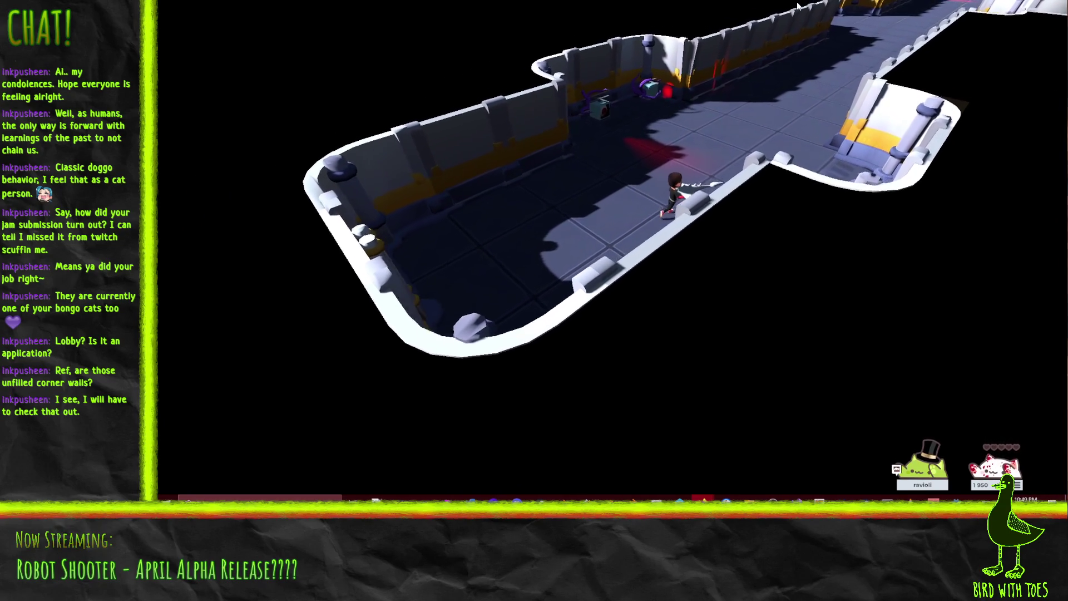
{"action": "key", "text": "w"}
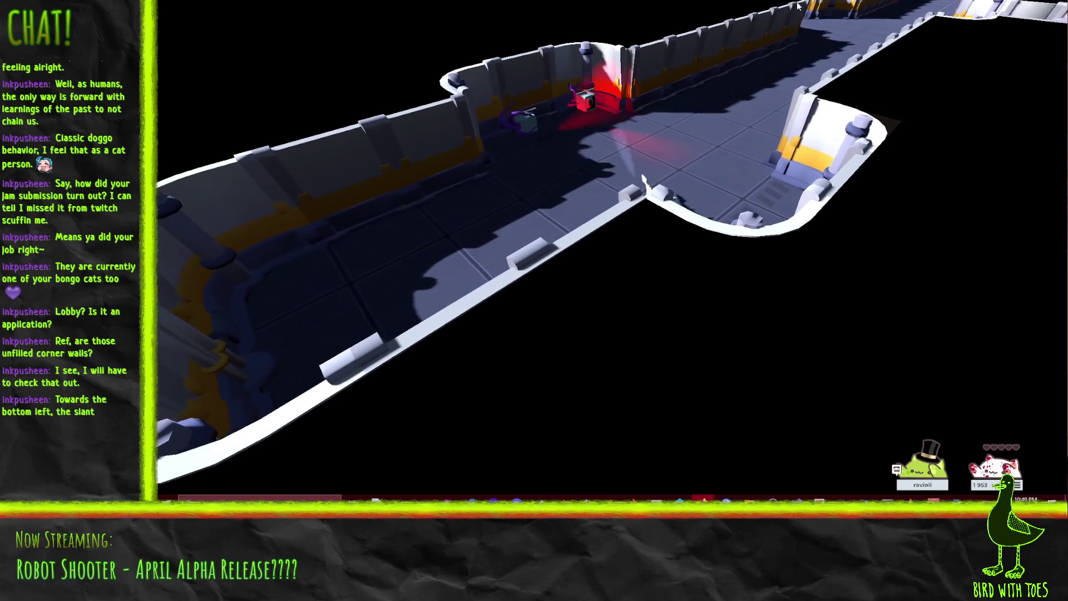
{"action": "key", "text": "s"}
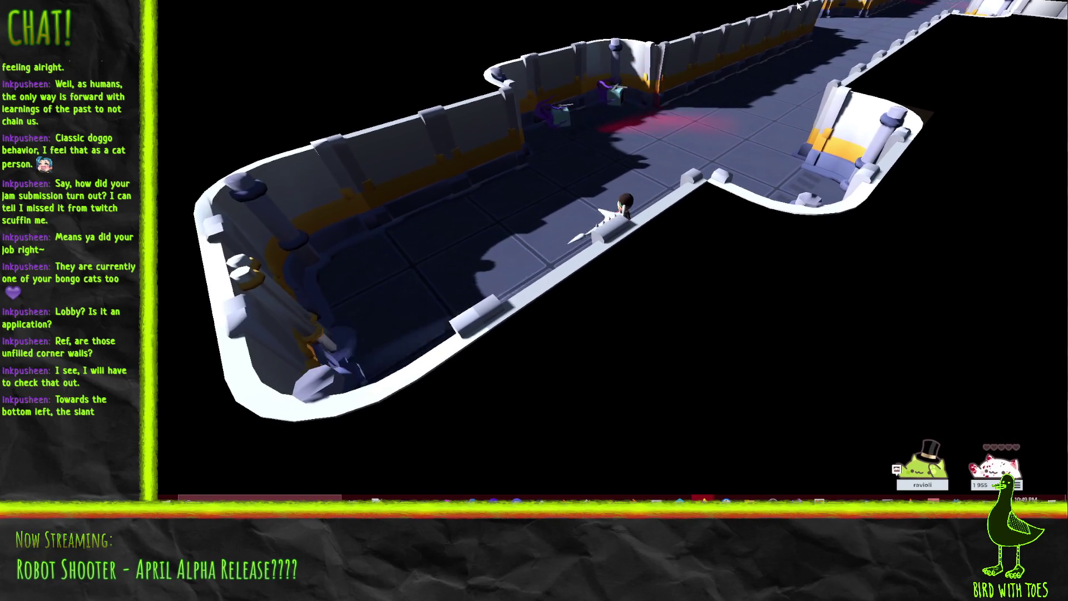
{"action": "key", "text": "s"}
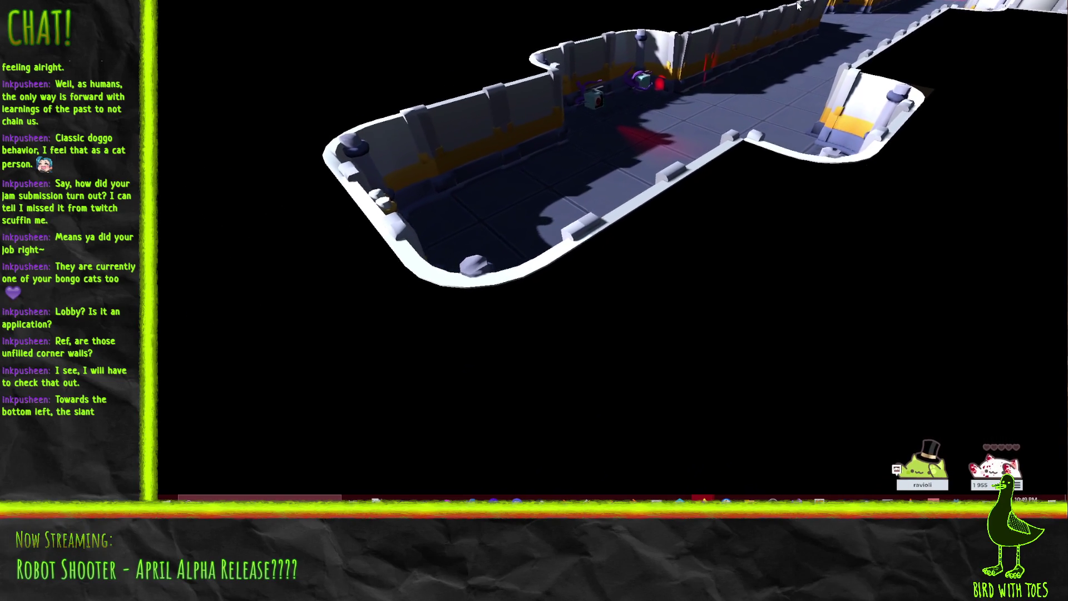
{"action": "key", "text": "s"}
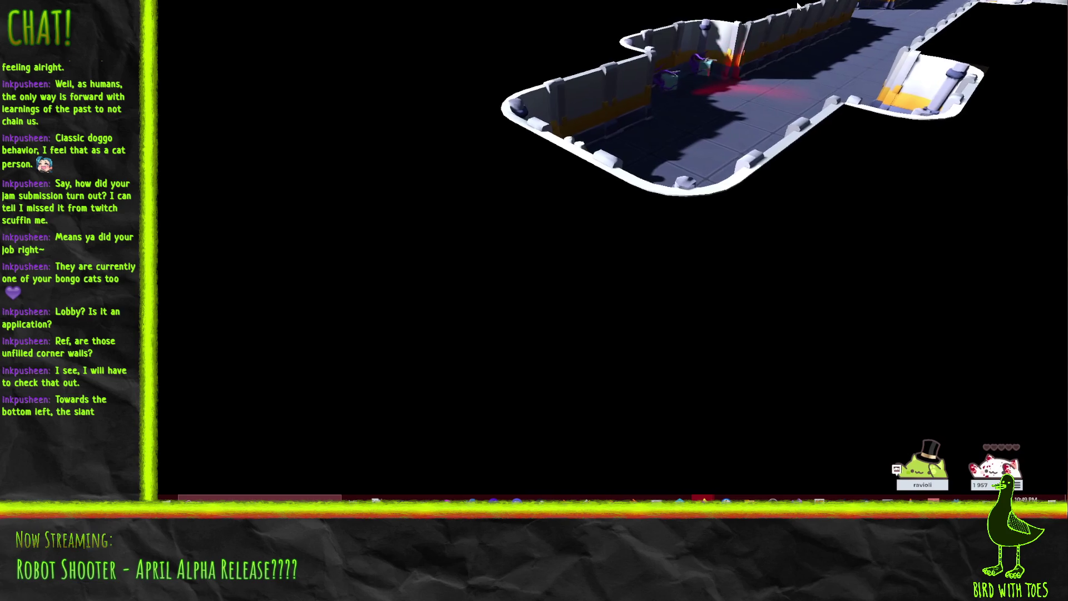
Step: Move the camera closer and walk the character left toward the end wall
{"action": "key", "text": "w"}
{"action": "key", "text": "w"}
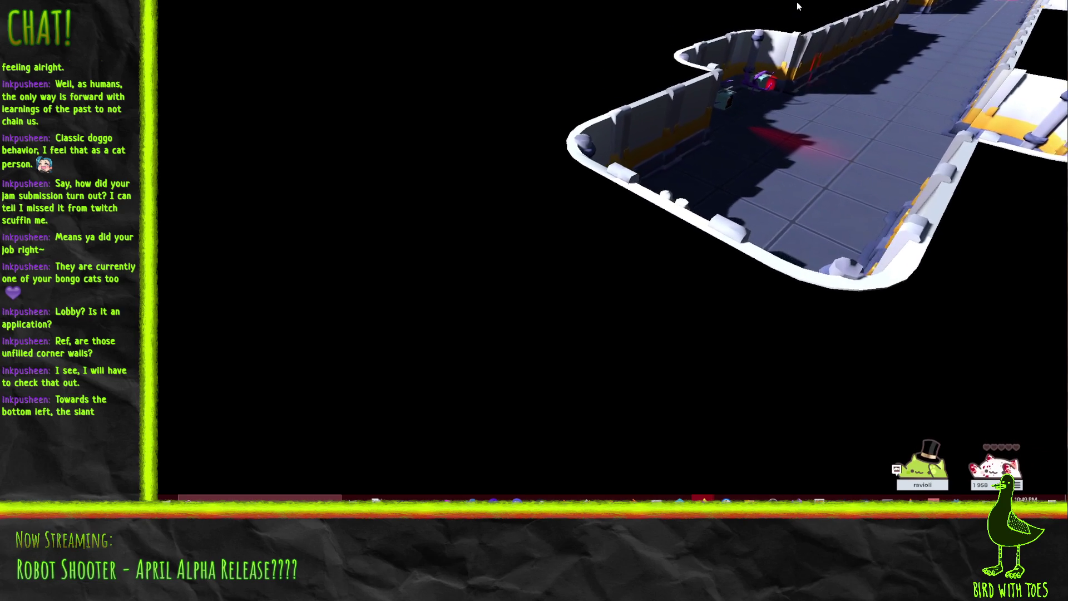
{"action": "key", "text": "w"}
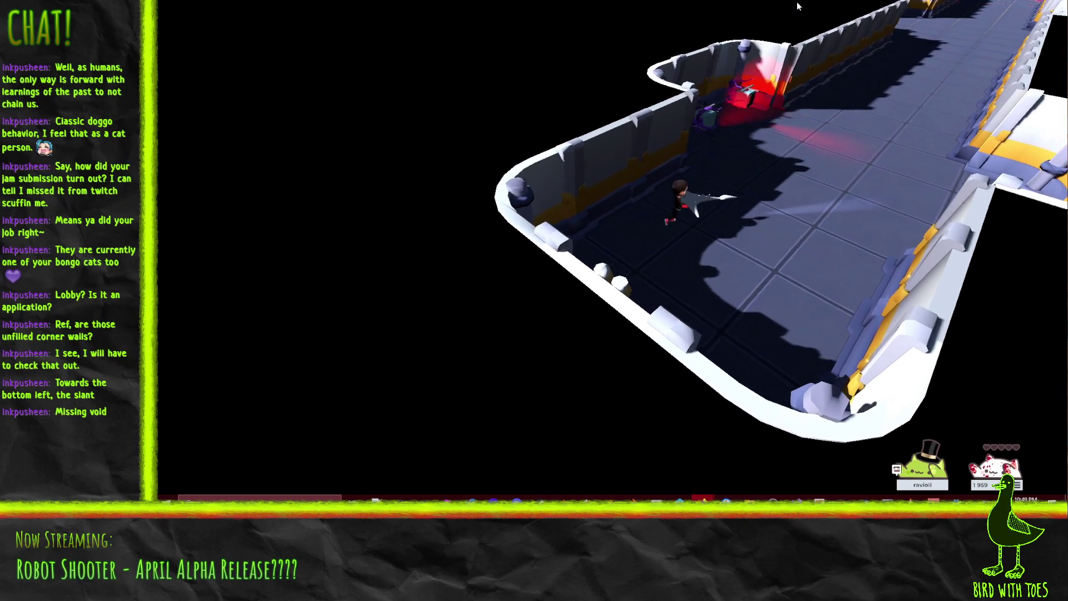
{"action": "key", "text": "a"}
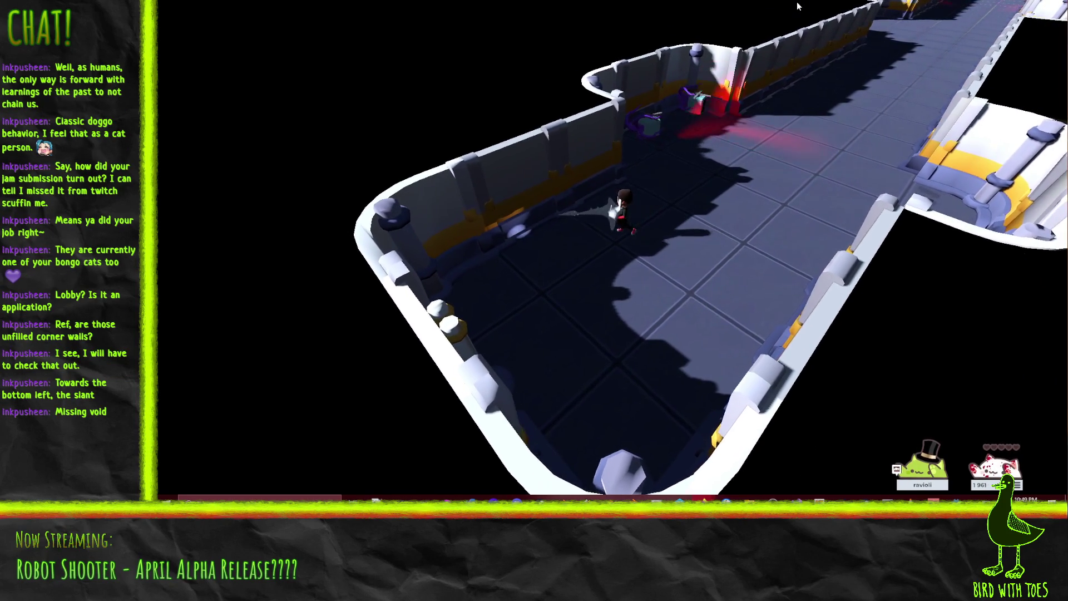
{"action": "key", "text": "a"}
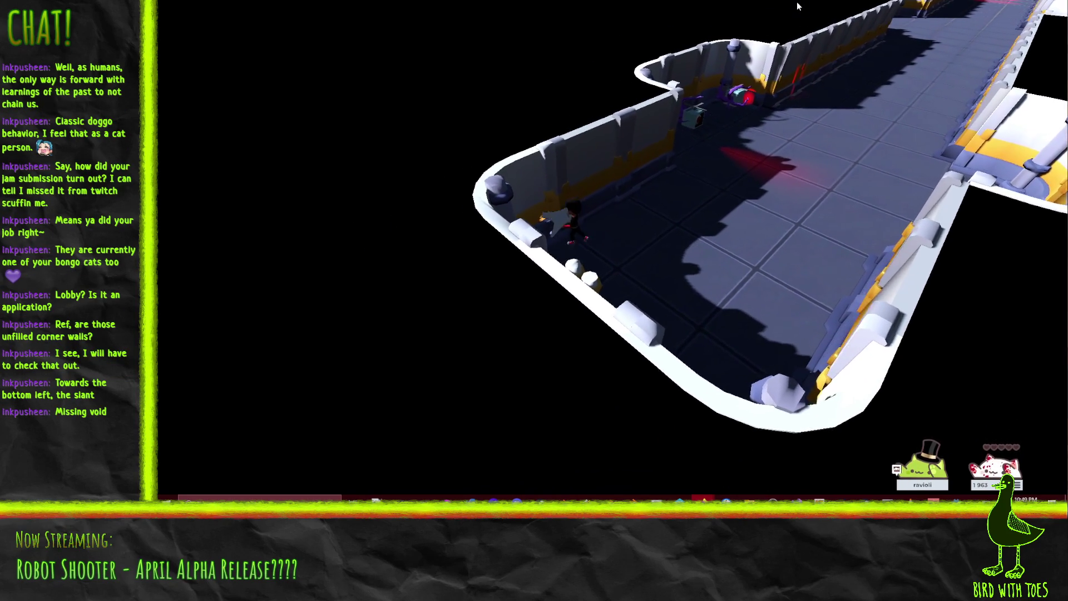
{"action": "key", "text": "a"}
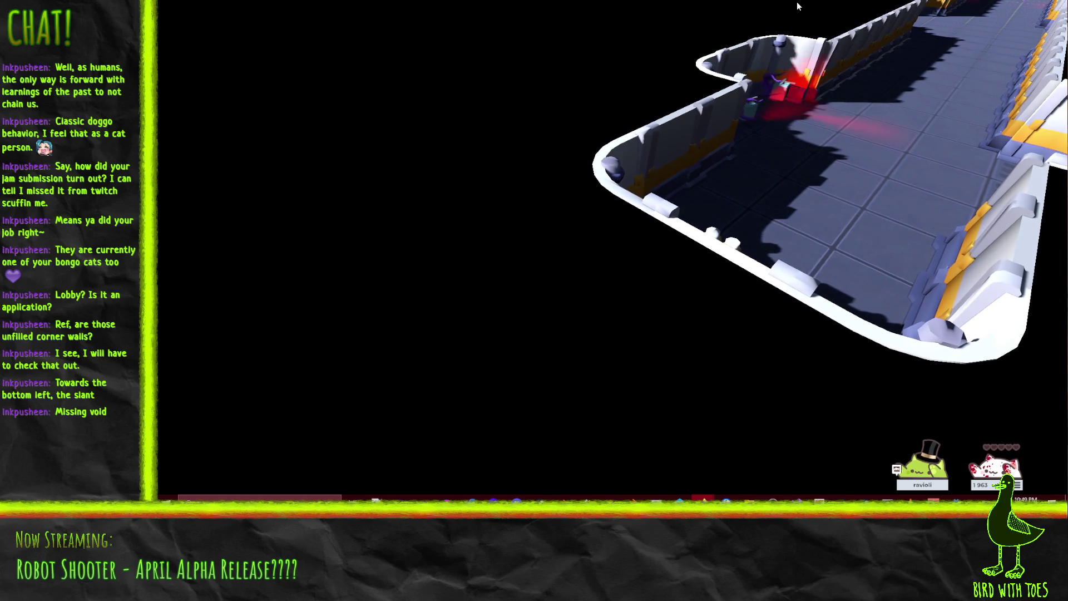
Step: Walk right along the lower wall into the notch and up beside the right pillar
{"action": "key", "text": "d"}
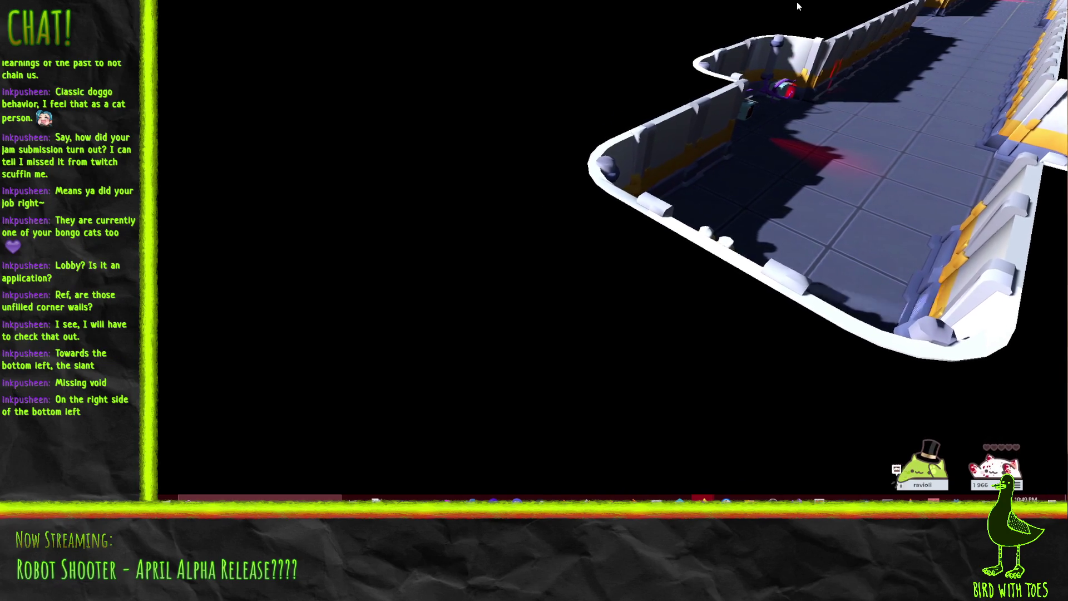
{"action": "key", "text": "d"}
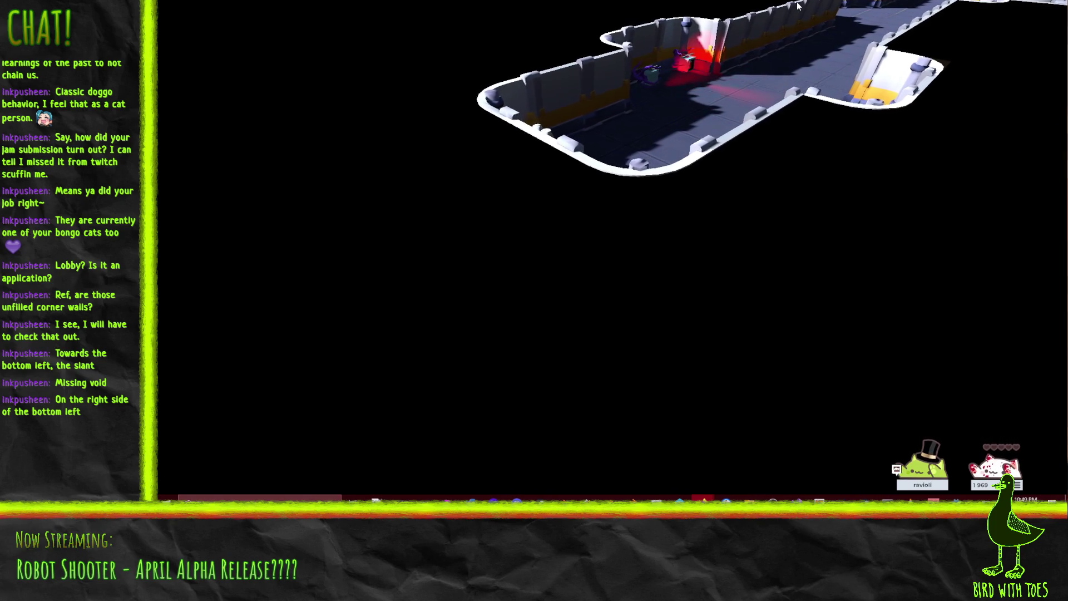
{"action": "key", "text": "d"}
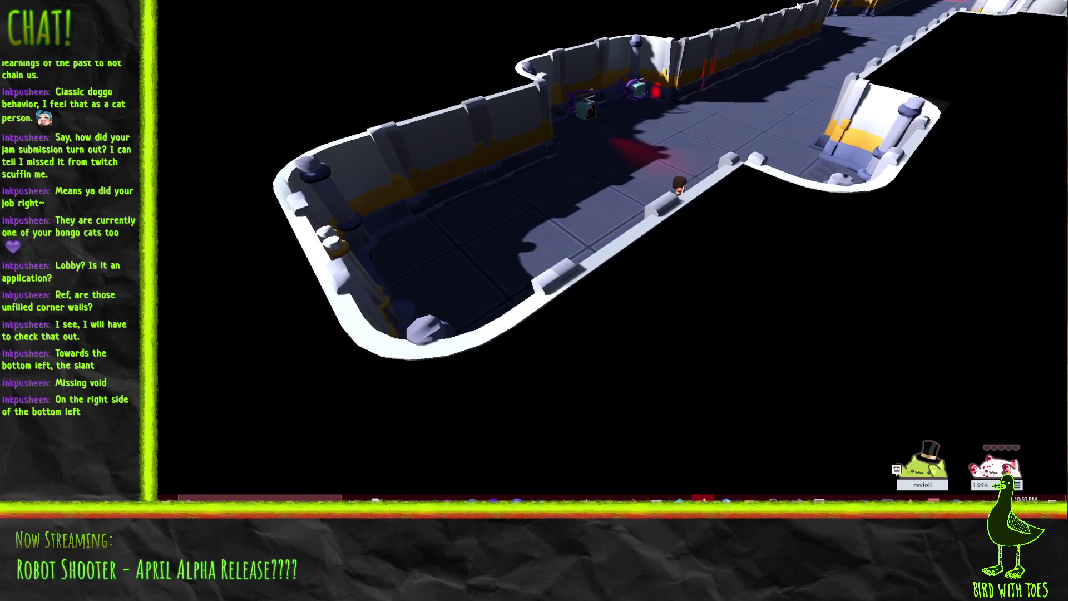
{"action": "key", "text": "d"}
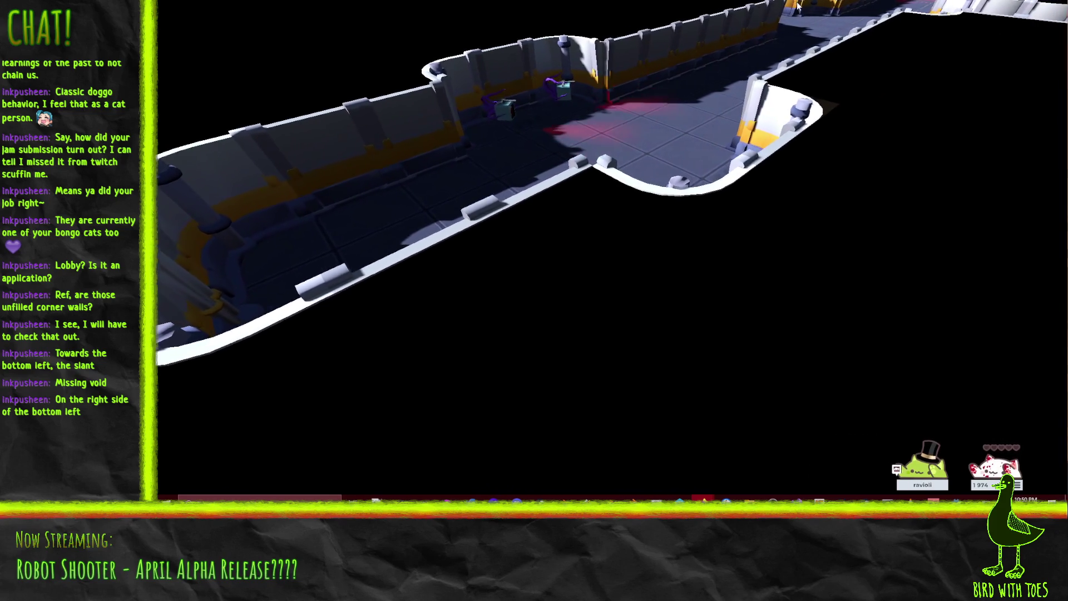
{"action": "key", "text": "d"}
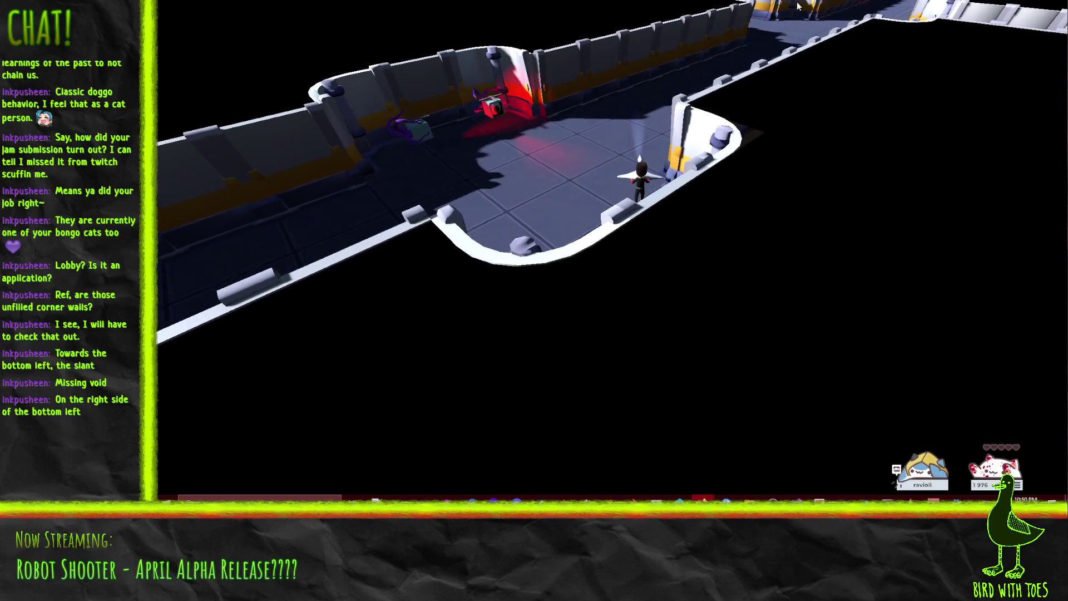
{"action": "key", "text": "w"}
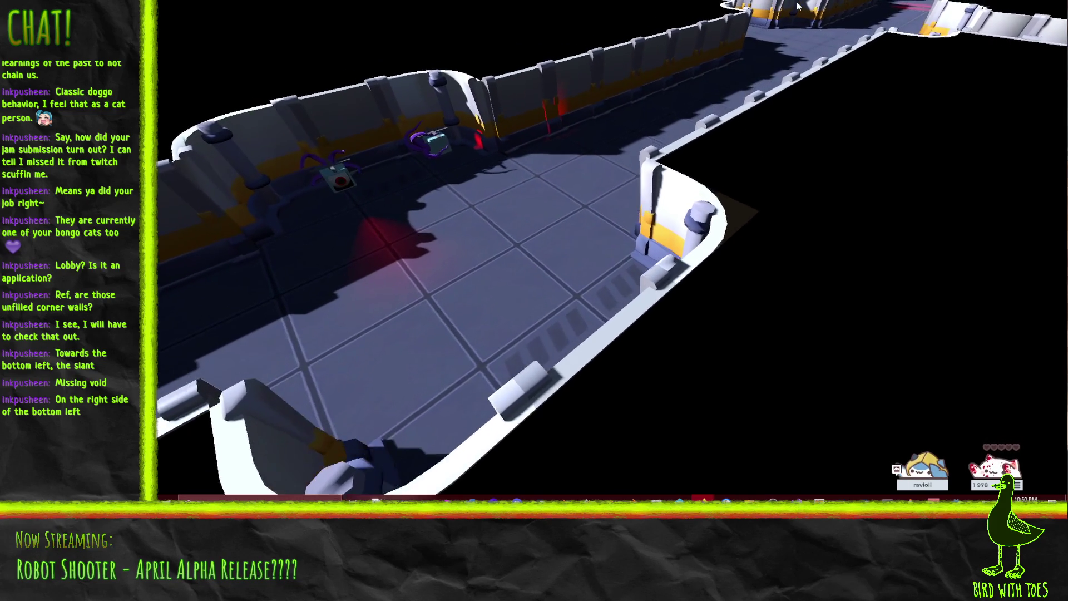
Step: Run the character along the corridor's right edge, through the crossroads, then up-left
{"action": "key", "text": "w"}
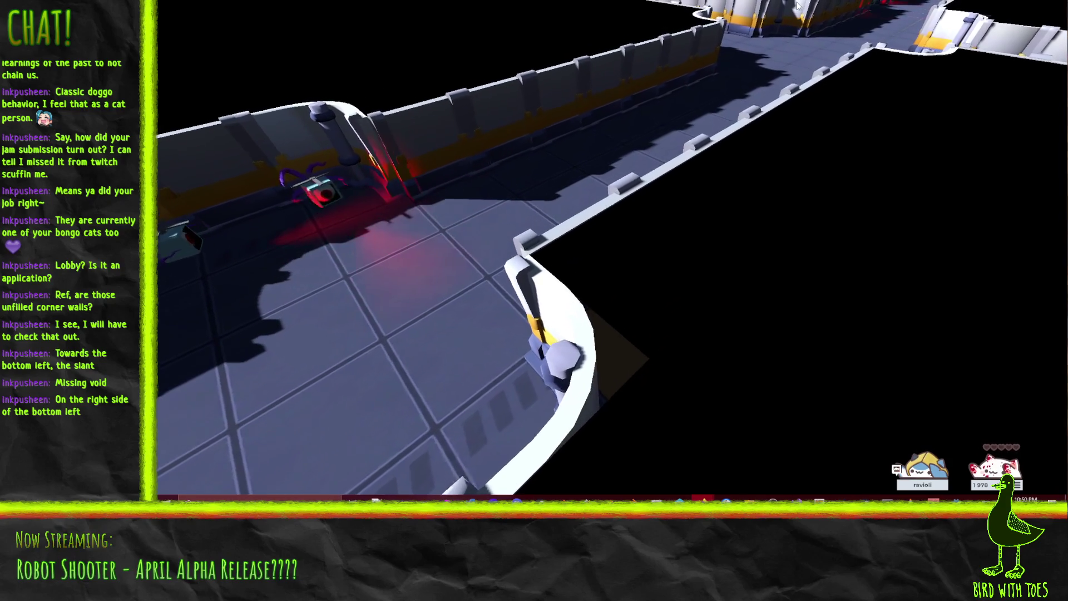
{"action": "key", "text": "w"}
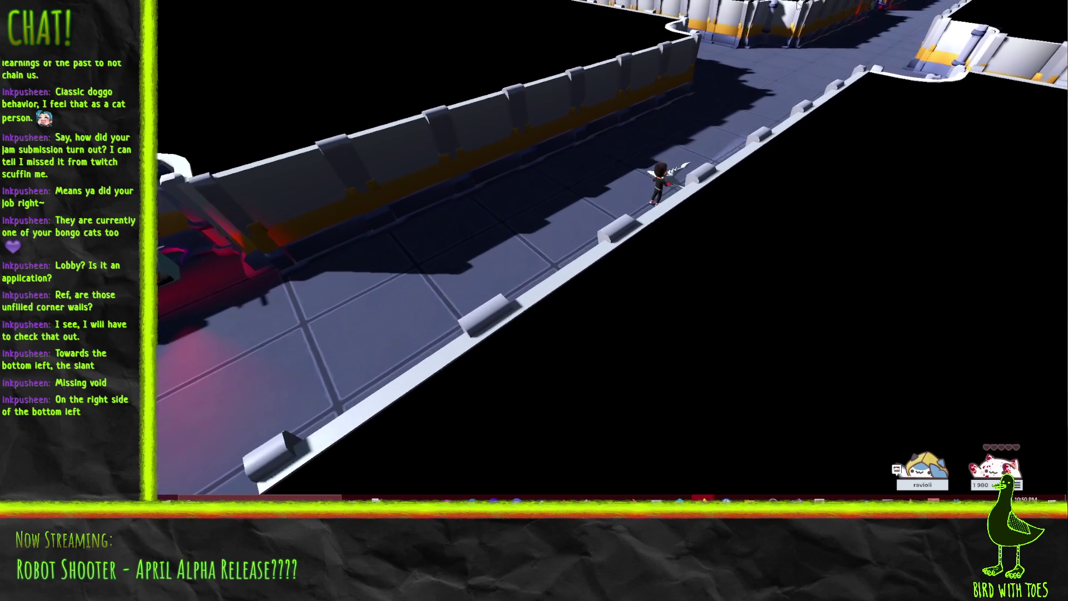
{"action": "key", "text": "w"}
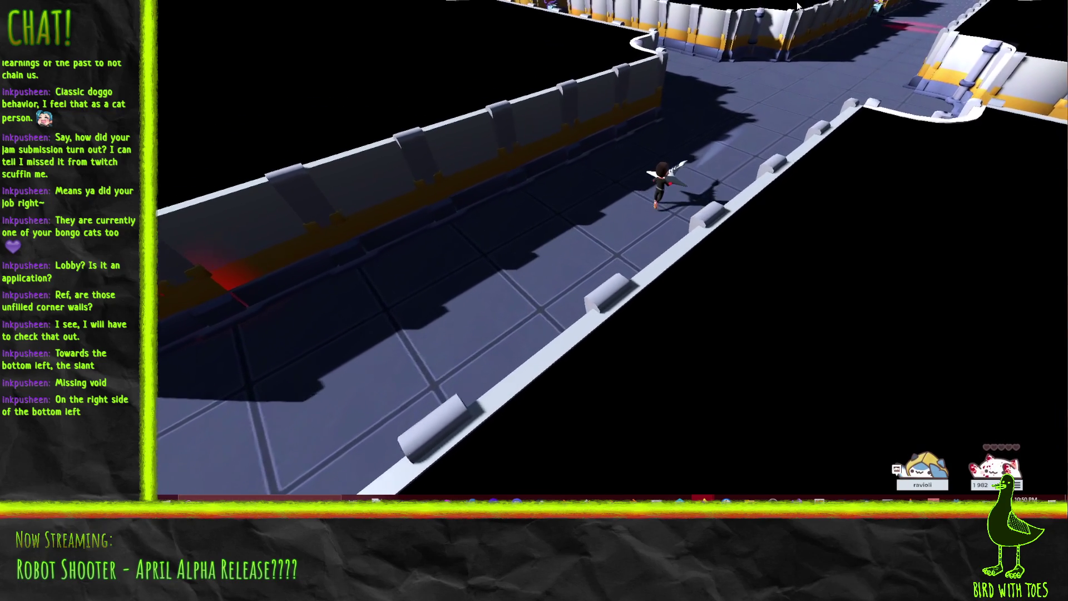
{"action": "key", "text": "w"}
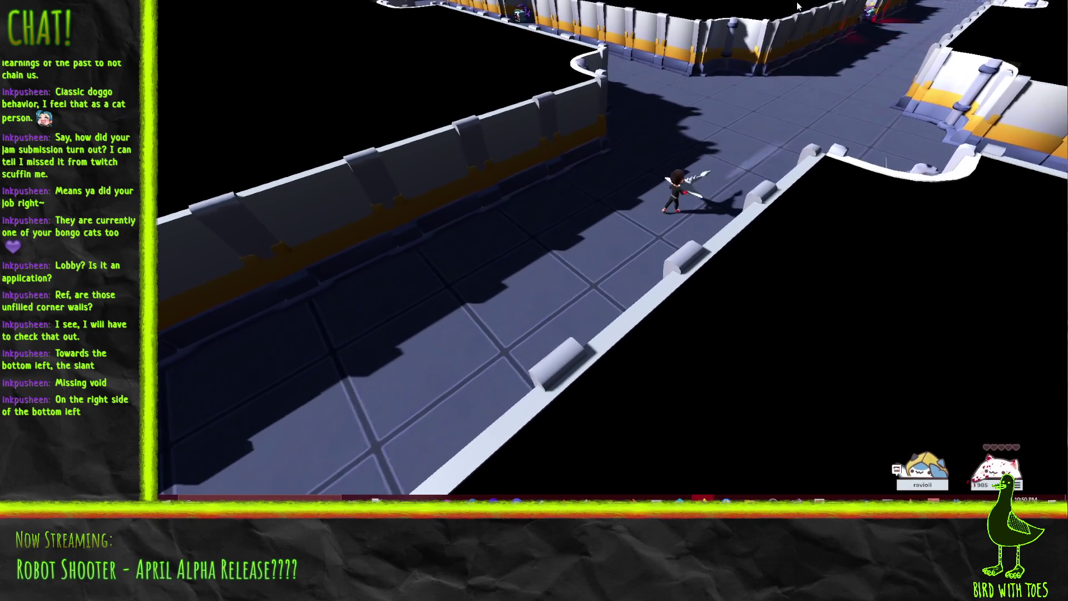
{"action": "key", "text": "w"}
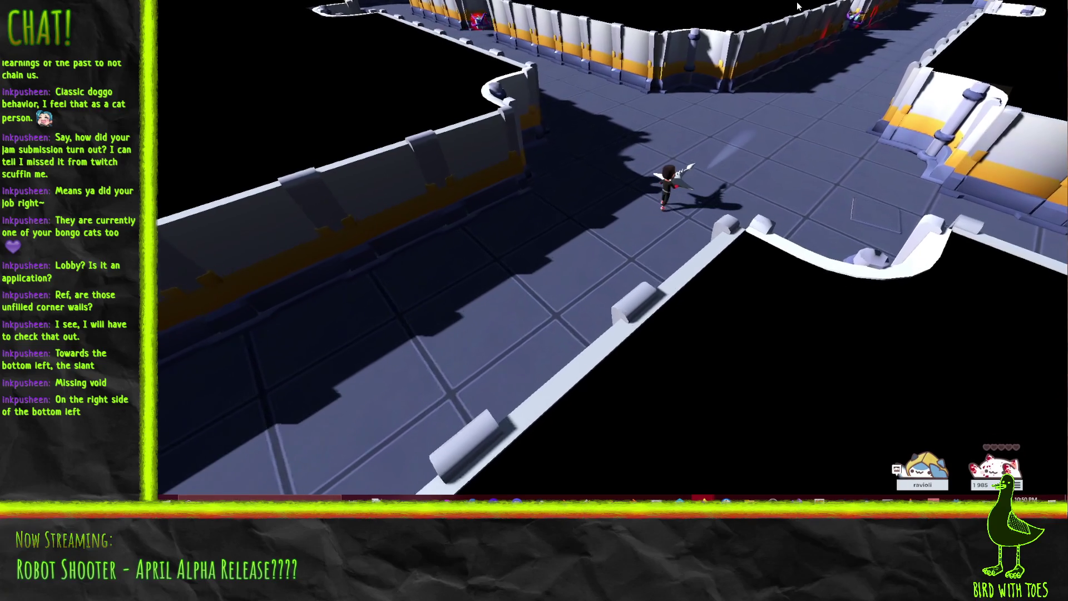
{"action": "key", "text": "w"}
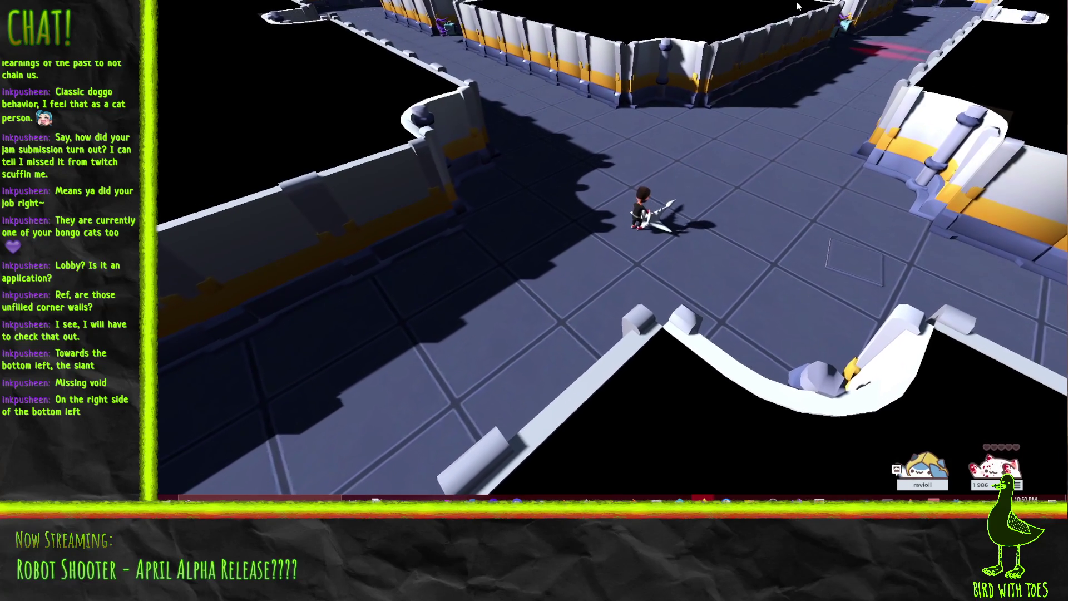
{"action": "key", "text": "w"}
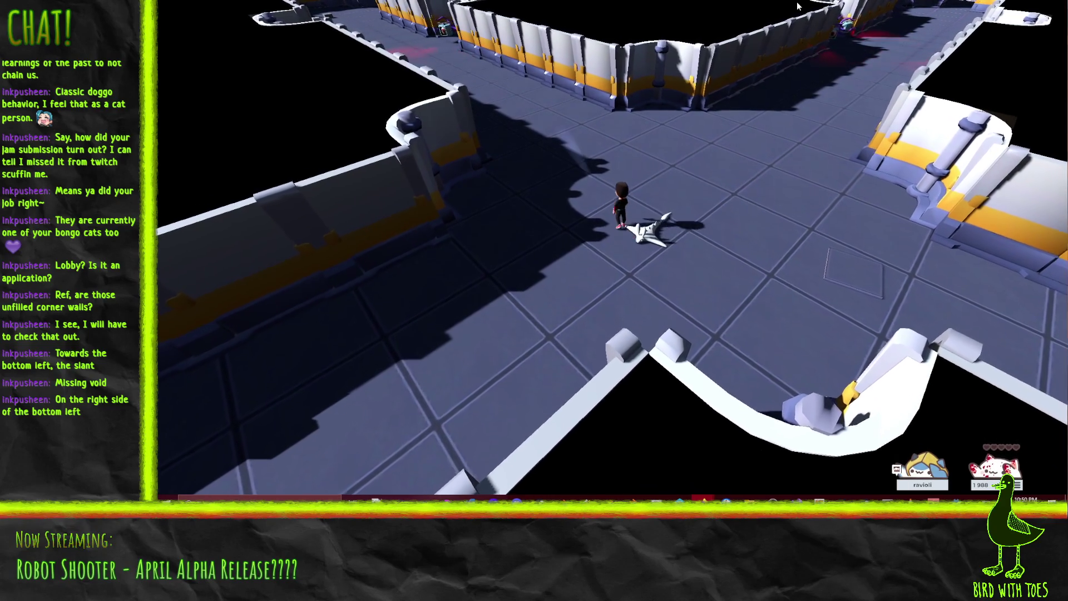
{"action": "key", "text": "w"}
{"action": "key", "text": "w"}
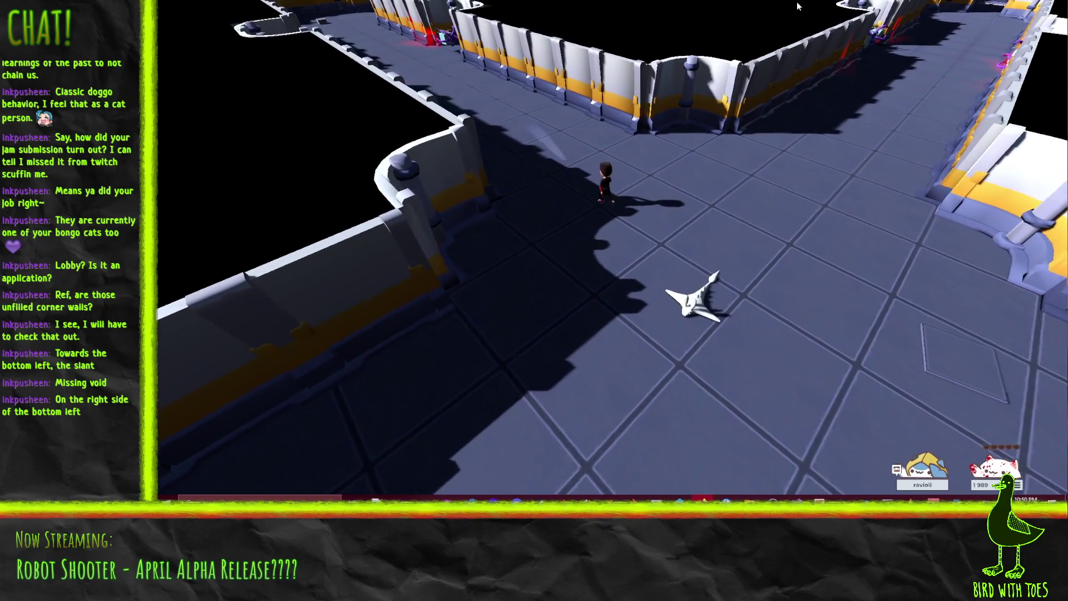
{"action": "key", "text": "w"}
{"action": "key", "text": "w"}
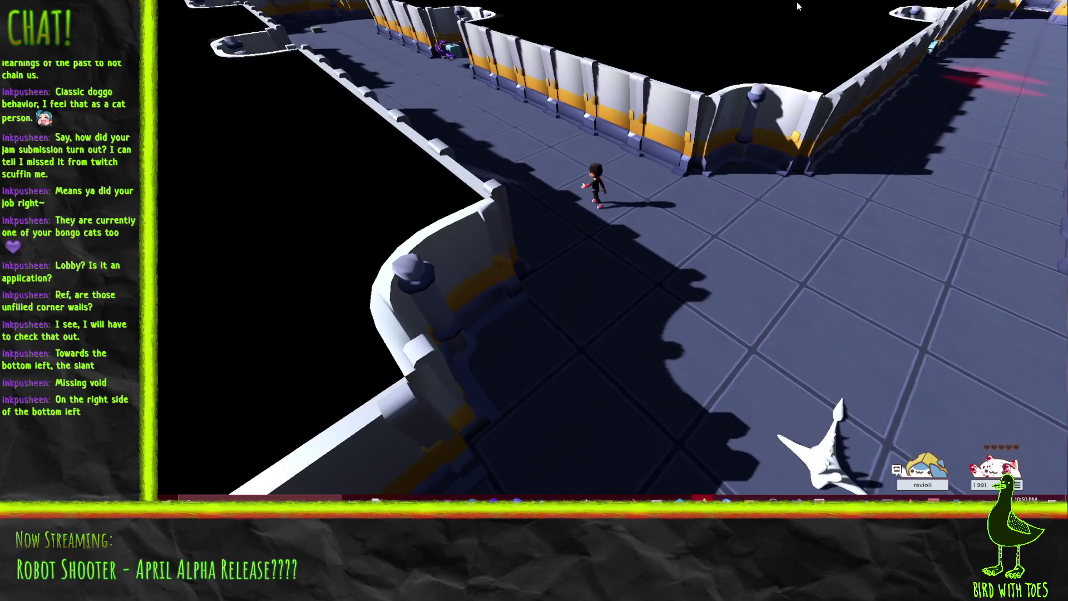
{"action": "key", "text": "w"}
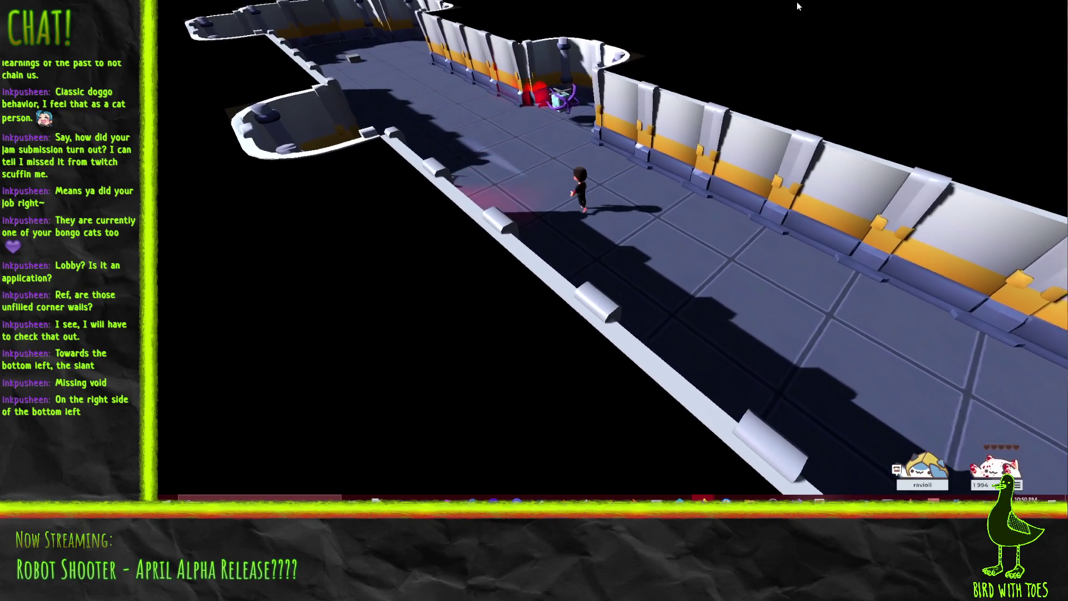
Step: Run up-left past the tentacled robots into the end room
{"action": "key", "text": "w"}
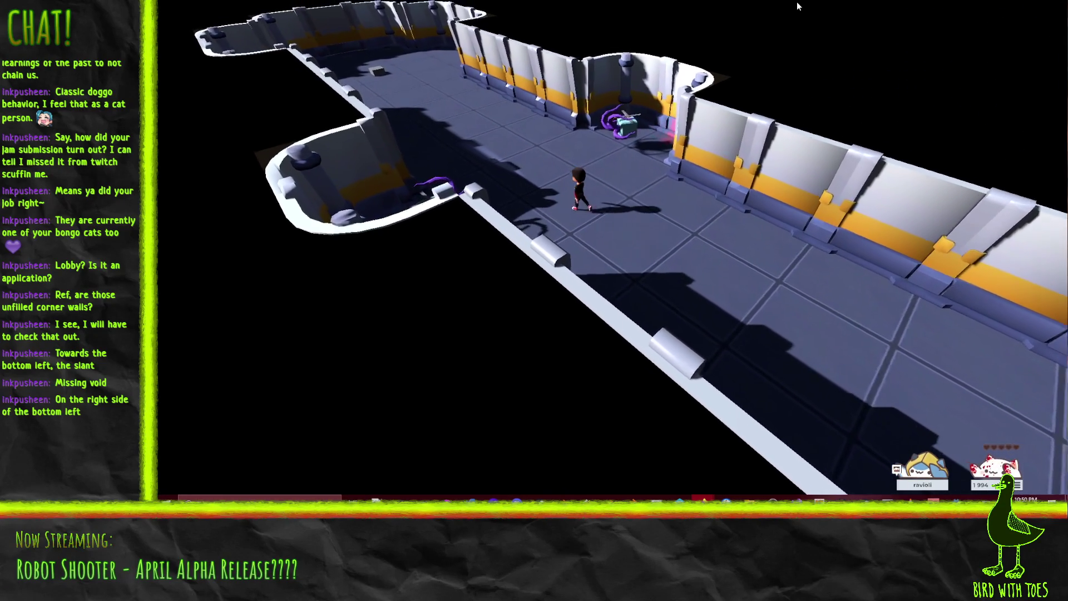
{"action": "key", "text": "w"}
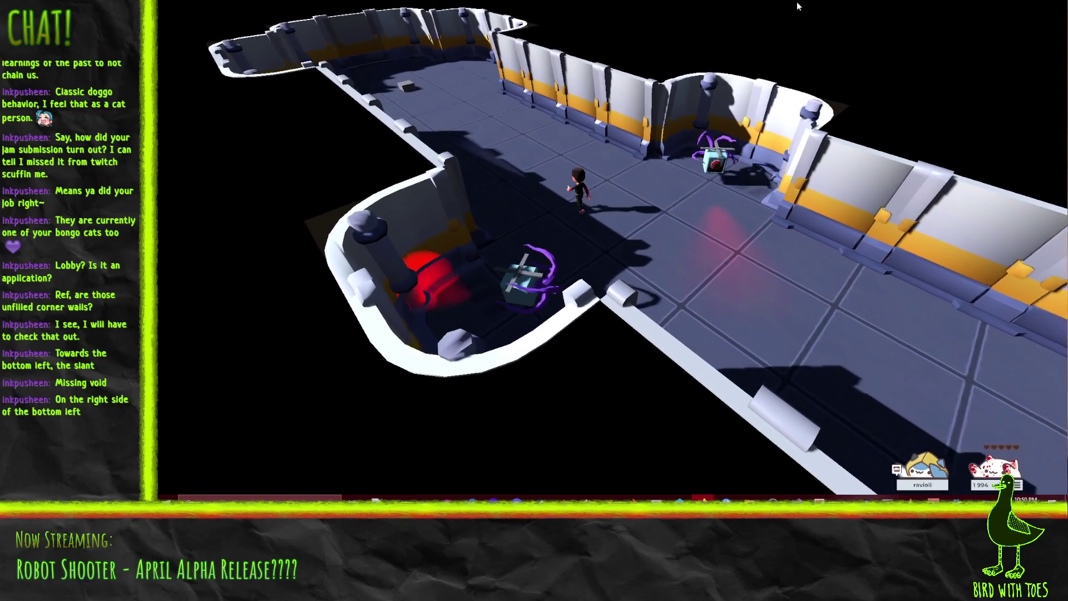
{"action": "key", "text": "w"}
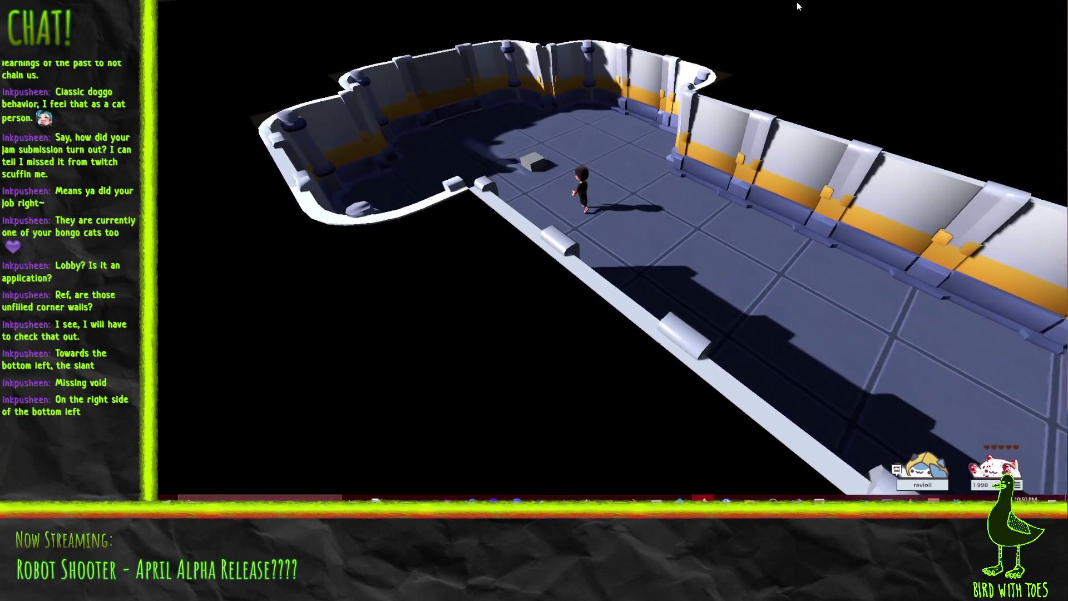
{"action": "key", "text": "w"}
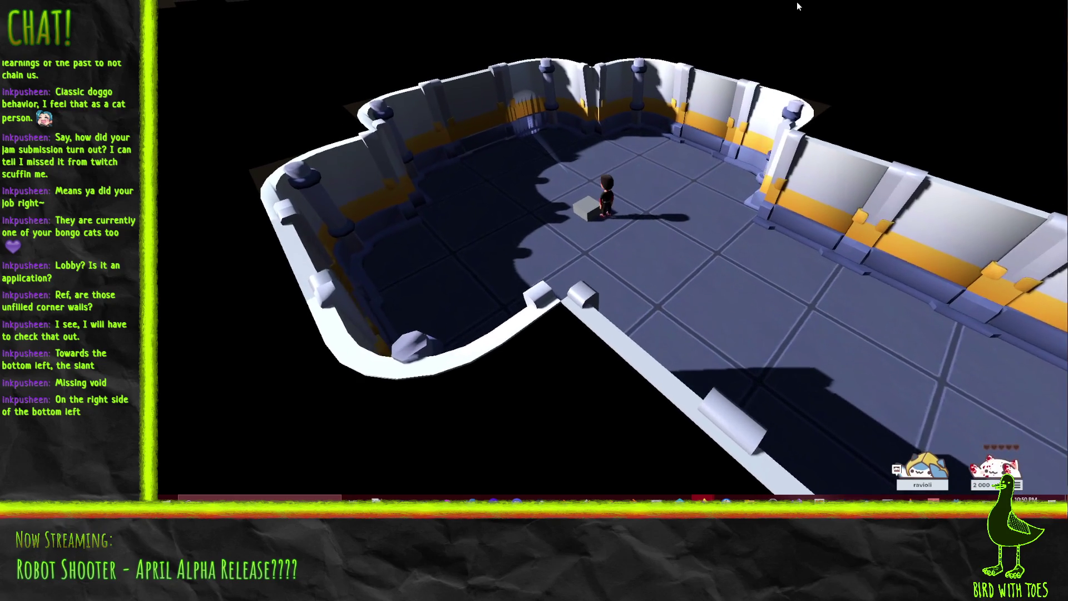
Step: Push the grey box up-left, then right along the back wall
{"action": "key", "text": "w"}
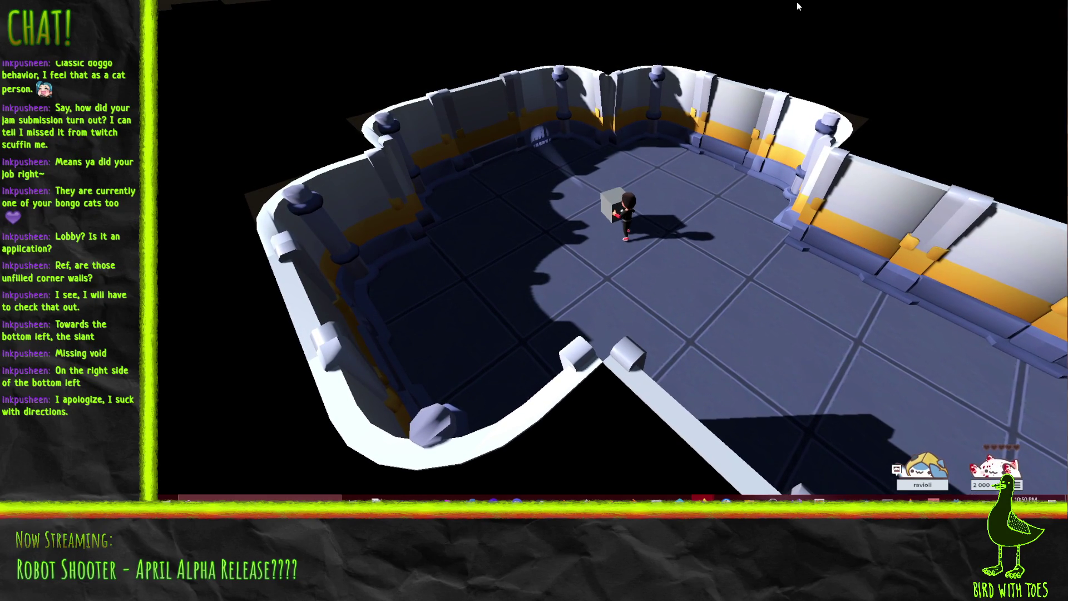
{"action": "key", "text": "d"}
{"action": "key", "text": "w"}
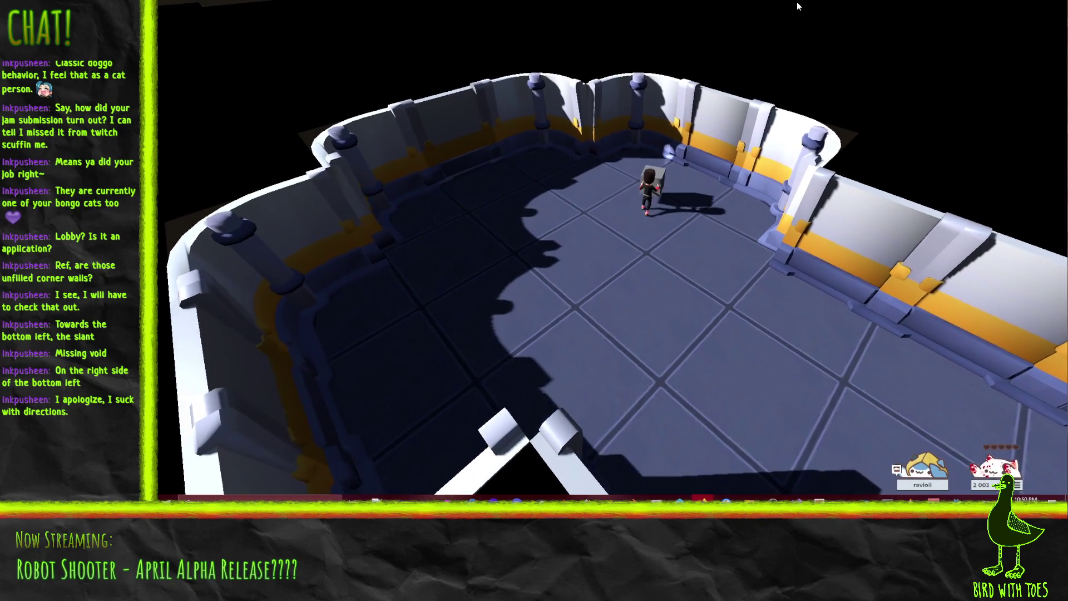
{"action": "key", "text": "d"}
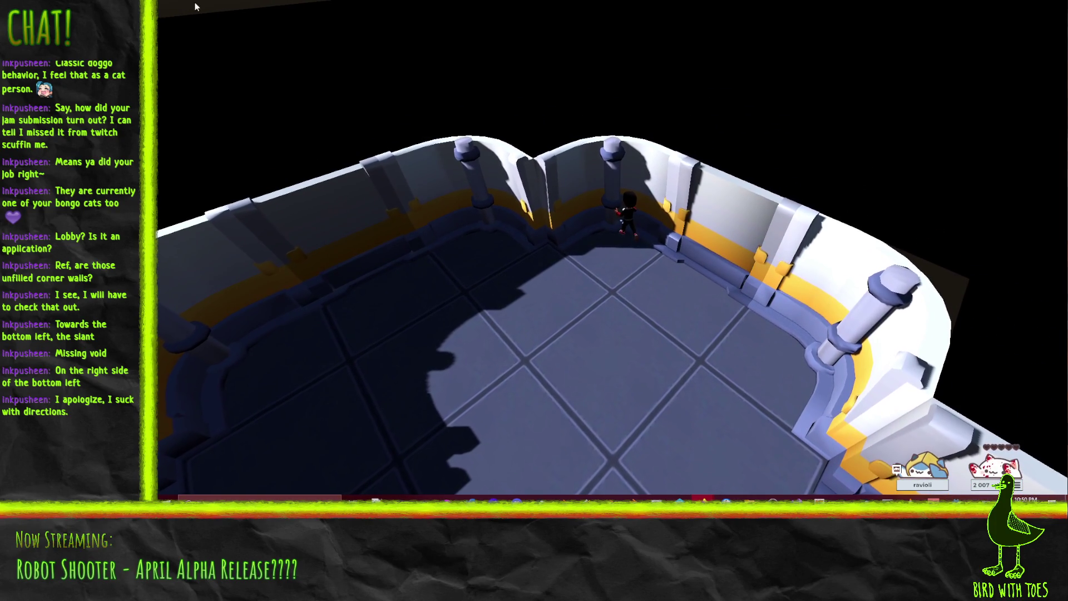
Step: Leave the box and walk around the room back toward its centre
{"action": "key", "text": "s"}
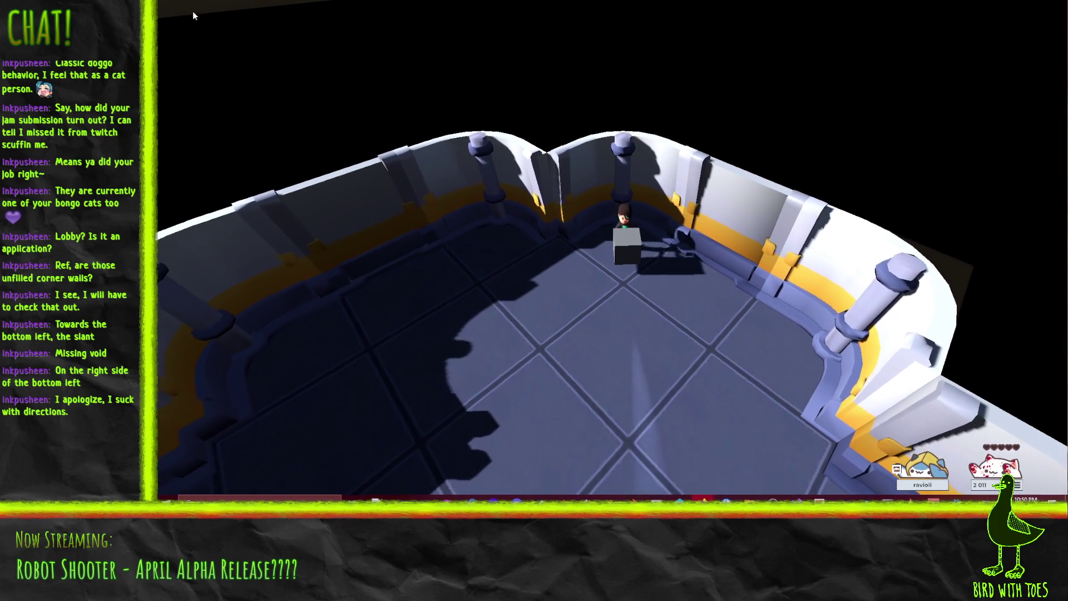
{"action": "key", "text": "a"}
{"action": "key", "text": "w"}
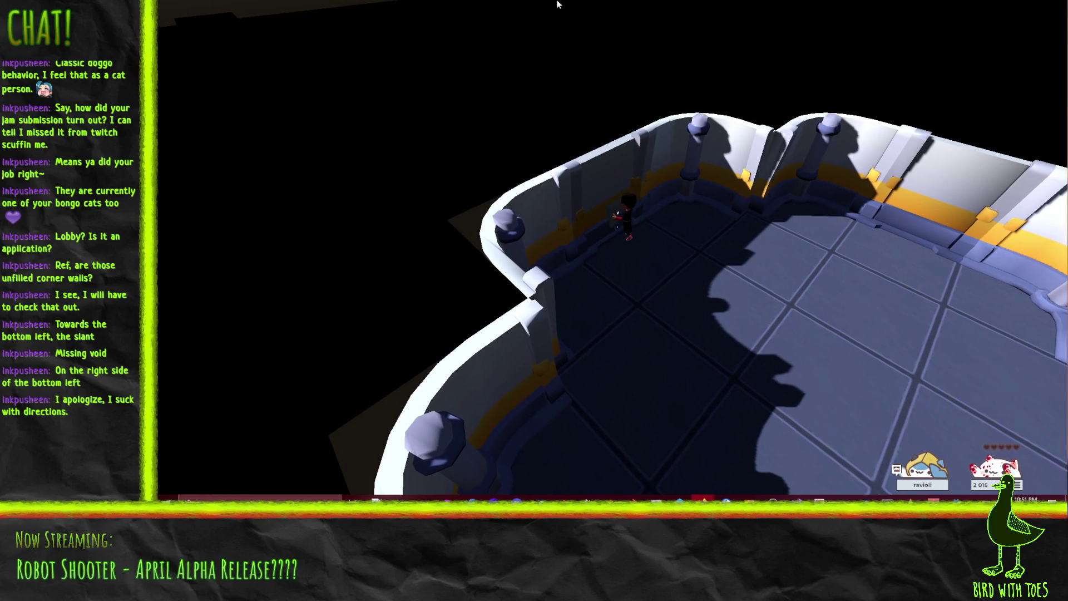
{"action": "key", "text": "d"}
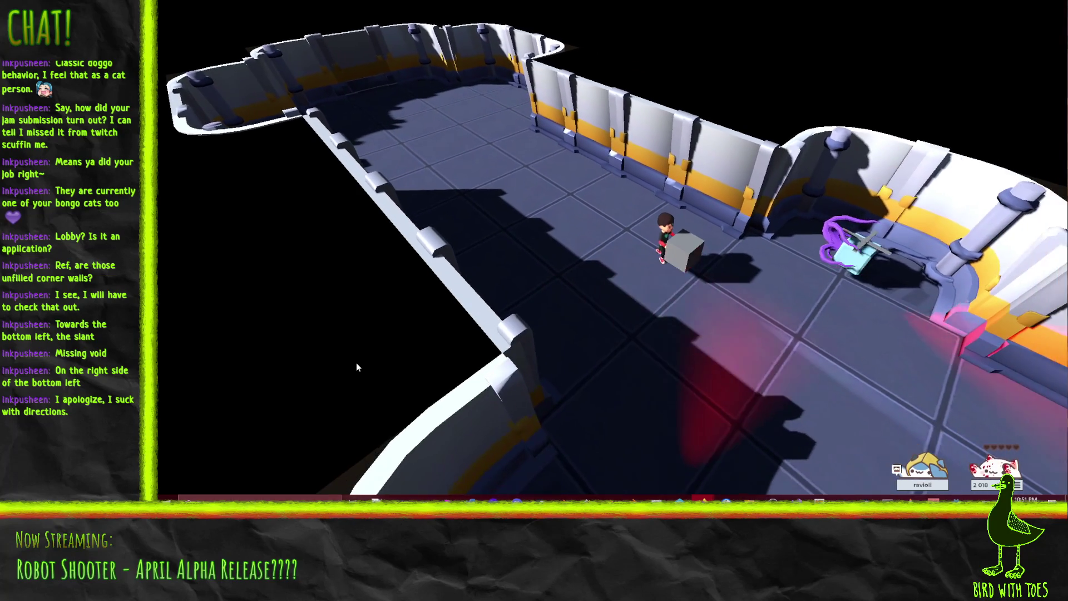
Step: Turn the character and walk across the room past the grey box
{"action": "key", "text": "w"}
{"action": "key", "text": "a"}
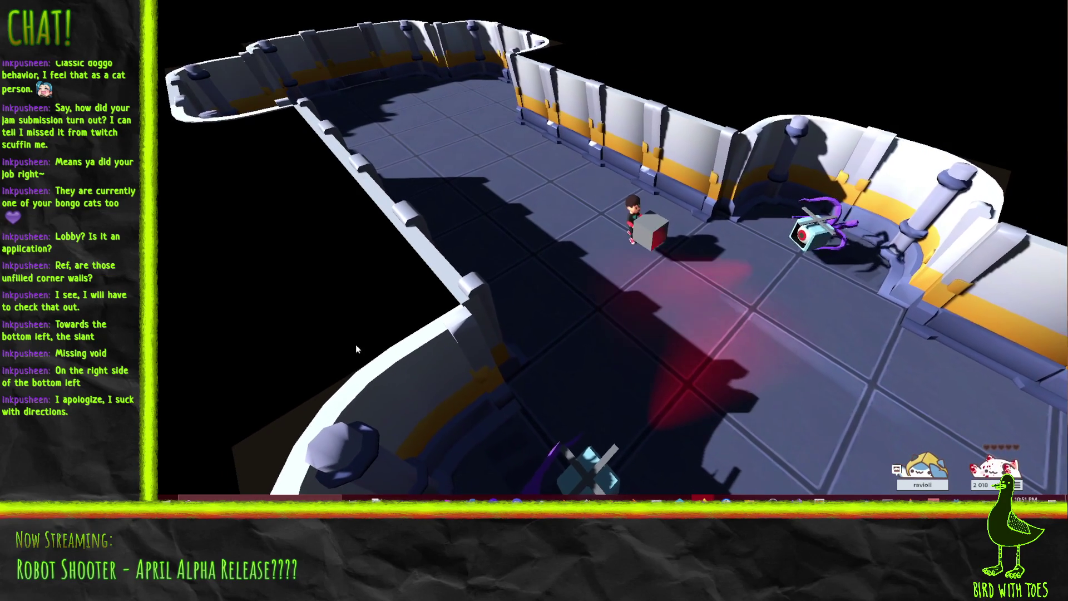
{"action": "key", "text": "s"}
{"action": "key", "text": "d"}
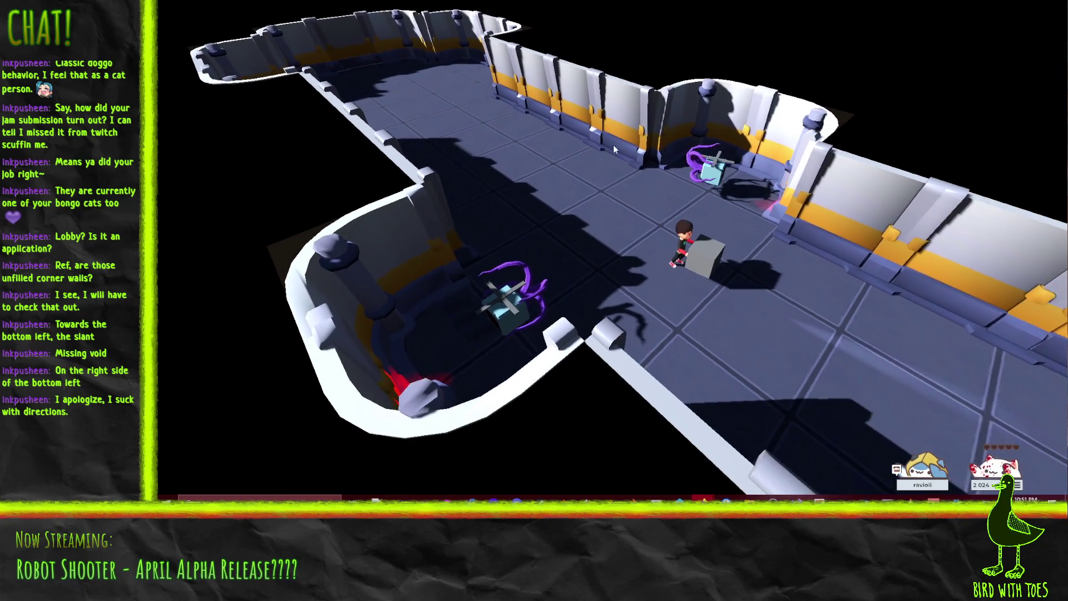
Step: Push the grey box along the floor and into the corridor
{"action": "key", "text": "w"}
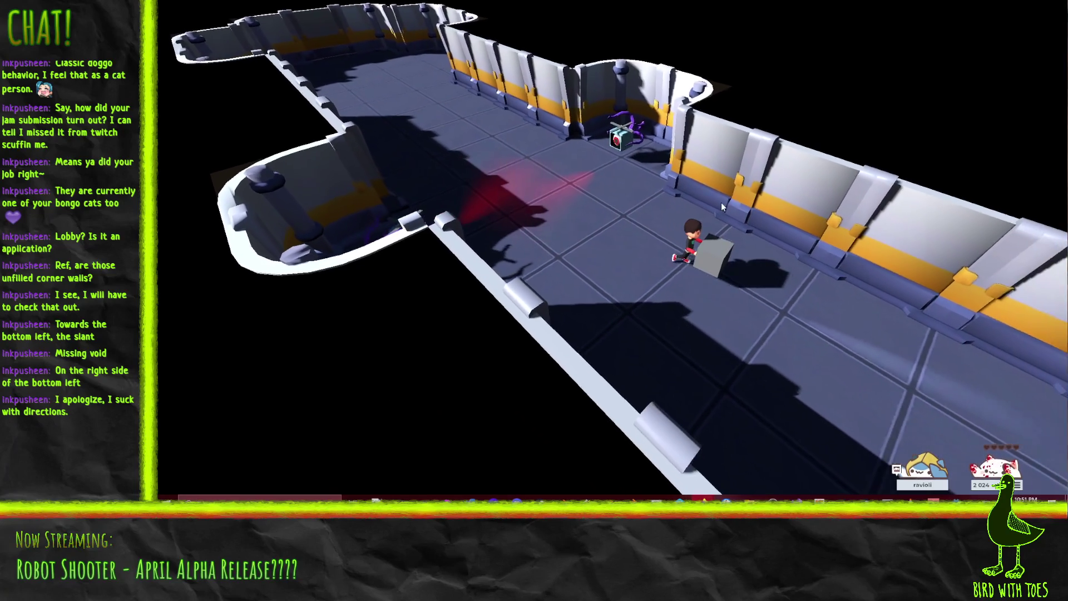
{"action": "key", "text": "w"}
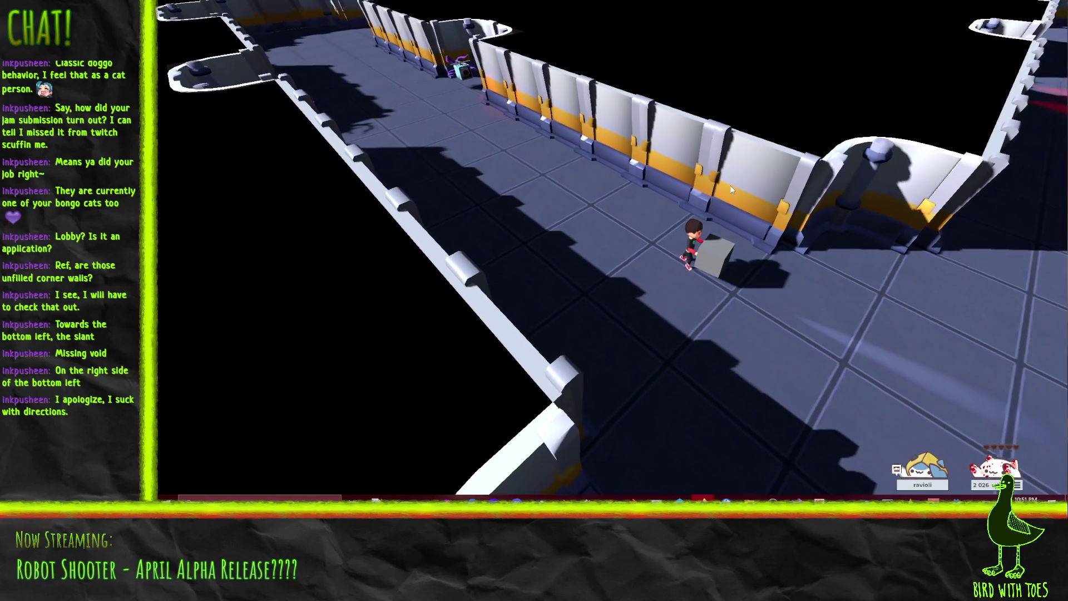
{"action": "key", "text": "w"}
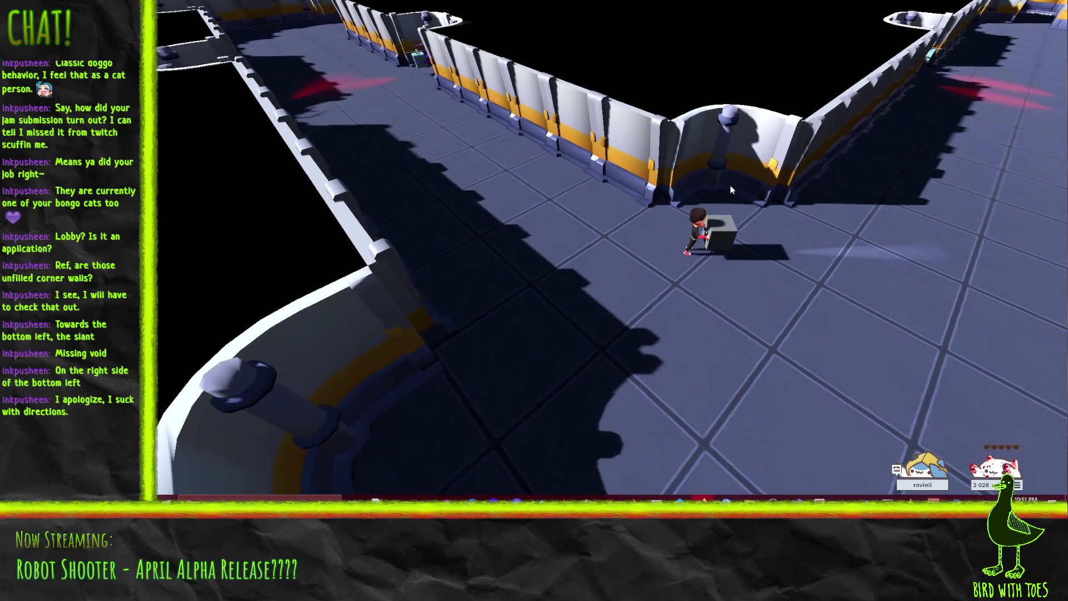
{"action": "key", "text": "w"}
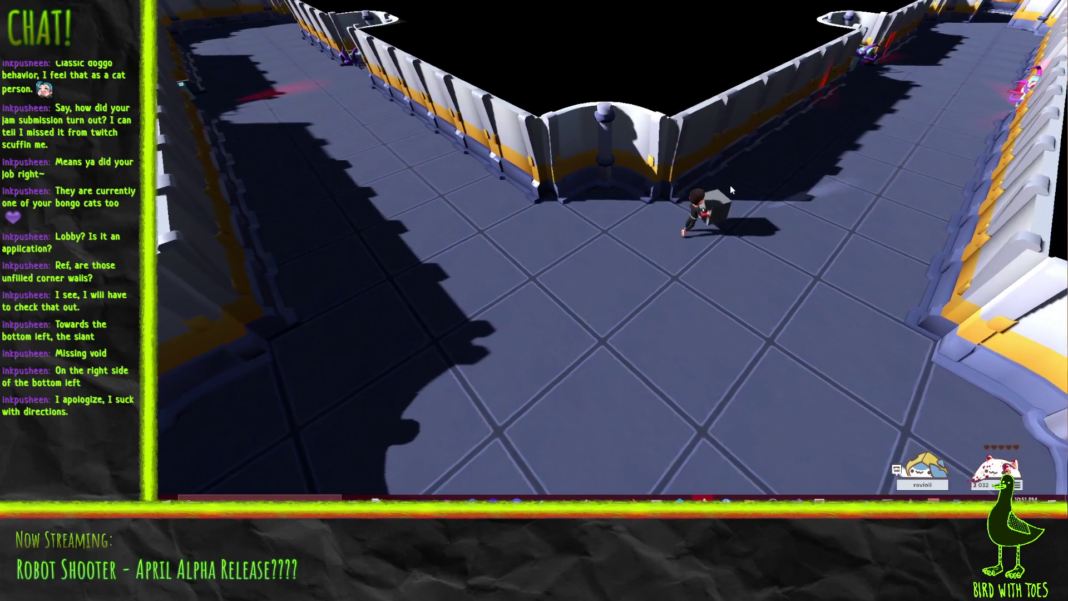
{"action": "key", "text": "w"}
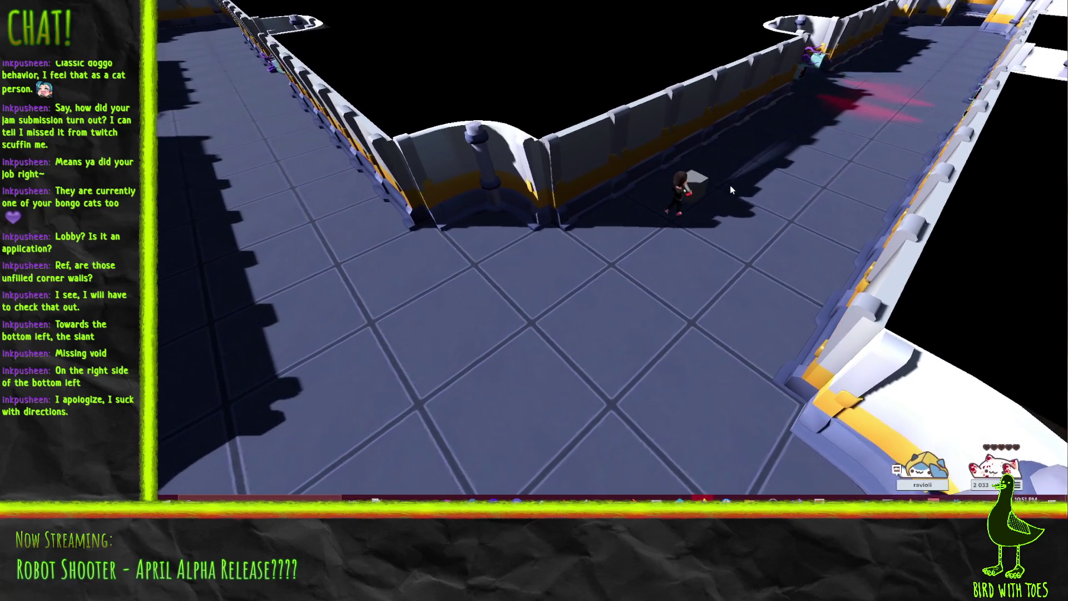
{"action": "key", "text": "w"}
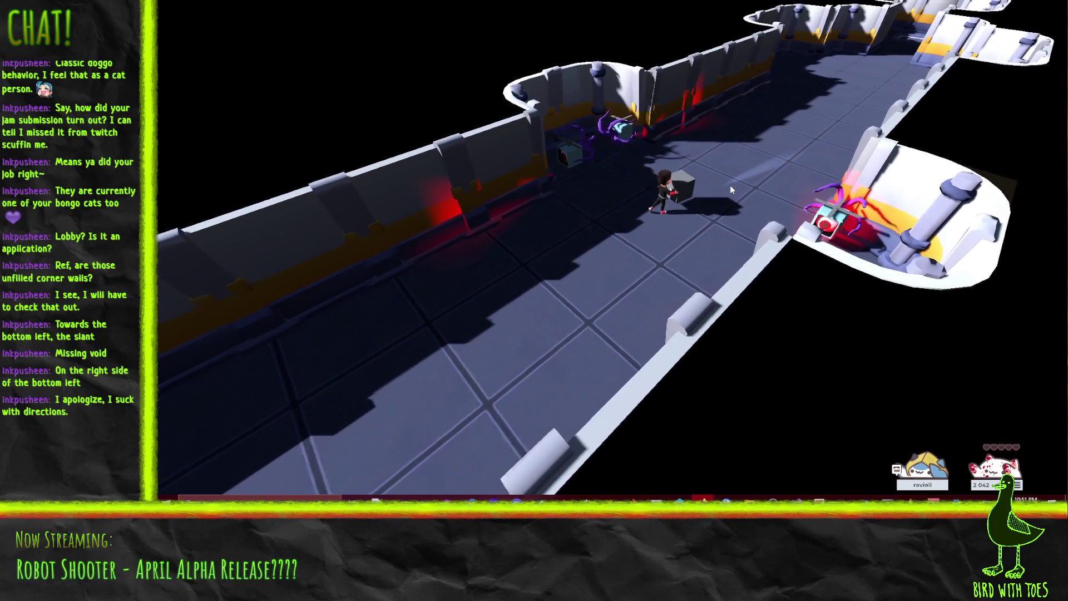
Step: Keep the box moving down the corridor and orbit the camera around the room with E
{"action": "key", "text": "e"}
{"action": "key", "text": "e"}
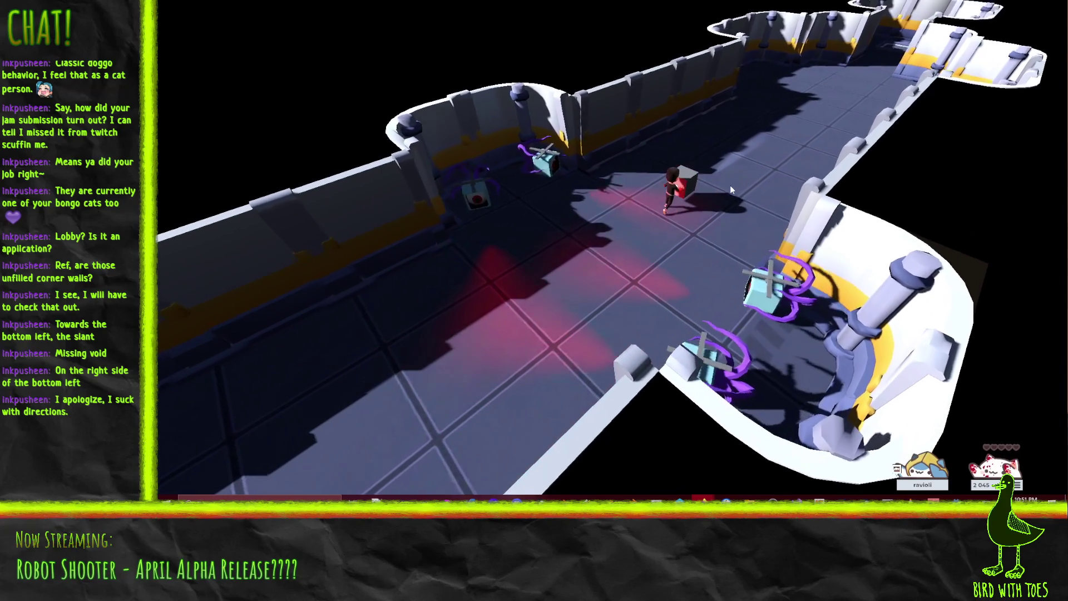
{"action": "key", "text": "e"}
{"action": "key", "text": "e"}
{"action": "key", "text": "e"}
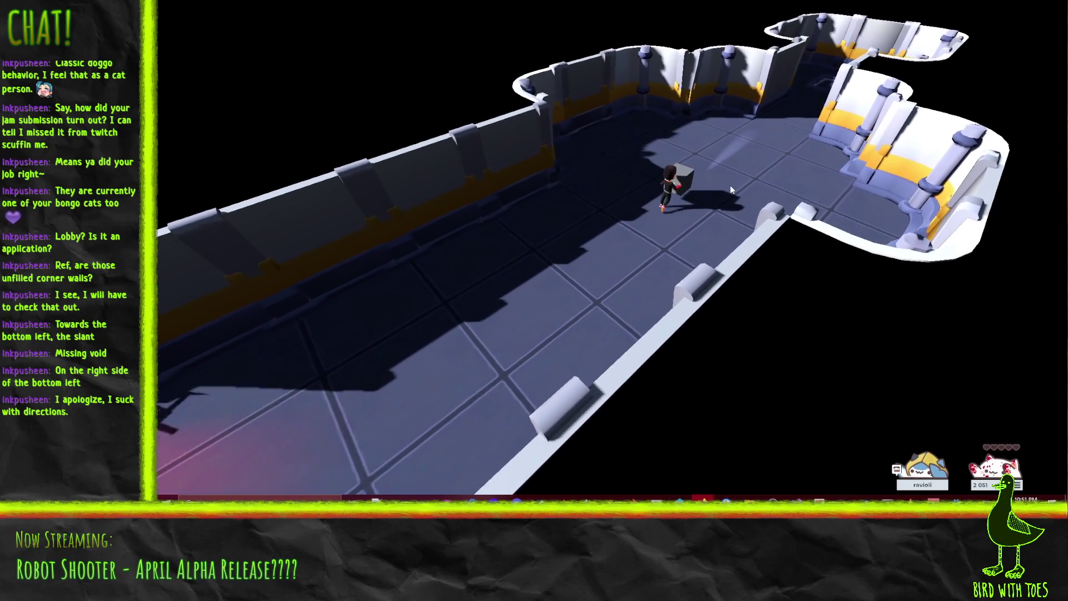
{"action": "key", "text": "e"}
{"action": "key", "text": "e"}
{"action": "key", "text": "e"}
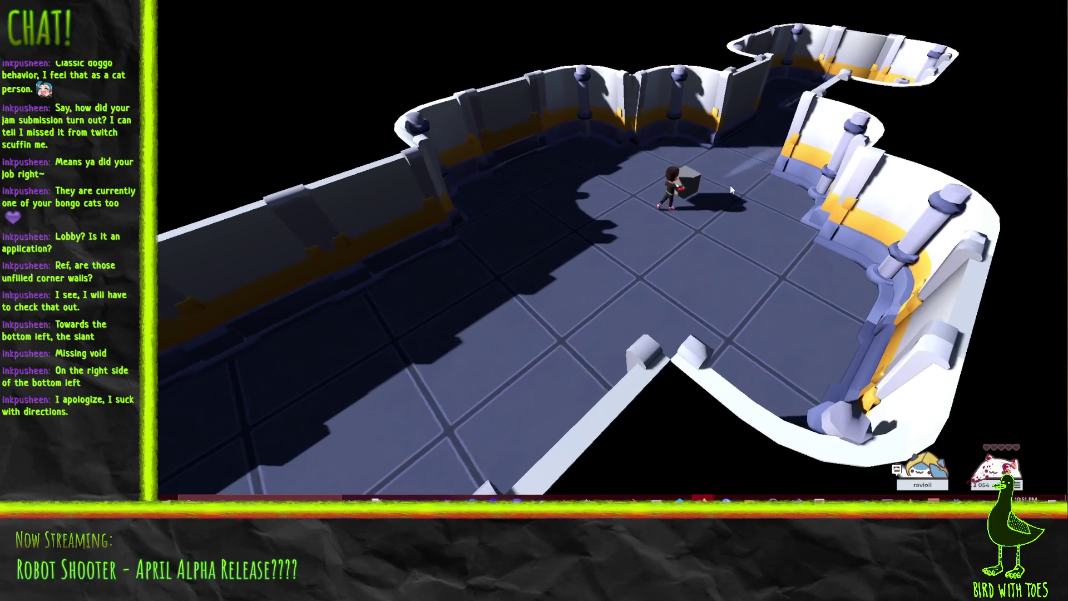
{"action": "key", "text": "e"}
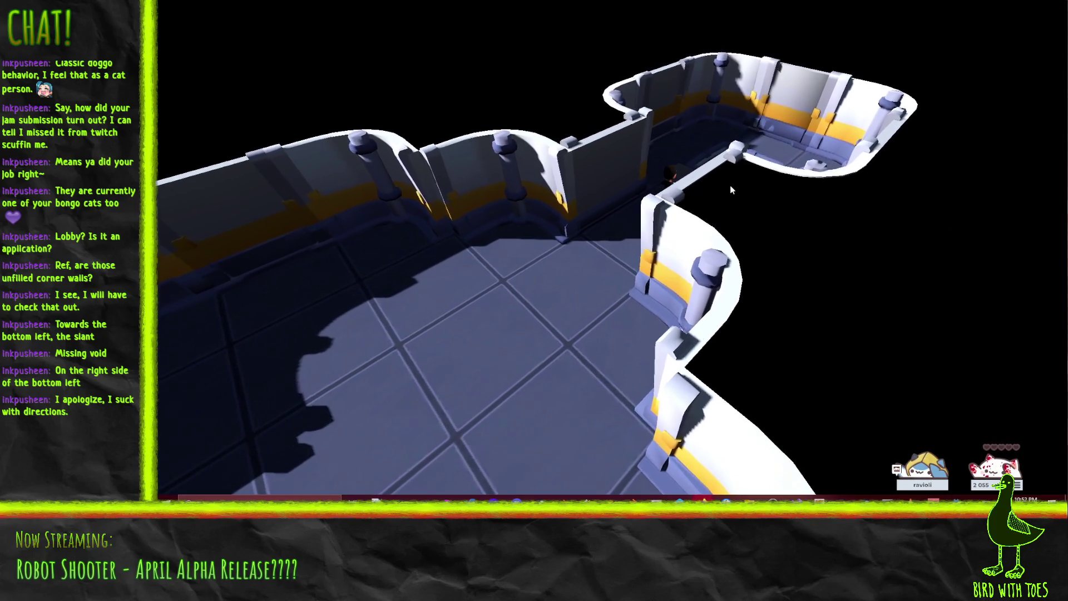
Step: Complete the level and wait for the next corridor level with the glowing pedestal to load
{"action": "key", "text": "e"}
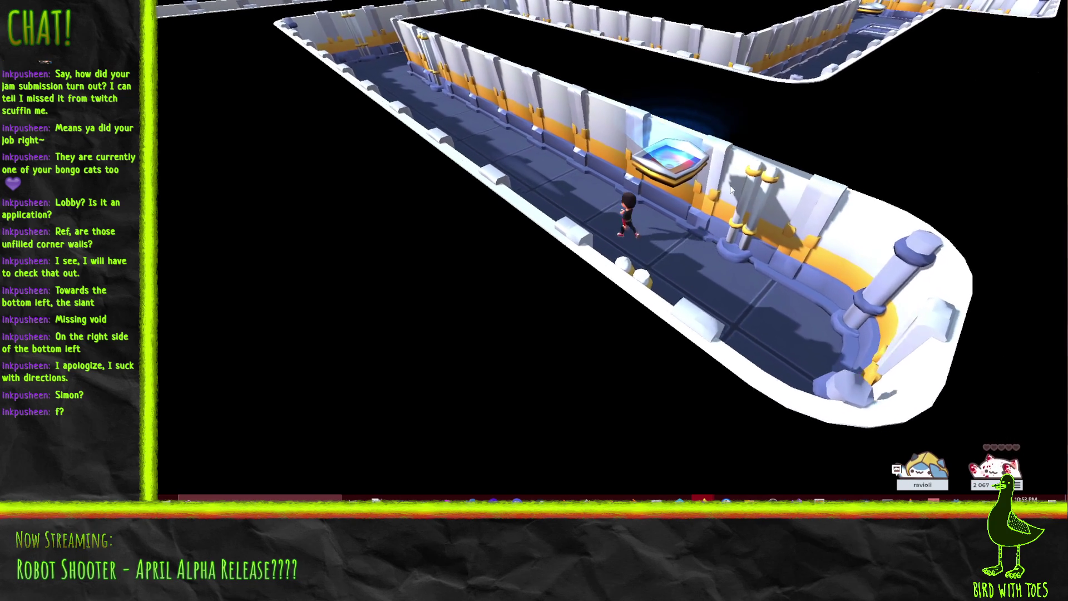
Step: Walk the character along the corridors past the glowing pedestal to the white barrel
{"action": "key", "text": "a"}
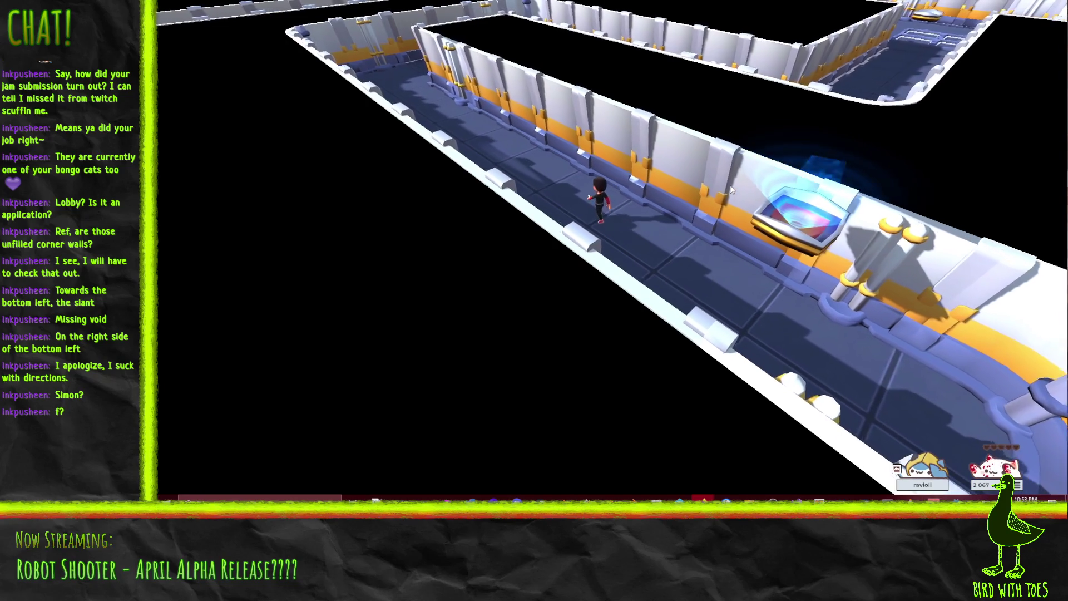
{"action": "key", "text": "a"}
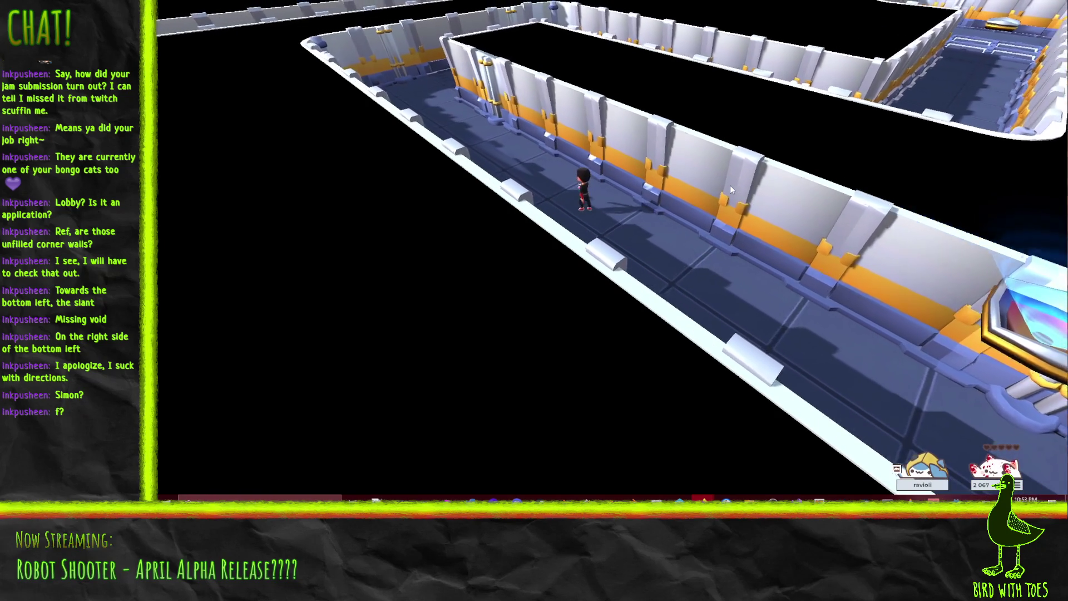
{"action": "key", "text": "a"}
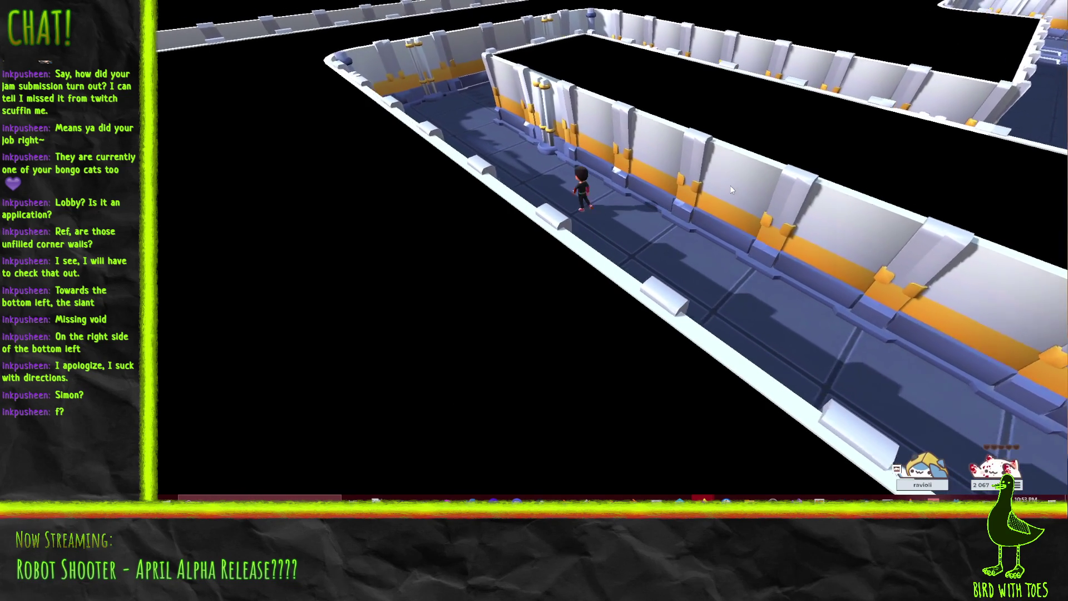
{"action": "key", "text": "a"}
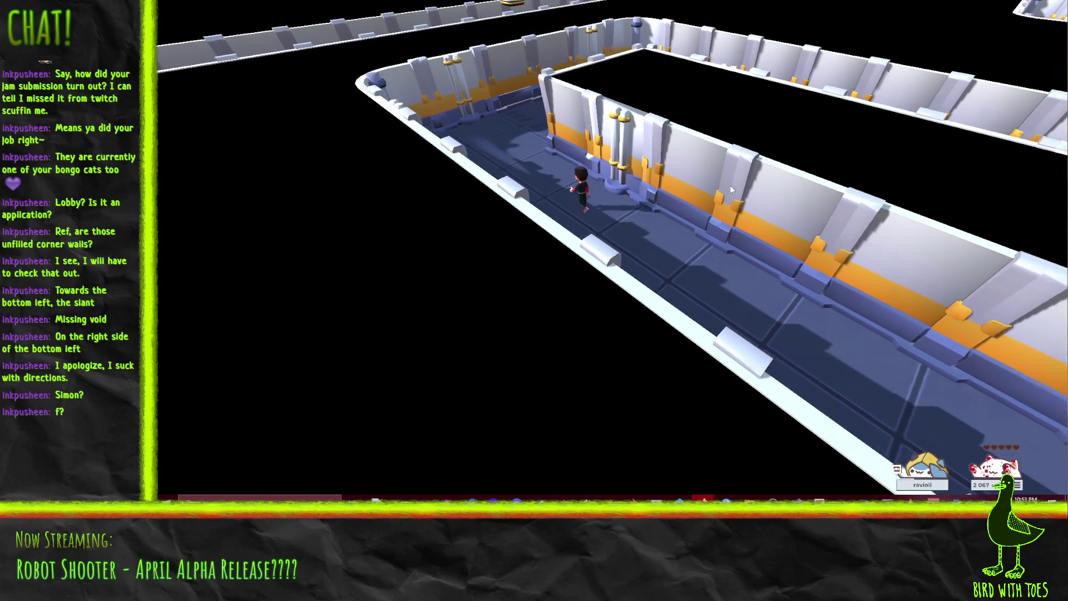
{"action": "key", "text": "a"}
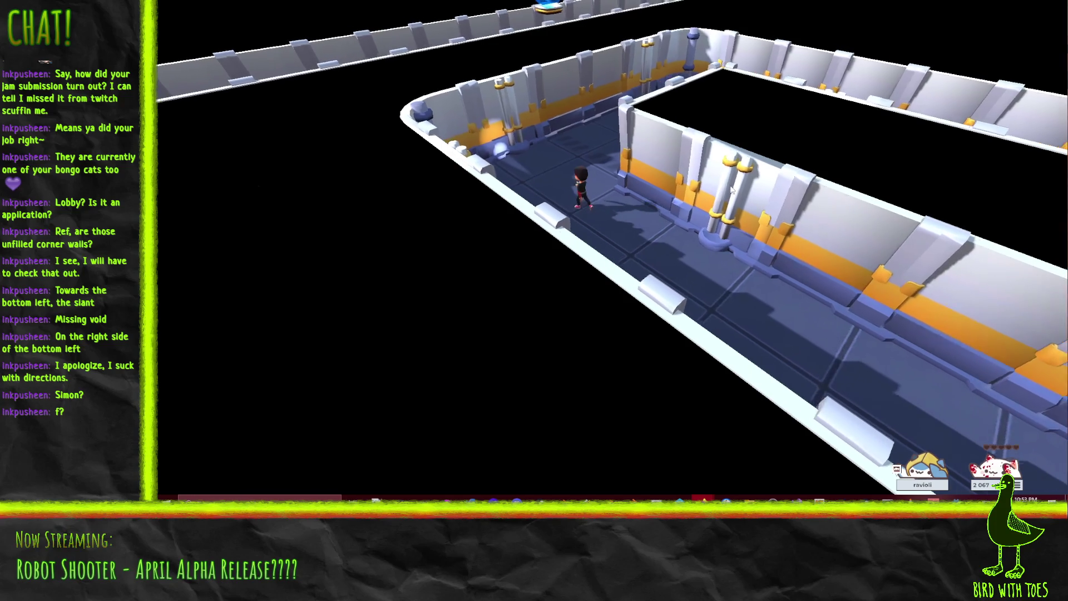
{"action": "key", "text": "a"}
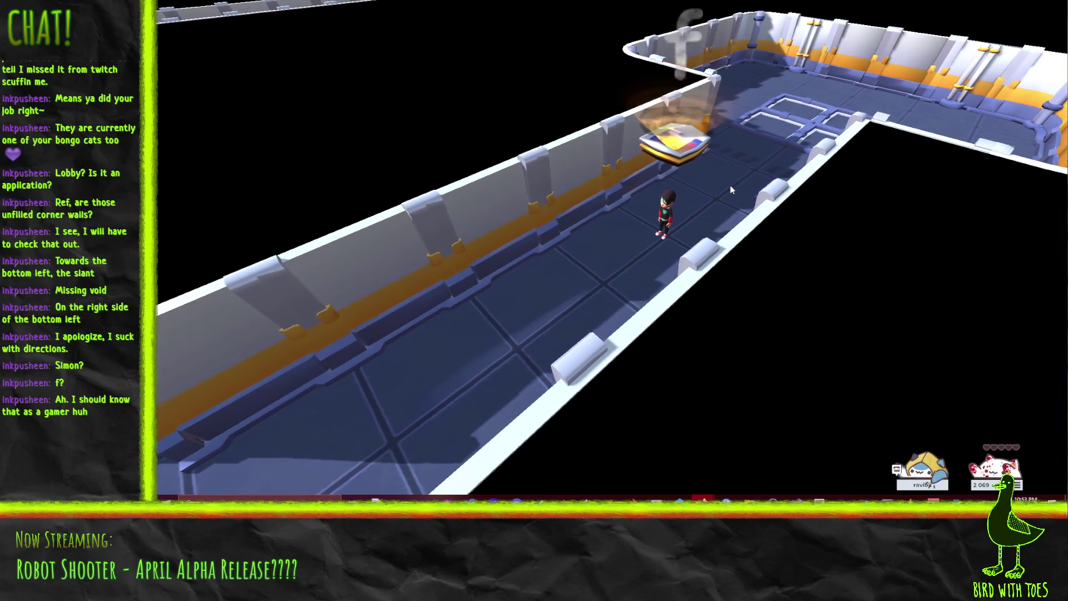
{"action": "key", "text": "s"}
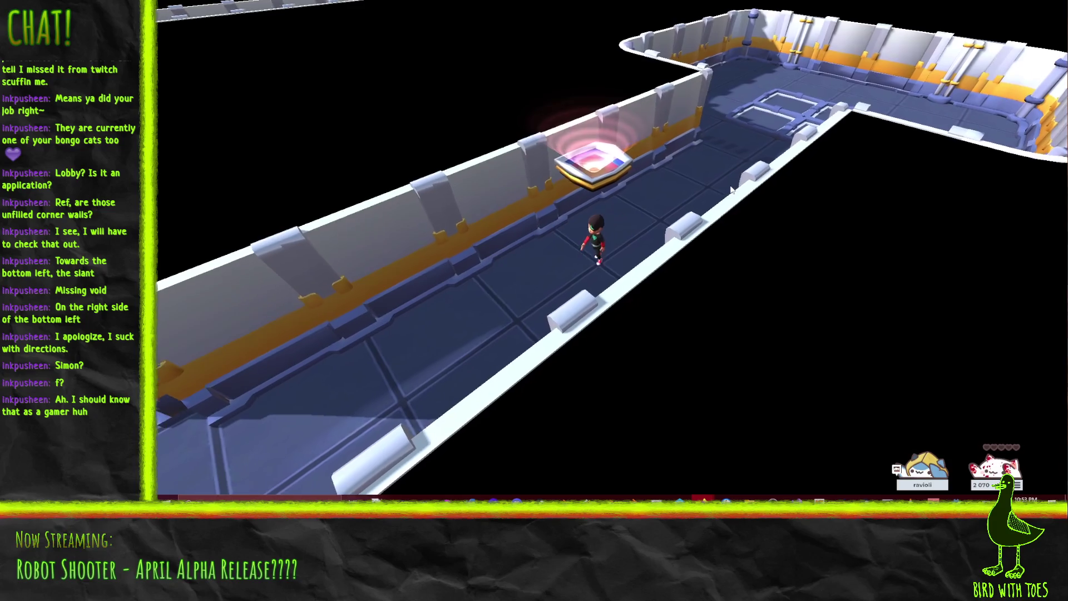
{"action": "key", "text": "w"}
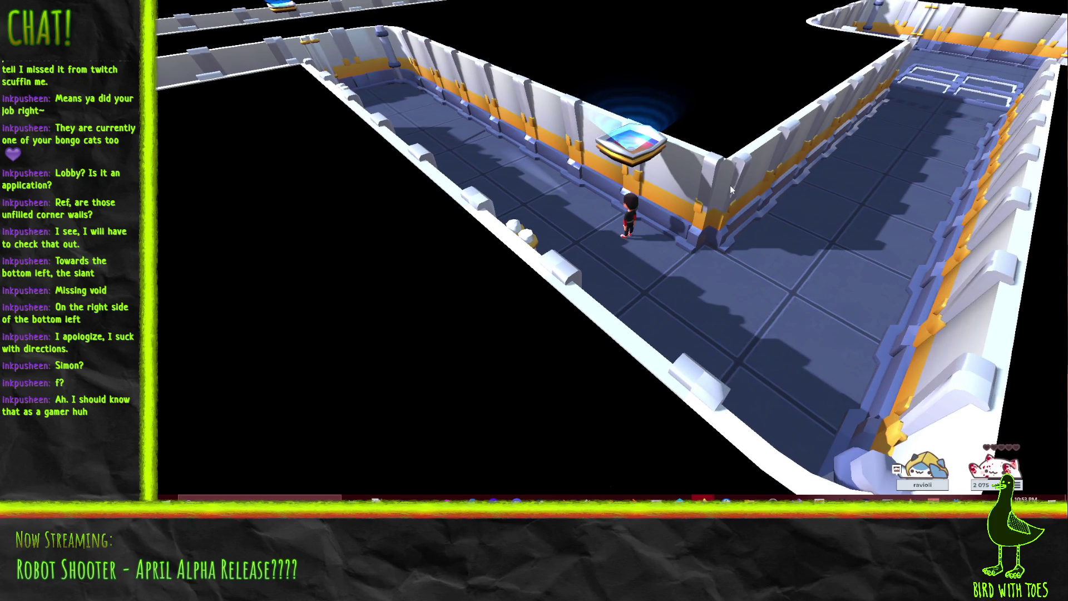
{"action": "key", "text": "a"}
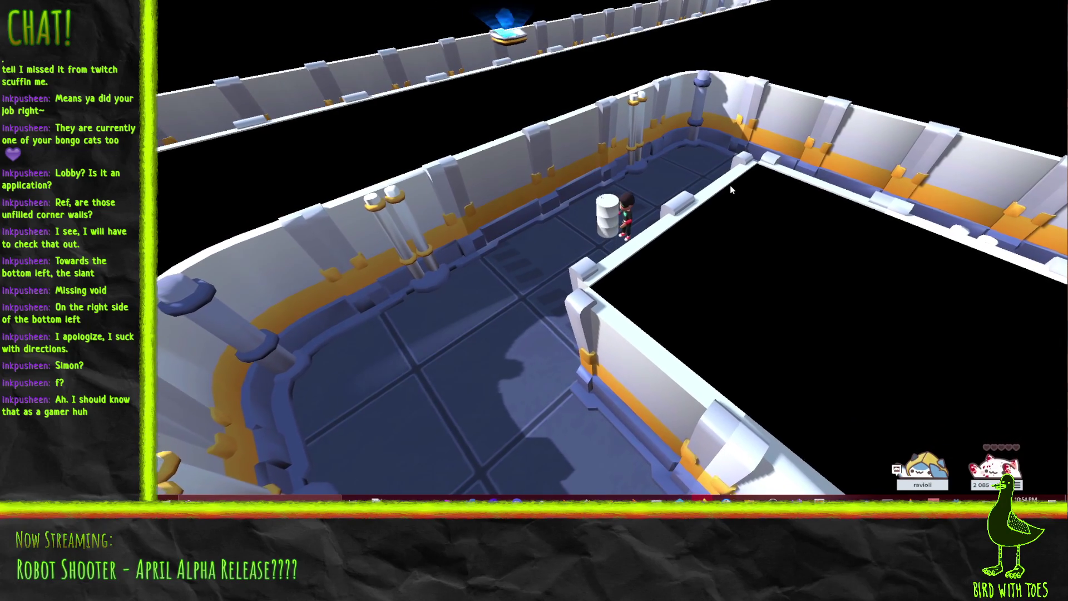
Step: Carry the barrel along the corridor past the glowing pad into the next room
{"action": "key", "text": "d"}
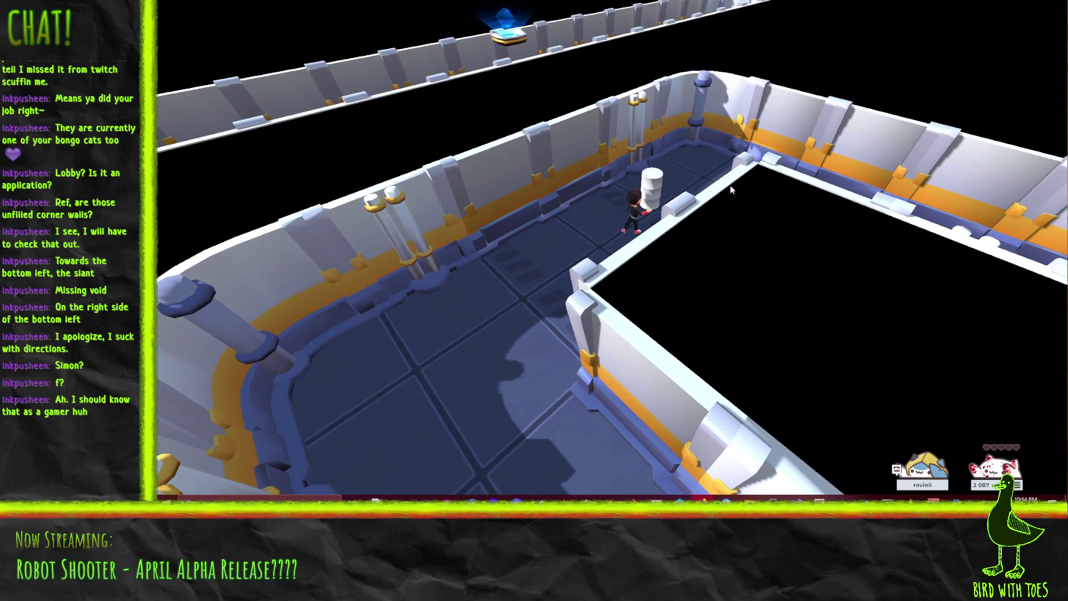
{"action": "key", "text": "d"}
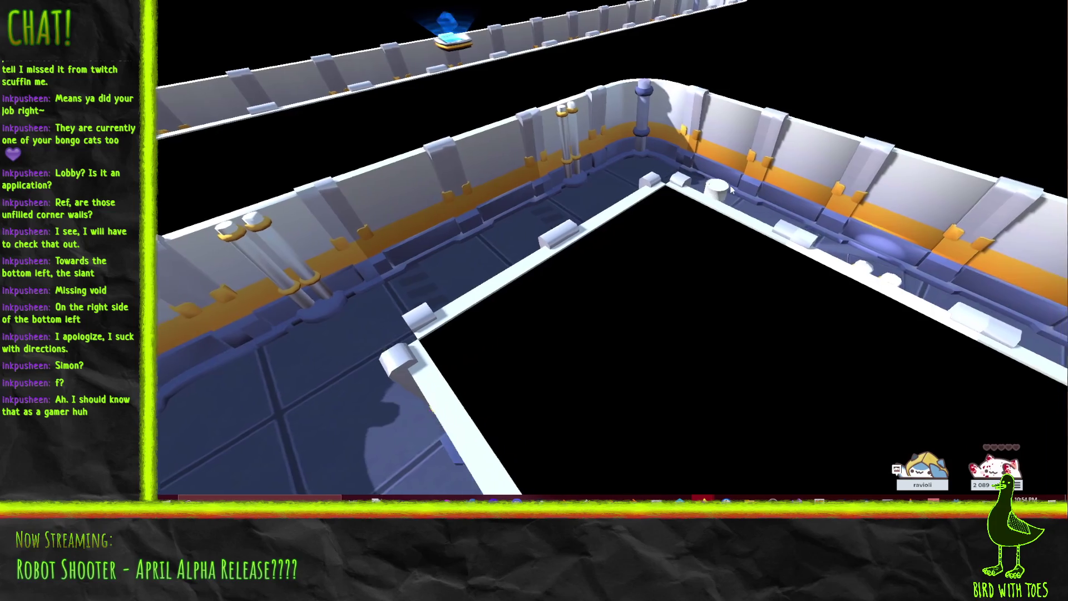
{"action": "key", "text": "d"}
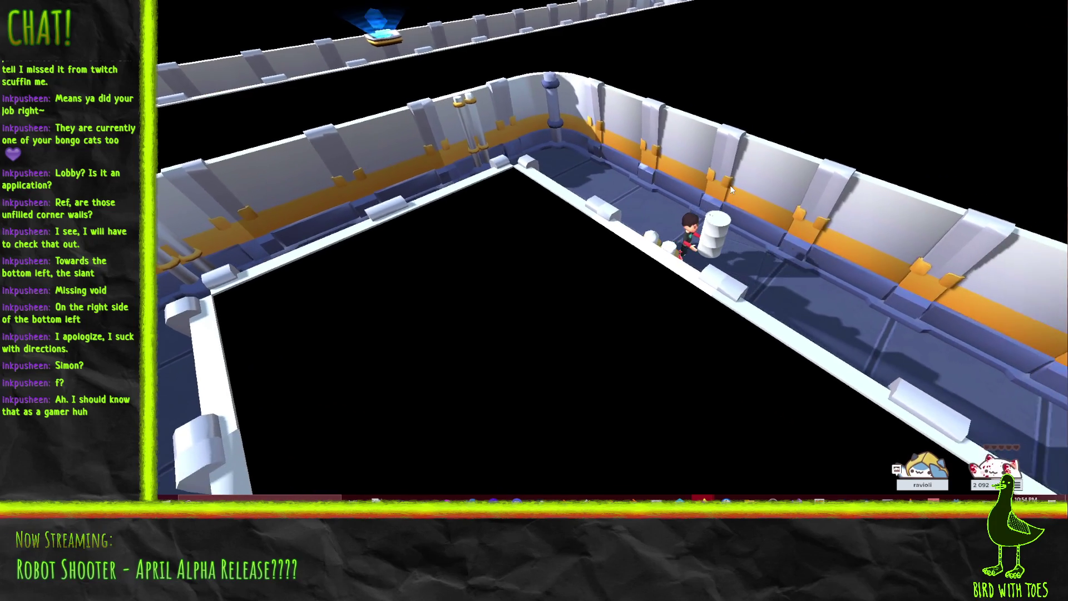
{"action": "key", "text": "d"}
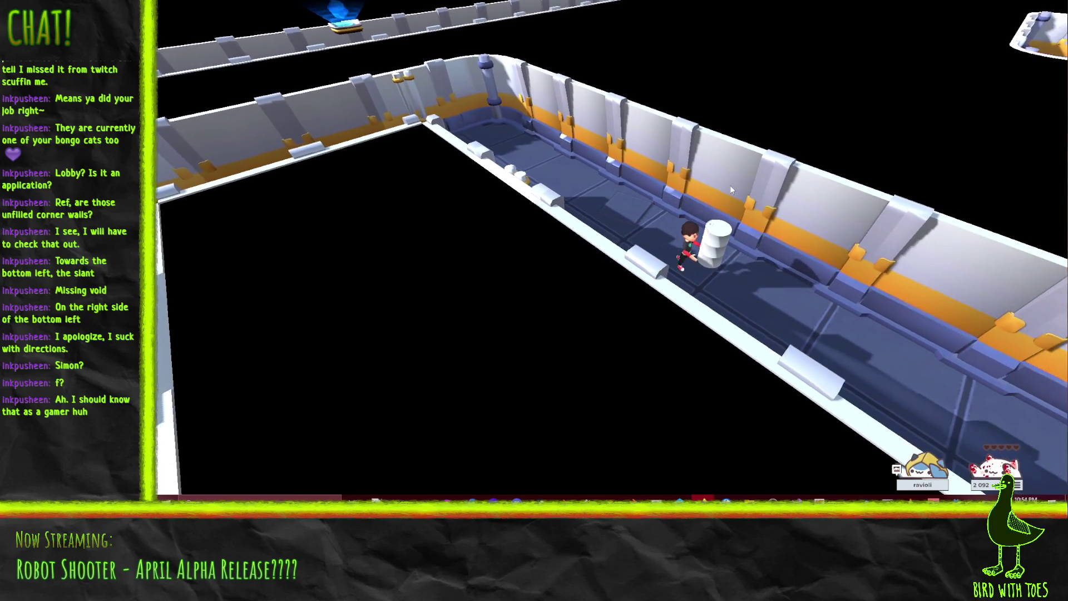
{"action": "key", "text": "d"}
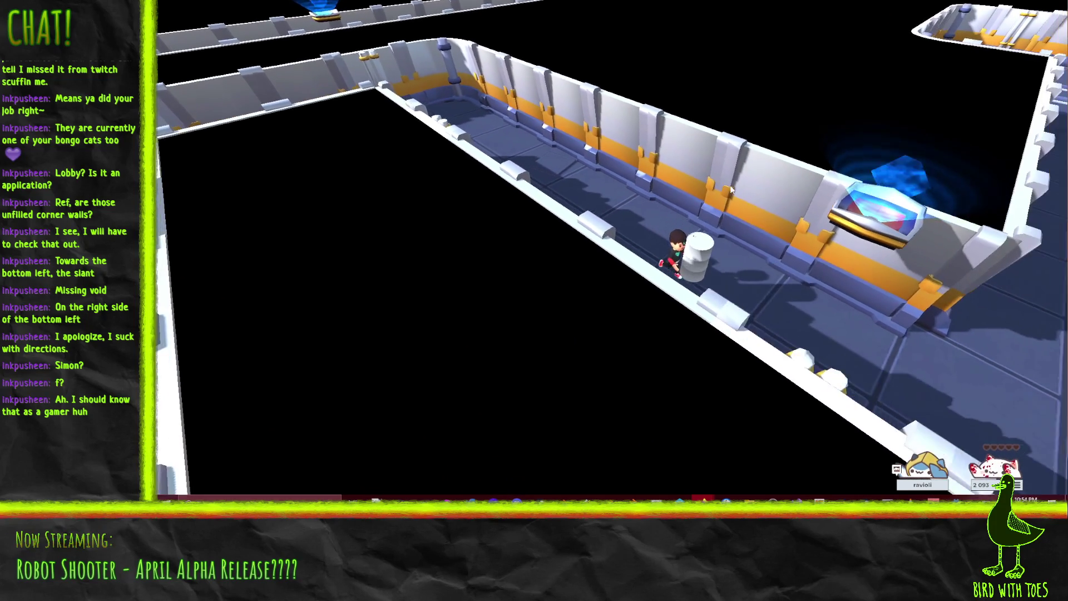
{"action": "key", "text": "d"}
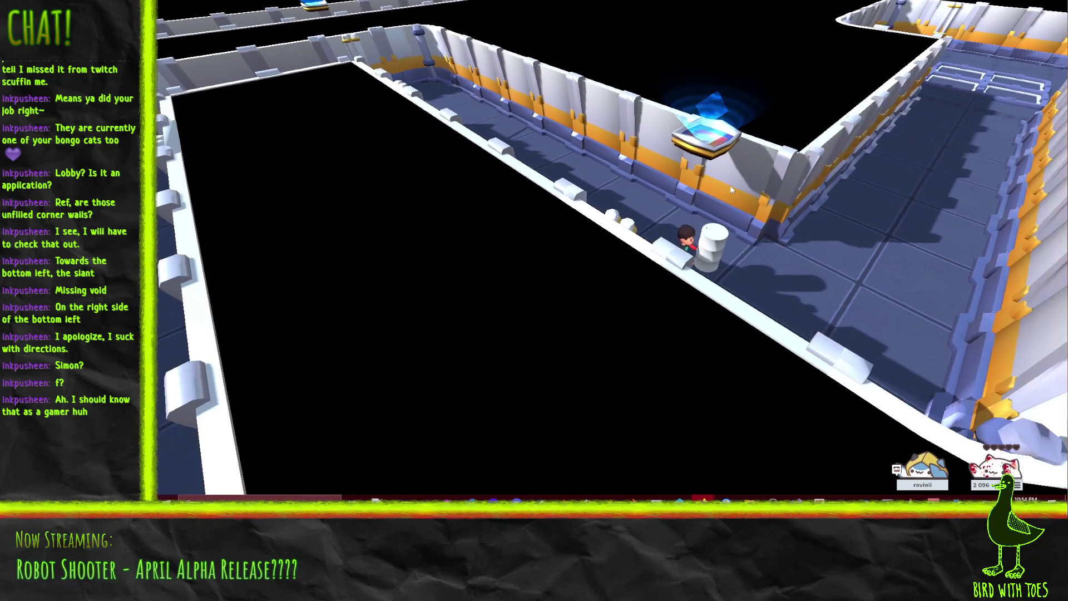
{"action": "key", "text": "d"}
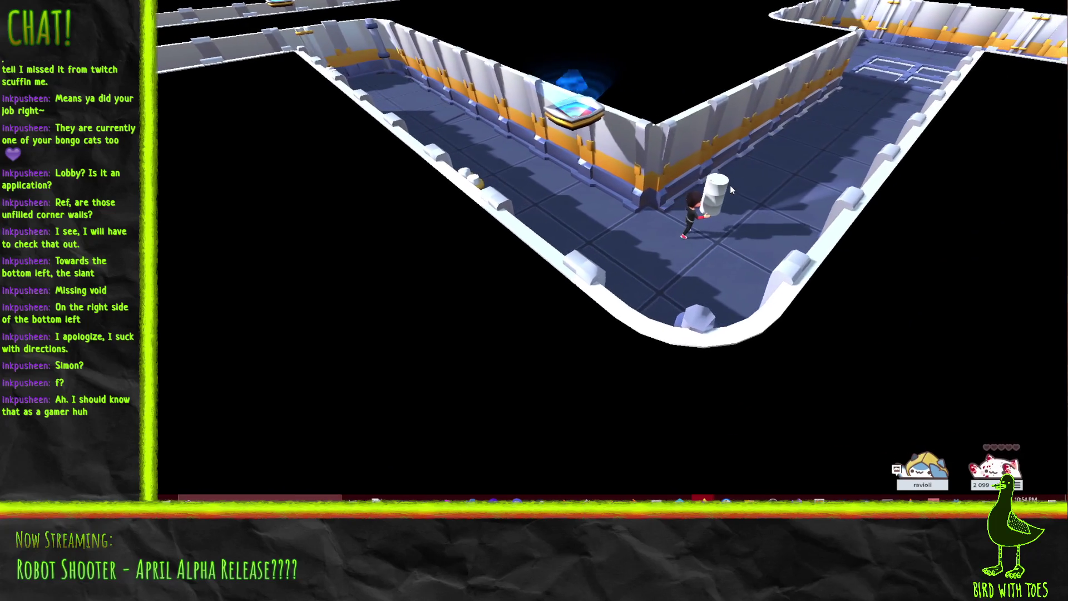
{"action": "key", "text": "d"}
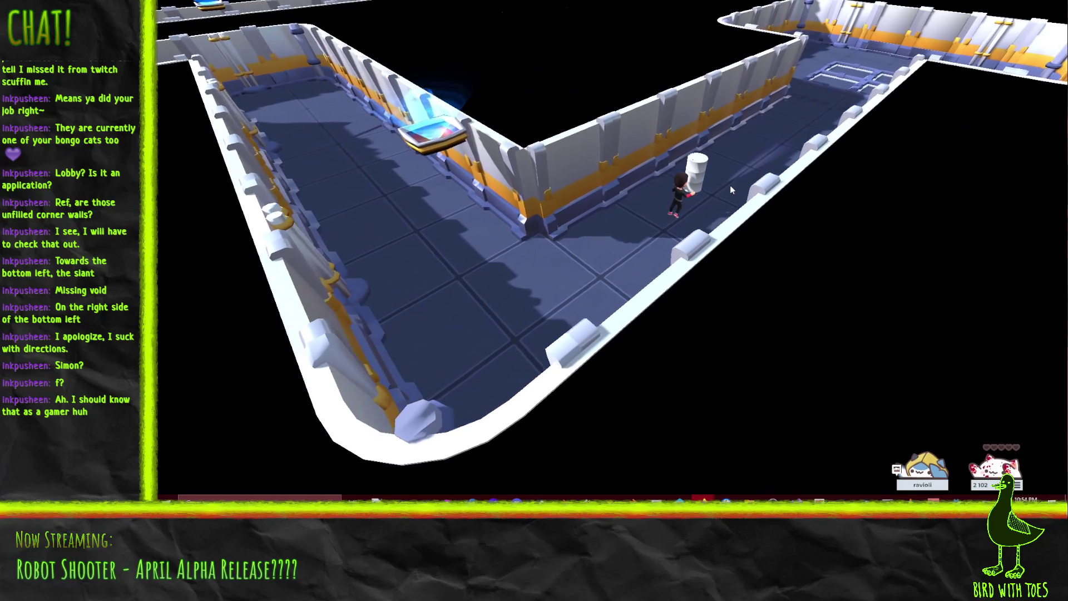
{"action": "key", "text": "d"}
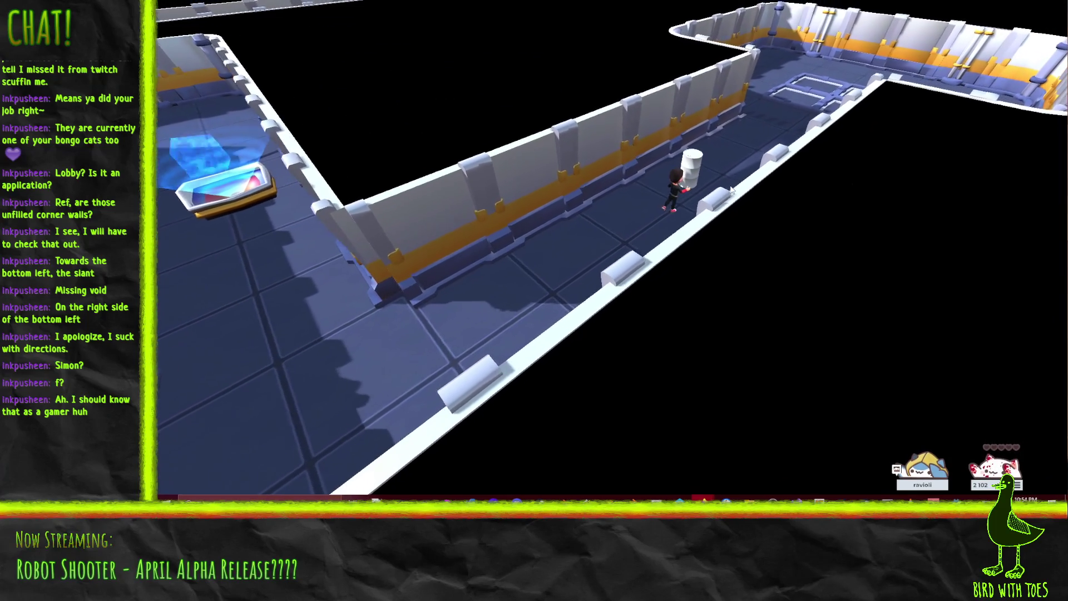
{"action": "key", "text": "d"}
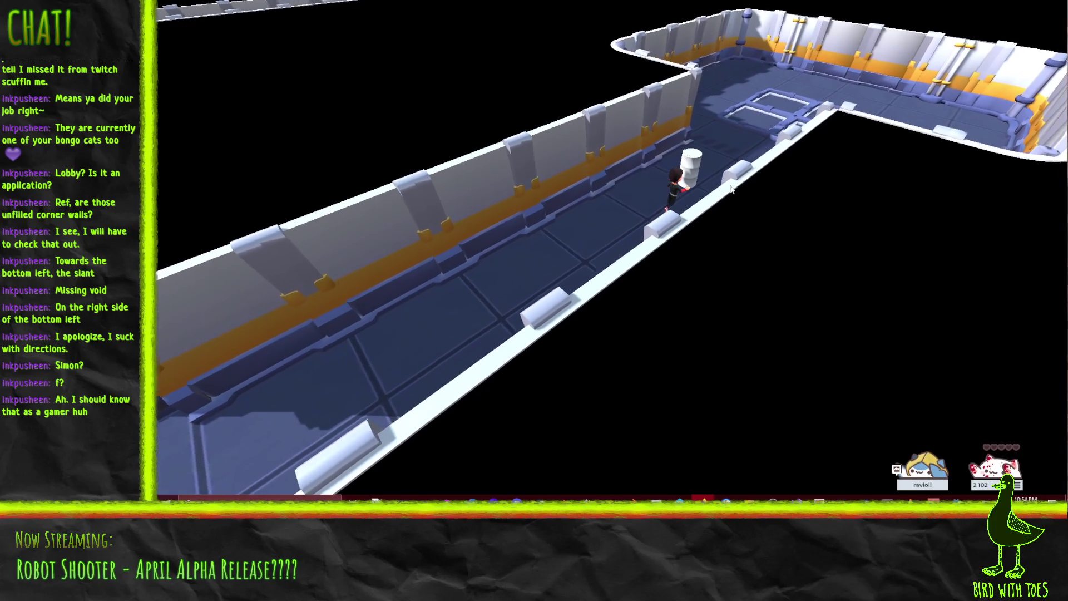
{"action": "key", "text": "d"}
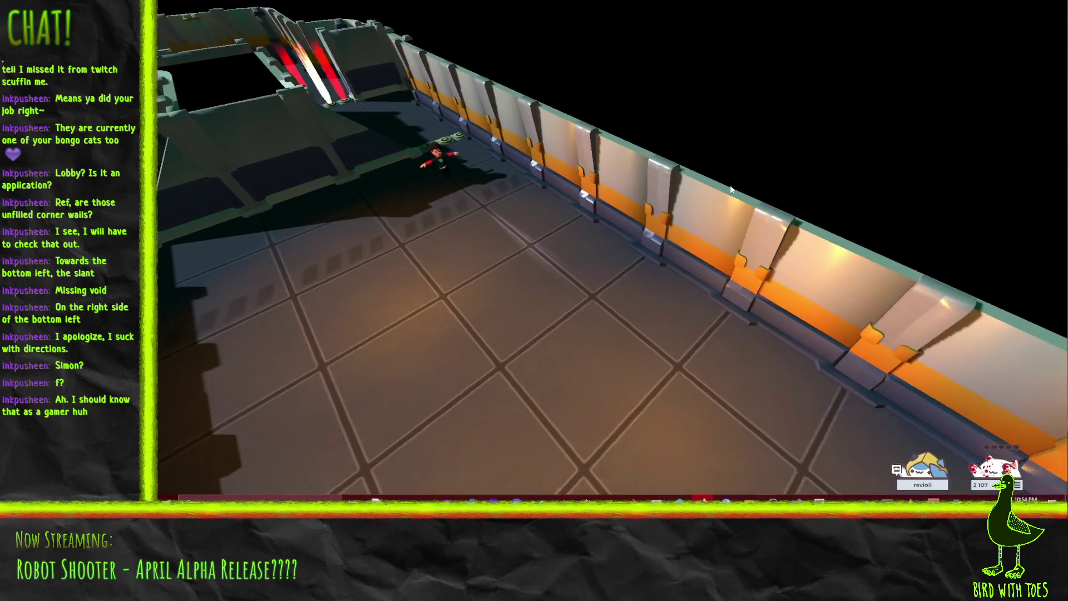
Step: Walk across the room, then leave fullscreen for the game's itch.io page
{"action": "key", "text": "d"}
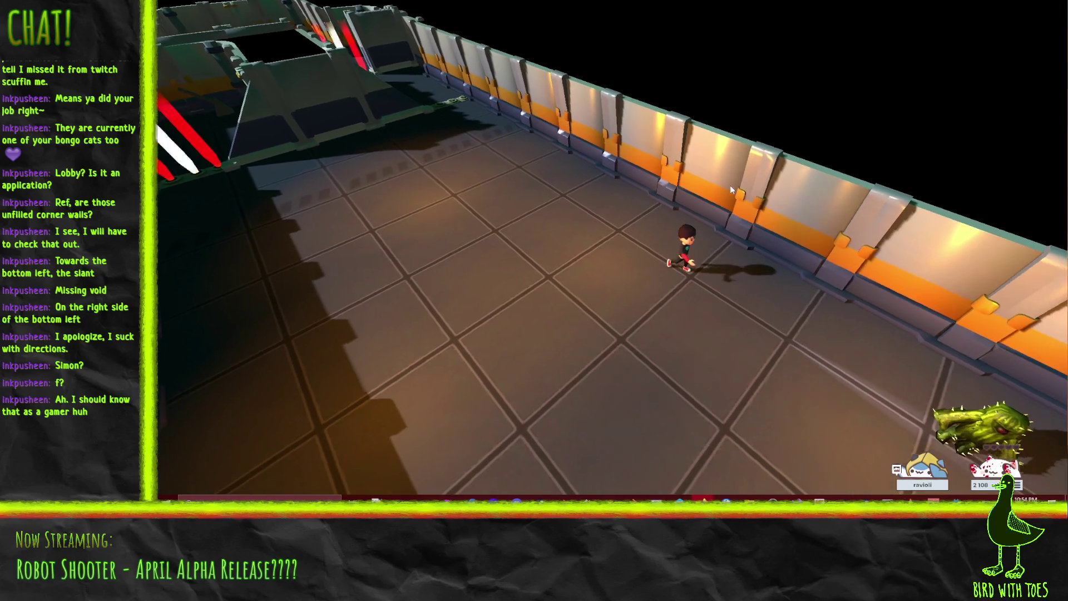
{"action": "key", "text": "a"}
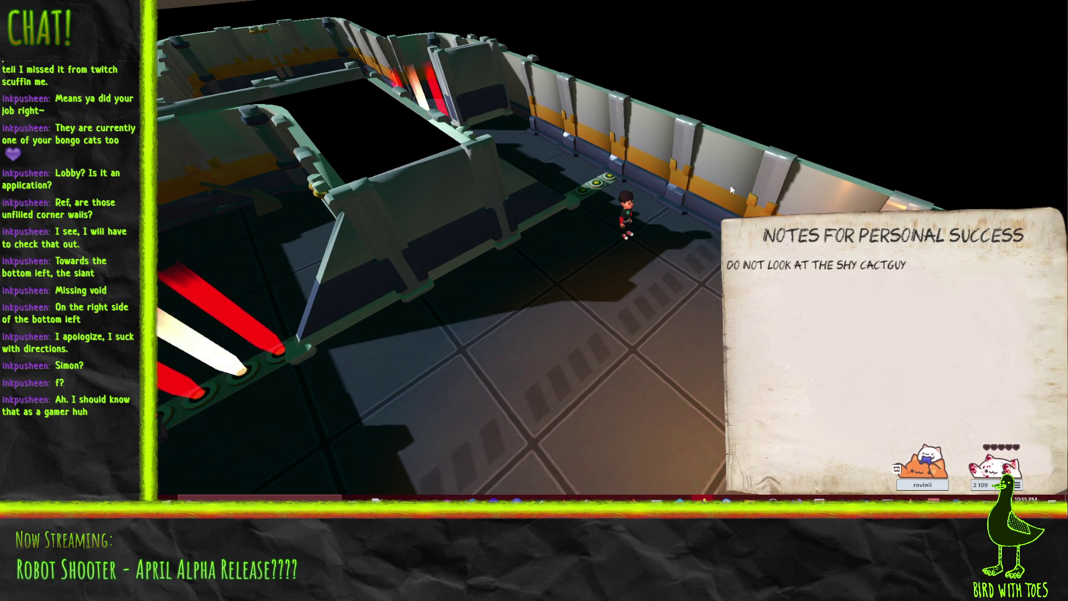
{"action": "key", "text": "Escape"}
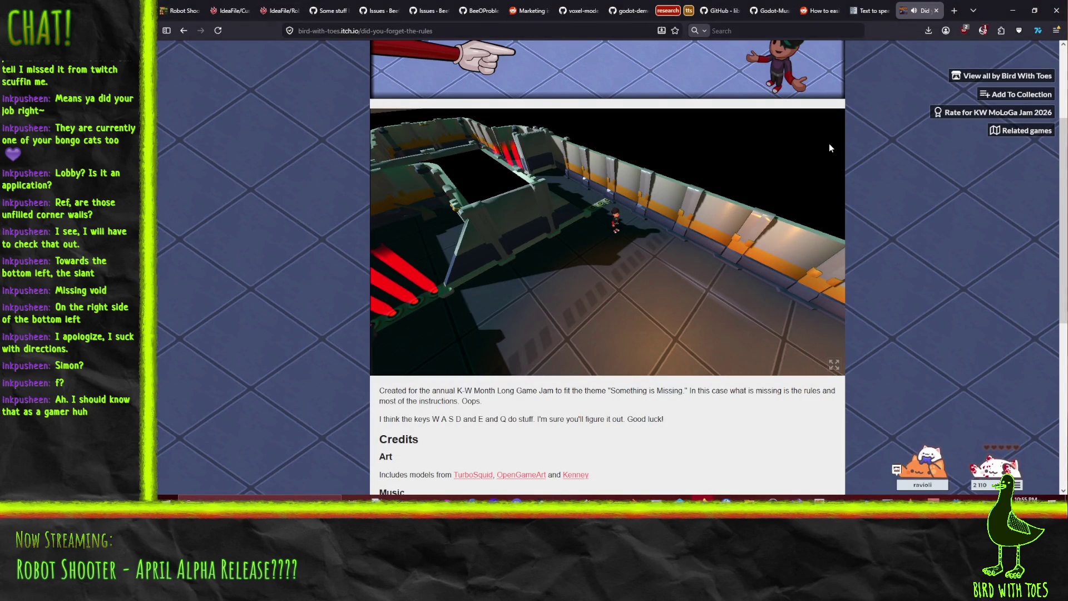
Step: Close the itch.io game tab and switch back to the Godot editor
{"action": "left_click", "coordinate": [936, 11]}
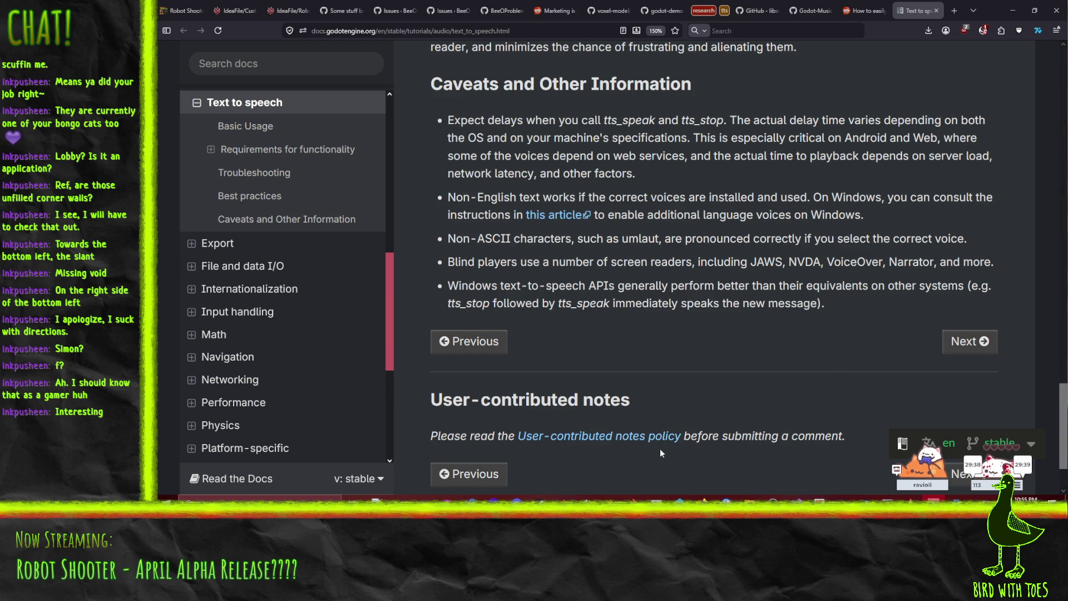
{"action": "left_click", "coordinate": [950, 498]}
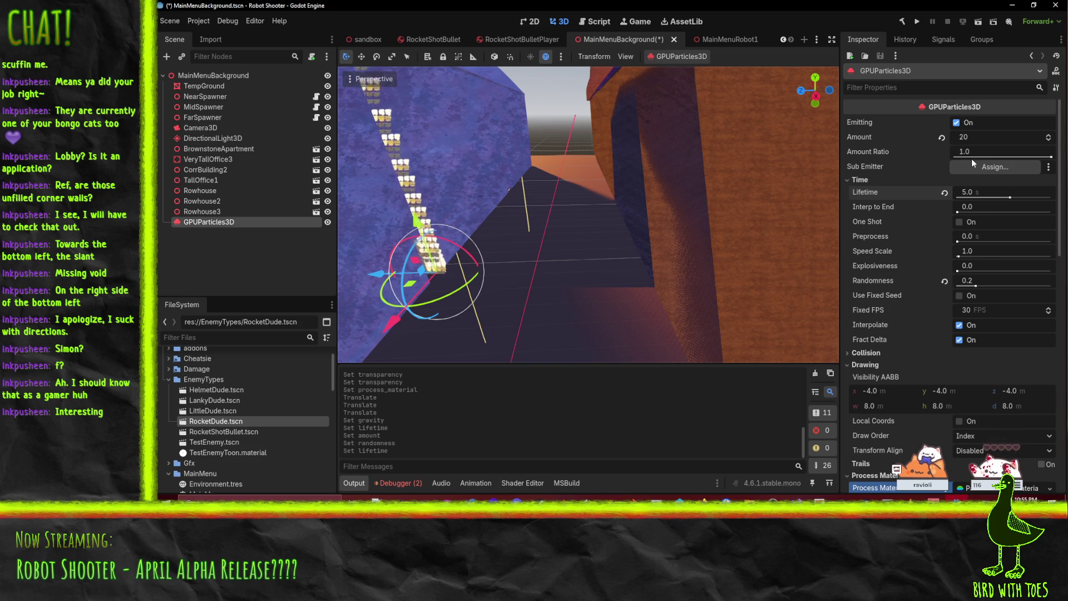
Step: Keep particle Transform Align as Disabled and collapse the drawing settings
{"action": "scroll", "coordinate": [932, 200], "scroll_direction": "down", "scroll_amount": 3}
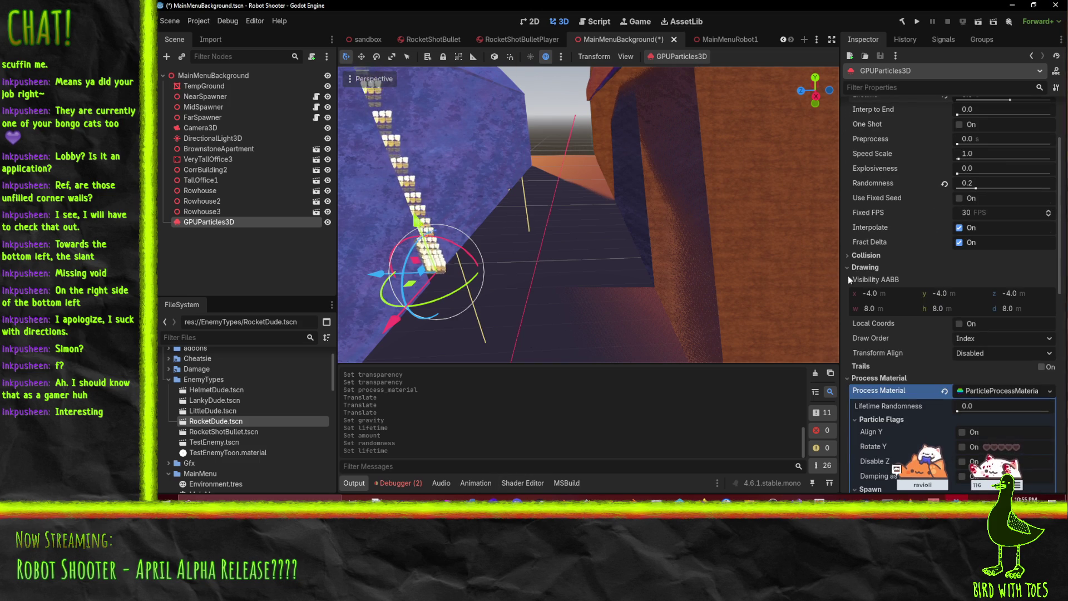
{"action": "left_click", "coordinate": [969, 352]}
{"action": "left_click", "coordinate": [904, 236]}
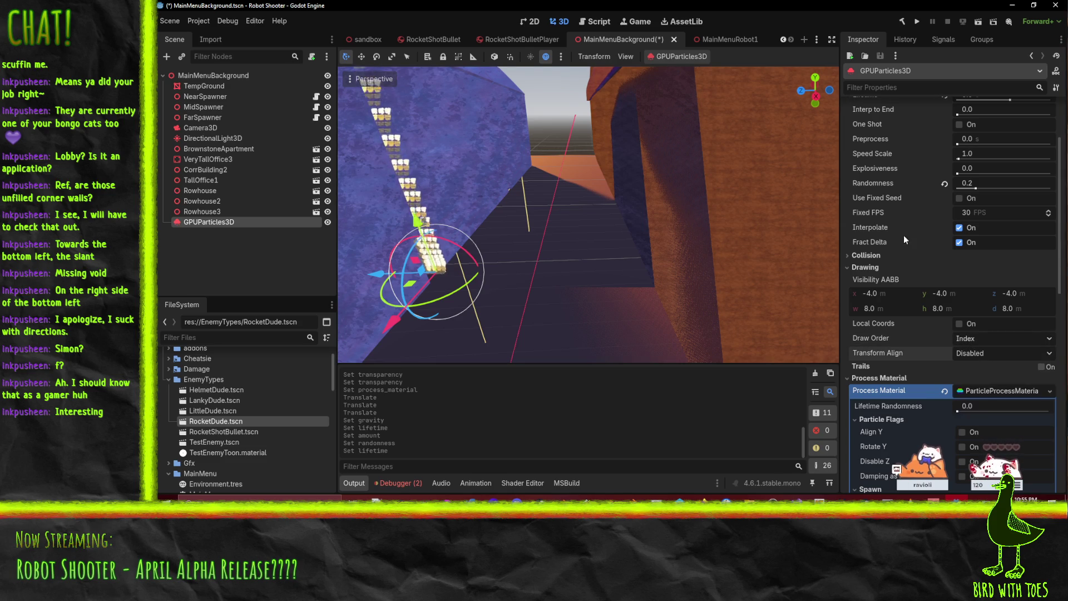
{"action": "left_click", "coordinate": [864, 270]}
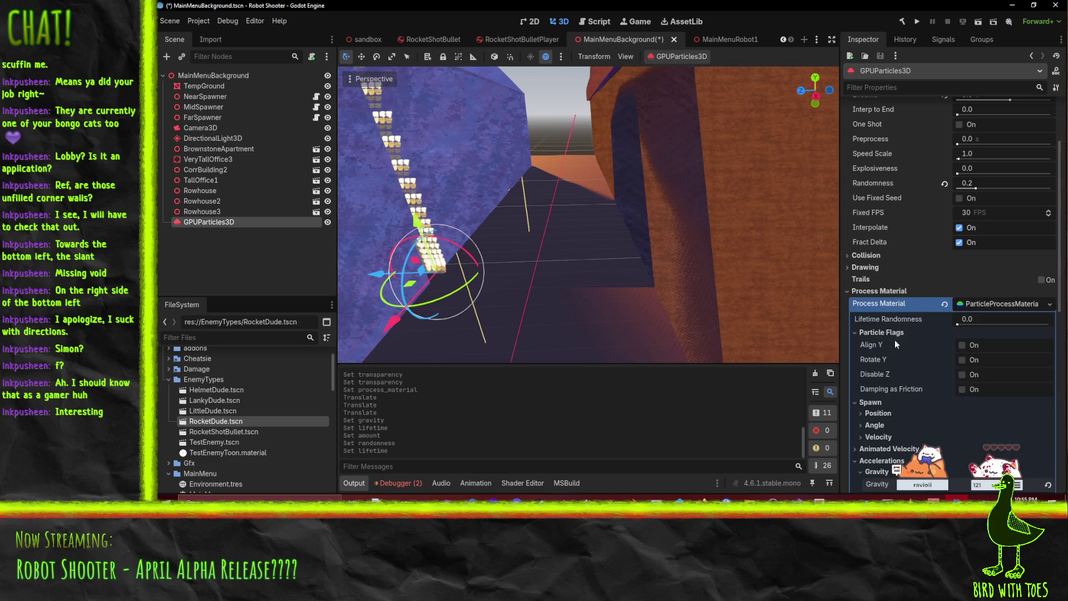
{"action": "left_click", "coordinate": [871, 302]}
{"action": "left_click", "coordinate": [871, 300]}
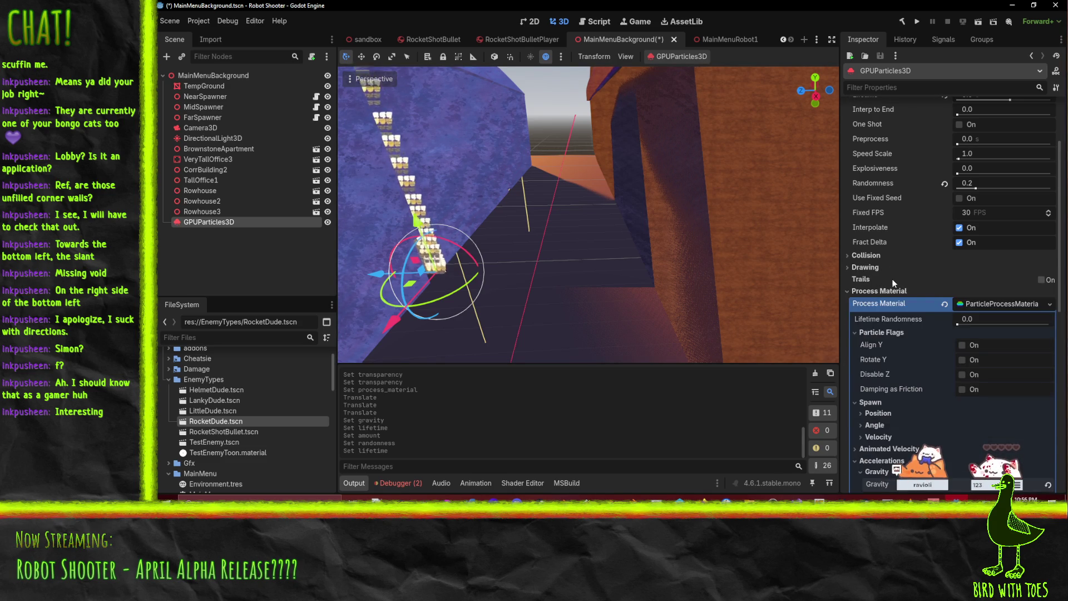
Step: Browse the Velocity and Animated Velocity limit curve options without changing them
{"action": "scroll", "coordinate": [894, 282], "scroll_direction": "down", "scroll_amount": 2}
{"action": "scroll", "coordinate": [894, 278], "scroll_direction": "up", "scroll_amount": 2}
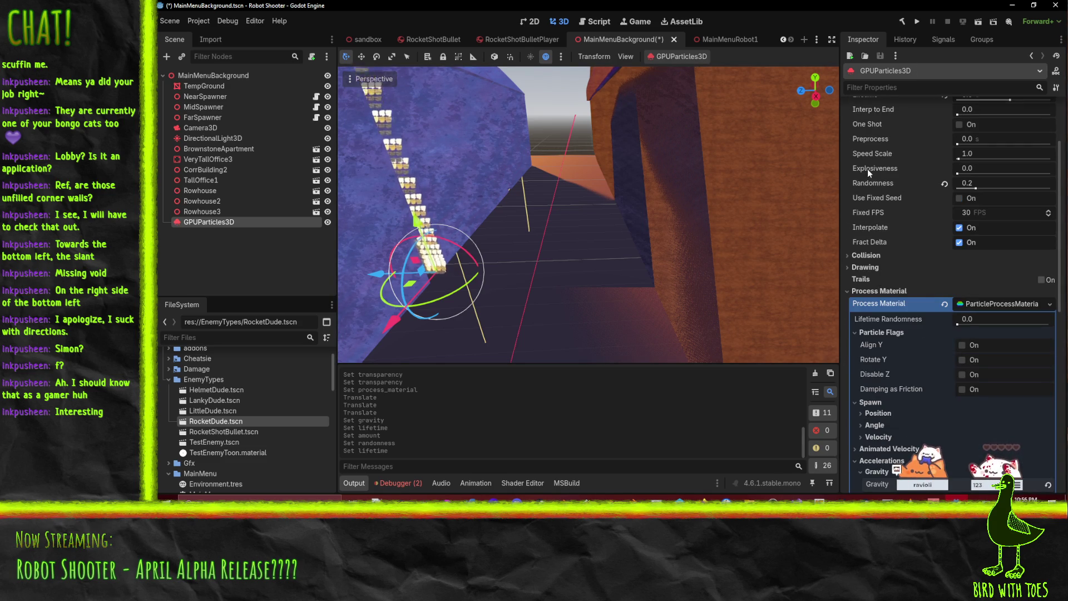
{"action": "scroll", "coordinate": [918, 273], "scroll_direction": "down", "scroll_amount": 6}
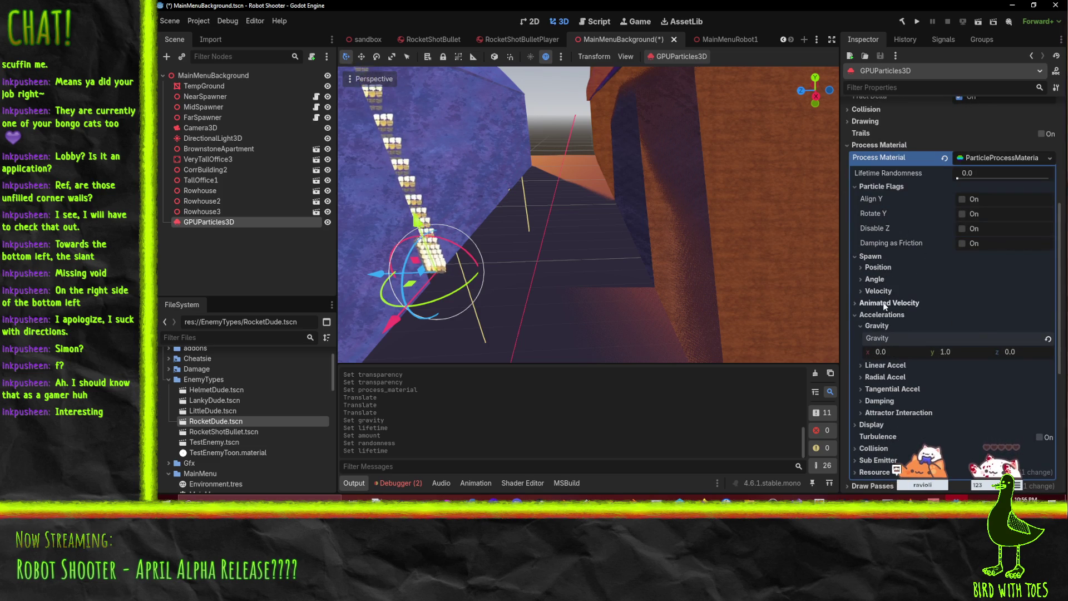
{"action": "scroll", "coordinate": [888, 300], "scroll_direction": "down", "scroll_amount": 4}
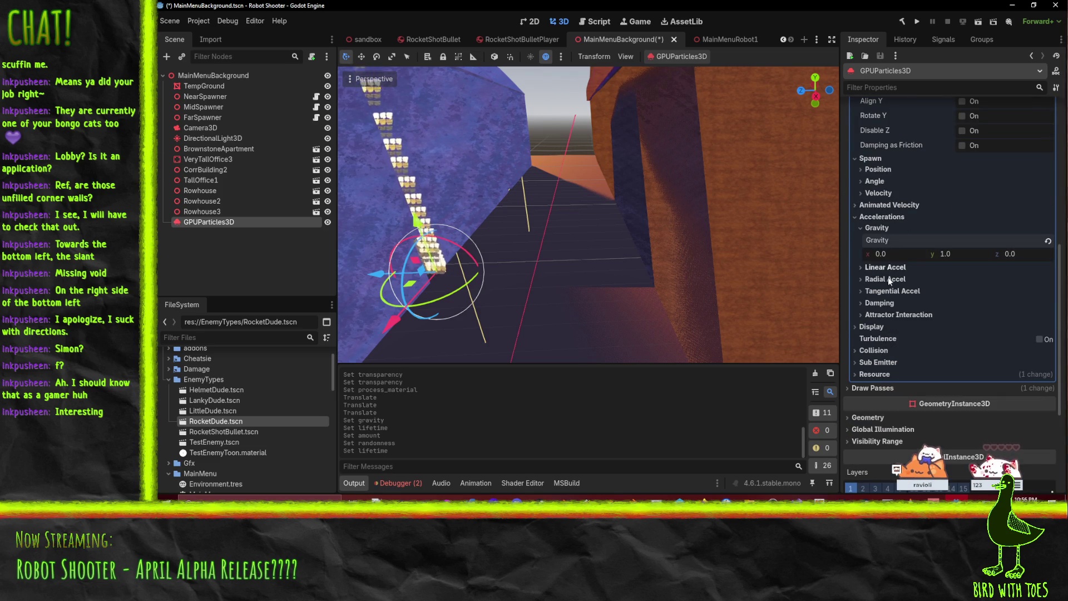
{"action": "left_click", "coordinate": [882, 192]}
{"action": "left_click", "coordinate": [881, 193]}
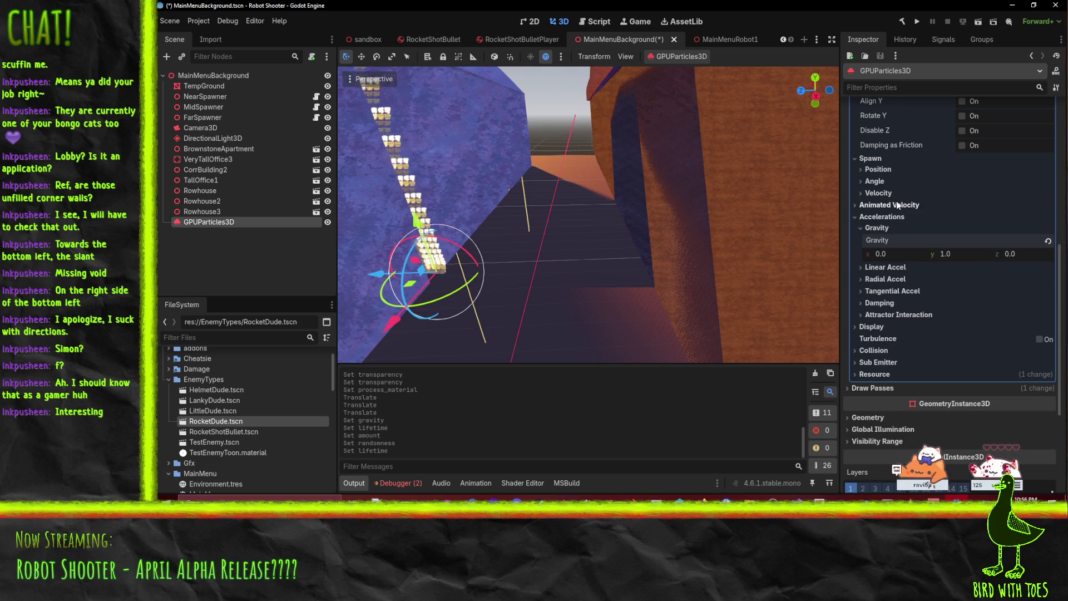
{"action": "left_click", "coordinate": [897, 203]}
{"action": "left_click", "coordinate": [891, 264]}
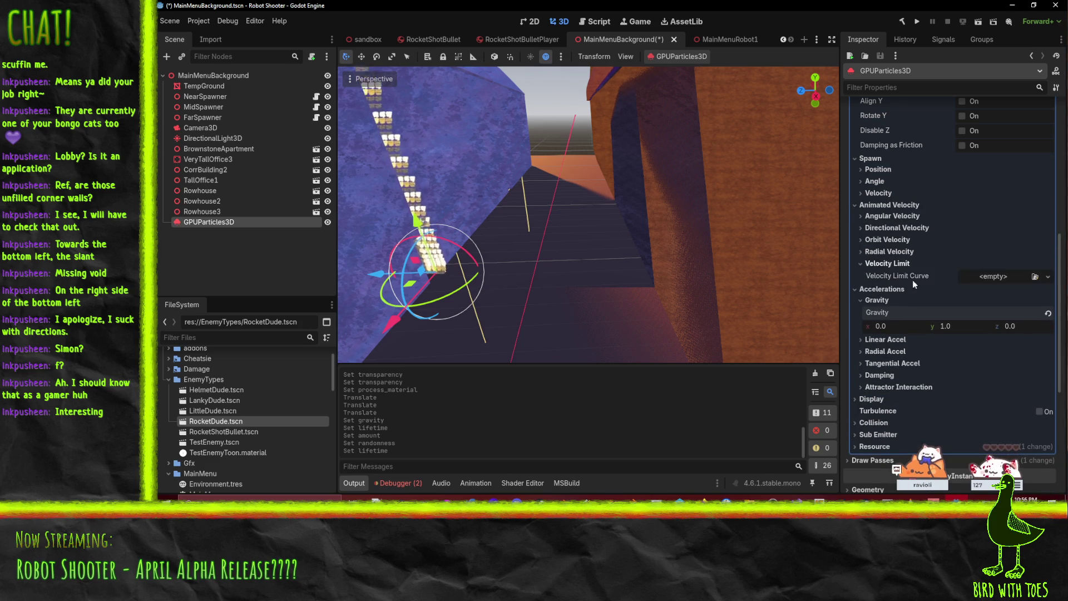
{"action": "left_click", "coordinate": [1010, 275]}
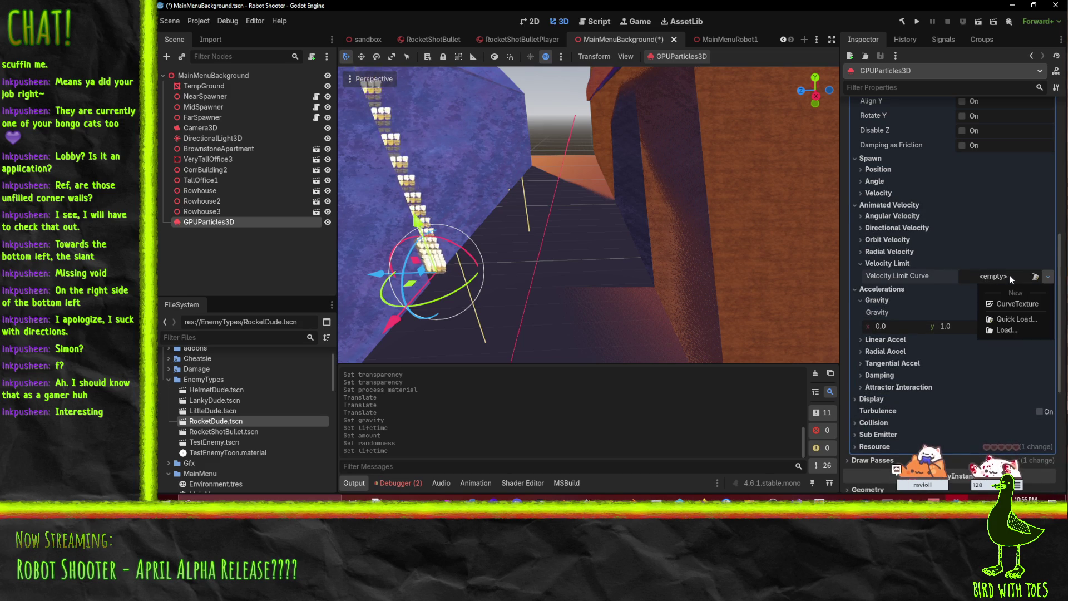
{"action": "key", "text": "Escape"}
{"action": "left_click", "coordinate": [877, 264]}
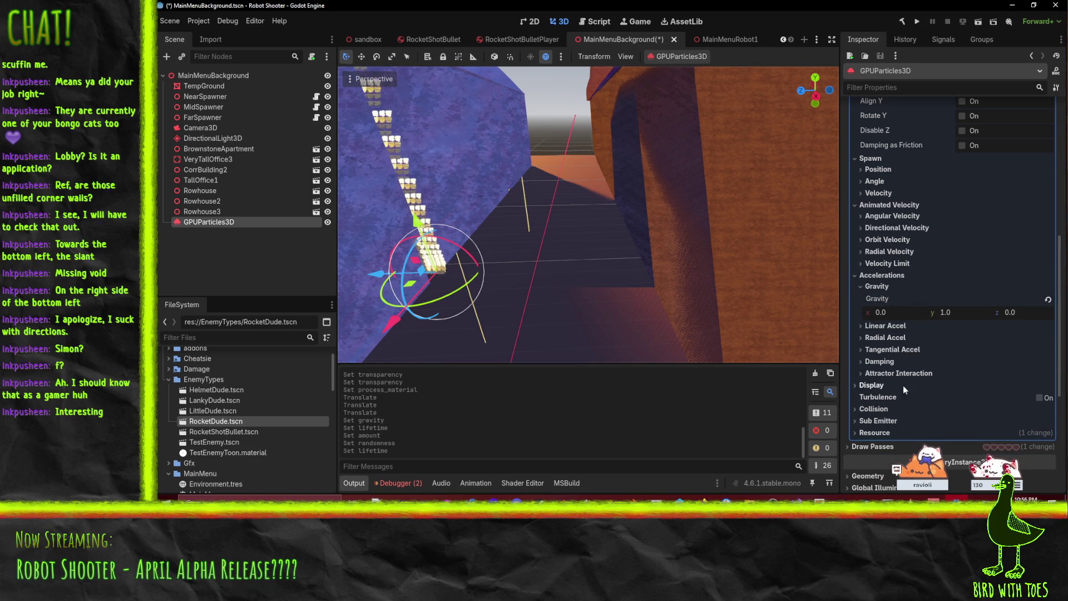
Step: Expand Display > Scale to reveal the empty Scale Curve slot
{"action": "left_click", "coordinate": [871, 385]}
{"action": "scroll", "coordinate": [870, 385], "scroll_direction": "down", "scroll_amount": 3}
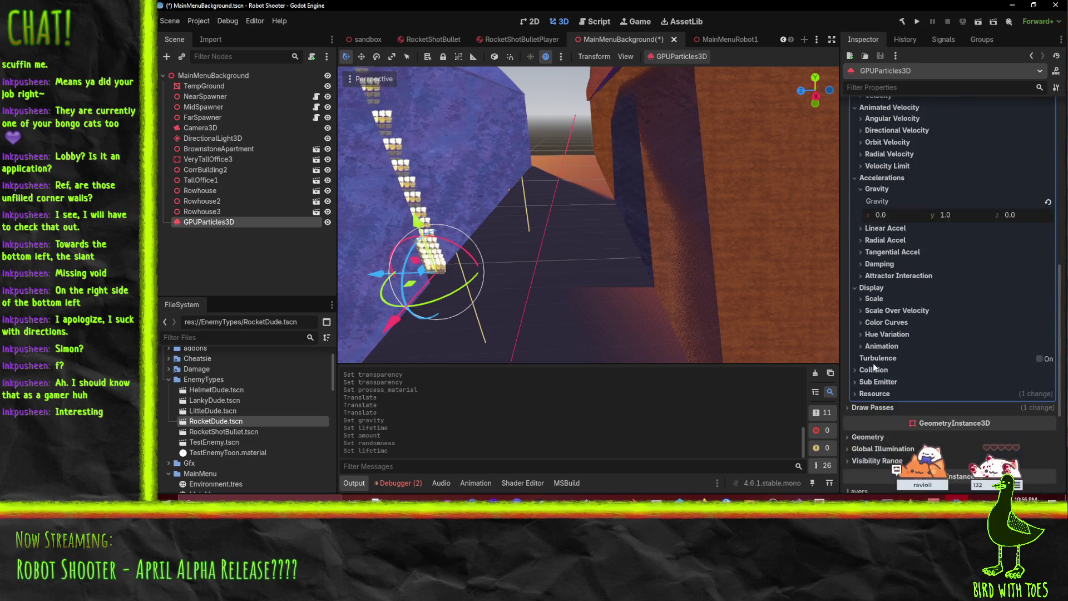
{"action": "left_click", "coordinate": [875, 250]}
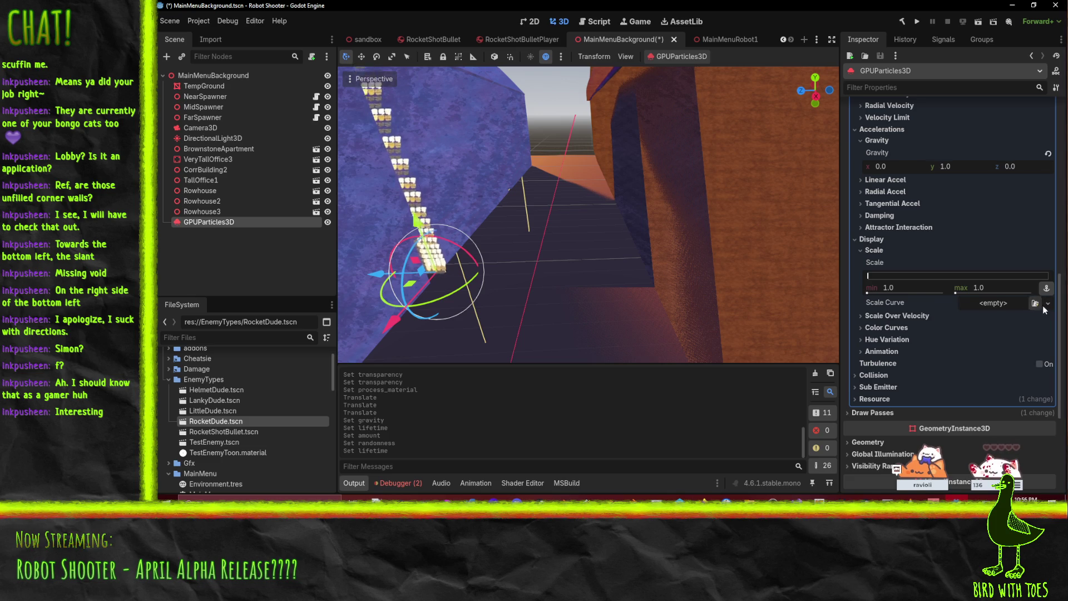
Step: Assign a new CurveTexture to Scale Curve and set its curve Max Value to 2.0
{"action": "left_click", "coordinate": [1048, 304]}
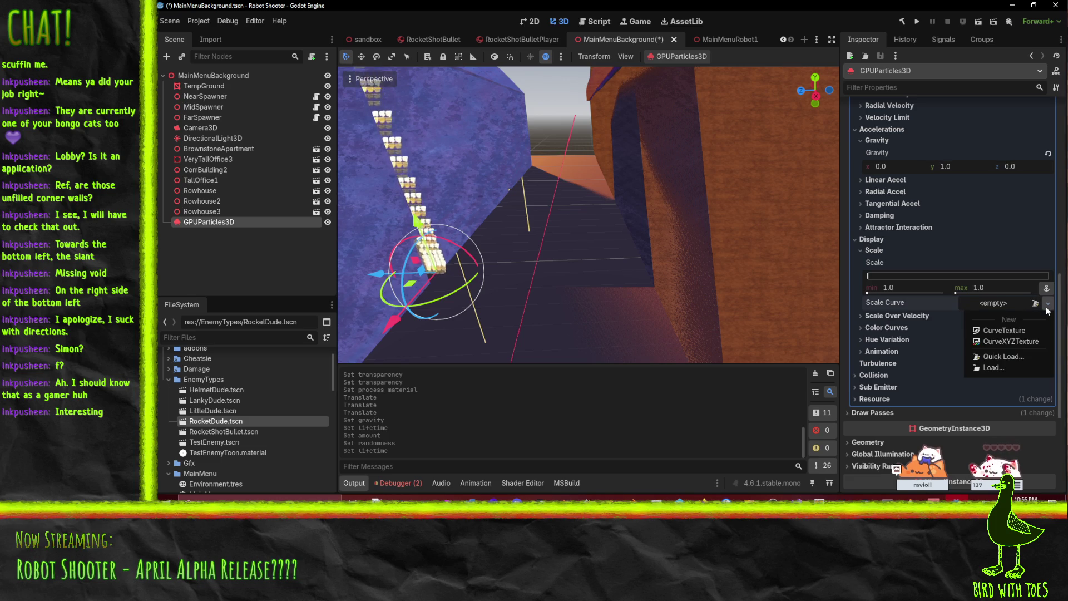
{"action": "left_click", "coordinate": [1002, 333]}
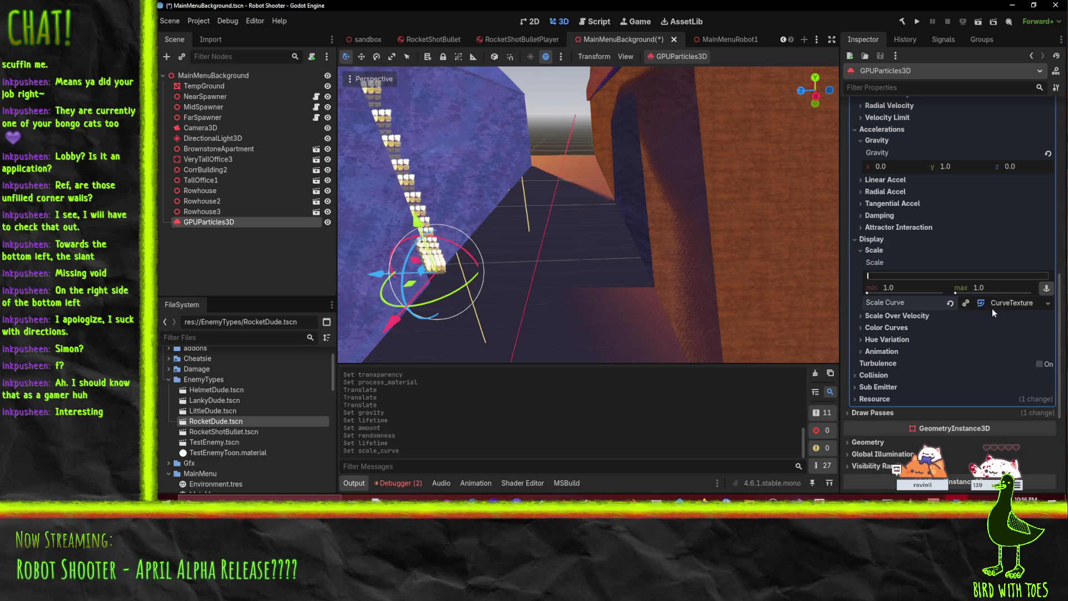
{"action": "left_click", "coordinate": [992, 309]}
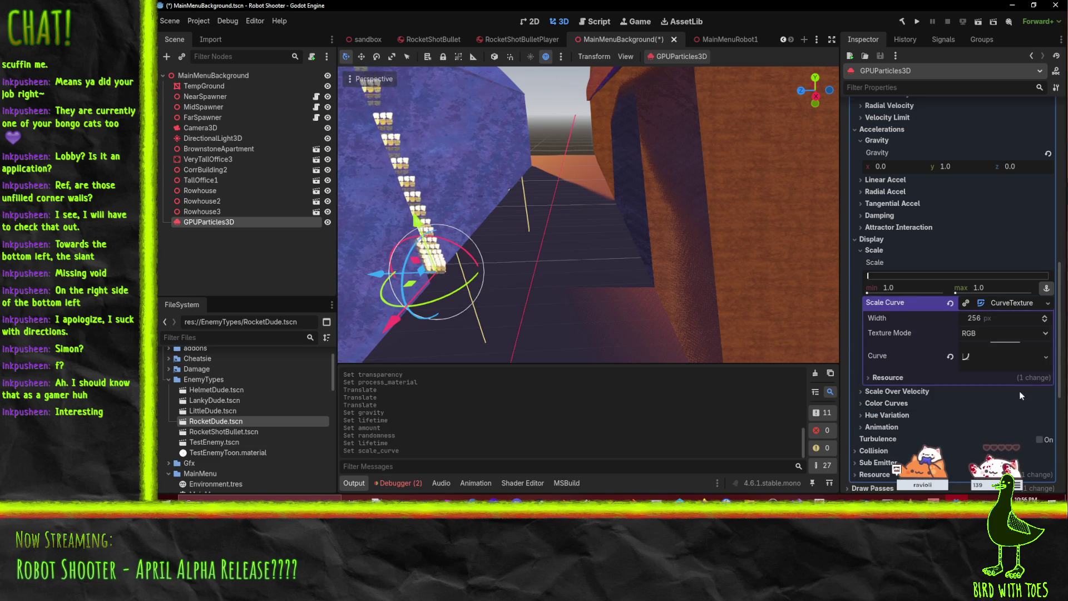
{"action": "left_click", "coordinate": [969, 357]}
{"action": "scroll", "coordinate": [1024, 369], "scroll_direction": "down", "scroll_amount": 2}
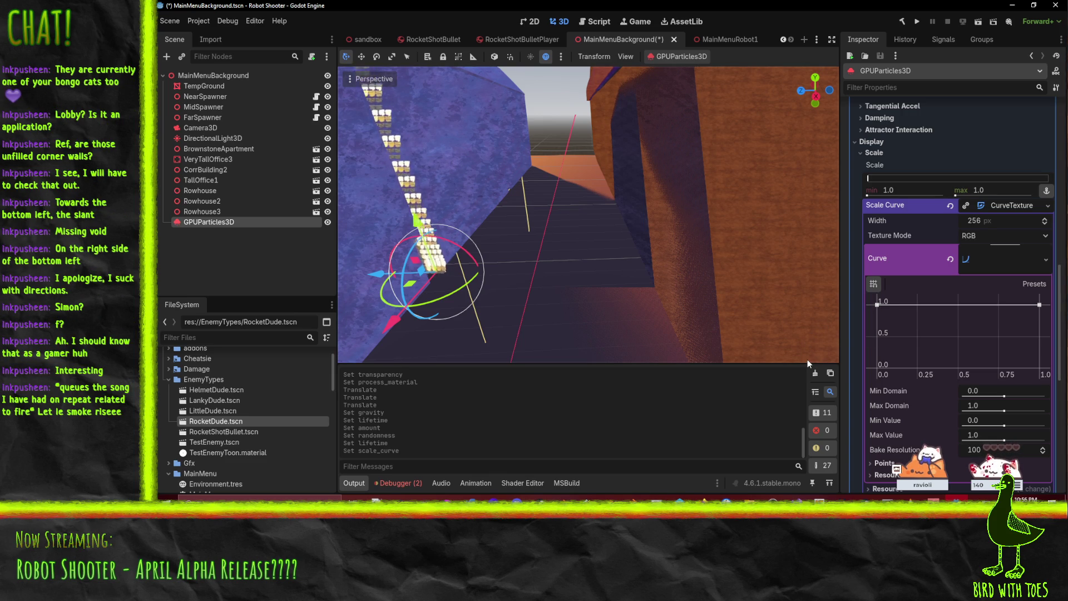
{"action": "scroll", "coordinate": [986, 362], "scroll_direction": "down", "scroll_amount": 3}
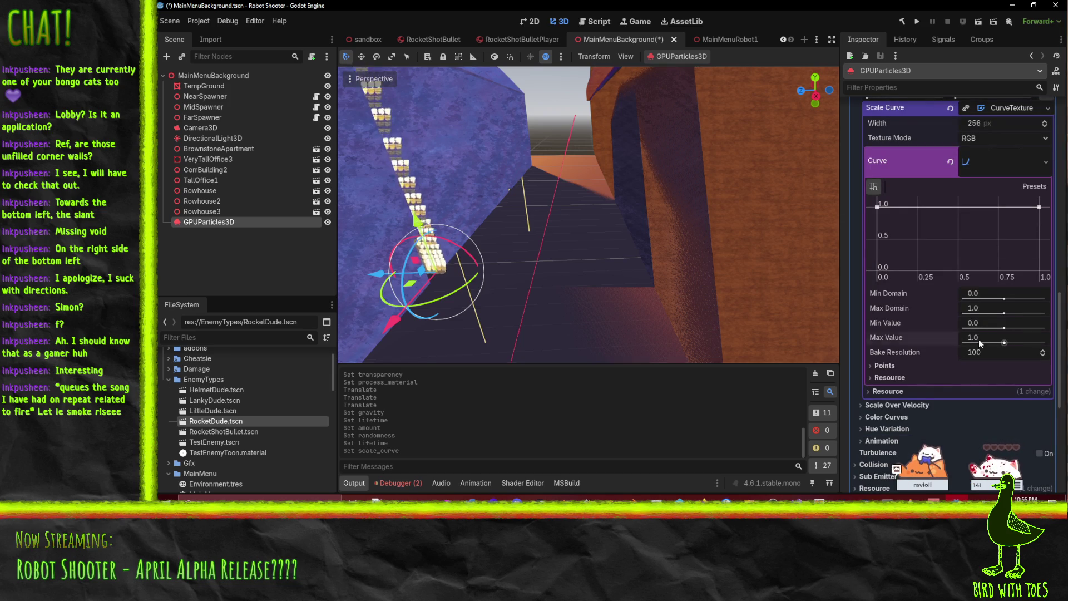
{"action": "type", "text": "2"}
{"action": "key", "text": "Return"}
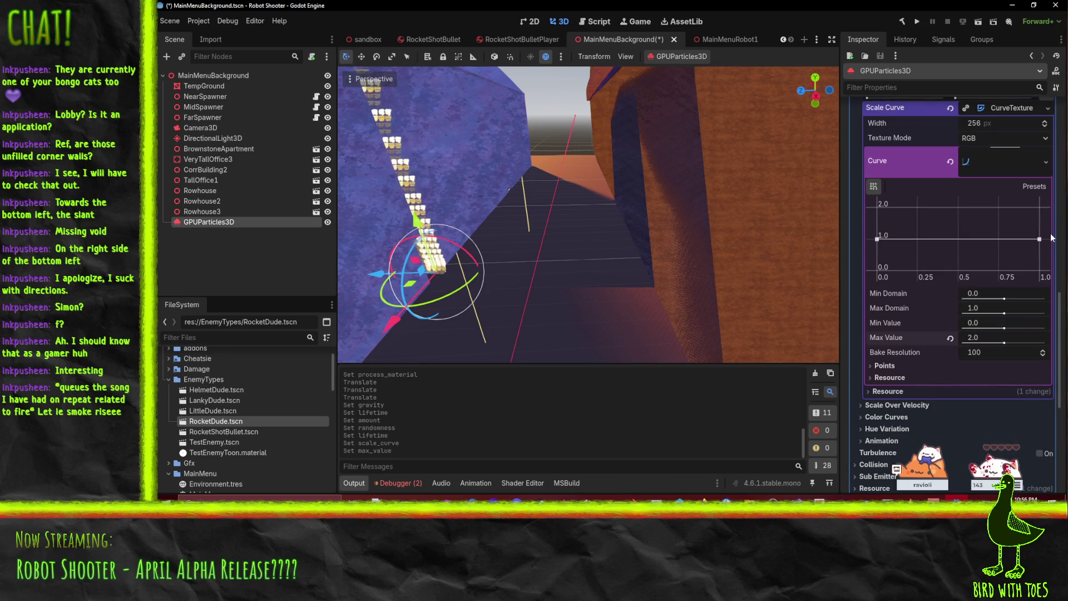
Step: Raise the curve's end point to 2.0 and add an early point near (0.11, 1.05)
{"action": "left_click_drag", "start_coordinate": [1039, 239], "coordinate": [1040, 207]}
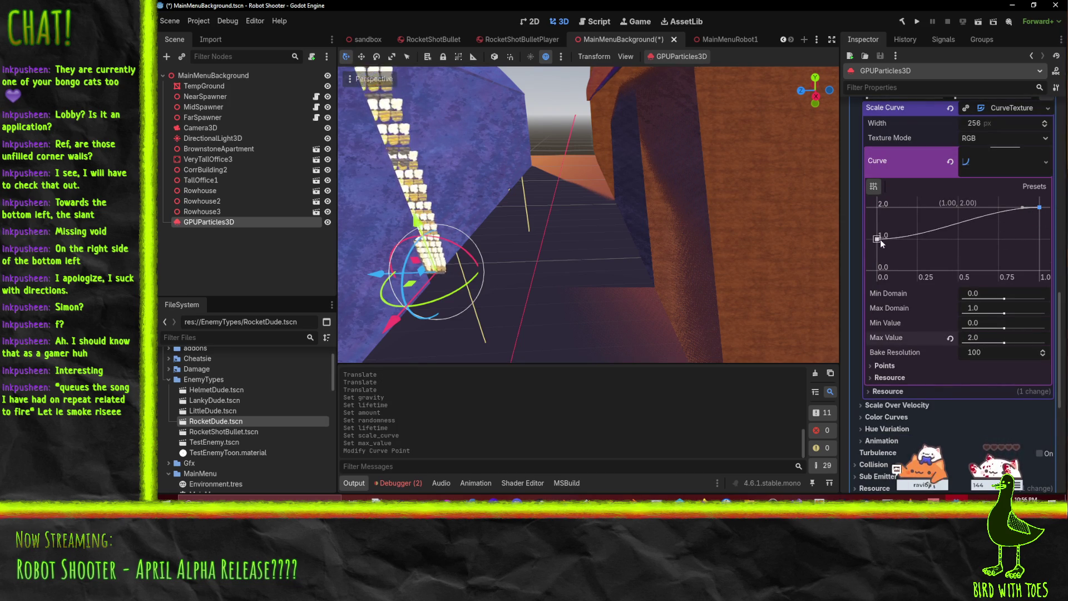
{"action": "mouse_move", "coordinate": [879, 243]}
{"action": "left_mouse_down"}
{"action": "mouse_move", "coordinate": [902, 240]}
{"action": "mouse_move", "coordinate": [870, 239]}
{"action": "mouse_move", "coordinate": [882, 250]}
{"action": "mouse_move", "coordinate": [918, 238]}
{"action": "mouse_move", "coordinate": [897, 242]}
{"action": "left_mouse_up"}
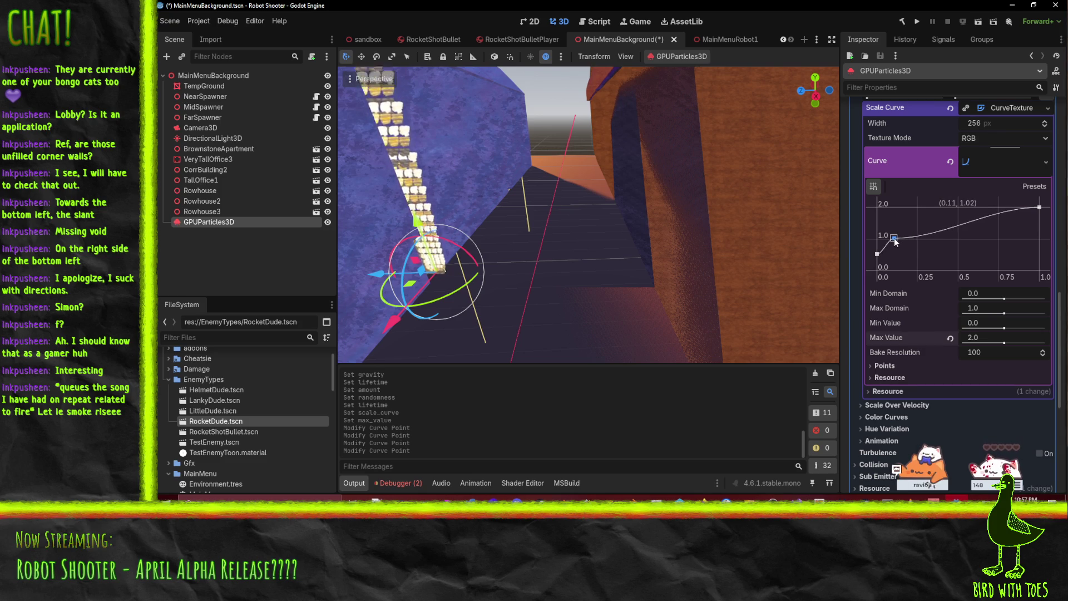
{"action": "left_click", "coordinate": [893, 239]}
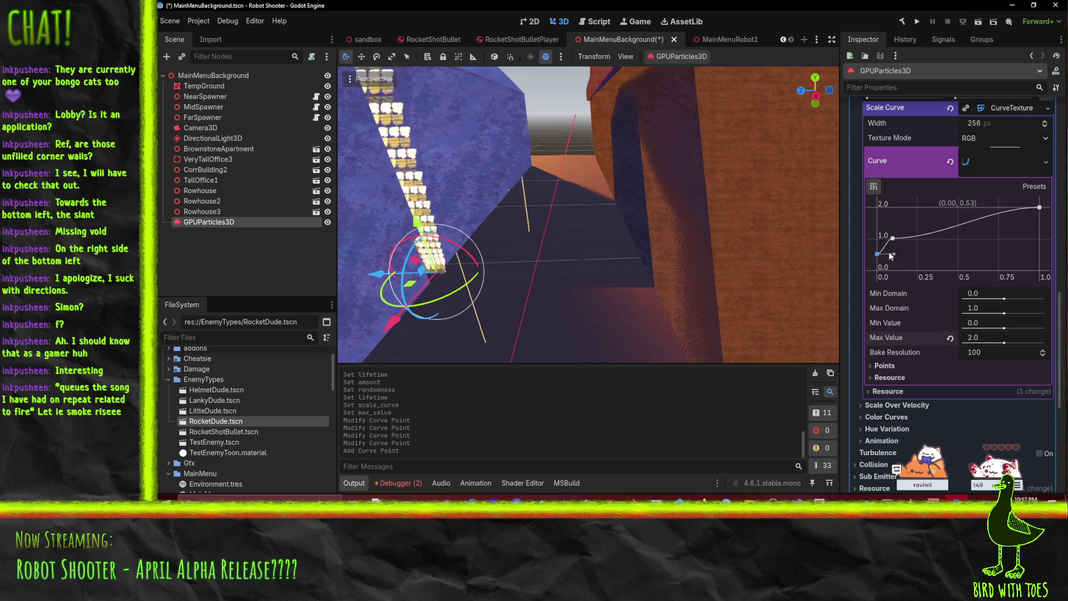
{"action": "mouse_move", "coordinate": [884, 245]}
{"action": "left_mouse_down"}
{"action": "mouse_move", "coordinate": [911, 238]}
{"action": "mouse_move", "coordinate": [897, 238]}
{"action": "left_mouse_up"}
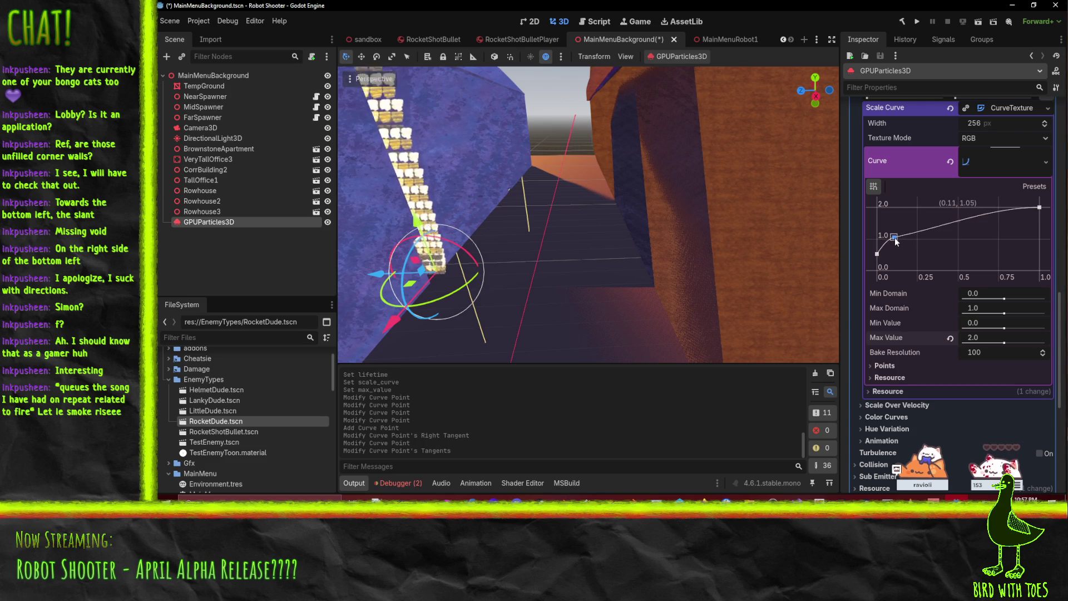
Step: Move the curve's 2.0 peak to mid-lifetime and steepen the early point's slope
{"action": "left_click", "coordinate": [895, 238]}
{"action": "scroll", "coordinate": [578, 223], "scroll_direction": "down", "scroll_amount": 3}
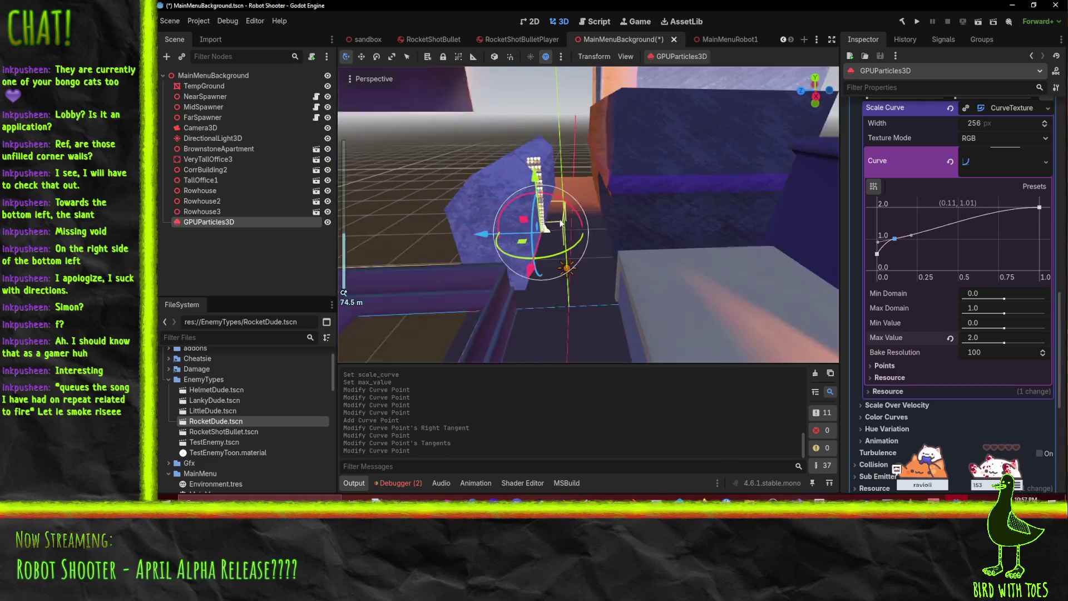
{"action": "scroll", "coordinate": [555, 211], "scroll_direction": "up", "scroll_amount": 3}
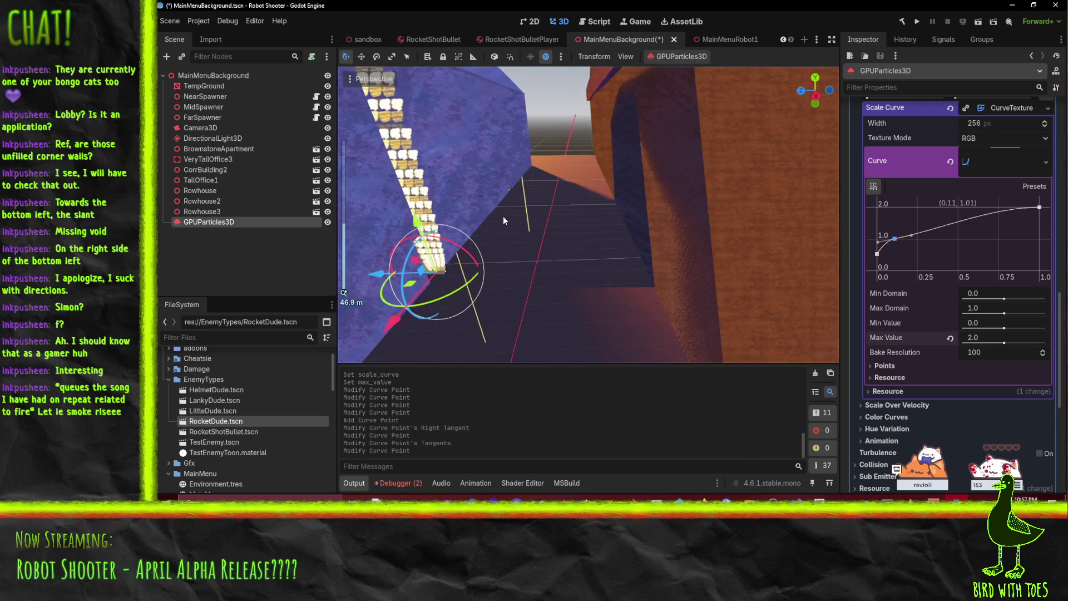
{"action": "left_click_drag", "start_coordinate": [503, 220], "coordinate": [546, 222]}
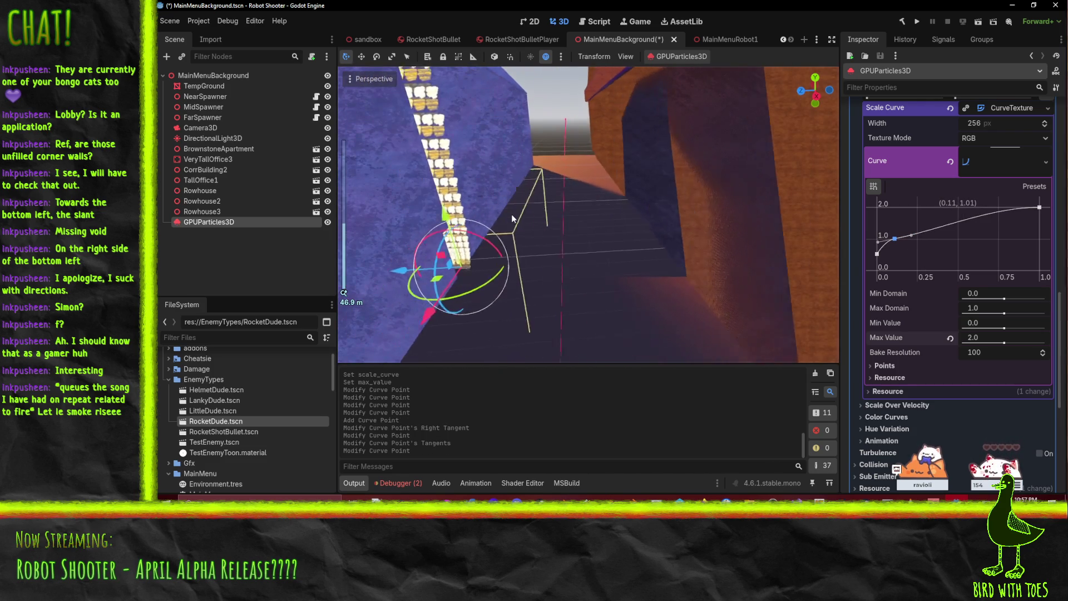
{"action": "scroll", "coordinate": [875, 234], "scroll_direction": "up", "scroll_amount": 2}
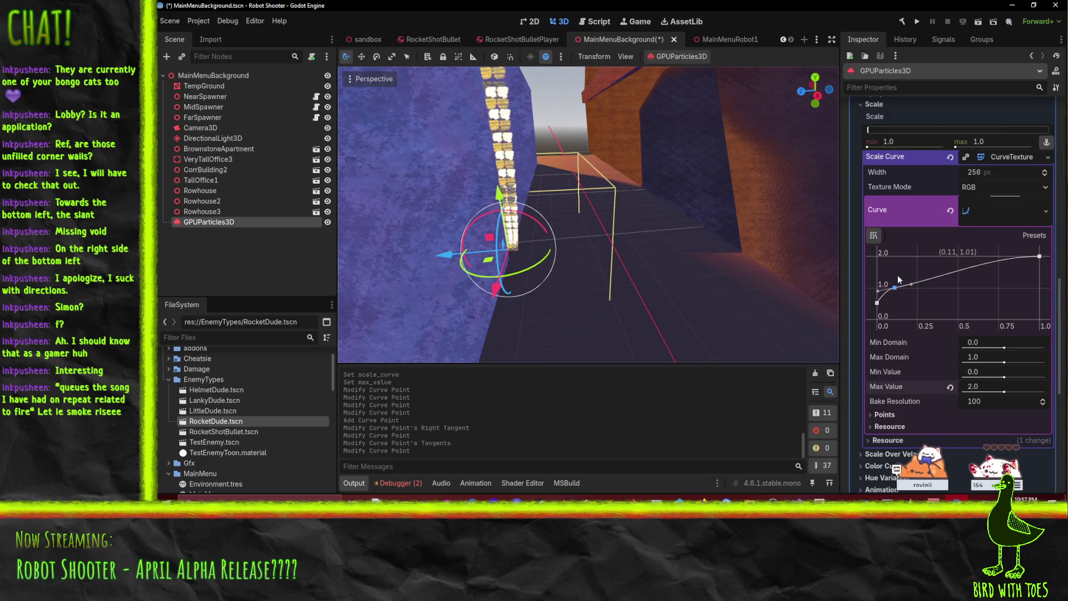
{"action": "scroll", "coordinate": [894, 293], "scroll_direction": "up", "scroll_amount": 1}
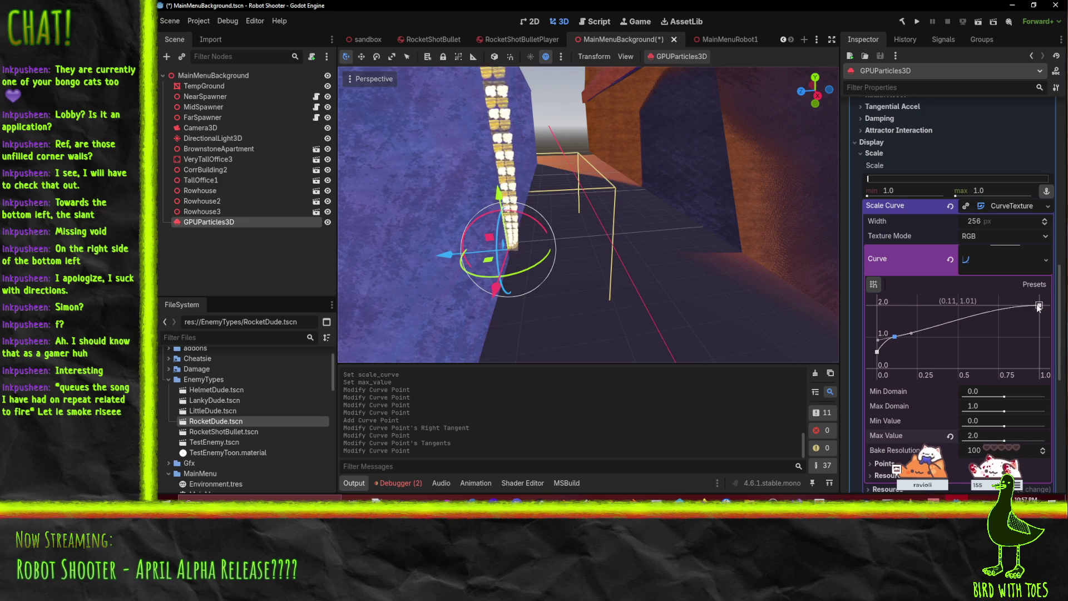
{"action": "mouse_move", "coordinate": [1037, 303]}
{"action": "left_mouse_down"}
{"action": "mouse_move", "coordinate": [950, 289]}
{"action": "mouse_move", "coordinate": [958, 296]}
{"action": "left_mouse_up"}
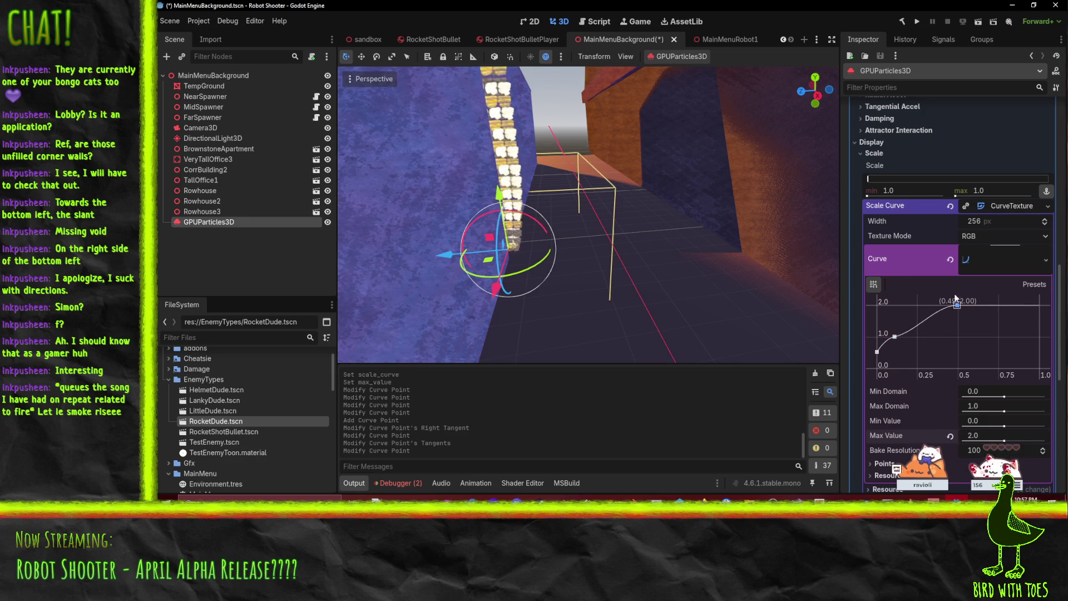
{"action": "left_click_drag", "start_coordinate": [910, 333], "coordinate": [908, 329]}
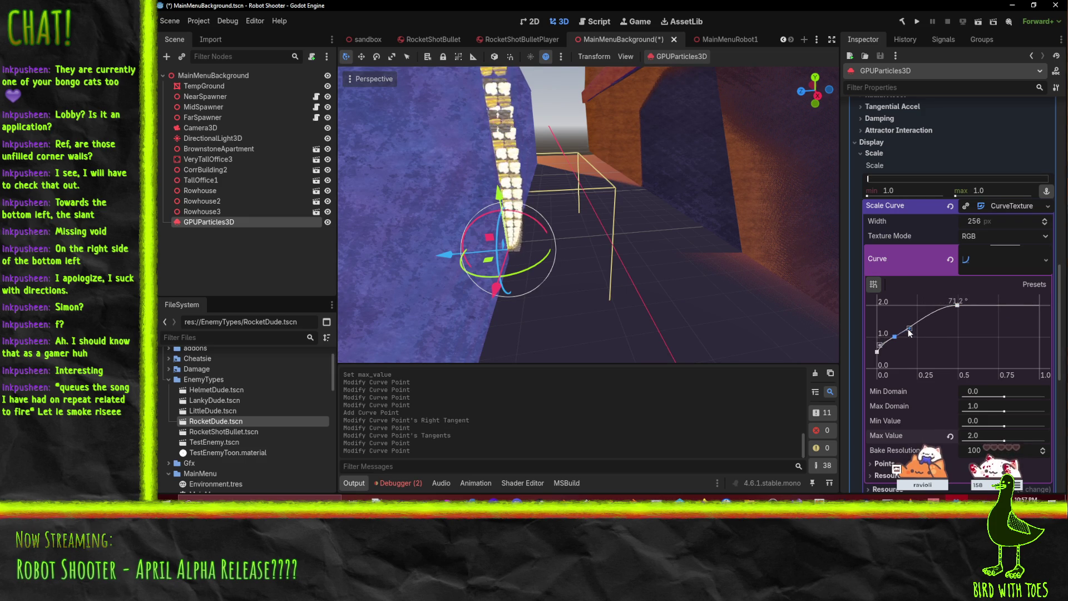
{"action": "left_click", "coordinate": [893, 336]}
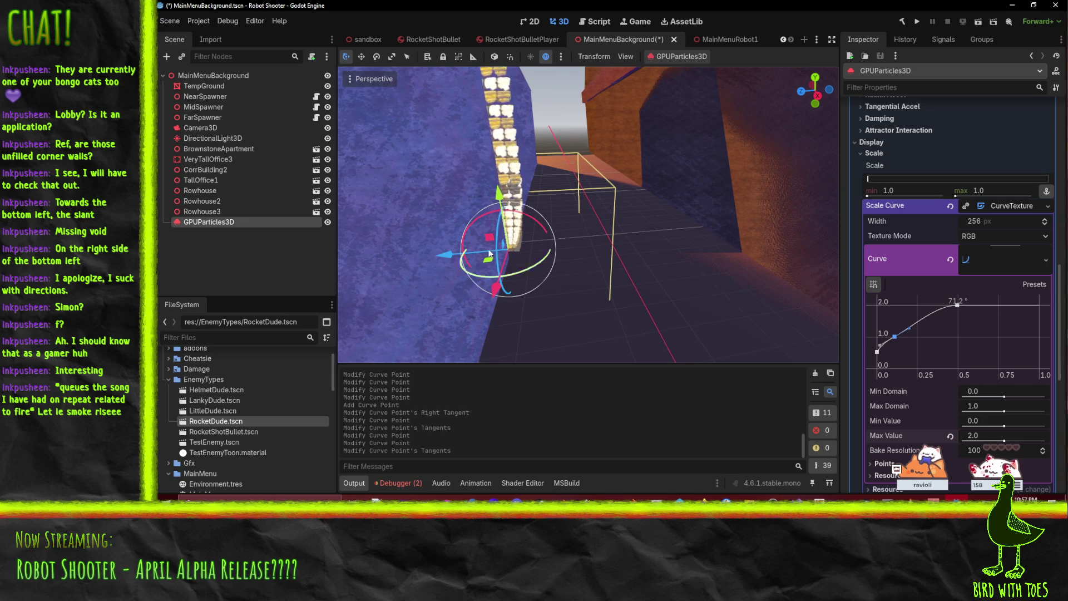
Step: Widen the particle scale range to 1.0–2.0, keeping minimum scale 1.0
{"action": "scroll", "coordinate": [517, 214], "scroll_direction": "down", "scroll_amount": 5}
{"action": "scroll", "coordinate": [517, 214], "scroll_direction": "up", "scroll_amount": 5}
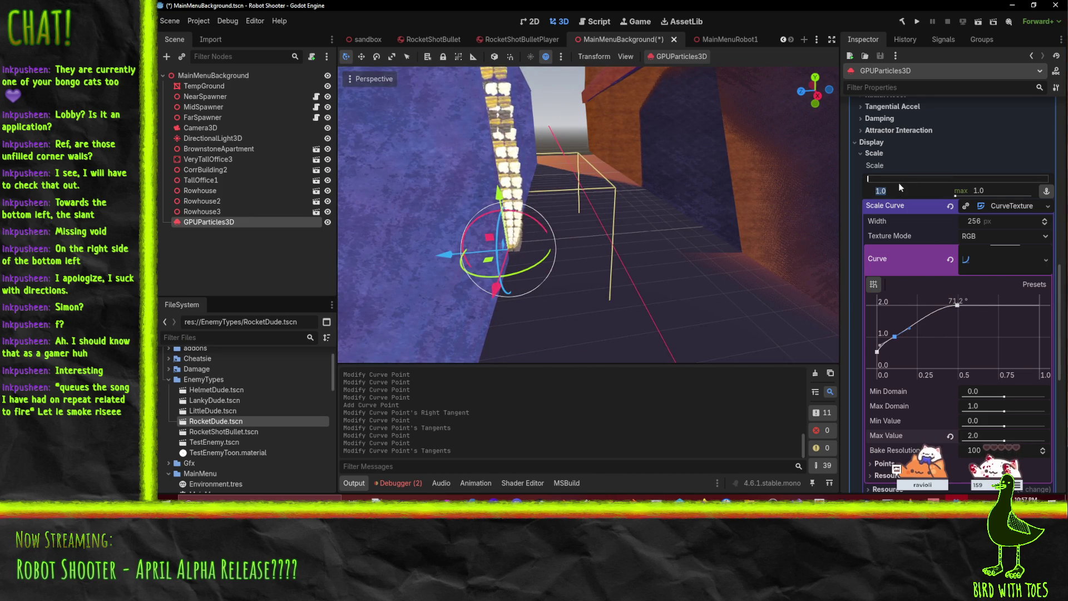
{"action": "left_click", "coordinate": [995, 189]}
{"action": "type", "text": "2"}
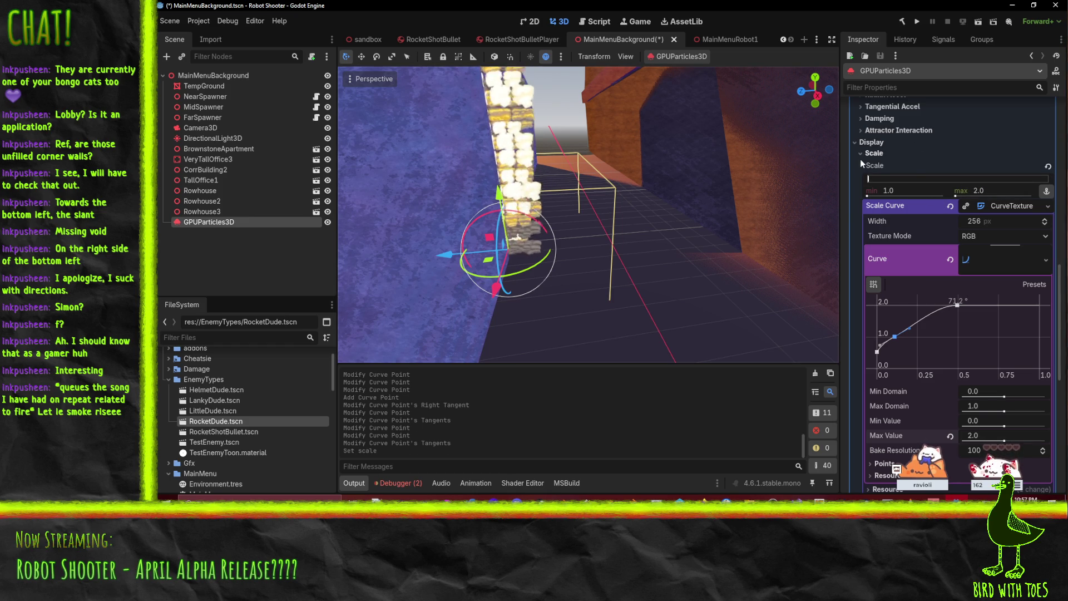
{"action": "left_click", "coordinate": [874, 154]}
{"action": "left_click", "coordinate": [880, 202]}
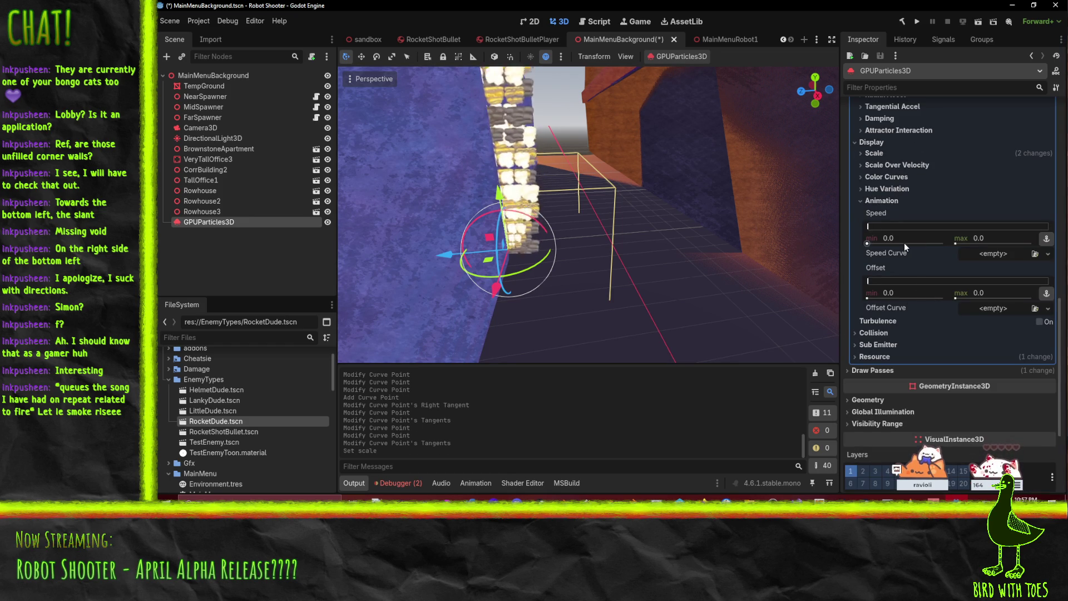
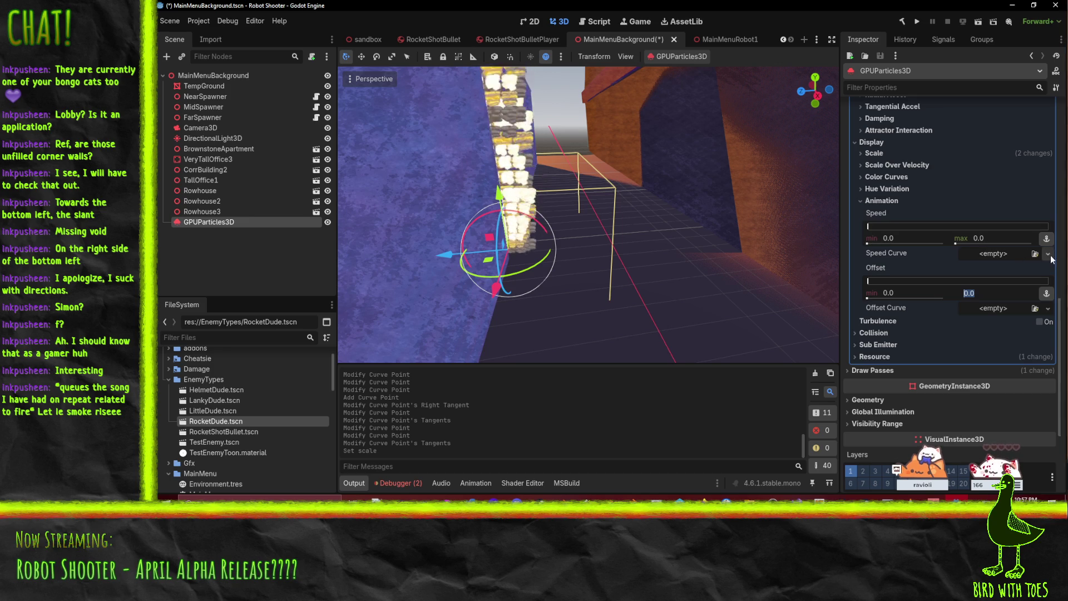
Step: Set the flipbook animation speed range to 1.0
{"action": "left_click", "coordinate": [997, 238]}
{"action": "type", "text": "1"}
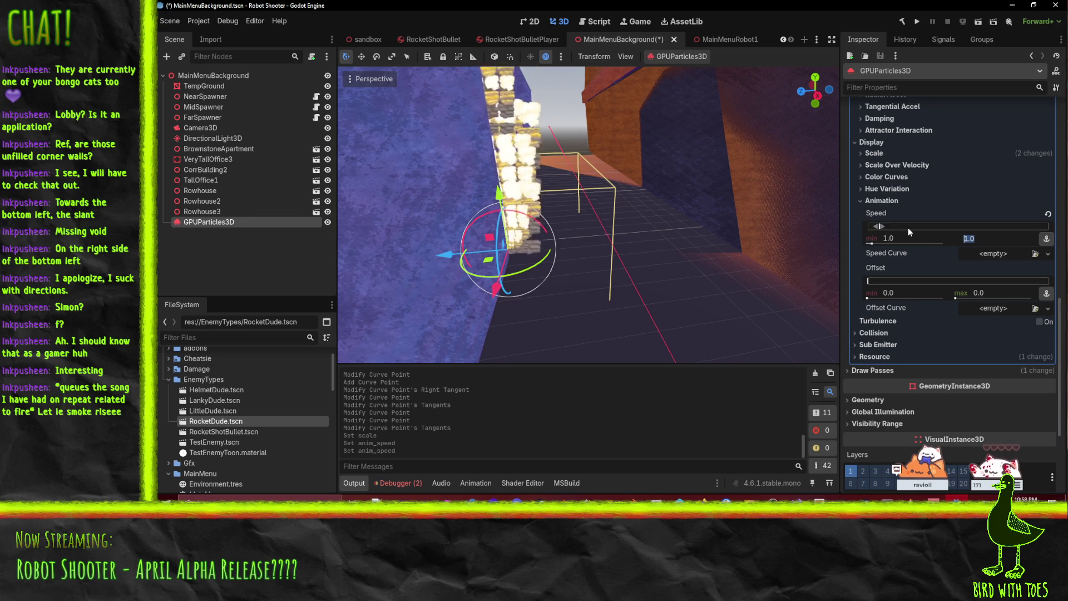
{"action": "scroll", "coordinate": [913, 228], "scroll_direction": "up", "scroll_amount": 4}
{"action": "scroll", "coordinate": [914, 228], "scroll_direction": "down", "scroll_amount": 4}
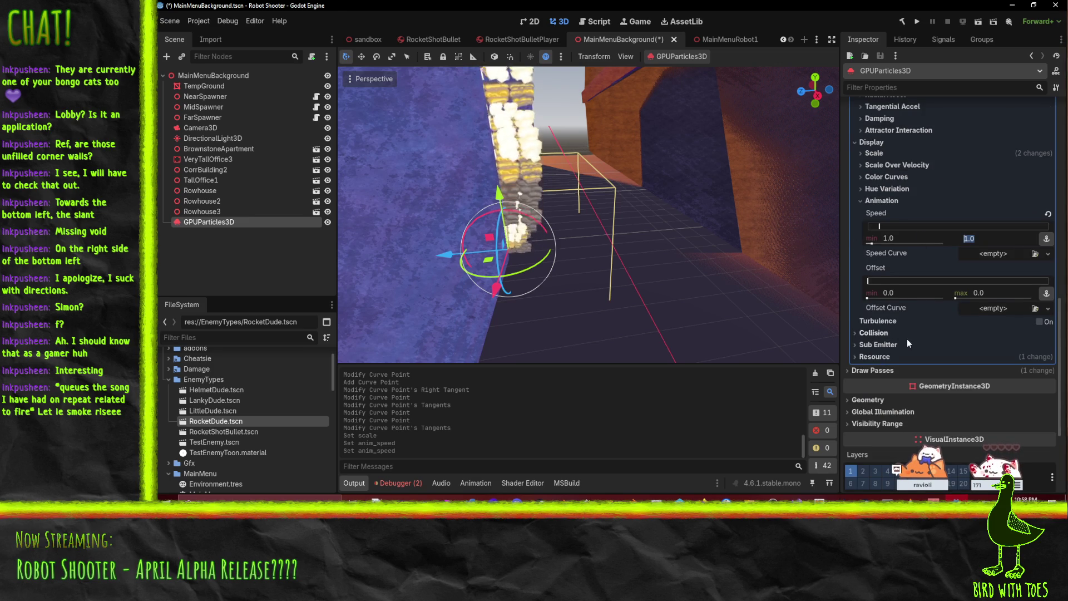
{"action": "scroll", "coordinate": [908, 339], "scroll_direction": "up", "scroll_amount": 4}
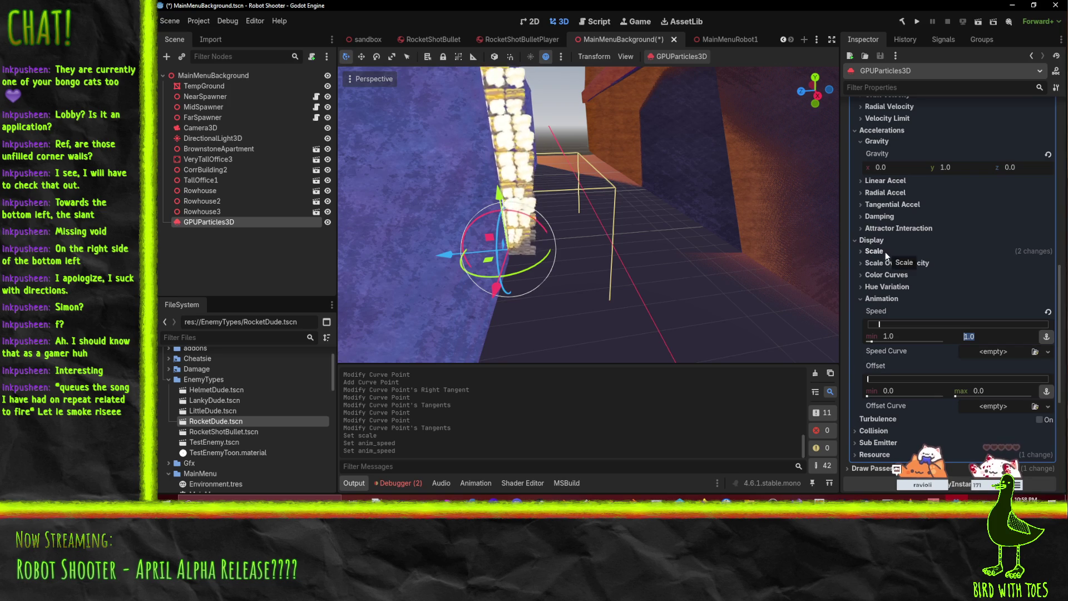
{"action": "scroll", "coordinate": [899, 298], "scroll_direction": "up", "scroll_amount": 5}
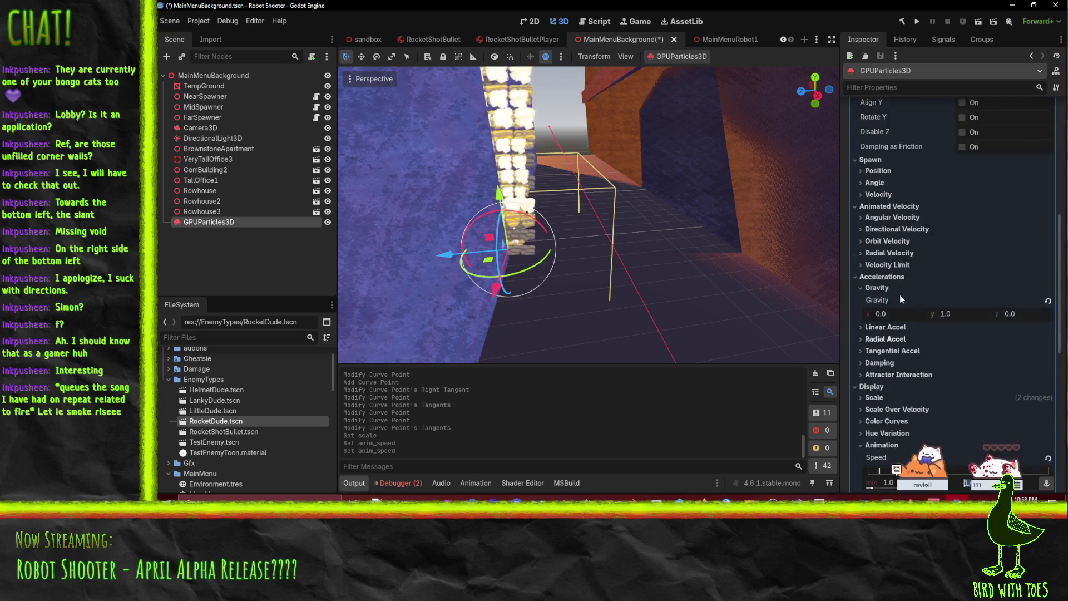
{"action": "scroll", "coordinate": [900, 295], "scroll_direction": "up", "scroll_amount": 2}
Step: Expand the process material's Spawn Angle and Spawn Velocity sections
{"action": "left_click", "coordinate": [881, 223]}
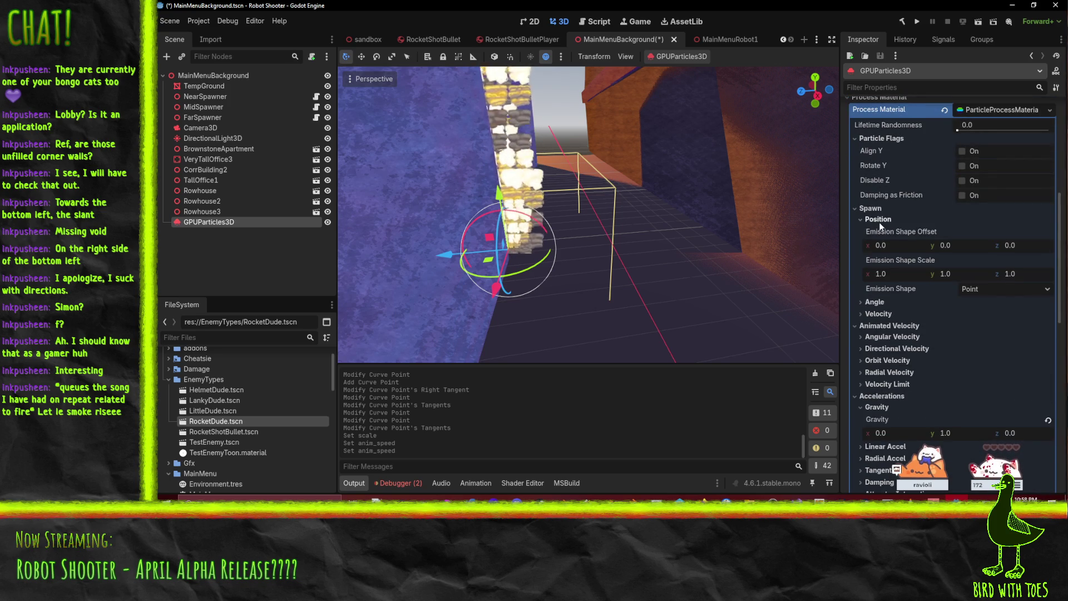
{"action": "left_click", "coordinate": [879, 219]}
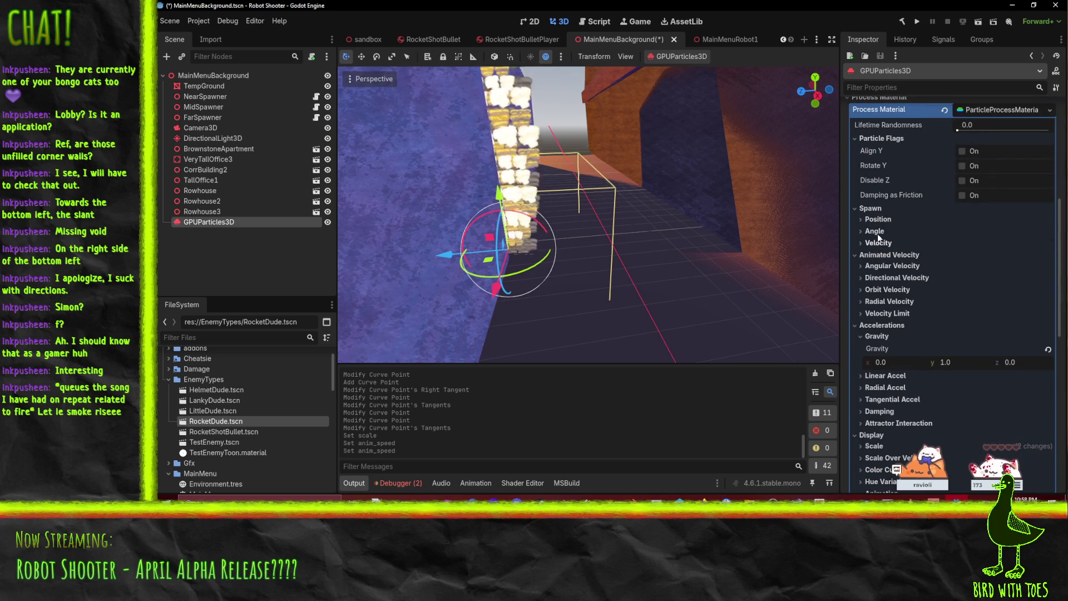
{"action": "left_click", "coordinate": [878, 232]}
{"action": "left_click", "coordinate": [881, 296]}
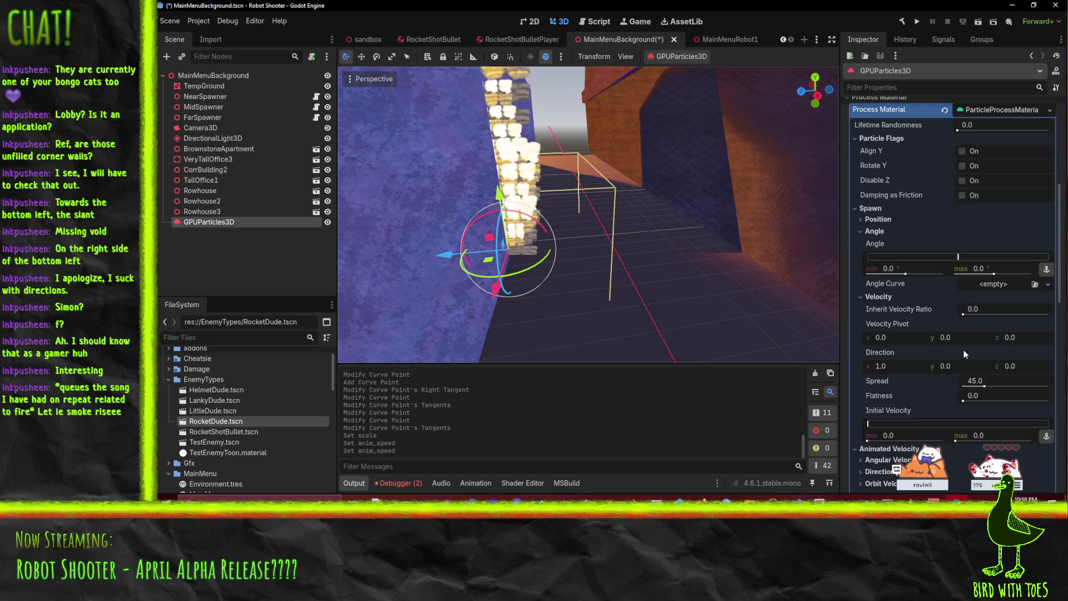
Step: Enter 5 as the minimum and 10 as the maximum initial velocity
{"action": "scroll", "coordinate": [946, 345], "scroll_direction": "down", "scroll_amount": 2}
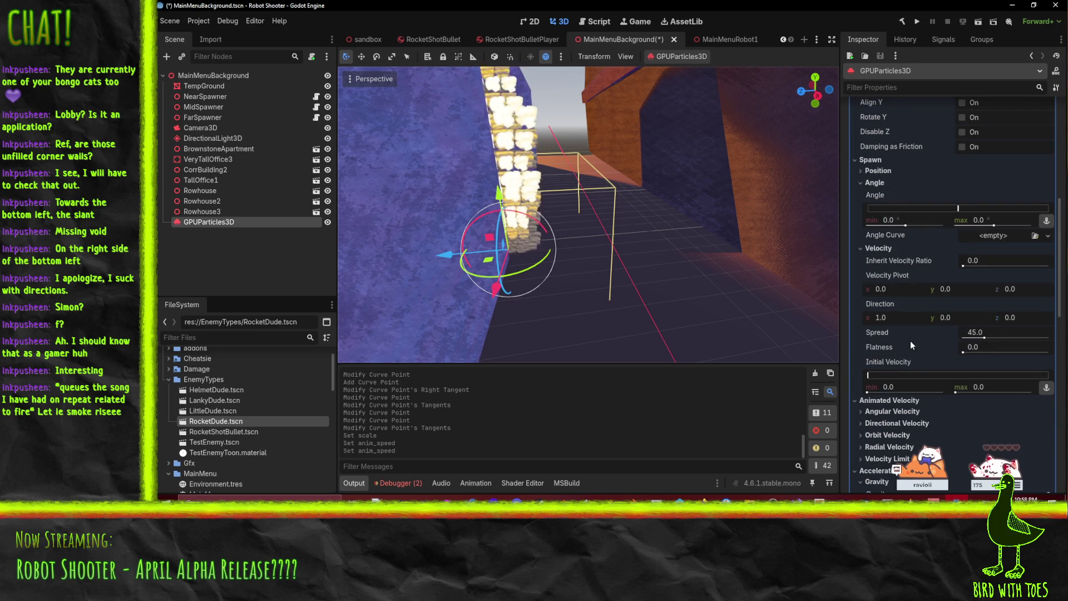
{"action": "left_click", "coordinate": [907, 387]}
{"action": "type", "text": "1"}
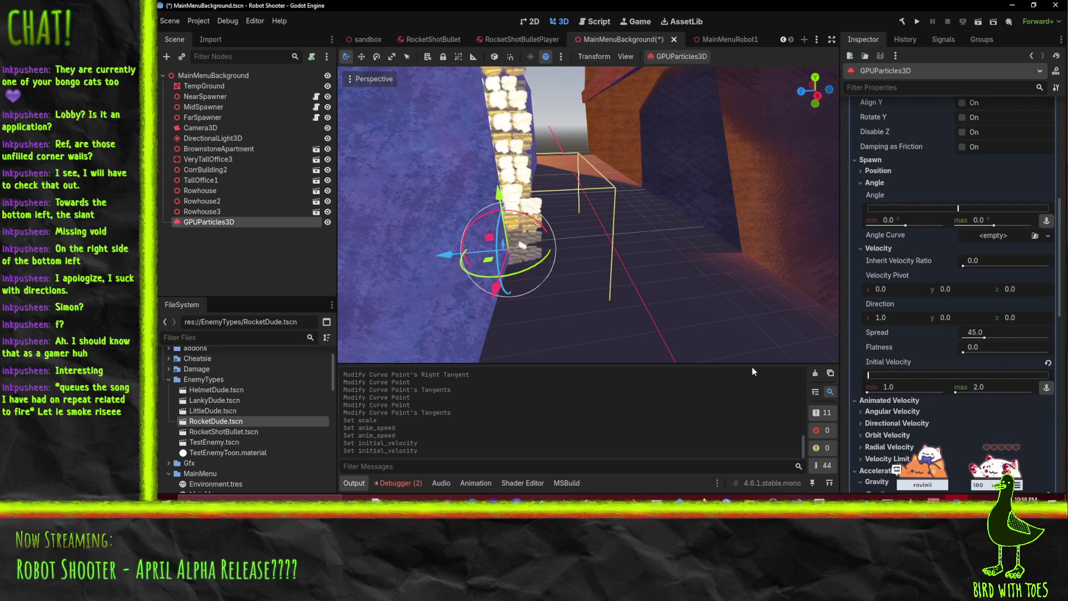
{"action": "mouse_move", "coordinate": [711, 296]}
{"action": "left_mouse_down"}
{"action": "mouse_move", "coordinate": [657, 212]}
{"action": "mouse_move", "coordinate": [563, 208]}
{"action": "mouse_move", "coordinate": [578, 224]}
{"action": "left_mouse_up"}
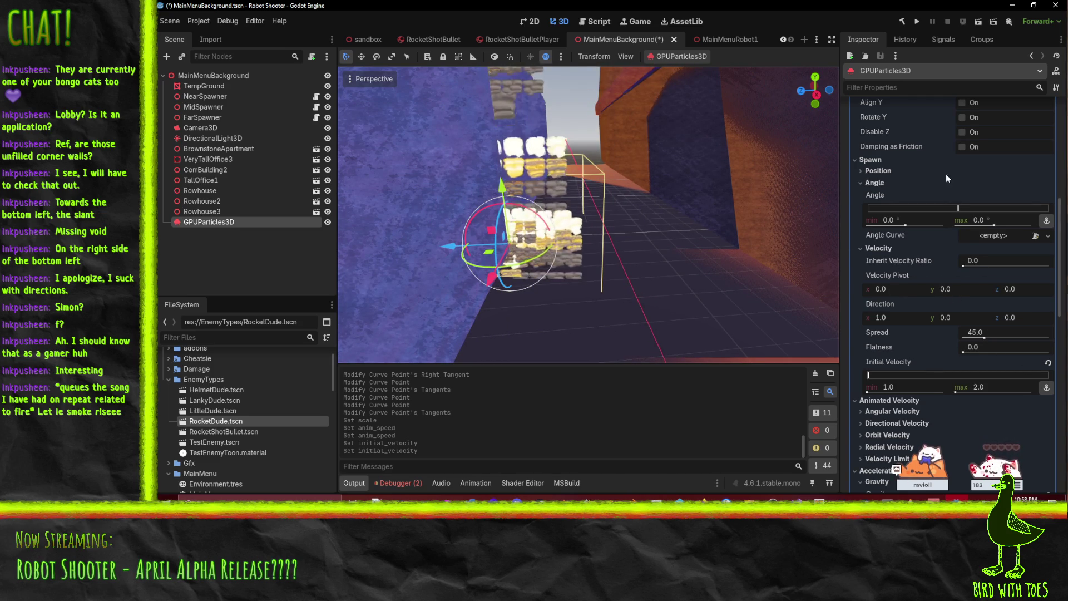
{"action": "left_click", "coordinate": [896, 315]}
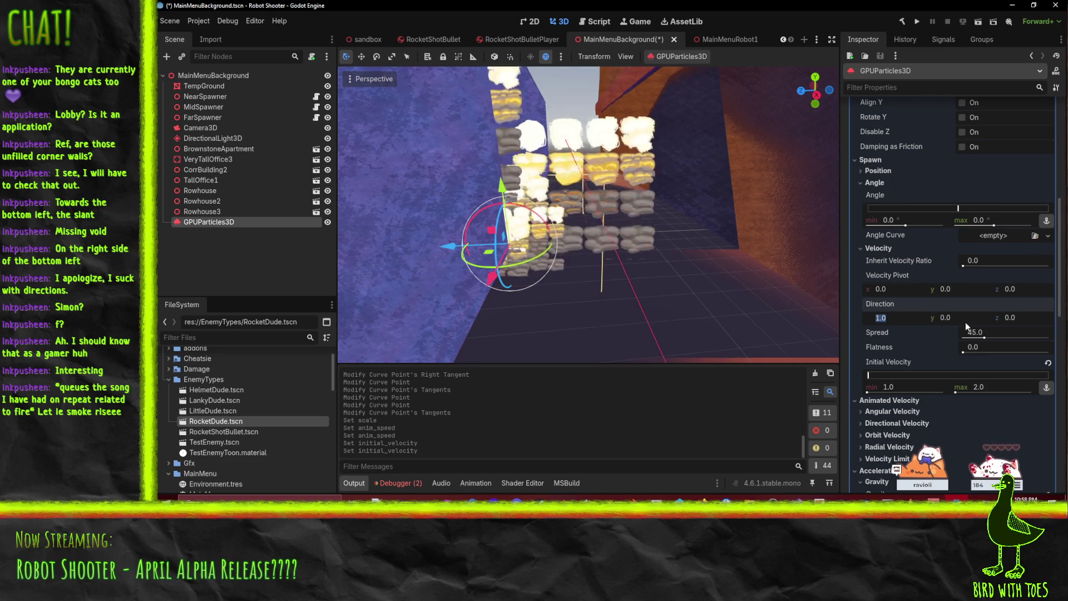
{"action": "scroll", "coordinate": [599, 229], "scroll_direction": "down", "scroll_amount": 5}
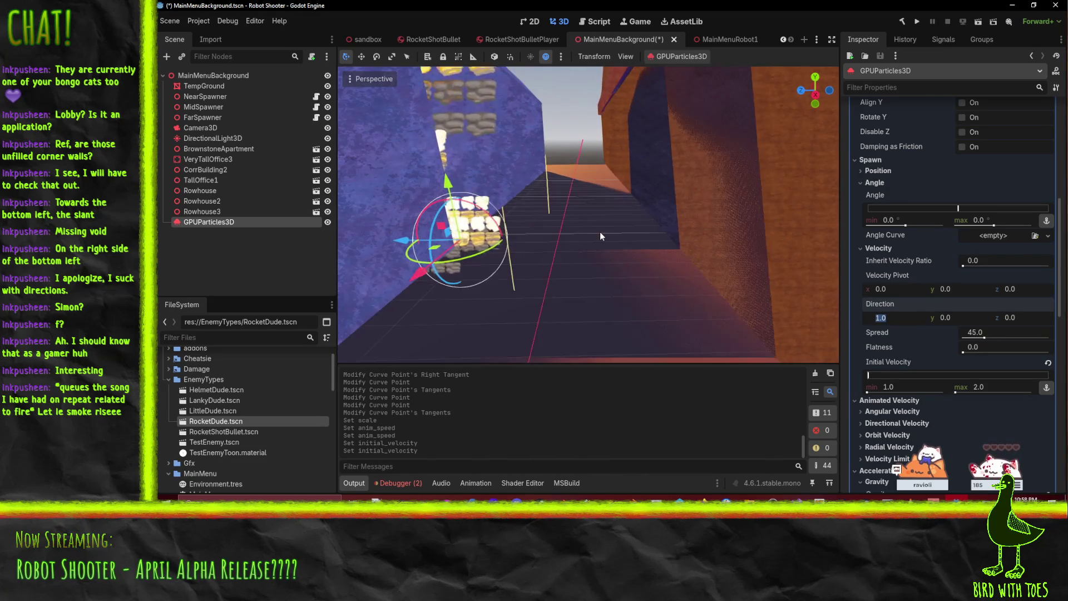
{"action": "left_click", "coordinate": [926, 386]}
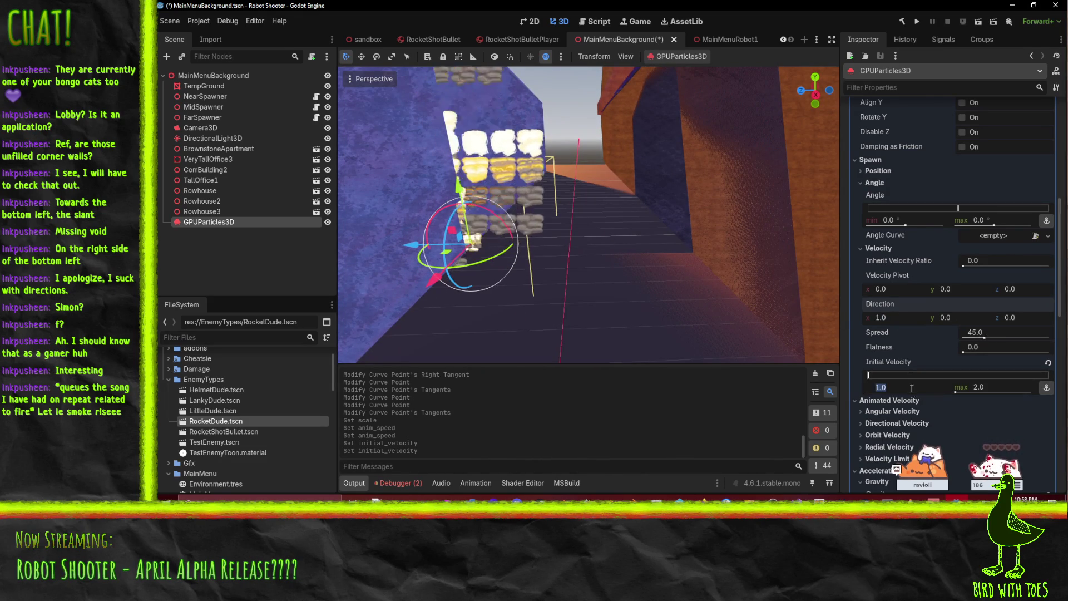
{"action": "type", "text": "5"}
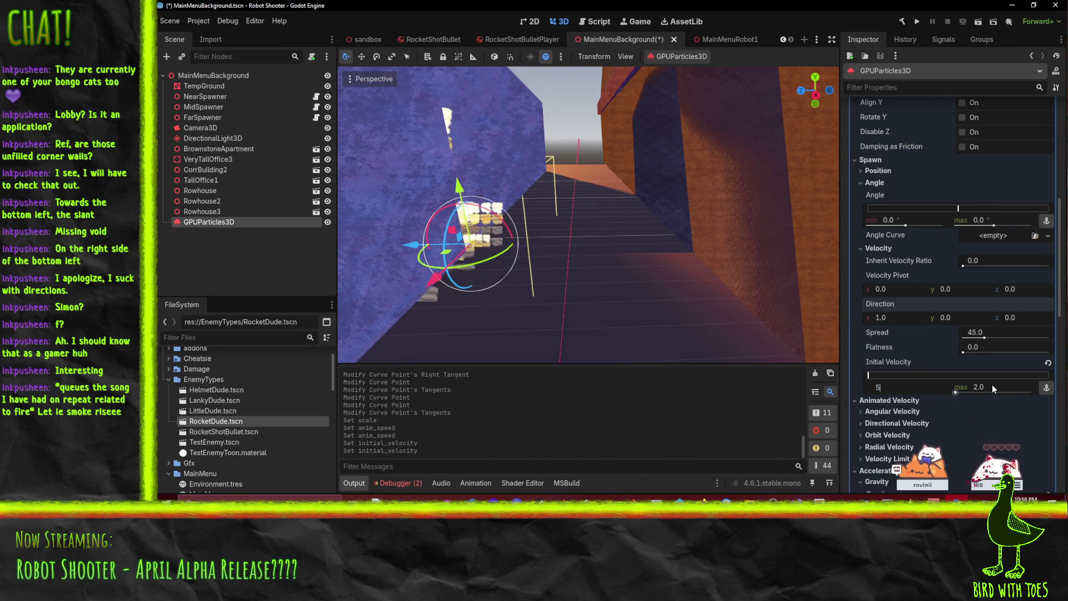
{"action": "left_click", "coordinate": [993, 385]}
{"action": "type", "text": "10"}
{"action": "key", "text": "Return"}
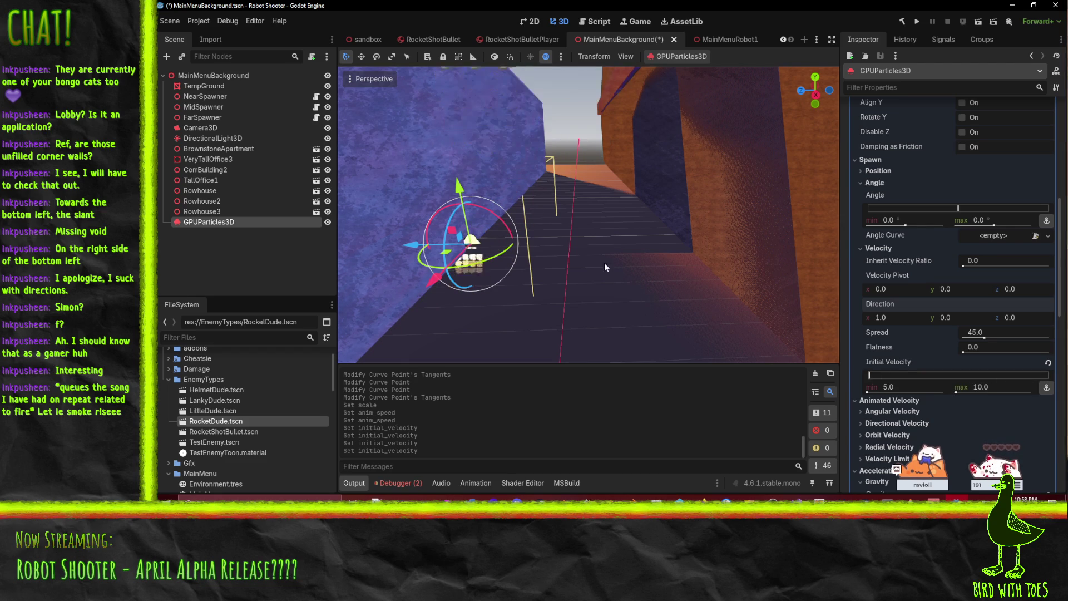
Step: Rotate the emitter about 15° to spray sideways and set initial velocity to 1.0–3.0
{"action": "left_click_drag", "start_coordinate": [566, 245], "coordinate": [575, 258]}
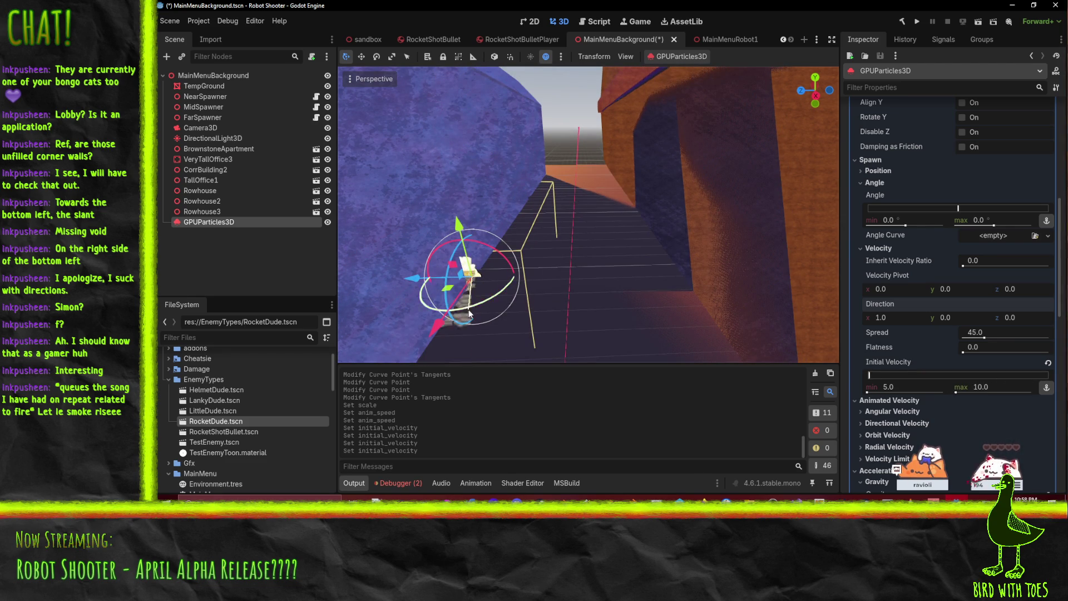
{"action": "left_click_drag", "start_coordinate": [470, 314], "coordinate": [483, 309]}
{"action": "left_click_drag", "start_coordinate": [529, 273], "coordinate": [528, 274]}
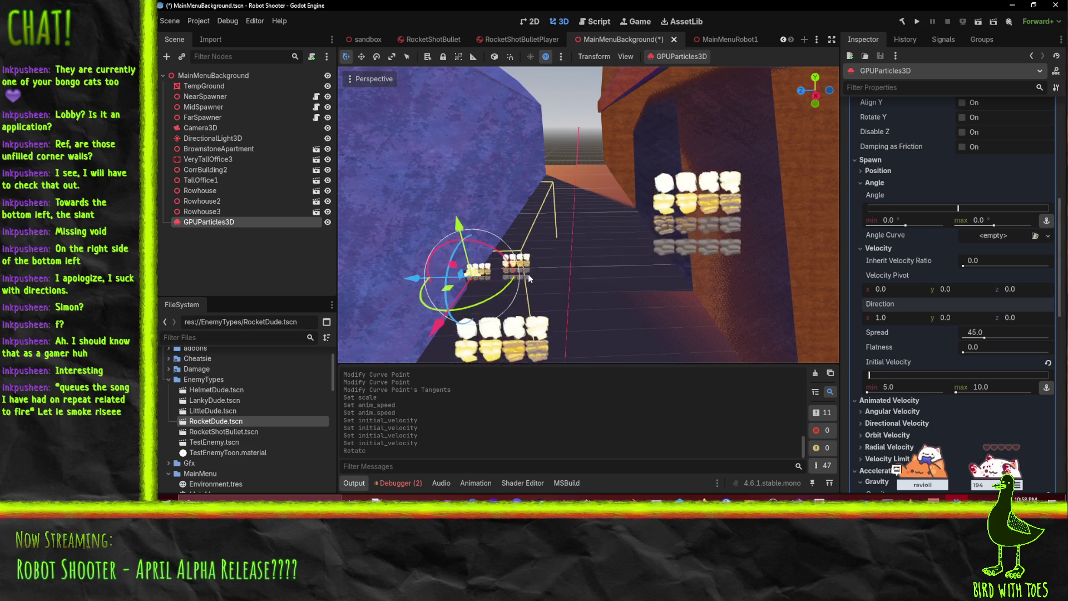
{"action": "left_click", "coordinate": [920, 387]}
{"action": "type", "text": "1"}
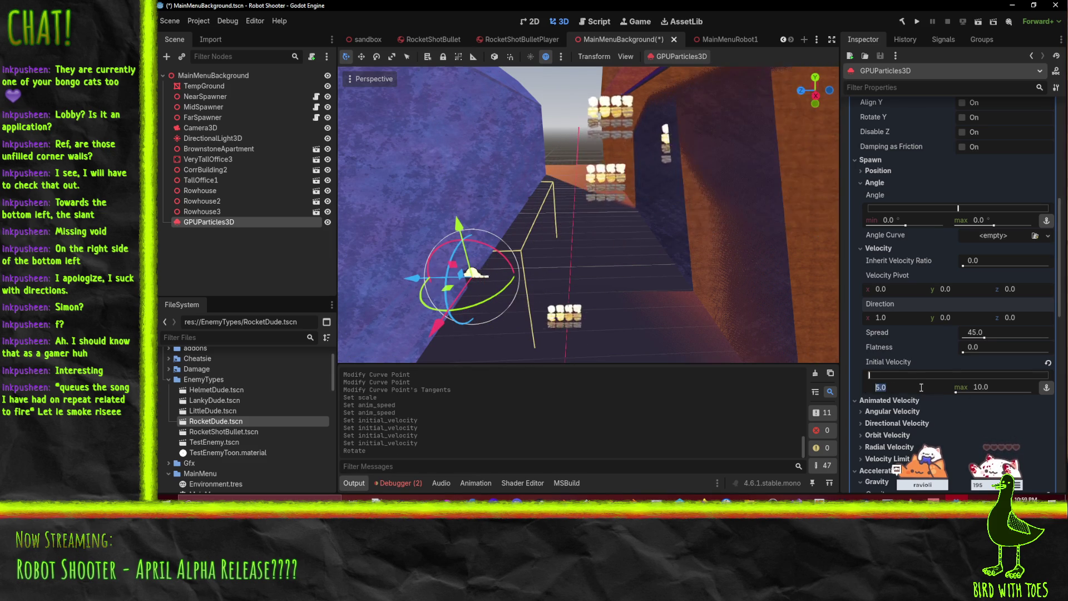
{"action": "left_click", "coordinate": [1000, 386]}
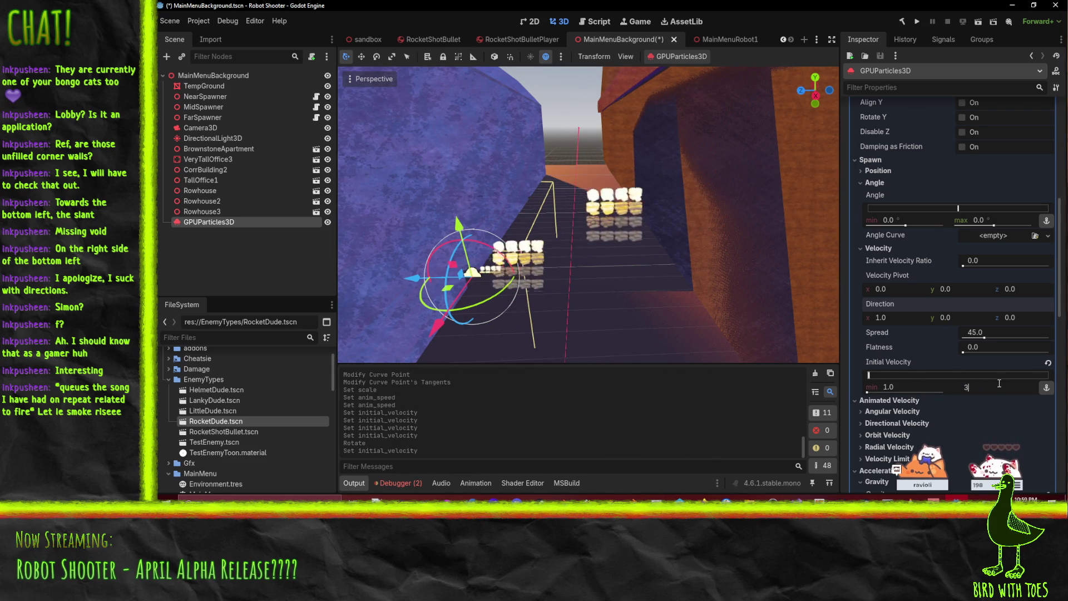
{"action": "type", "text": "3"}
{"action": "key", "text": "Return"}
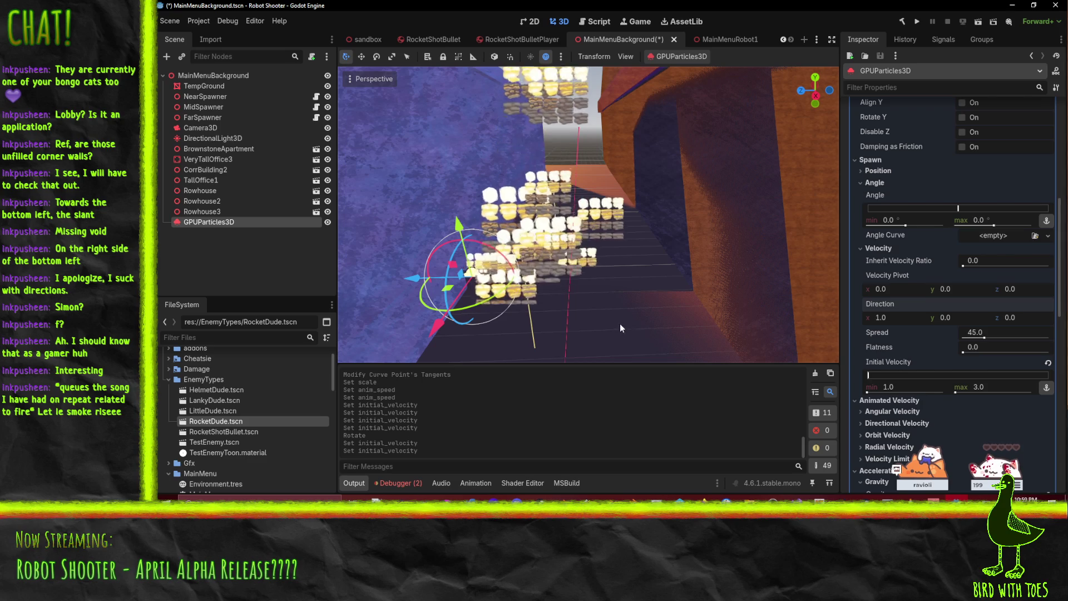
Step: Set the particle spread flatness to 0.9
{"action": "left_click_drag", "start_coordinate": [624, 299], "coordinate": [529, 274]}
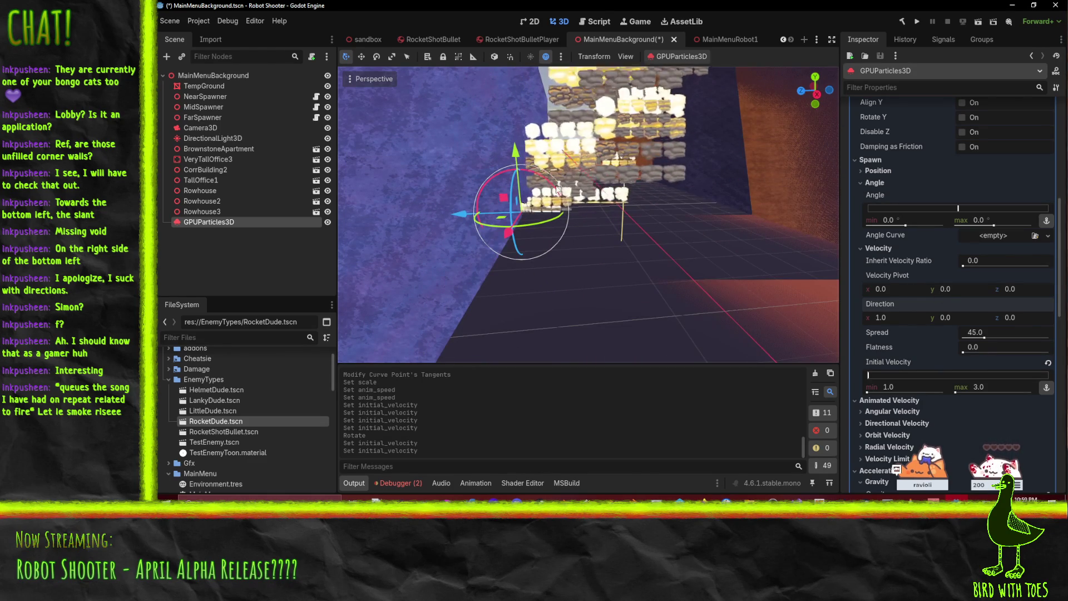
{"action": "left_click_drag", "start_coordinate": [723, 219], "coordinate": [719, 220]}
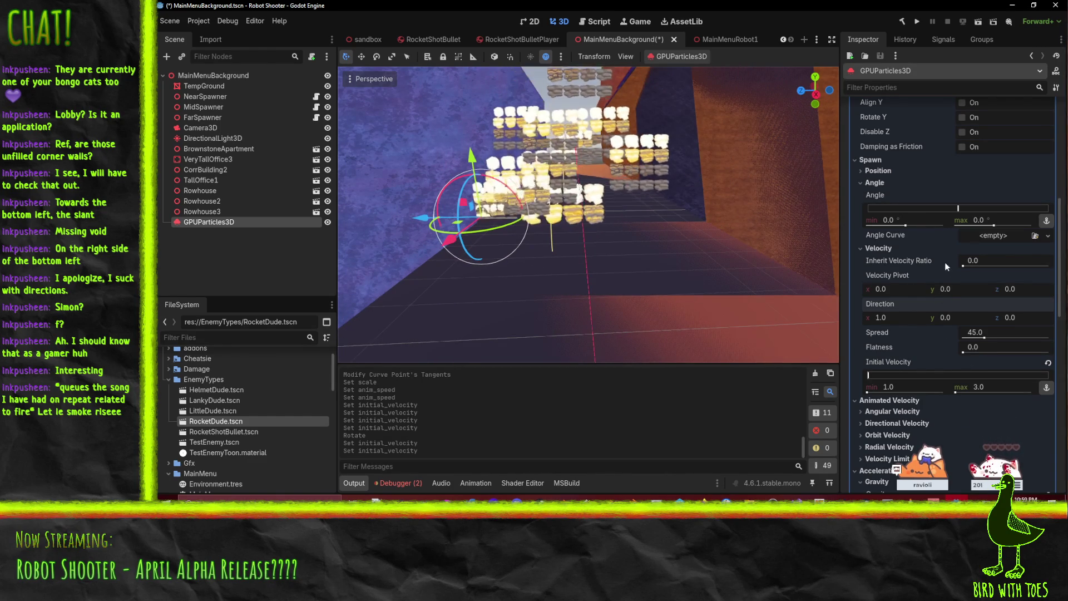
{"action": "mouse_move", "coordinate": [966, 350]}
{"action": "left_mouse_down"}
{"action": "mouse_move", "coordinate": [1028, 355]}
{"action": "mouse_move", "coordinate": [999, 352]}
{"action": "left_mouse_up"}
{"action": "left_click", "coordinate": [992, 348]}
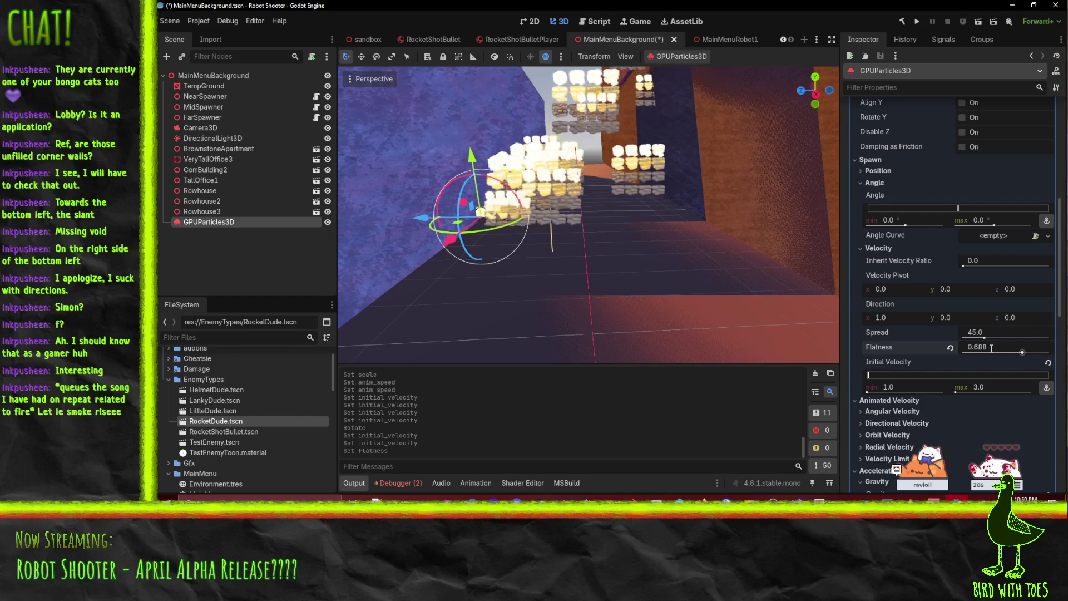
{"action": "type", "text": "9"}
{"action": "key", "text": "Return"}
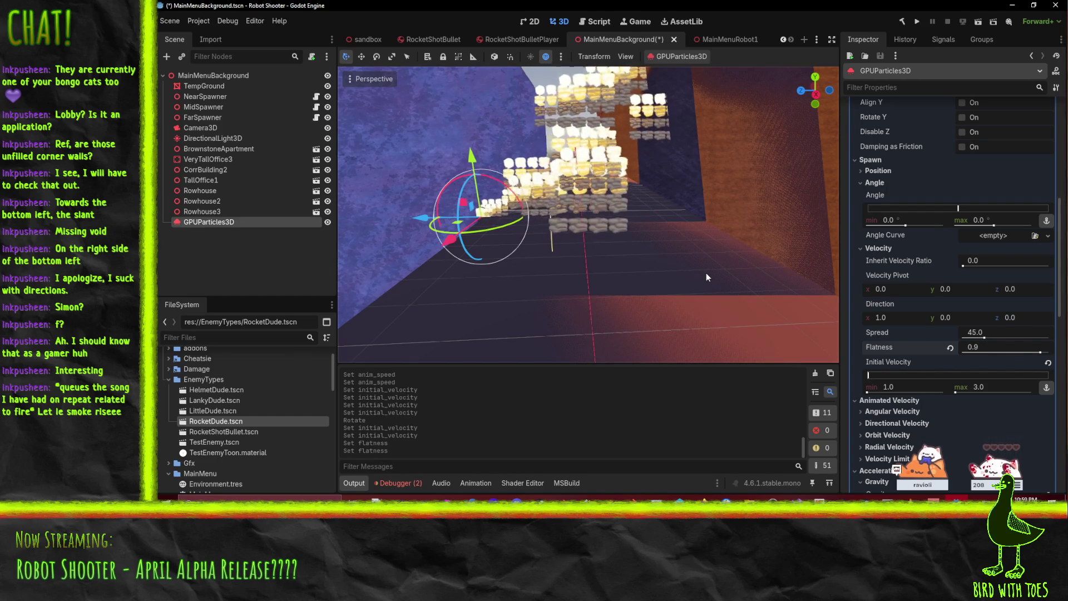
Step: Move the emitter upward and along its Z axis with the translate gizmo
{"action": "left_click_drag", "start_coordinate": [468, 155], "coordinate": [463, 142]}
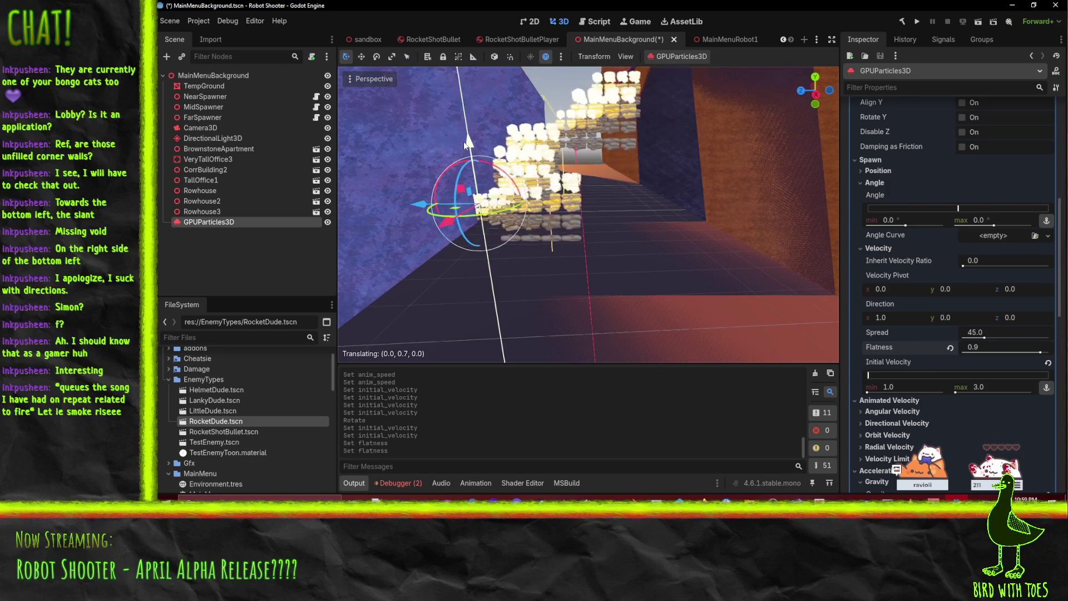
{"action": "left_click_drag", "start_coordinate": [412, 205], "coordinate": [405, 205]}
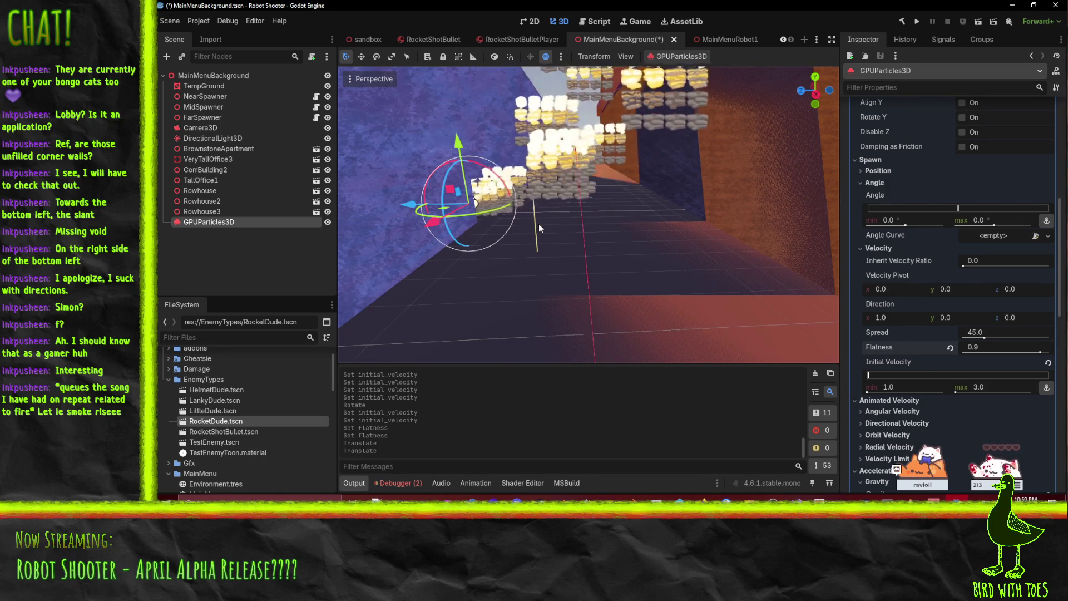
{"action": "mouse_move", "coordinate": [549, 227]}
{"action": "left_mouse_down"}
{"action": "mouse_move", "coordinate": [575, 205]}
{"action": "mouse_move", "coordinate": [583, 212]}
{"action": "mouse_move", "coordinate": [563, 218]}
{"action": "mouse_move", "coordinate": [423, 189]}
{"action": "left_mouse_up"}
Step: Set the GPUParticles3D scale range to a minimum of 2.0 and maximum of 4.0
{"action": "left_click", "coordinate": [201, 128]}
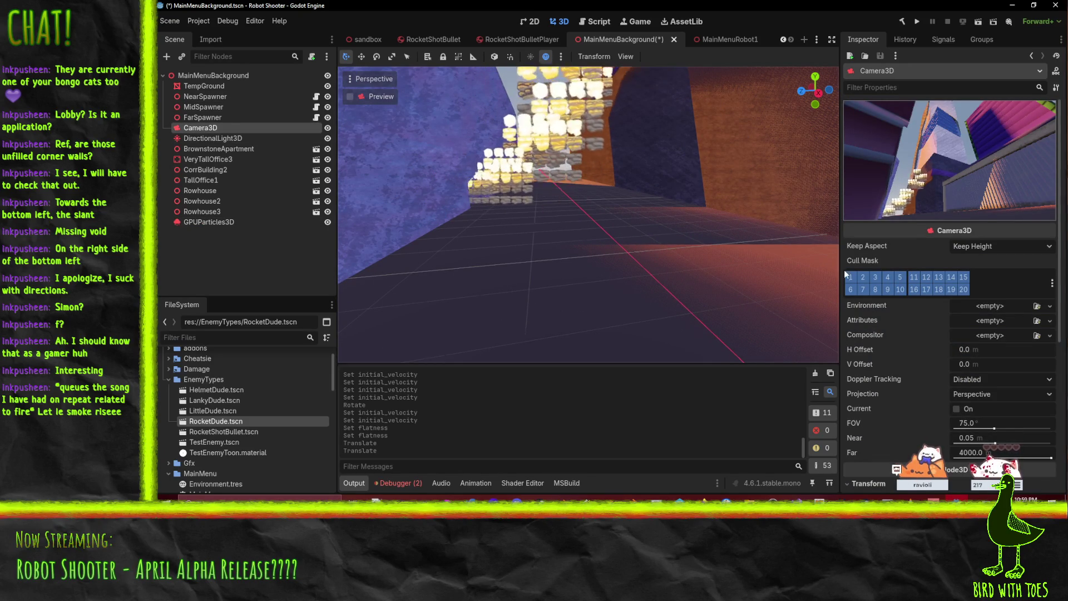
{"action": "scroll", "coordinate": [925, 333], "scroll_direction": "down", "scroll_amount": 3}
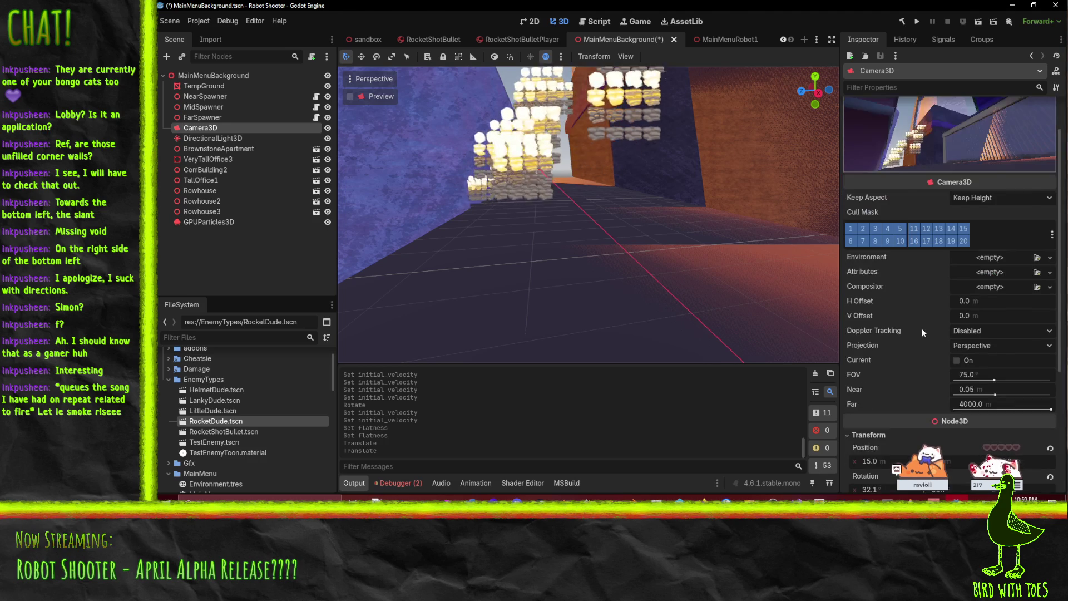
{"action": "scroll", "coordinate": [929, 322], "scroll_direction": "down", "scroll_amount": 2}
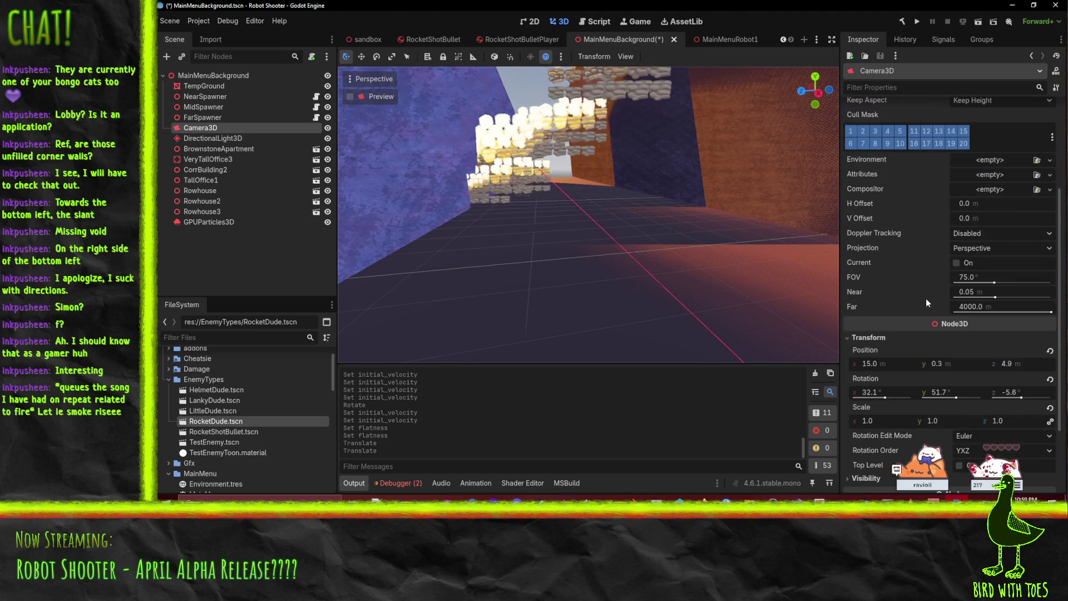
{"action": "left_click", "coordinate": [212, 223]}
{"action": "scroll", "coordinate": [922, 290], "scroll_direction": "down", "scroll_amount": 12}
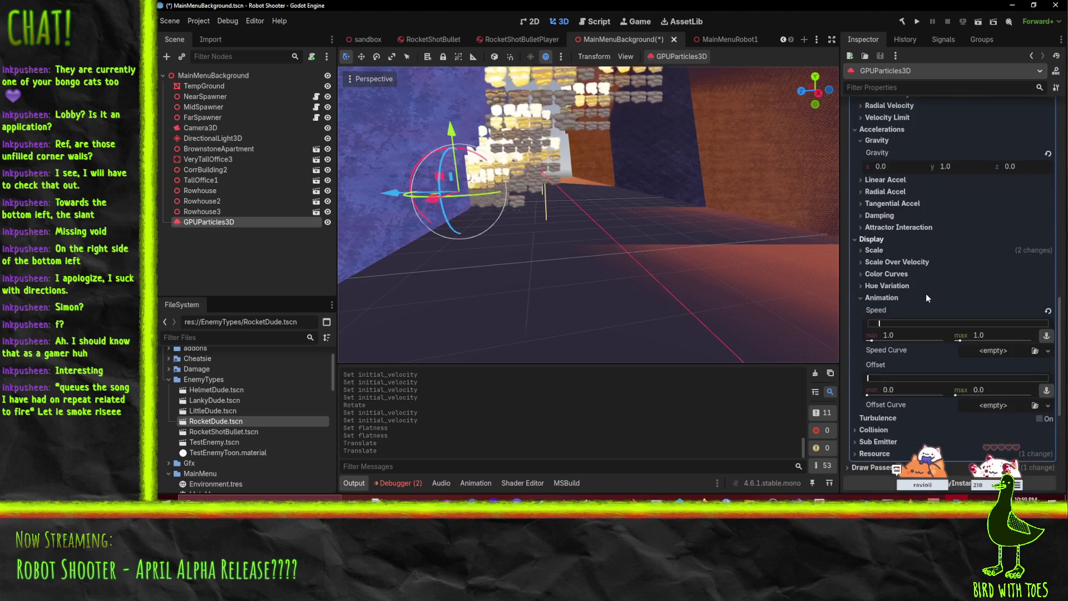
{"action": "scroll", "coordinate": [924, 326], "scroll_direction": "down", "scroll_amount": 3}
{"action": "scroll", "coordinate": [921, 310], "scroll_direction": "up", "scroll_amount": 5}
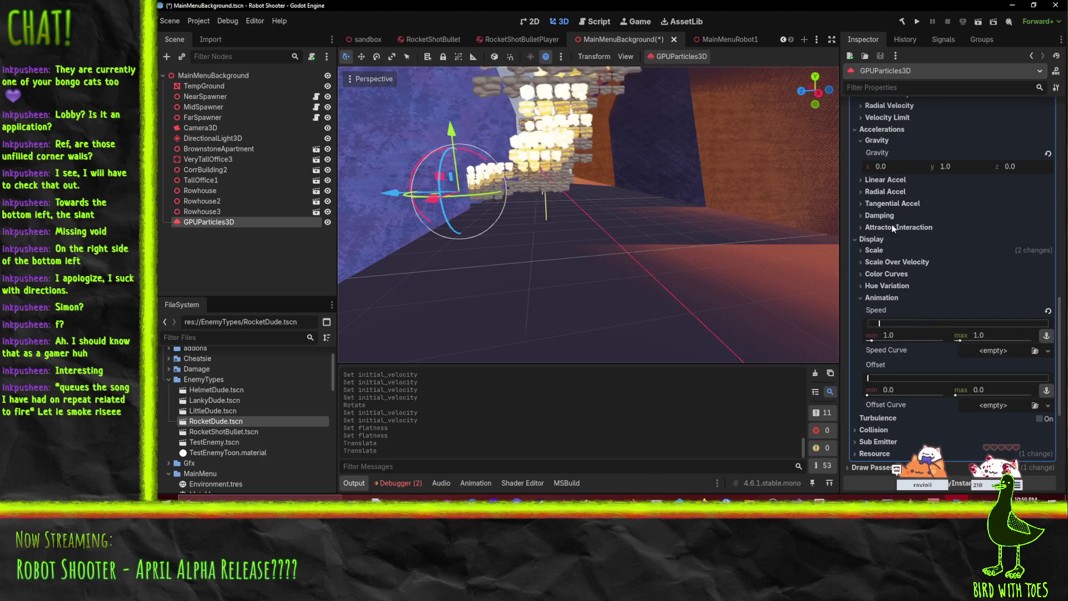
{"action": "left_click", "coordinate": [874, 251]}
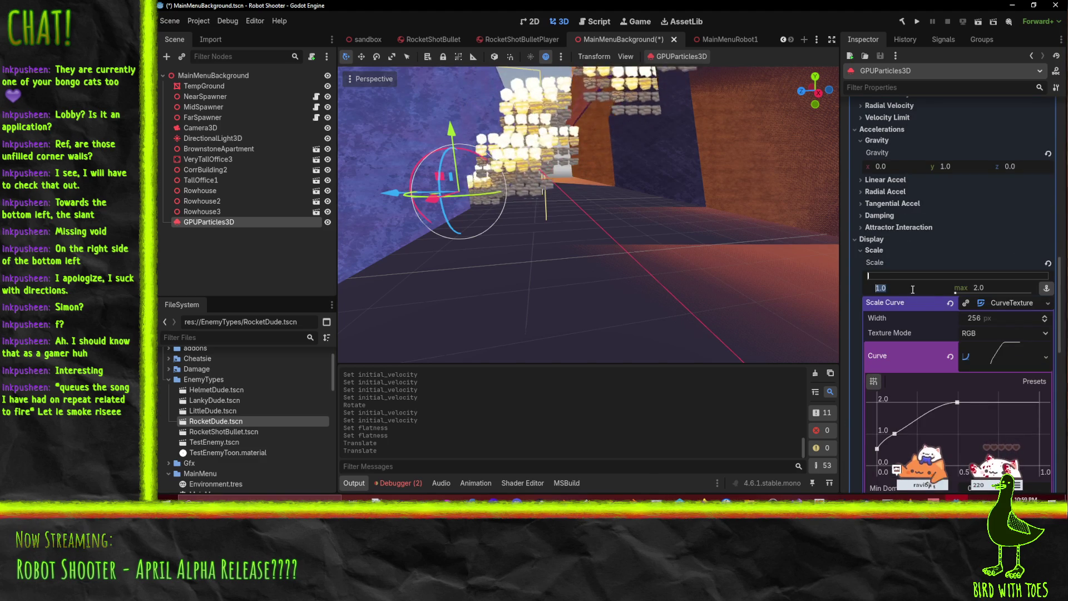
{"action": "type", "text": "2"}
{"action": "key", "text": "Tab"}
{"action": "type", "text": "4"}
{"action": "key", "text": "Return"}
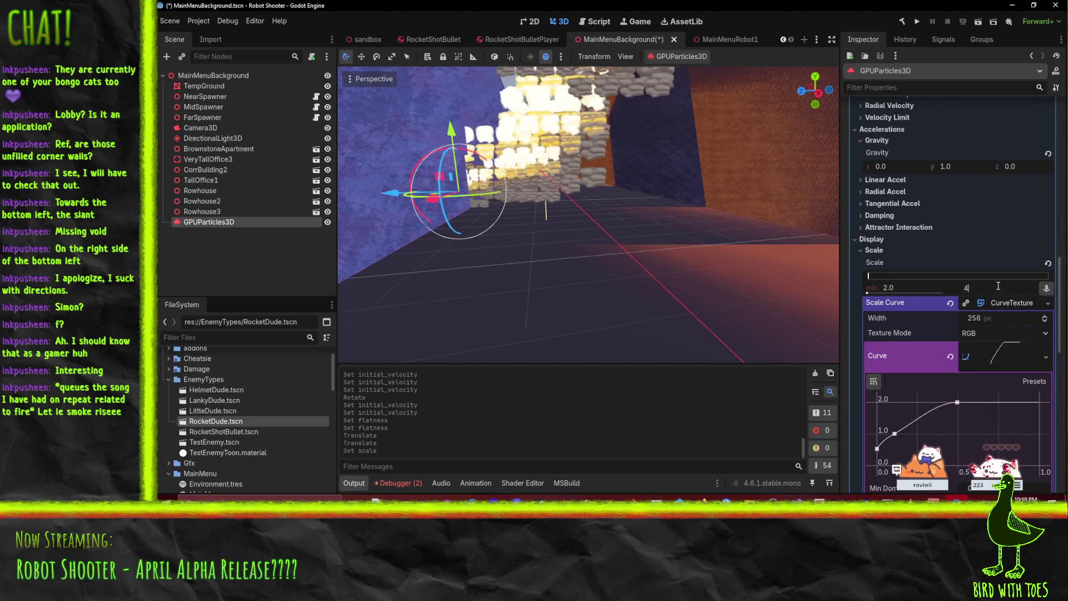
{"action": "left_click", "coordinate": [207, 125]}
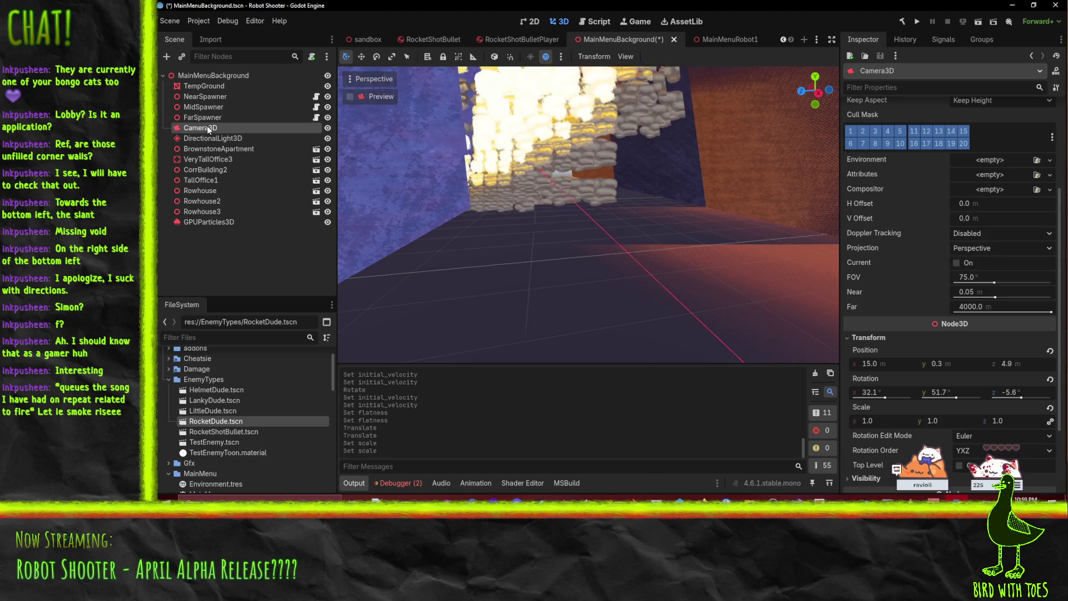
{"action": "left_click", "coordinate": [354, 97]}
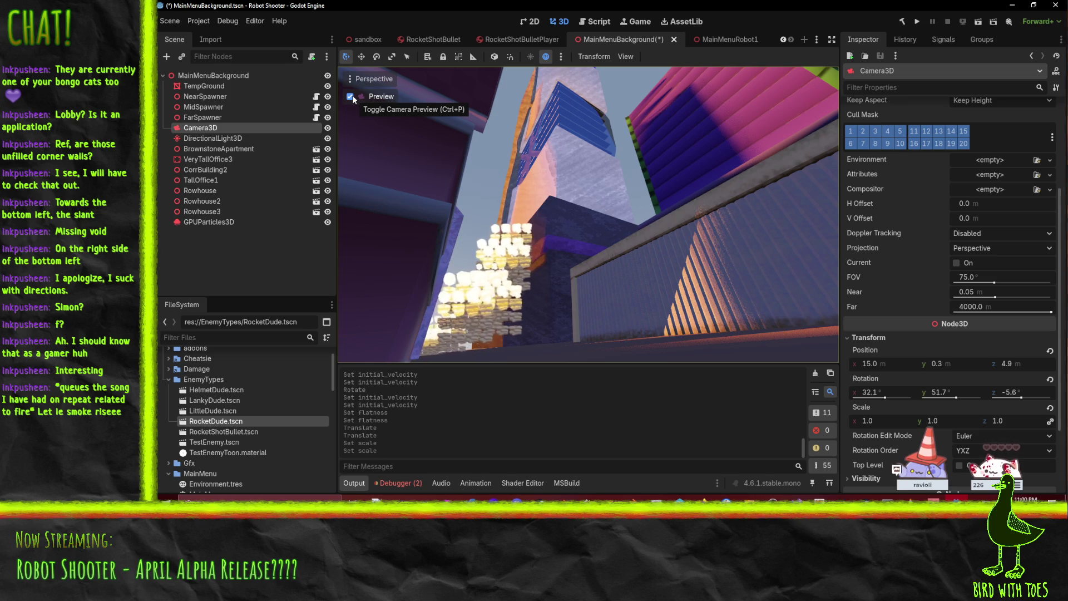
{"action": "left_click", "coordinate": [351, 97]}
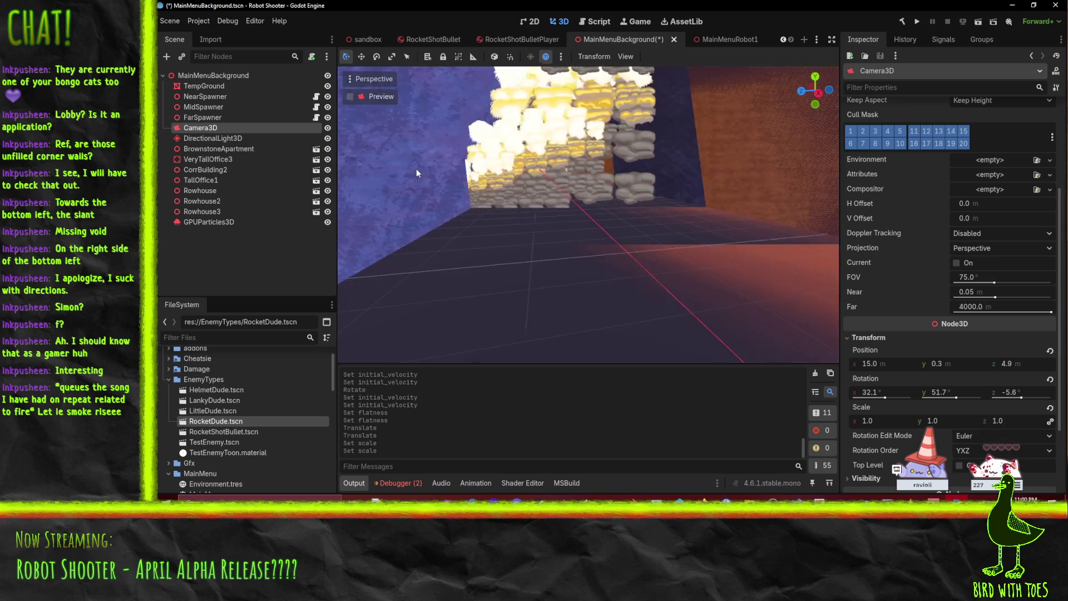
{"action": "scroll", "coordinate": [612, 228], "scroll_direction": "up", "scroll_amount": 5}
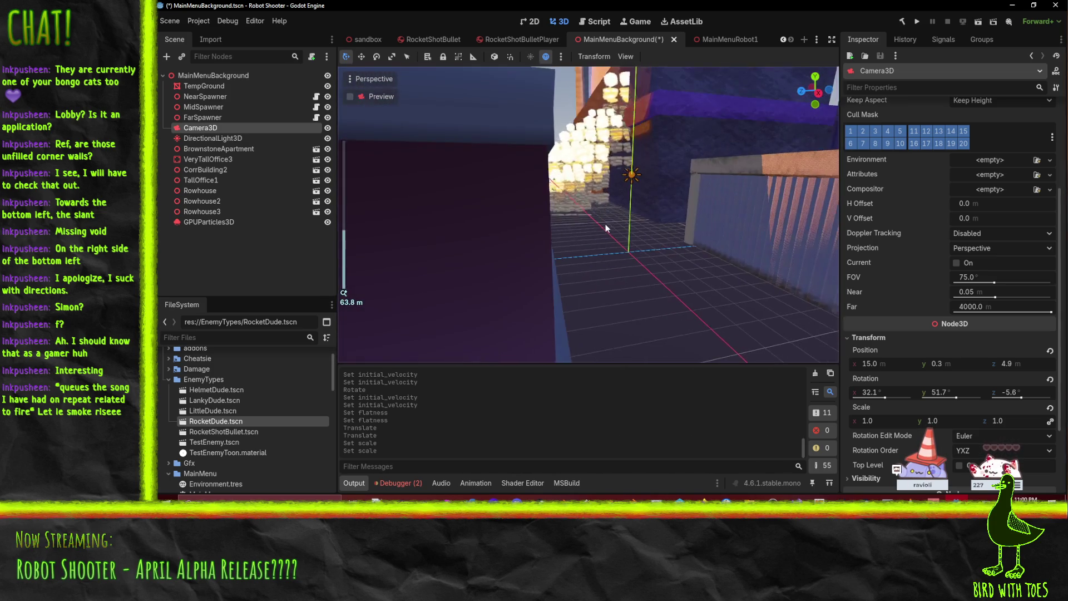
{"action": "left_click_drag", "start_coordinate": [605, 224], "coordinate": [540, 255]}
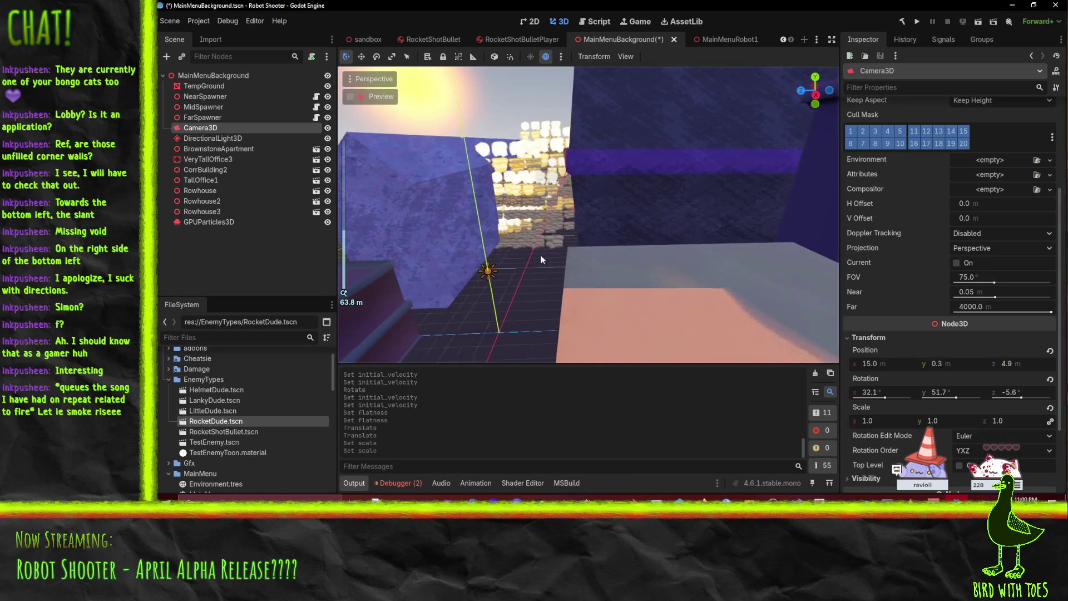
{"action": "right_click", "coordinate": [195, 128]}
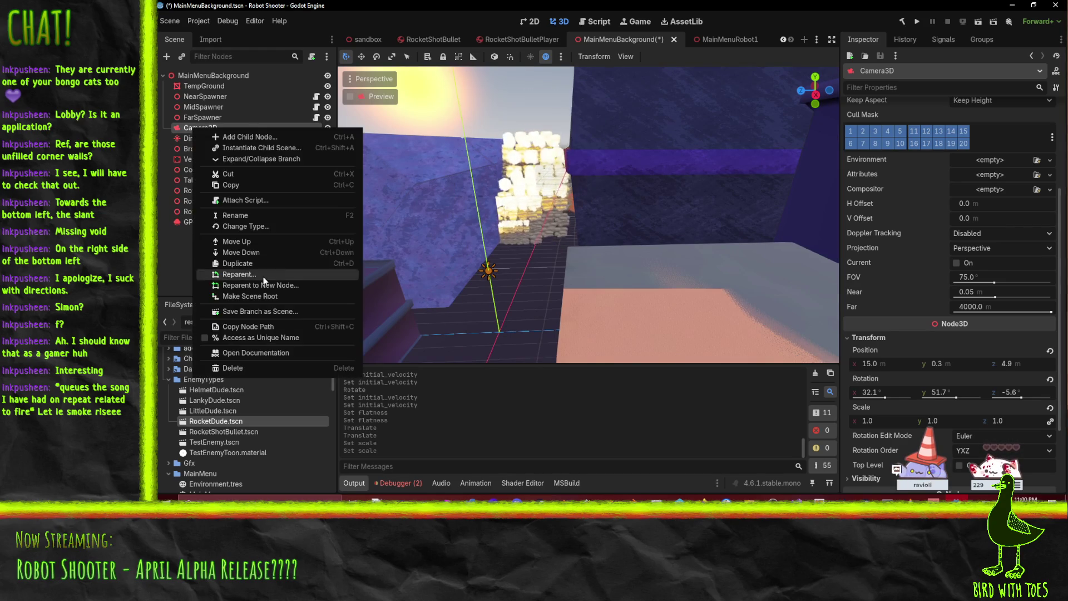
{"action": "left_click", "coordinate": [160, 186]}
{"action": "left_click", "coordinate": [196, 222]}
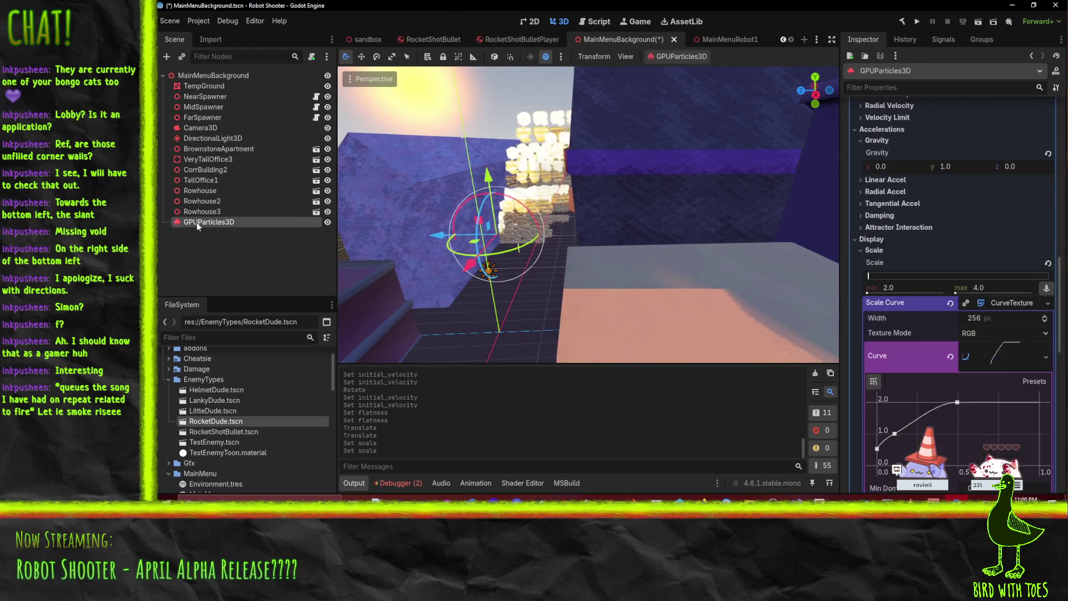
Step: Rename the GPUParticles3D node in the Scene dock to 'SolidSmoke'
{"action": "double_click", "coordinate": [195, 221]}
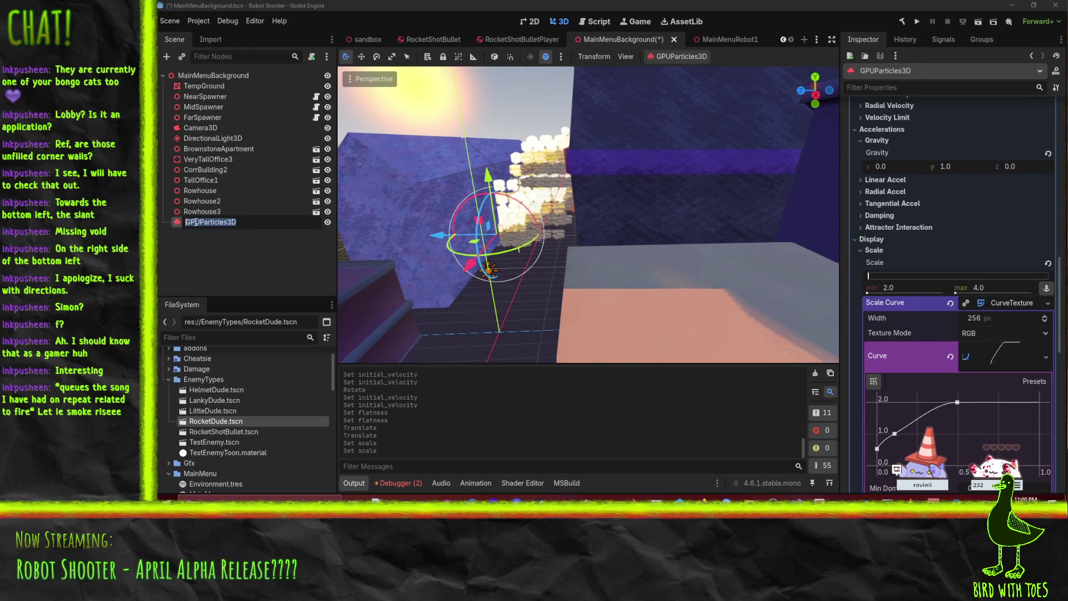
{"action": "type", "text": "S"}
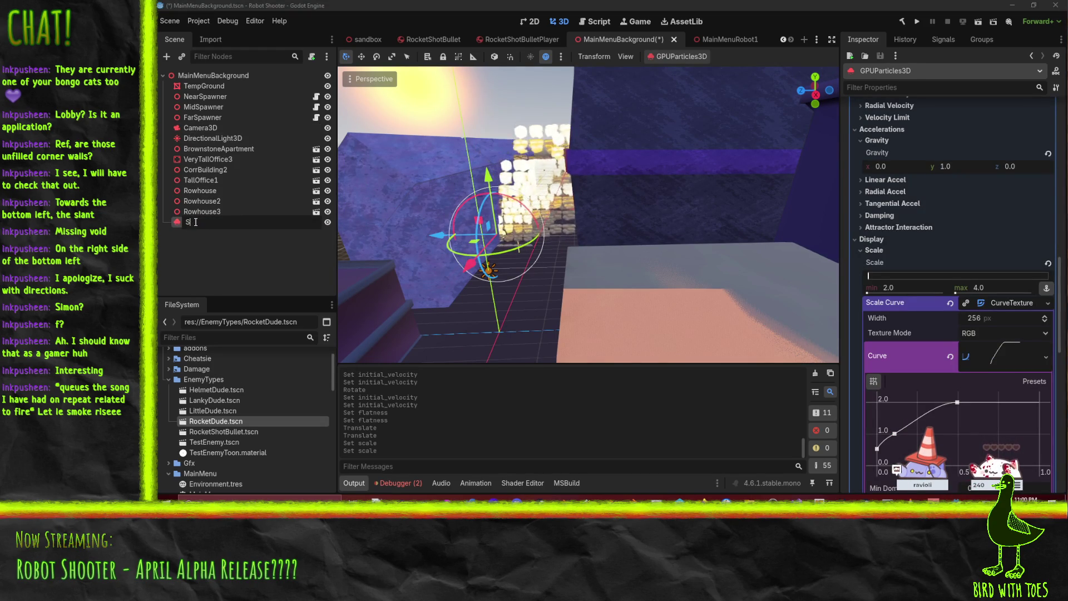
{"action": "type", "text": "olidSmoke"}
{"action": "key", "text": "Return"}
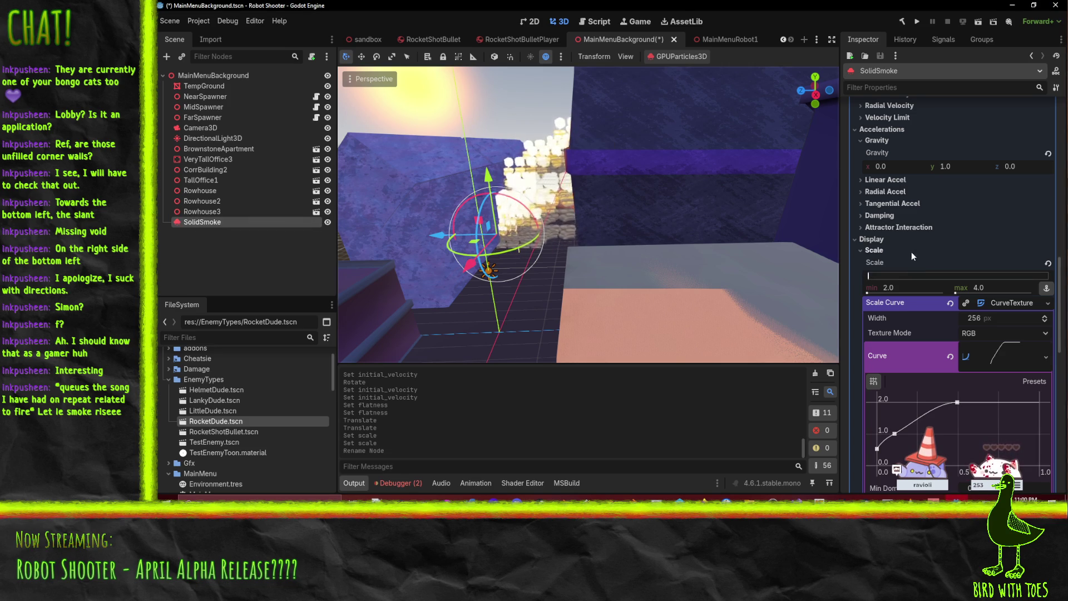
{"action": "scroll", "coordinate": [911, 252], "scroll_direction": "down", "scroll_amount": 10}
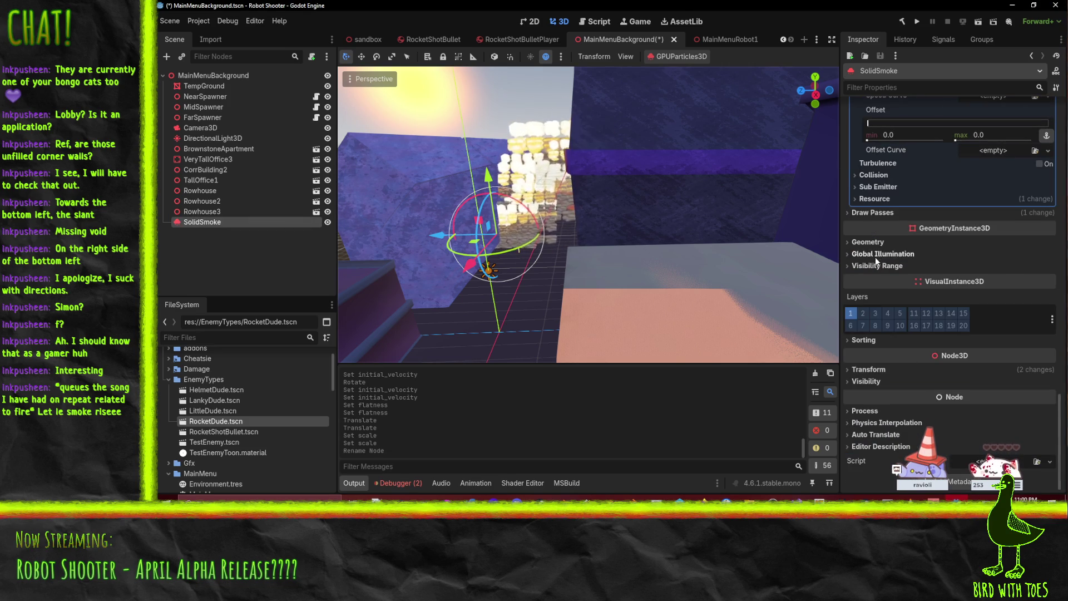
Step: Try Subdivide Width and Depth of 4 on the Pass 1 mesh, then undo back to 0
{"action": "left_click", "coordinate": [887, 210]}
{"action": "left_click", "coordinate": [980, 248]}
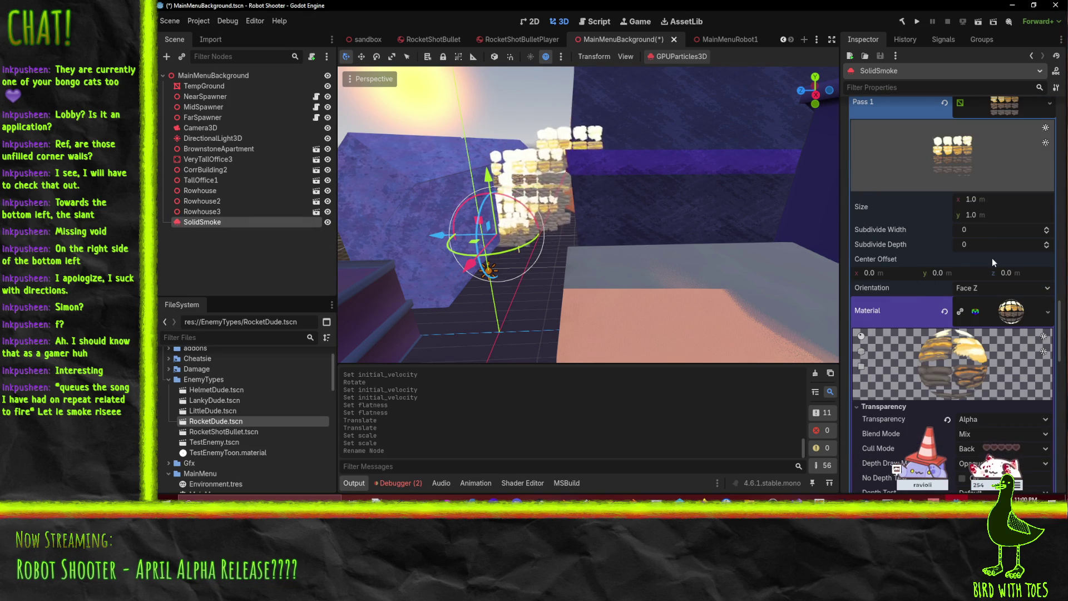
{"action": "type", "text": "4"}
{"action": "key", "text": "Tab"}
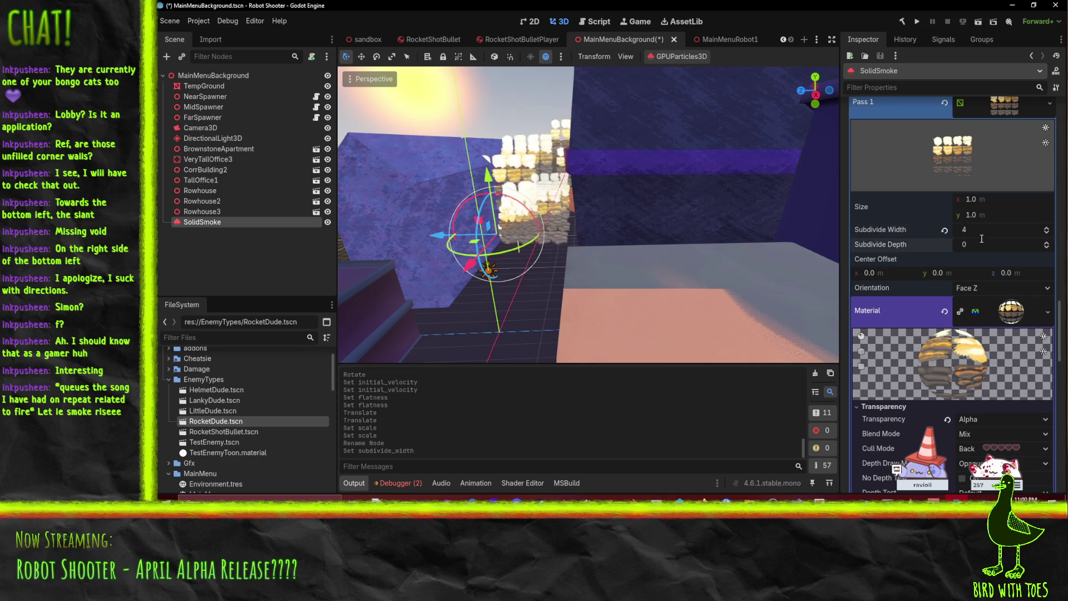
{"action": "type", "text": "4"}
{"action": "key", "text": "Return"}
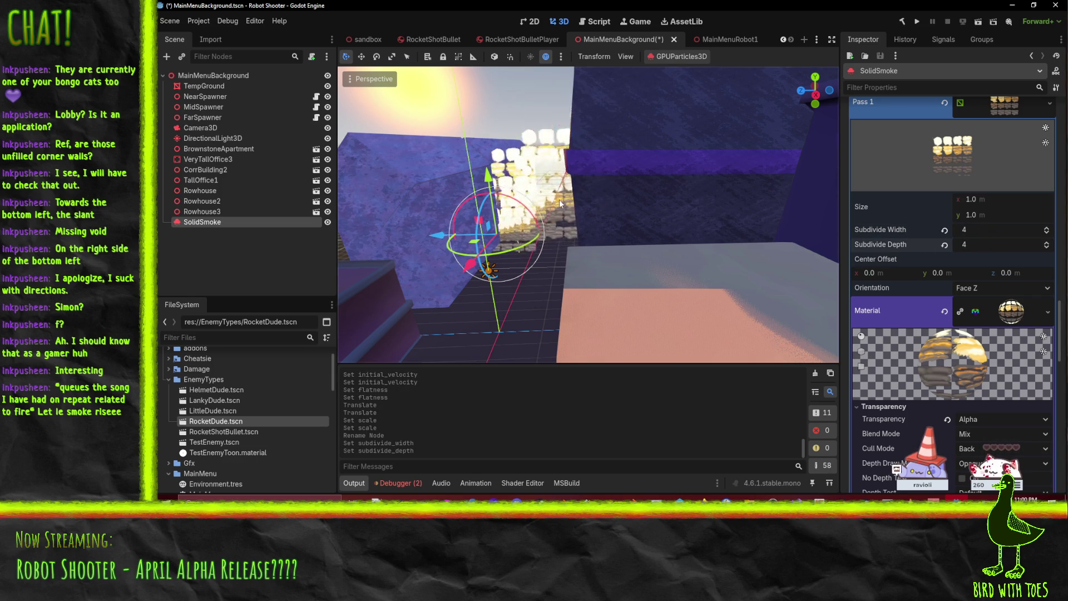
{"action": "key", "text": "ctrl+z"}
{"action": "key", "text": "ctrl+z"}
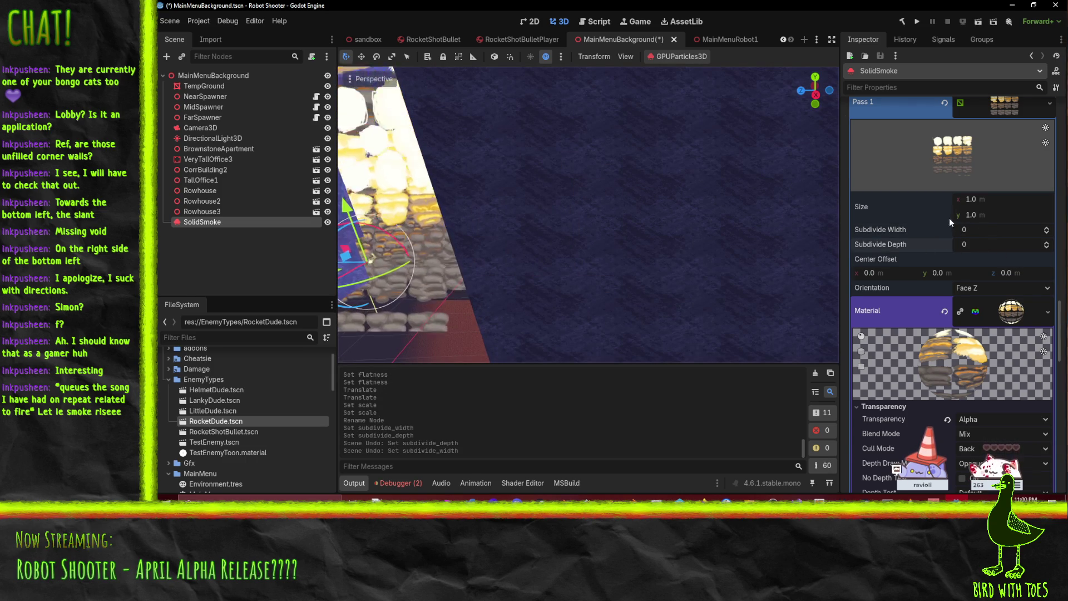
Step: Scroll through the Pass 1 mesh material and expand its Stencil section
{"action": "scroll", "coordinate": [949, 219], "scroll_direction": "up", "scroll_amount": 2}
{"action": "left_click", "coordinate": [1013, 150]}
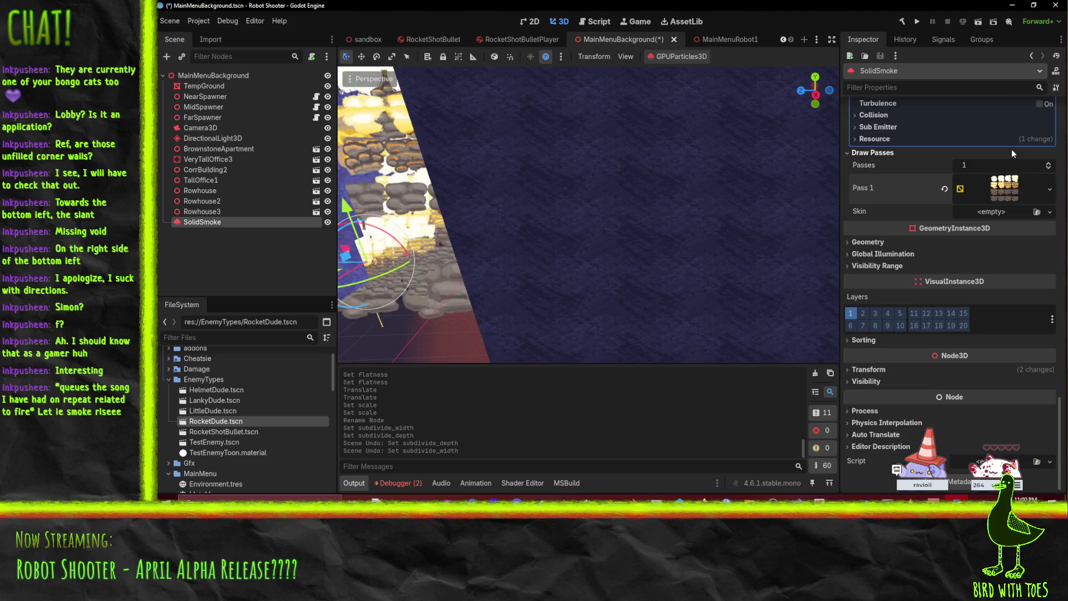
{"action": "left_click", "coordinate": [1005, 192]}
{"action": "scroll", "coordinate": [956, 269], "scroll_direction": "down", "scroll_amount": 5}
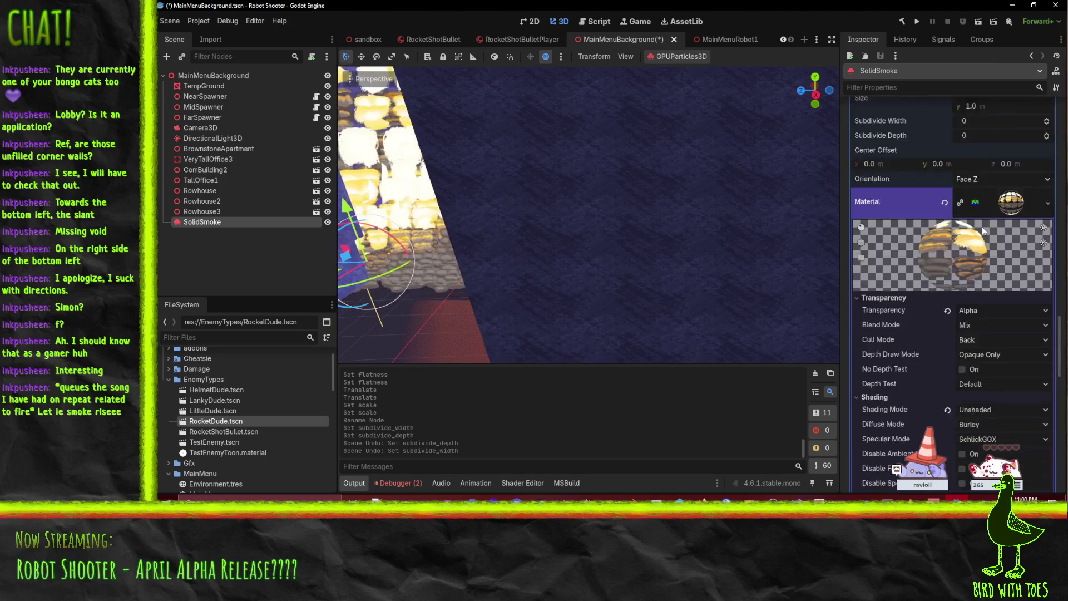
{"action": "scroll", "coordinate": [975, 219], "scroll_direction": "down", "scroll_amount": 3}
{"action": "scroll", "coordinate": [897, 210], "scroll_direction": "down", "scroll_amount": 5}
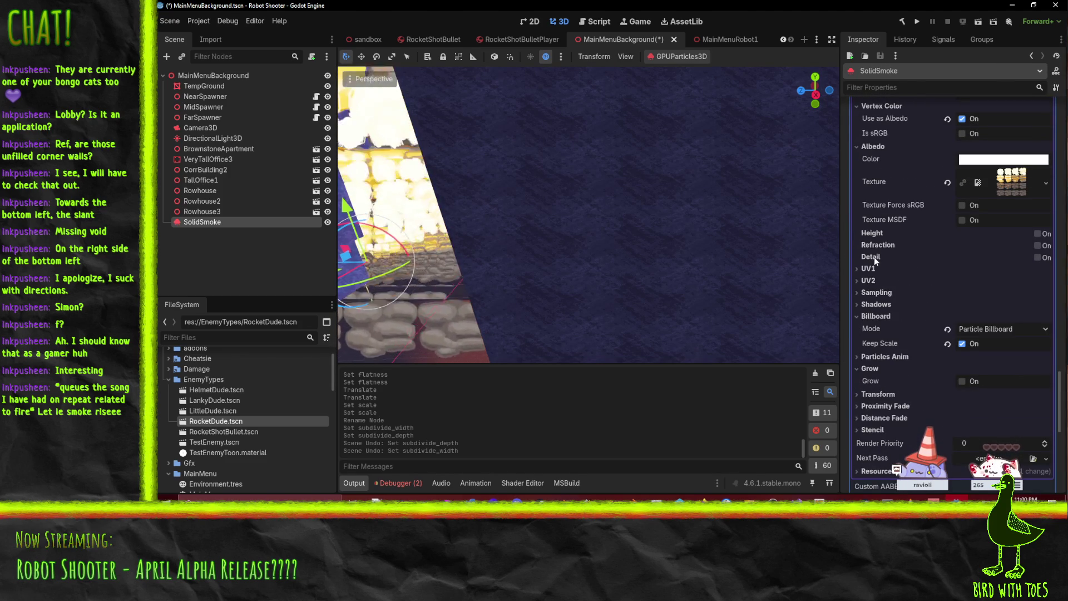
{"action": "scroll", "coordinate": [881, 294], "scroll_direction": "down", "scroll_amount": 2}
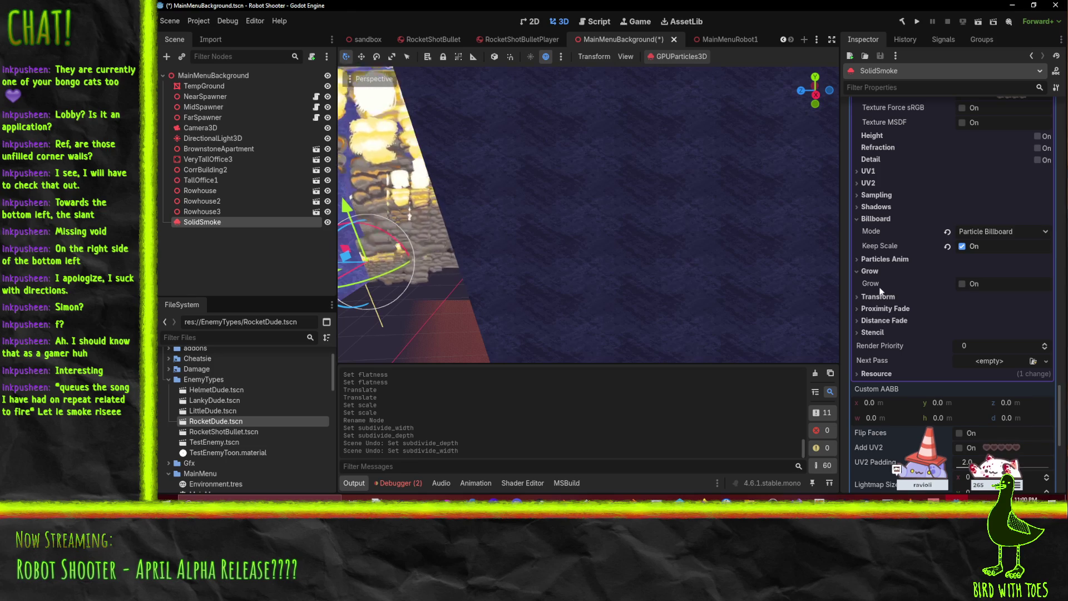
{"action": "left_click", "coordinate": [873, 332]}
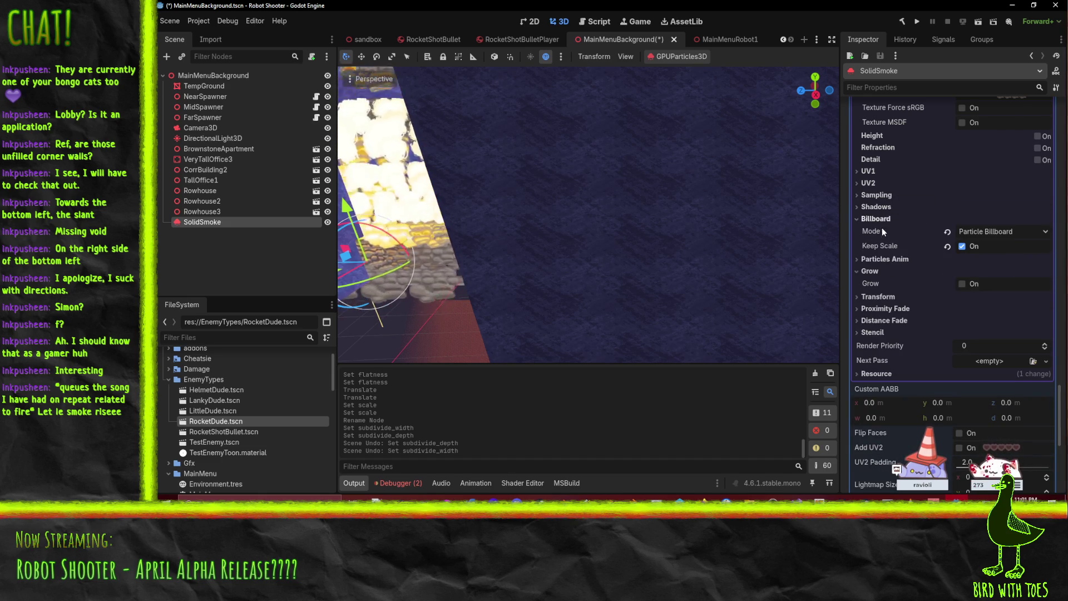
Step: Collapse the draw material's Albedo, Shading and Transparency sections
{"action": "scroll", "coordinate": [882, 228], "scroll_direction": "up", "scroll_amount": 2}
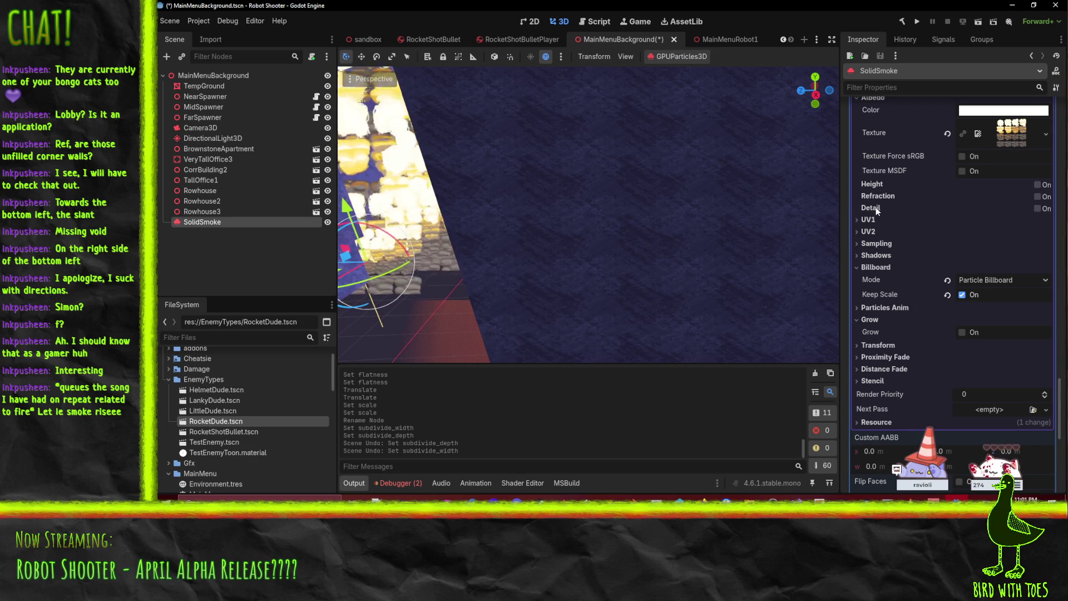
{"action": "mouse_move", "coordinate": [876, 207]}
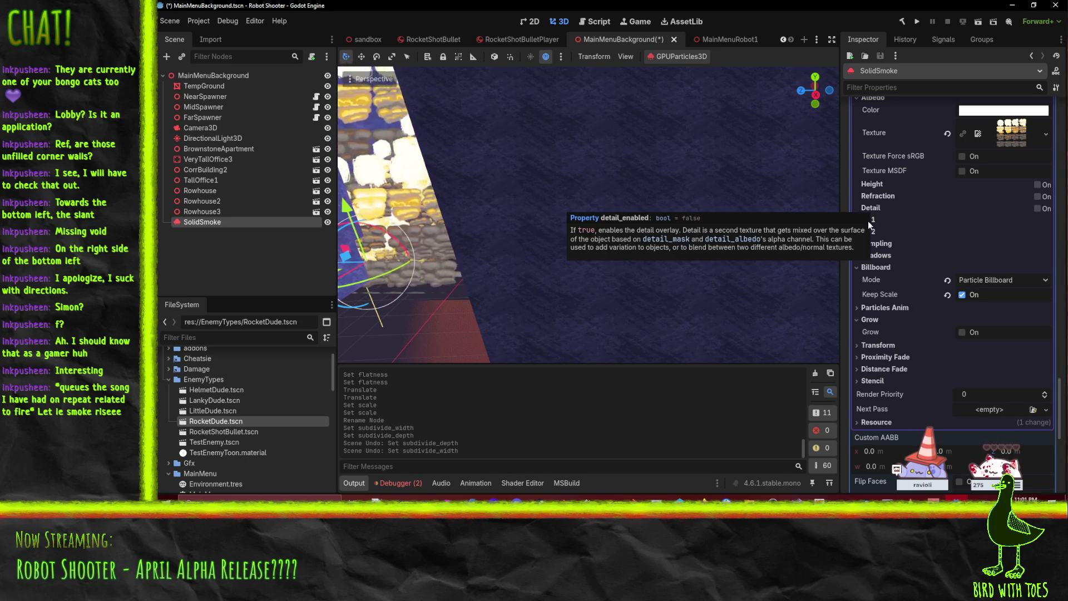
{"action": "scroll", "coordinate": [901, 249], "scroll_direction": "up", "scroll_amount": 4}
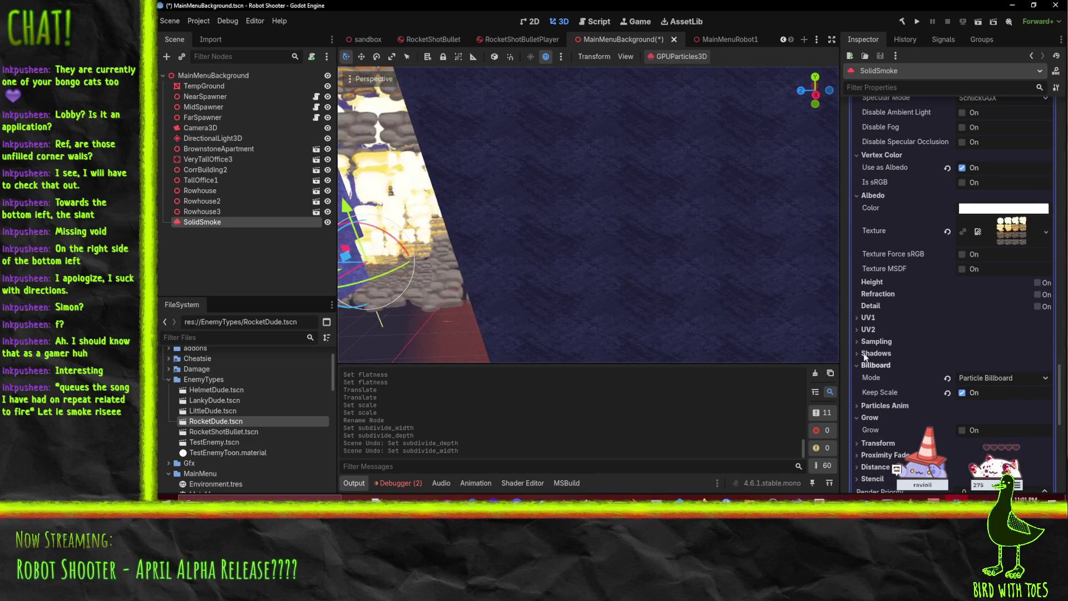
{"action": "scroll", "coordinate": [887, 342], "scroll_direction": "up", "scroll_amount": 2}
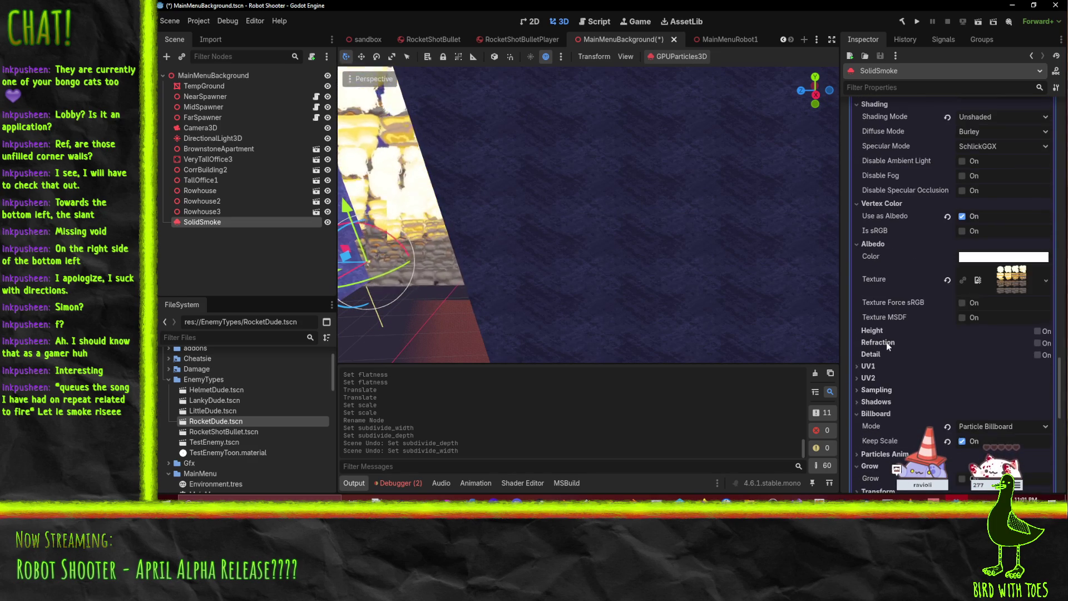
{"action": "left_click", "coordinate": [873, 245]}
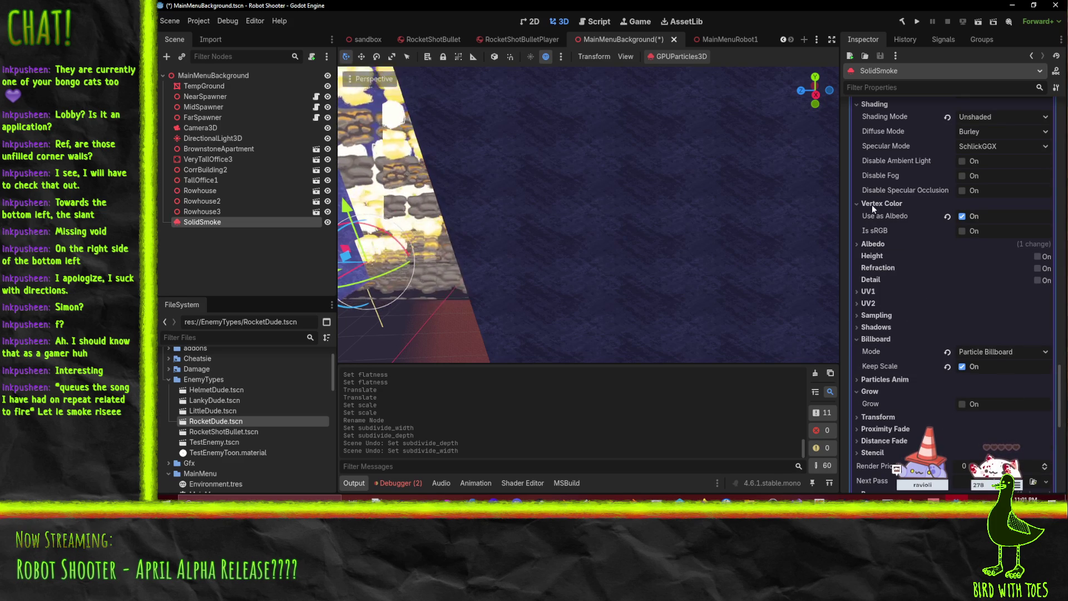
{"action": "scroll", "coordinate": [885, 258], "scroll_direction": "up", "scroll_amount": 8}
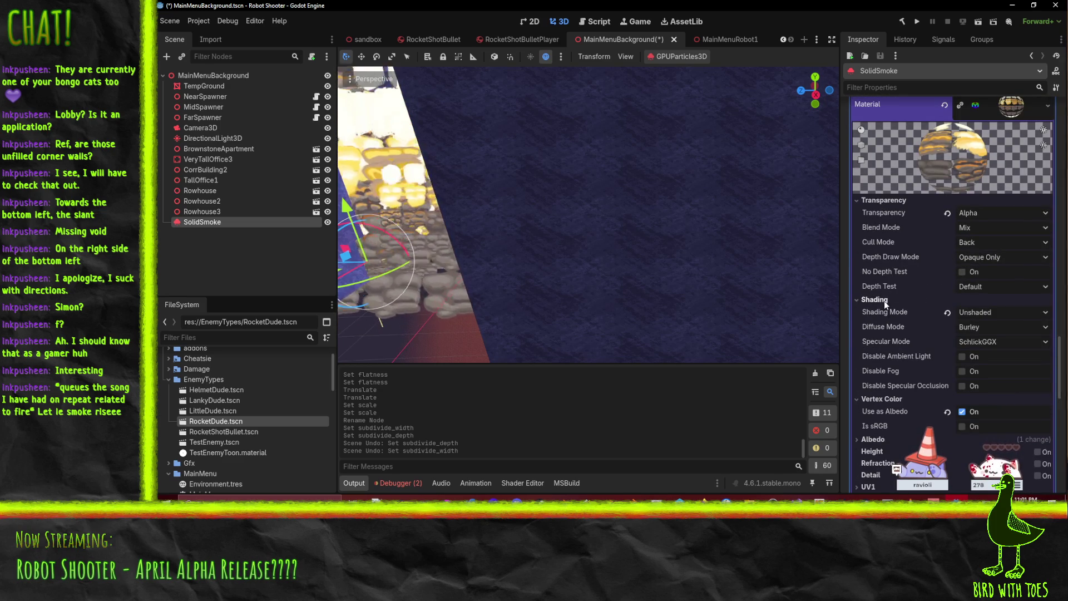
{"action": "left_click", "coordinate": [883, 301]}
{"action": "left_click", "coordinate": [882, 200]}
{"action": "scroll", "coordinate": [913, 262], "scroll_direction": "up", "scroll_amount": 6}
{"action": "scroll", "coordinate": [924, 289], "scroll_direction": "up", "scroll_amount": 15}
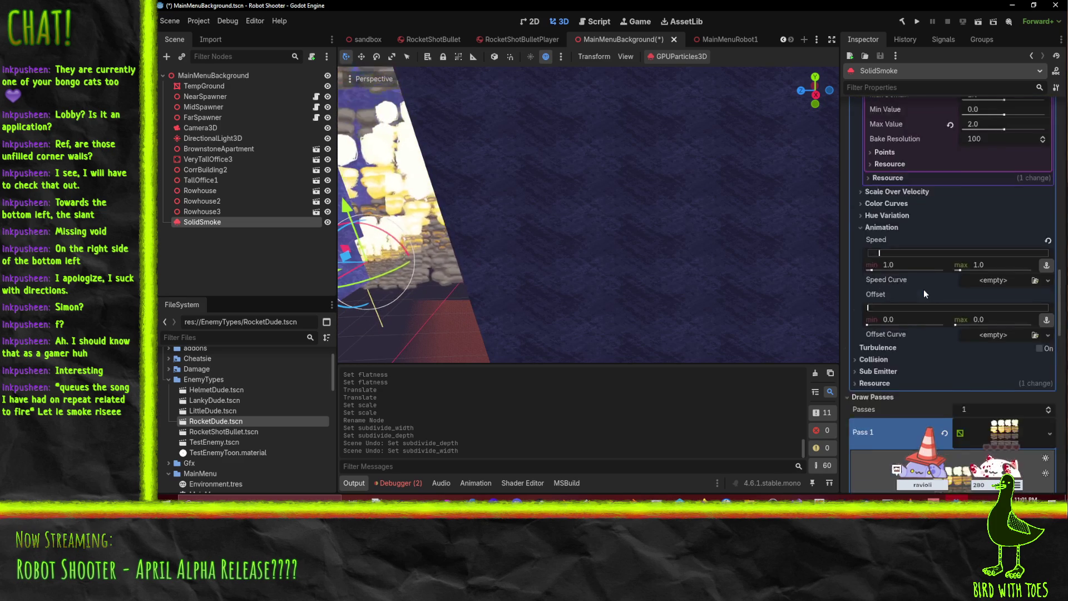
{"action": "scroll", "coordinate": [887, 285], "scroll_direction": "up", "scroll_amount": 6}
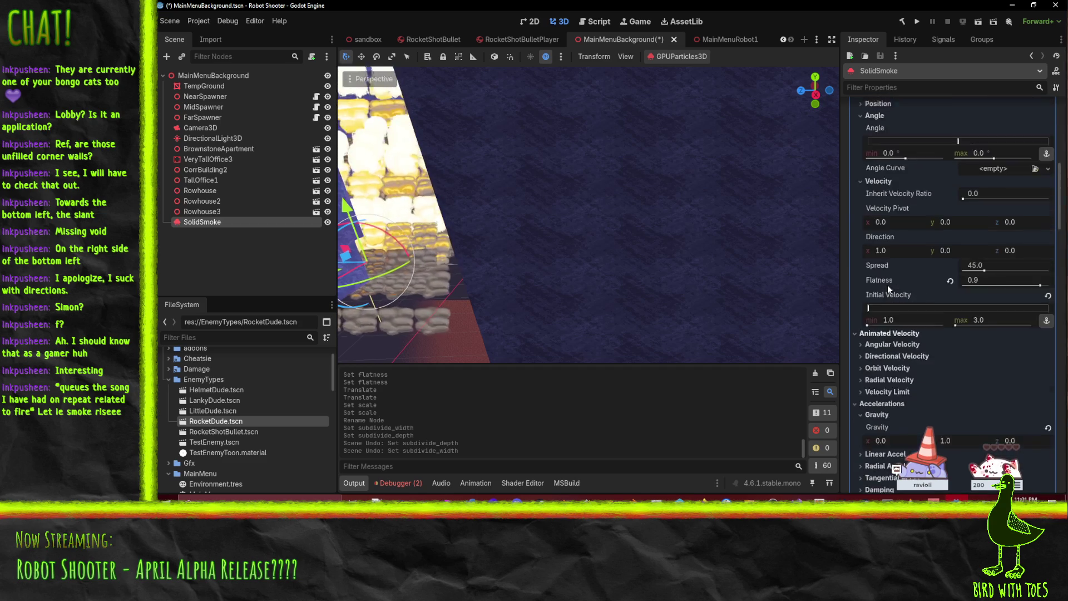
Step: Collapse Spawn, Gravity and Scale, then nudge the animation offset range just above zero
{"action": "left_click", "coordinate": [875, 213]}
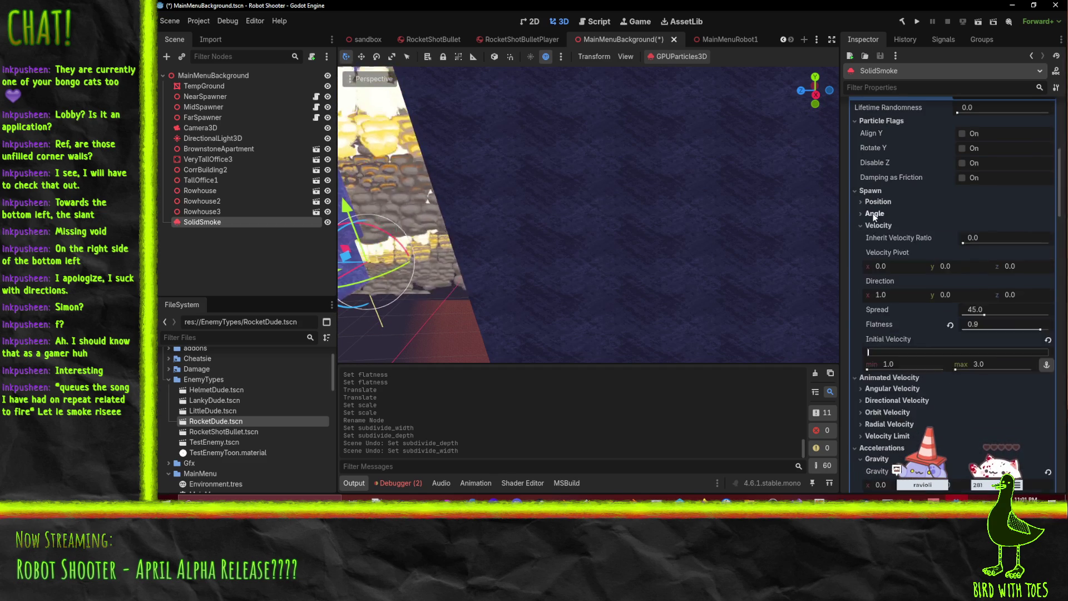
{"action": "left_click", "coordinate": [878, 202]}
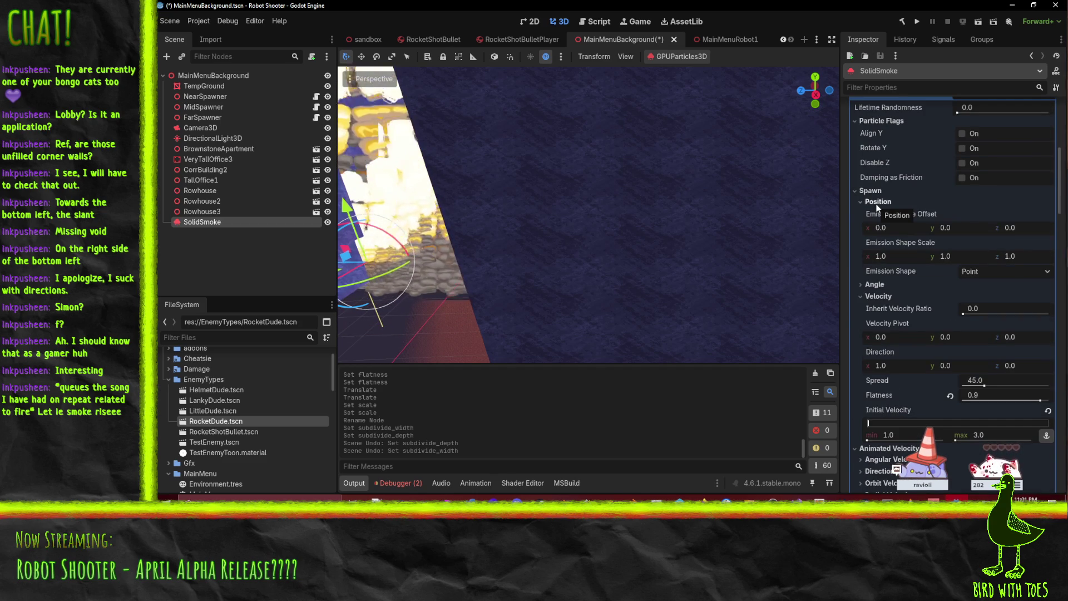
{"action": "left_click", "coordinate": [877, 205]}
{"action": "left_click", "coordinate": [876, 226]}
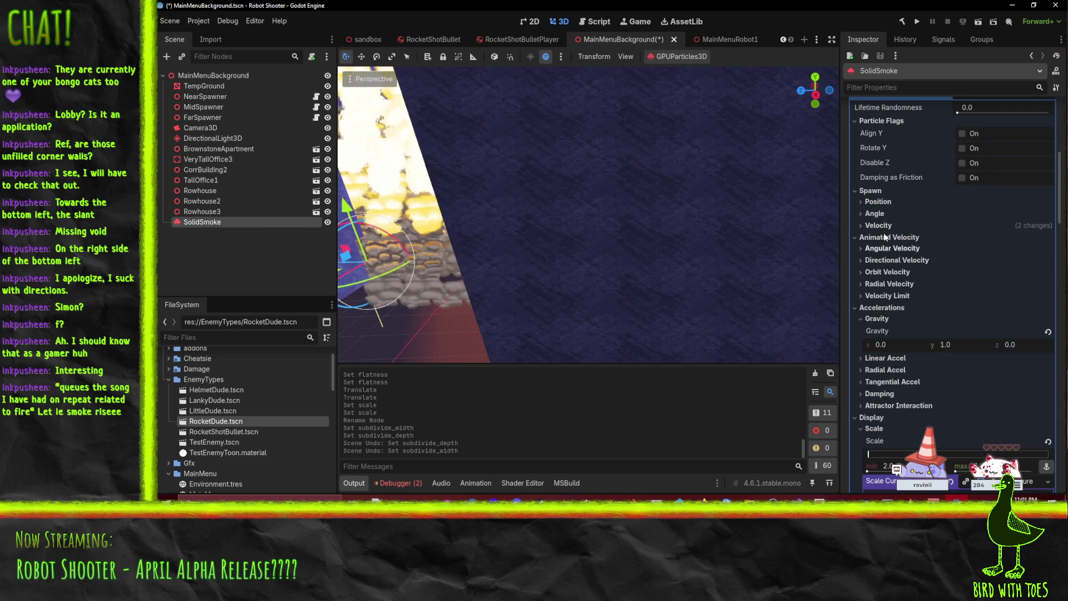
{"action": "left_click", "coordinate": [880, 320]}
{"action": "scroll", "coordinate": [883, 310], "scroll_direction": "down", "scroll_amount": 3}
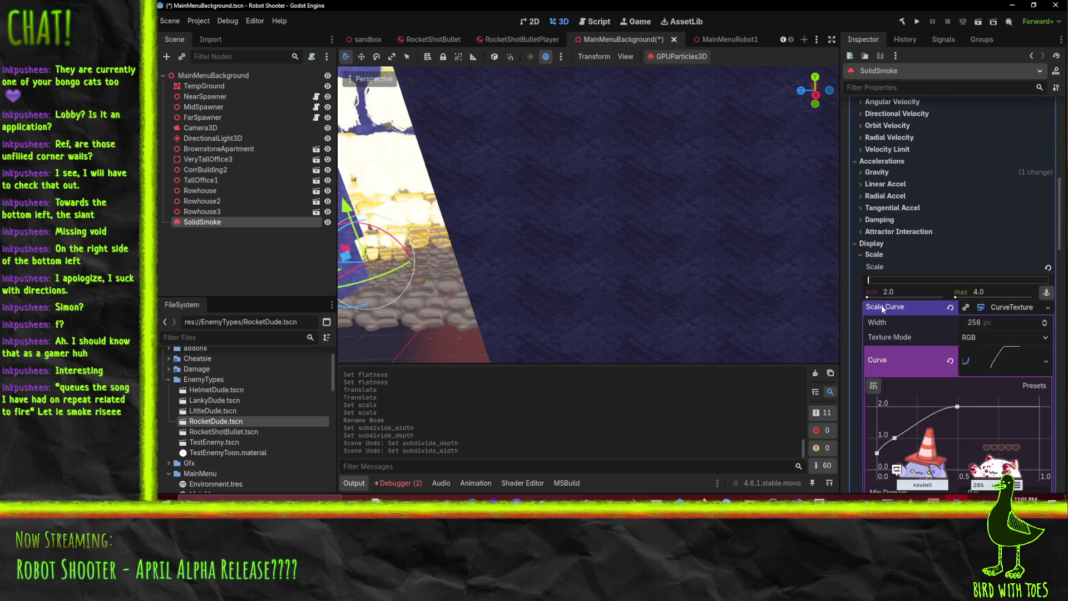
{"action": "left_click", "coordinate": [877, 255]}
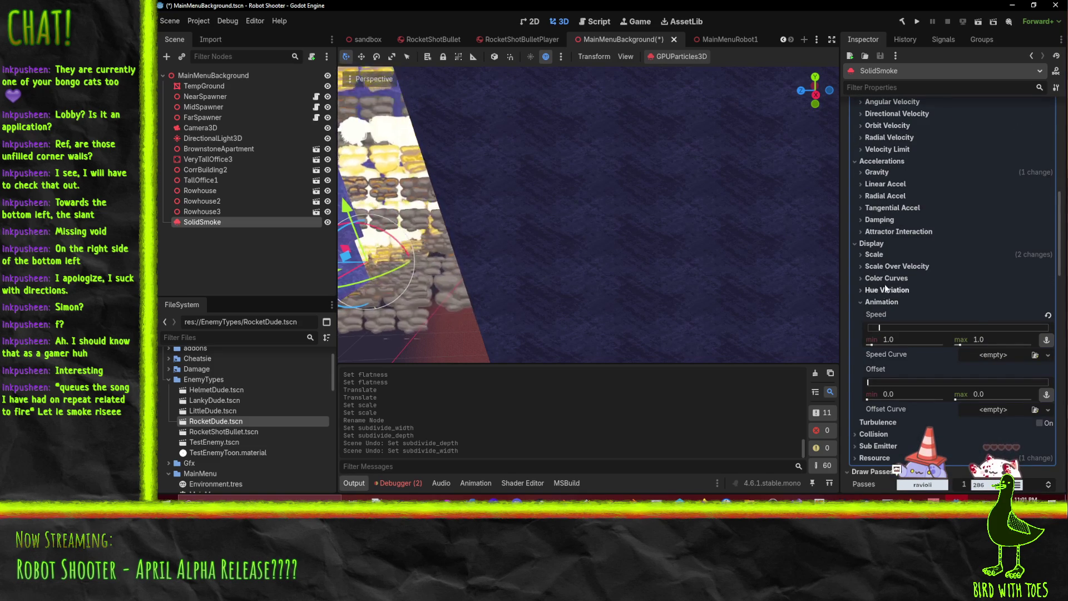
{"action": "left_click", "coordinate": [886, 279]}
{"action": "left_click", "coordinate": [886, 275]}
{"action": "scroll", "coordinate": [874, 251], "scroll_direction": "down", "scroll_amount": 4}
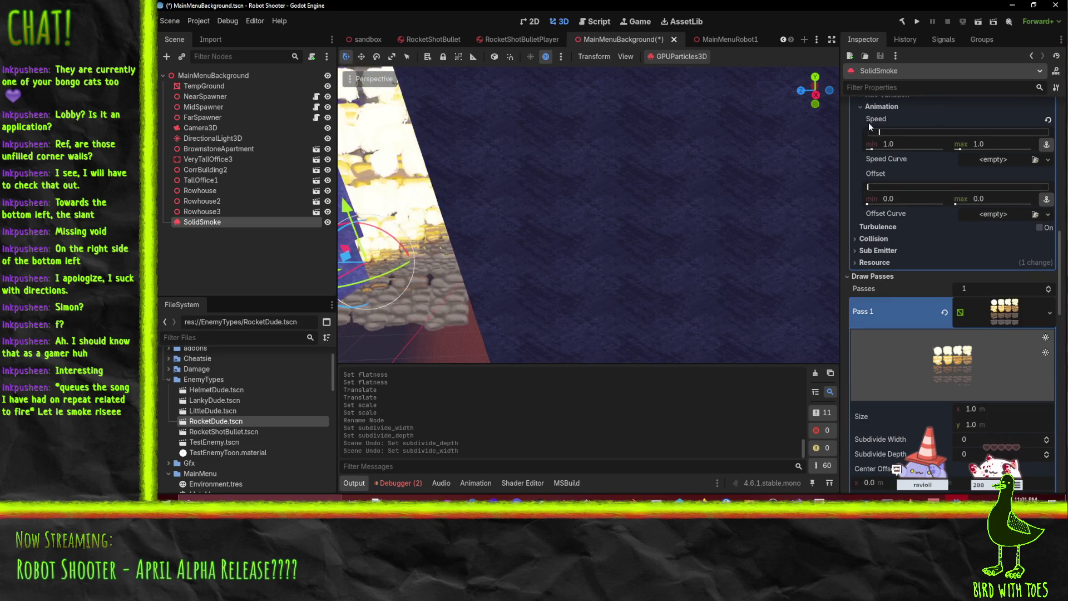
{"action": "scroll", "coordinate": [889, 225], "scroll_direction": "up", "scroll_amount": 2}
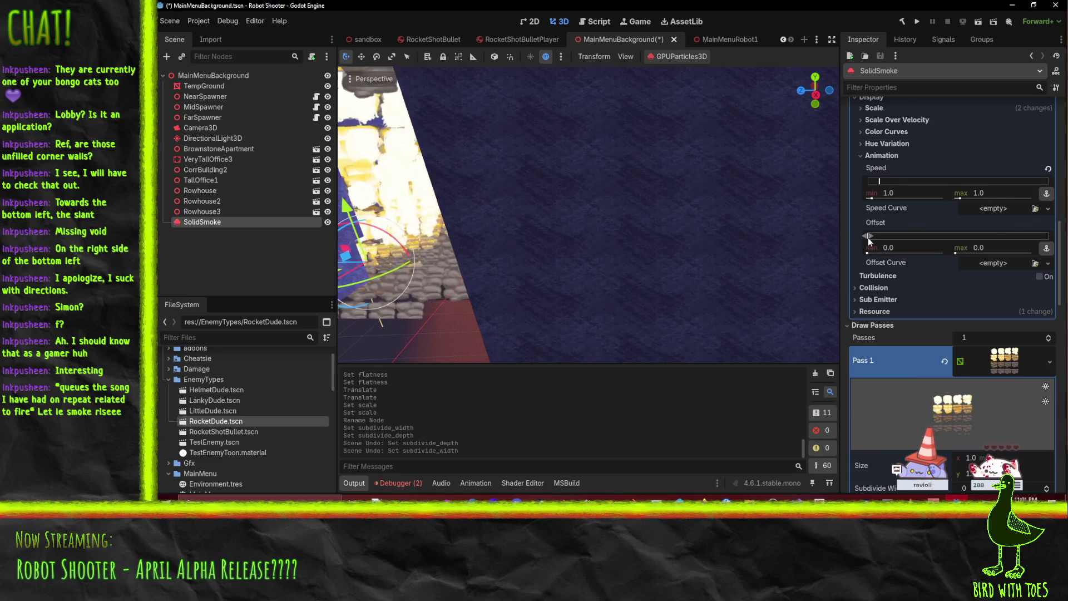
{"action": "left_click_drag", "start_coordinate": [868, 238], "coordinate": [877, 237]}
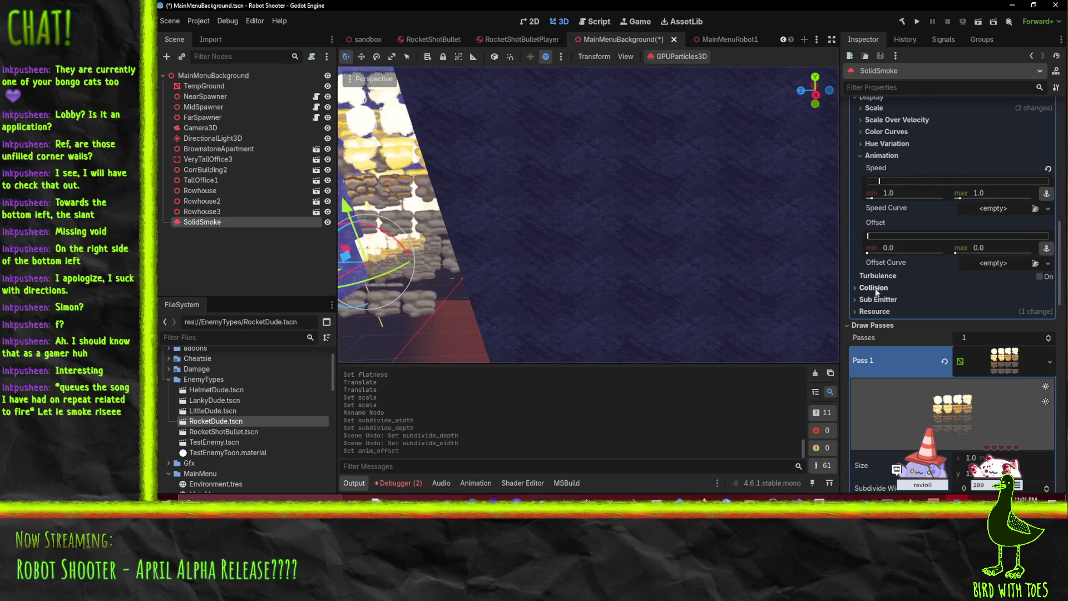
{"action": "scroll", "coordinate": [884, 299], "scroll_direction": "up", "scroll_amount": 10}
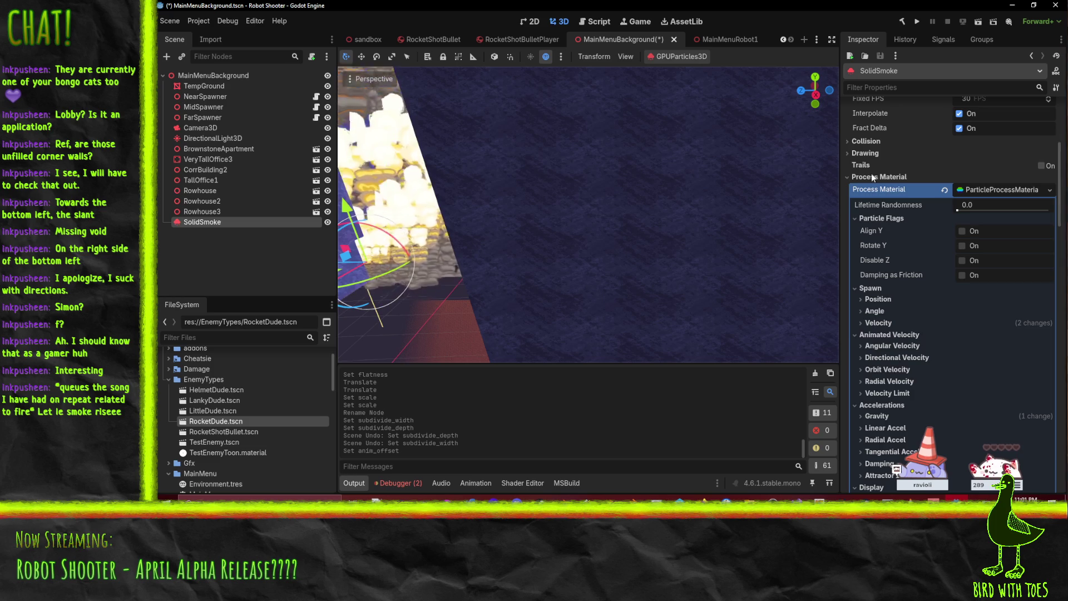
Step: Review the Drawing section's Transform Align and Draw Order options, keeping Draw Order as Index
{"action": "left_click", "coordinate": [866, 153]}
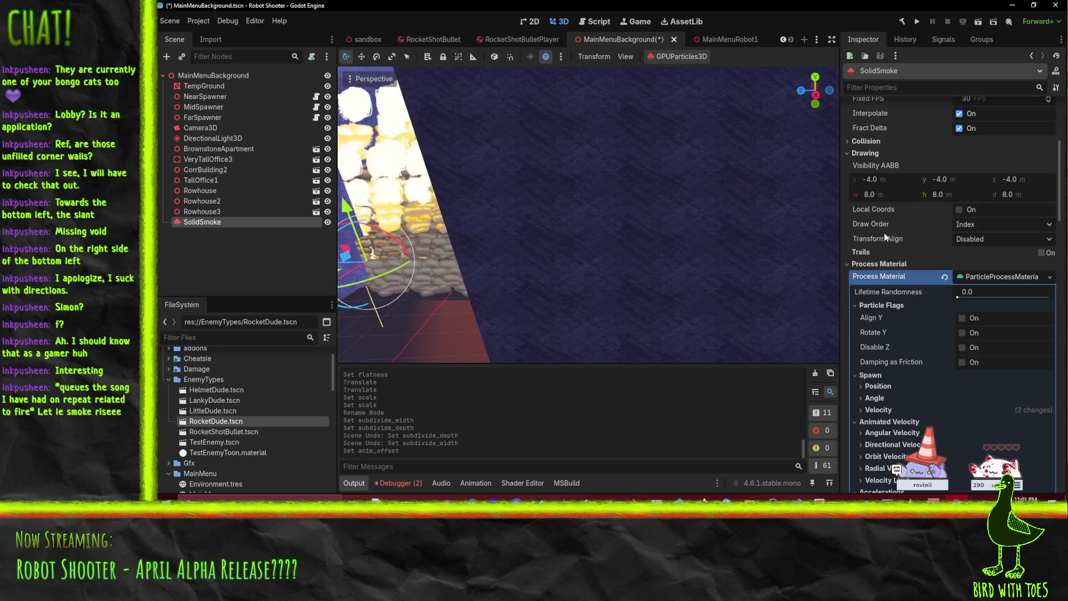
{"action": "left_click", "coordinate": [994, 239]}
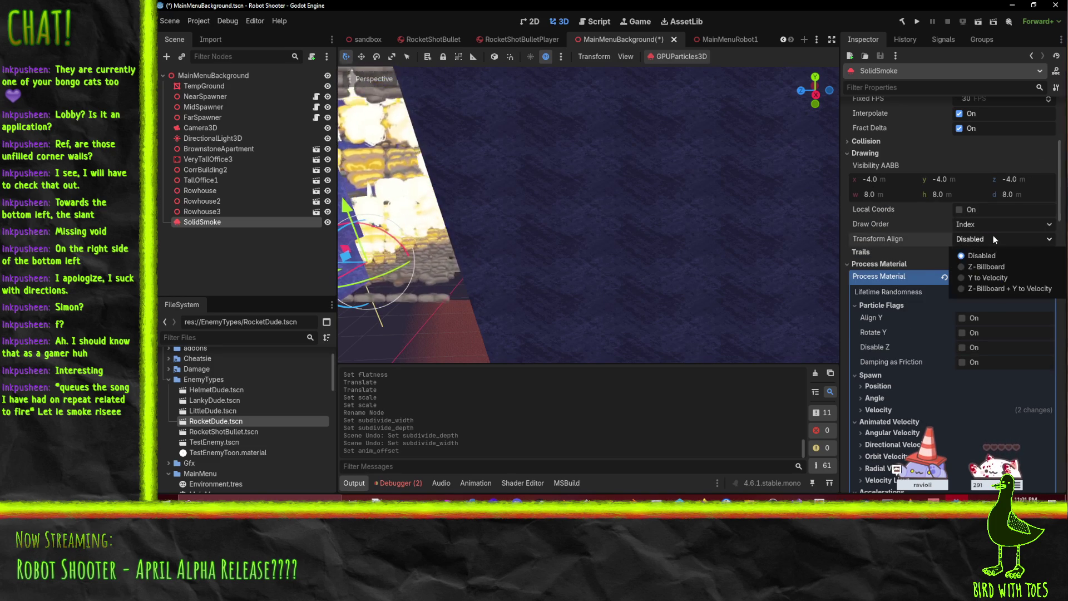
{"action": "left_click", "coordinate": [977, 224]}
{"action": "left_click", "coordinate": [976, 224]}
{"action": "left_click", "coordinate": [977, 224]}
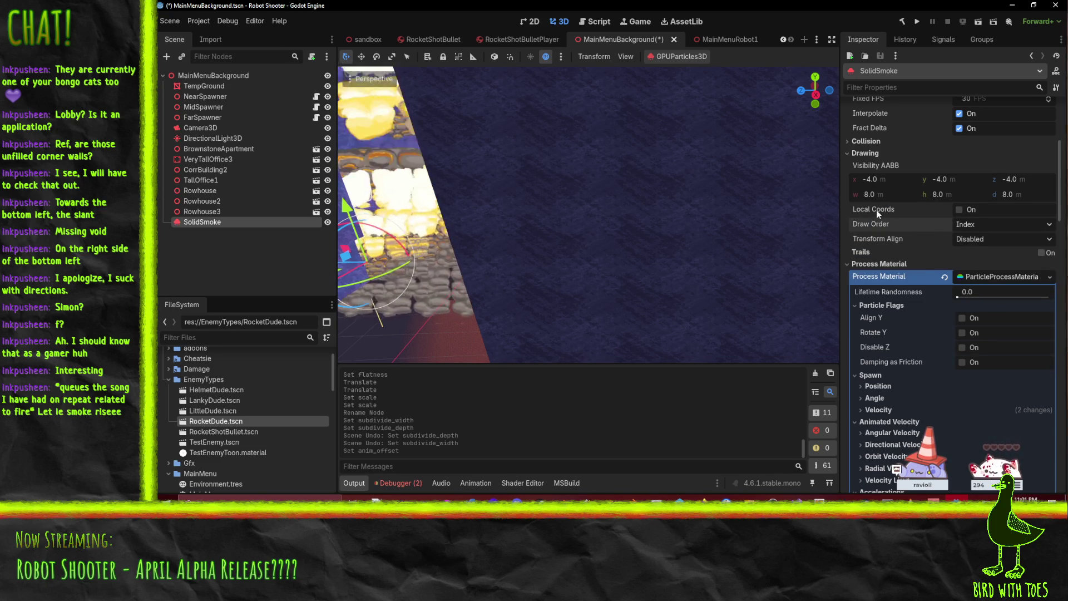
Step: Toggle Local Coords on and back off, and glance at the Collision settings
{"action": "left_click", "coordinate": [960, 210]}
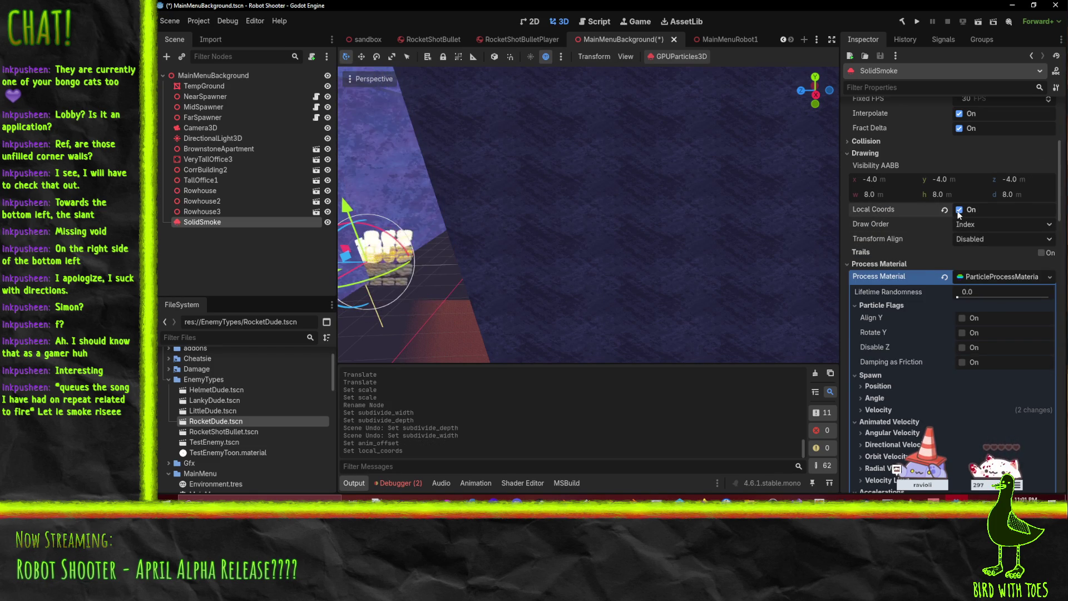
{"action": "left_click", "coordinate": [959, 210]}
{"action": "scroll", "coordinate": [884, 216], "scroll_direction": "up", "scroll_amount": 3}
{"action": "left_click", "coordinate": [863, 239]}
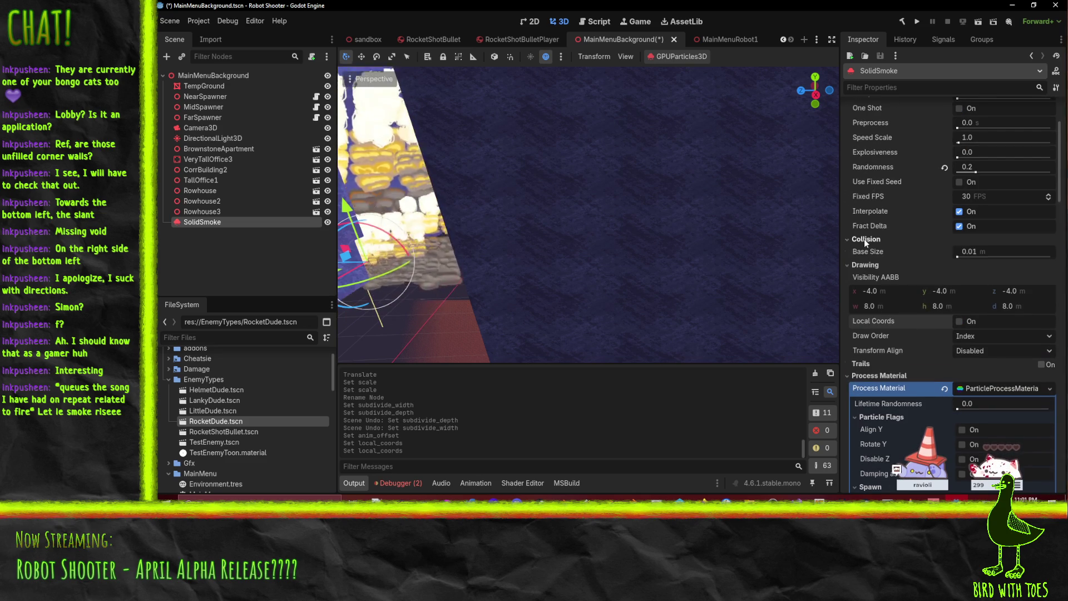
{"action": "left_click", "coordinate": [864, 239]}
{"action": "scroll", "coordinate": [874, 262], "scroll_direction": "up", "scroll_amount": 4}
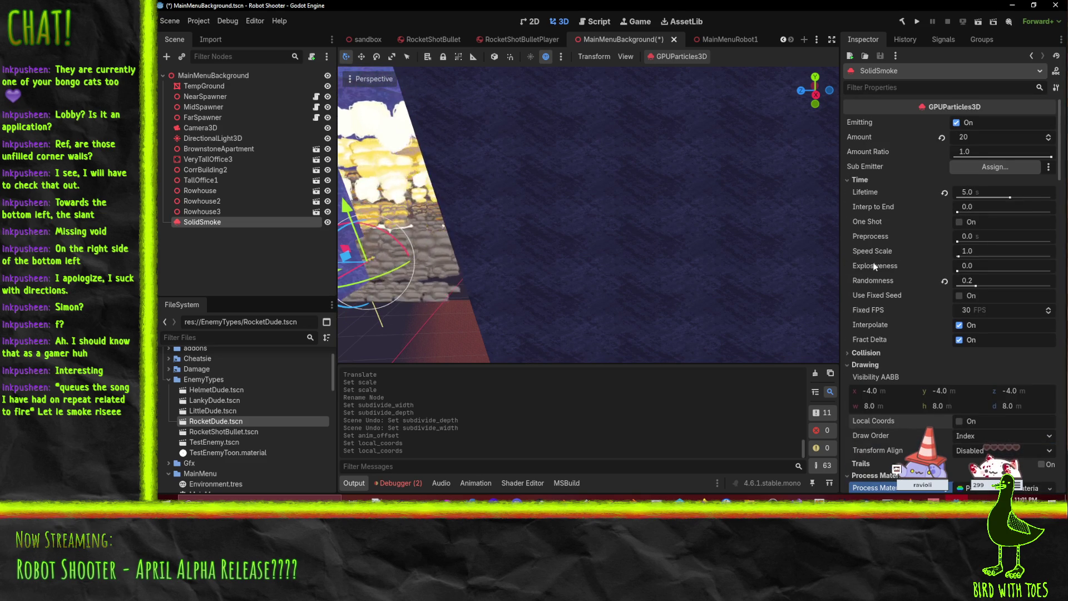
{"action": "scroll", "coordinate": [872, 185], "scroll_direction": "down", "scroll_amount": 5}
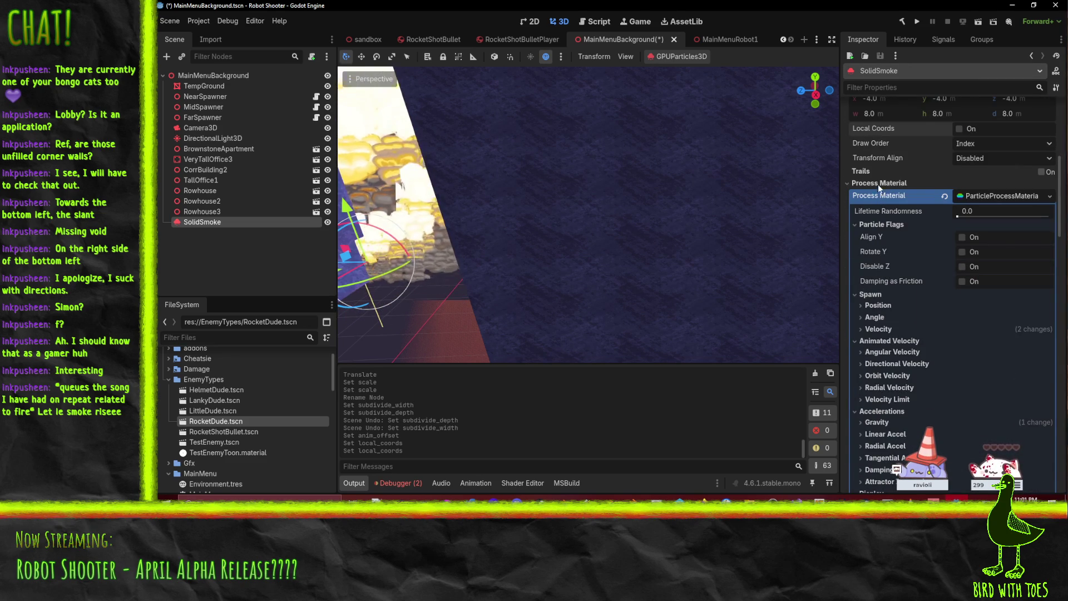
{"action": "scroll", "coordinate": [872, 334], "scroll_direction": "down", "scroll_amount": 3}
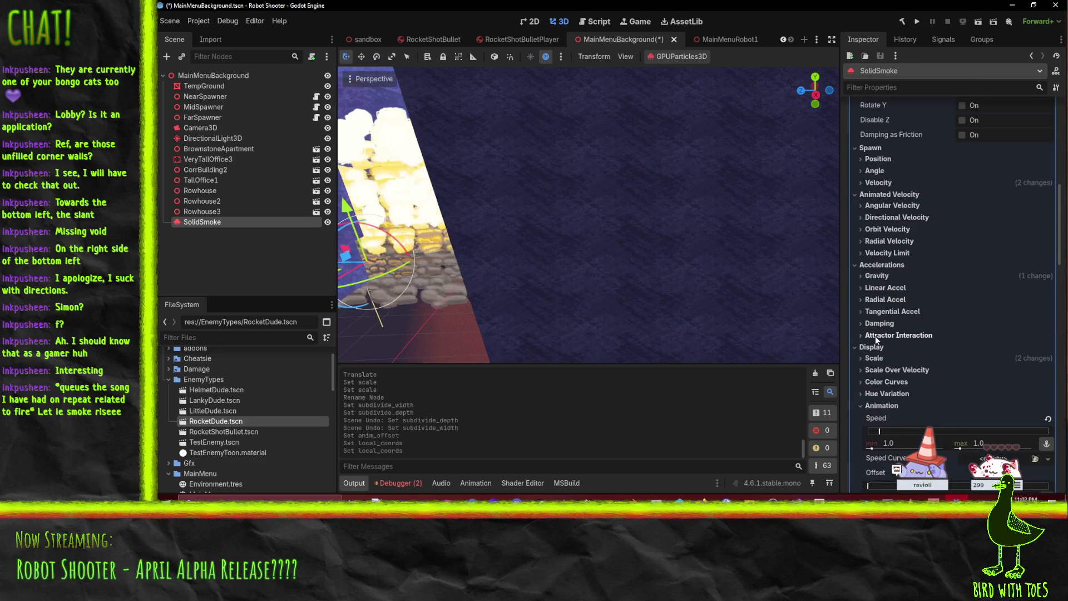
Step: Save the MainMenuBackground scene with Ctrl+S
{"action": "key", "text": "ctrl+s"}
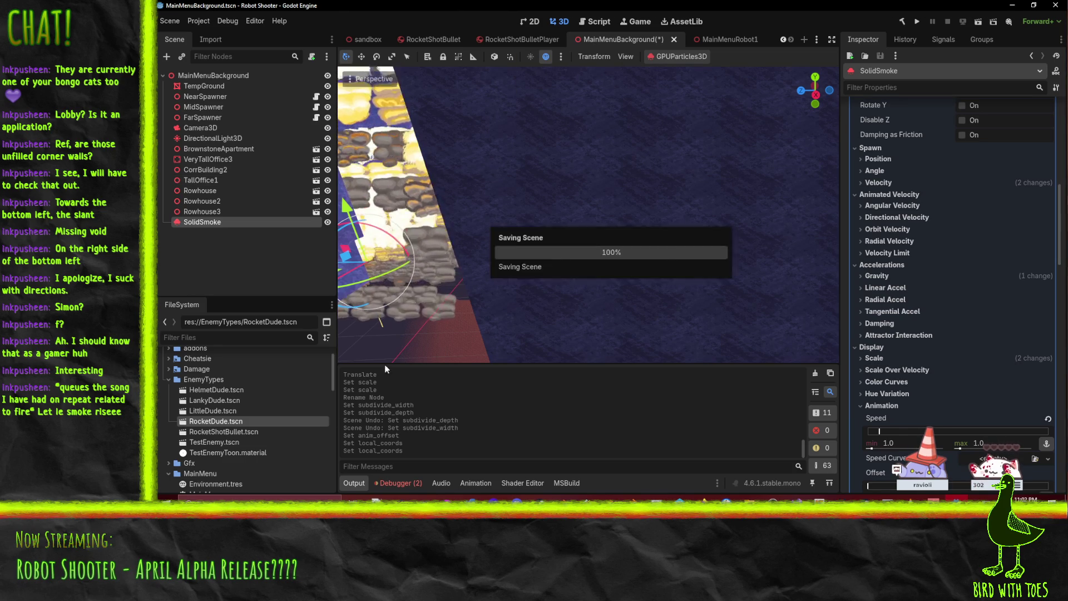
{"action": "scroll", "coordinate": [232, 415], "scroll_direction": "down", "scroll_amount": 3}
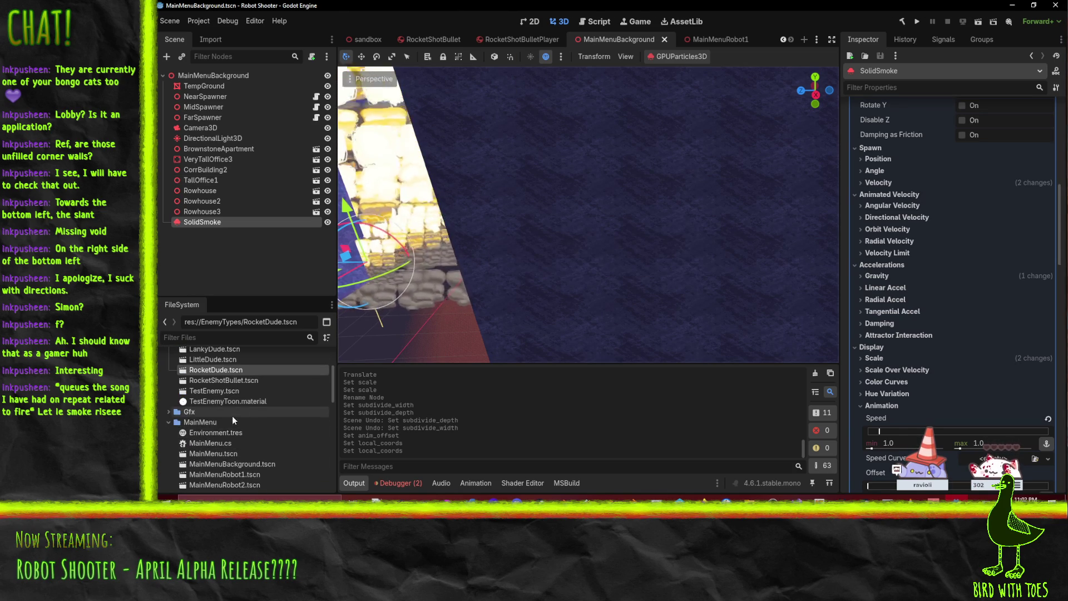
{"action": "scroll", "coordinate": [234, 415], "scroll_direction": "down", "scroll_amount": 5}
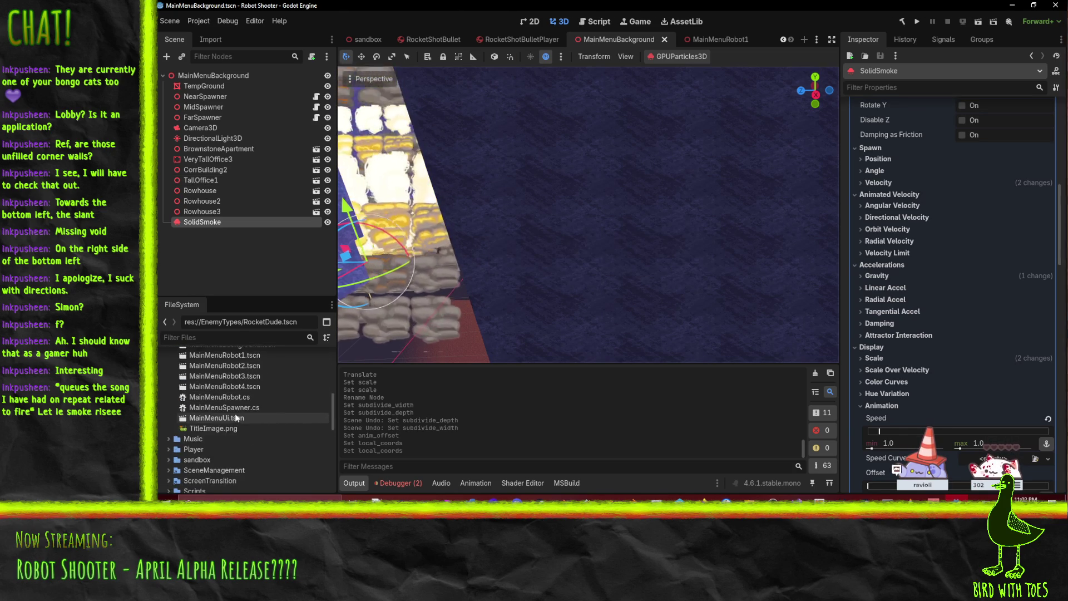
{"action": "scroll", "coordinate": [235, 418], "scroll_direction": "up", "scroll_amount": 10}
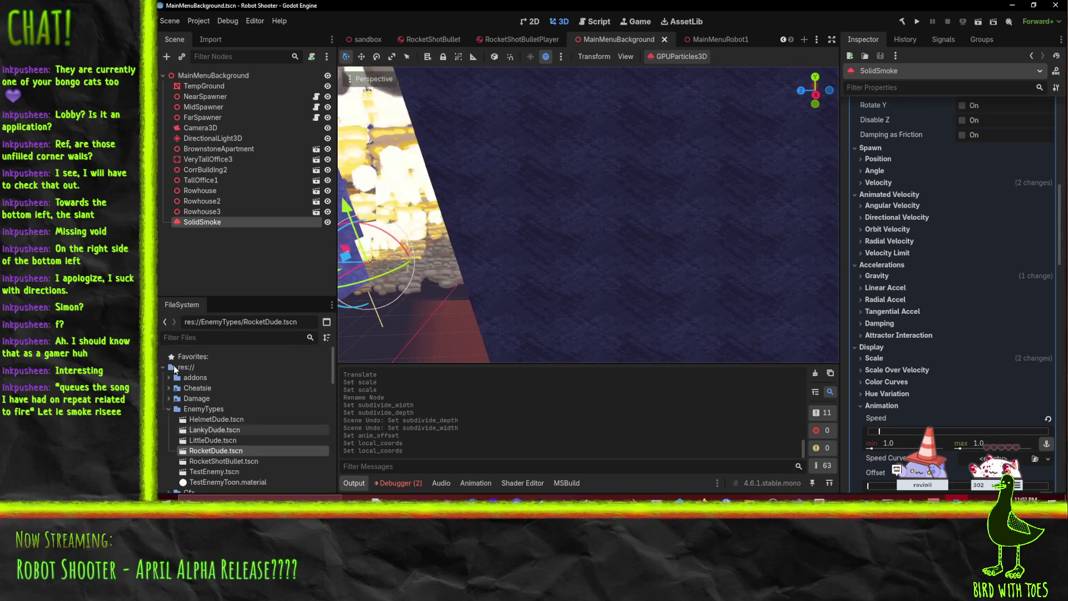
Step: Collapse EnemyTypes and expand Gfx > Vfx in the FileSystem dock
{"action": "left_click", "coordinate": [168, 406]}
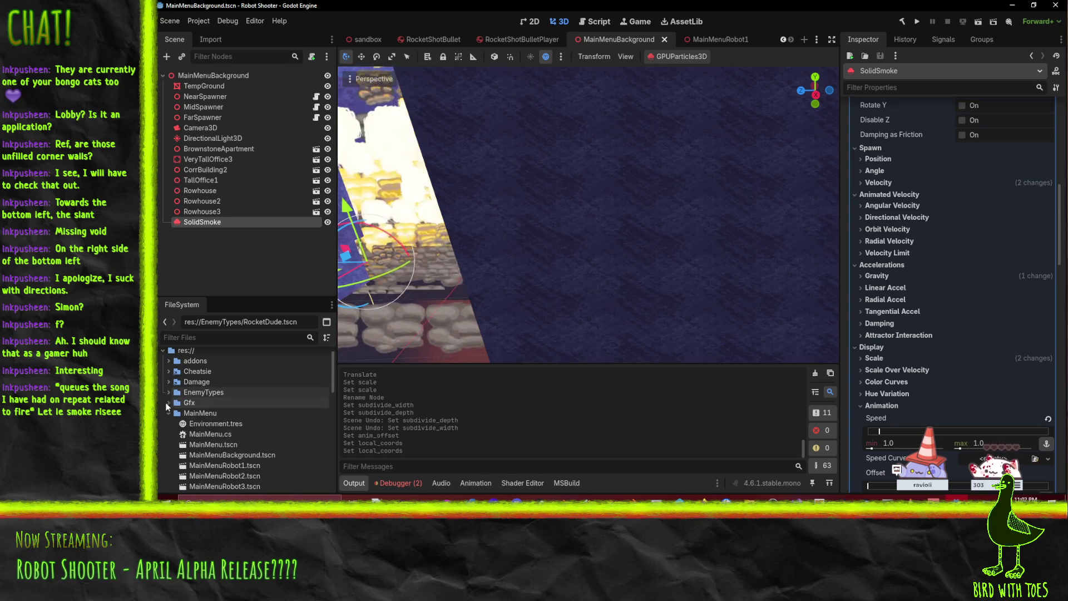
{"action": "left_click", "coordinate": [168, 403]}
{"action": "left_click", "coordinate": [174, 466]}
{"action": "scroll", "coordinate": [178, 467], "scroll_direction": "down", "scroll_amount": 1}
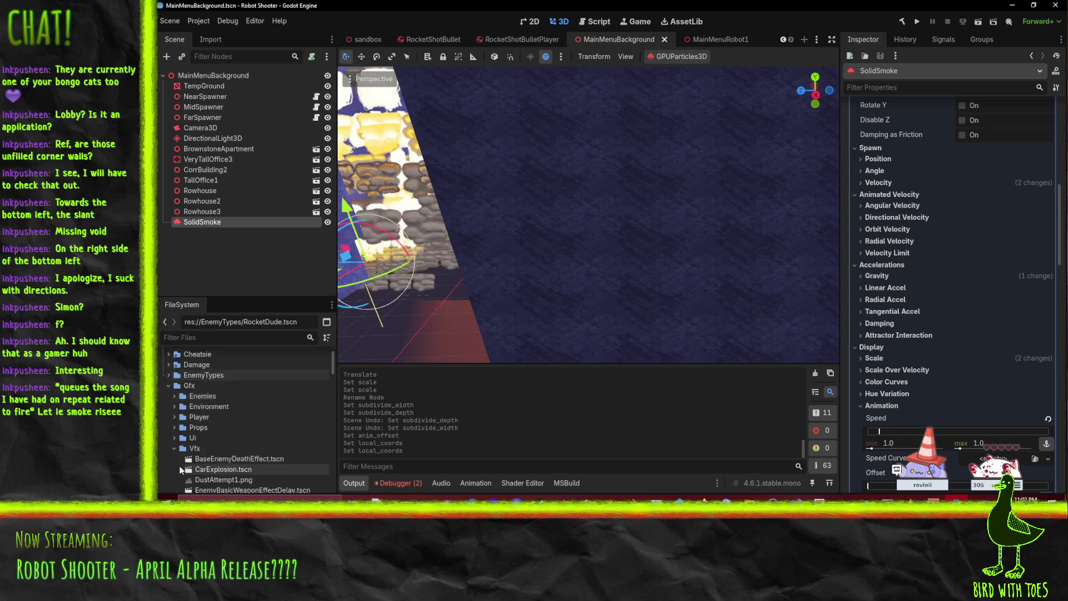
{"action": "scroll", "coordinate": [219, 409], "scroll_direction": "down", "scroll_amount": 5}
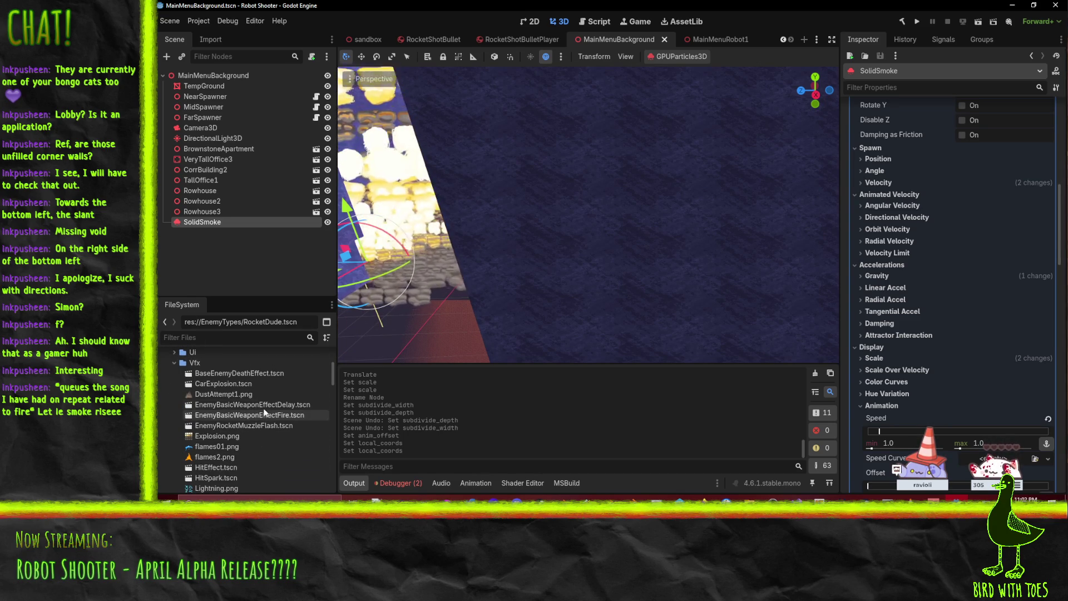
Step: Open the CarExplosion scene and preview its ExplosionFlame and ExplosionSmoke particles
{"action": "double_click", "coordinate": [223, 383]}
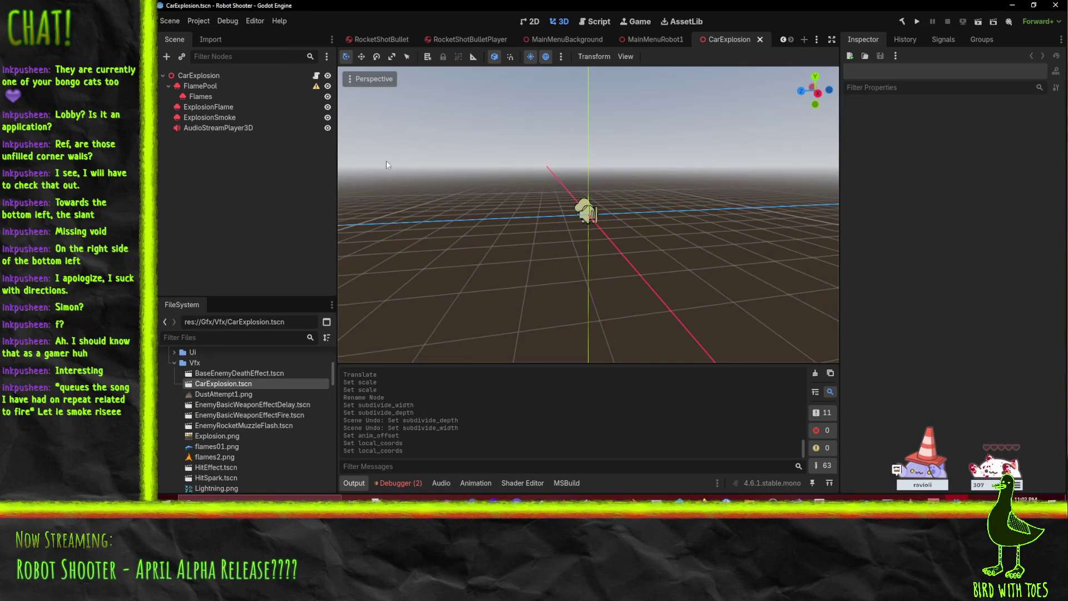
{"action": "left_click", "coordinate": [195, 108]}
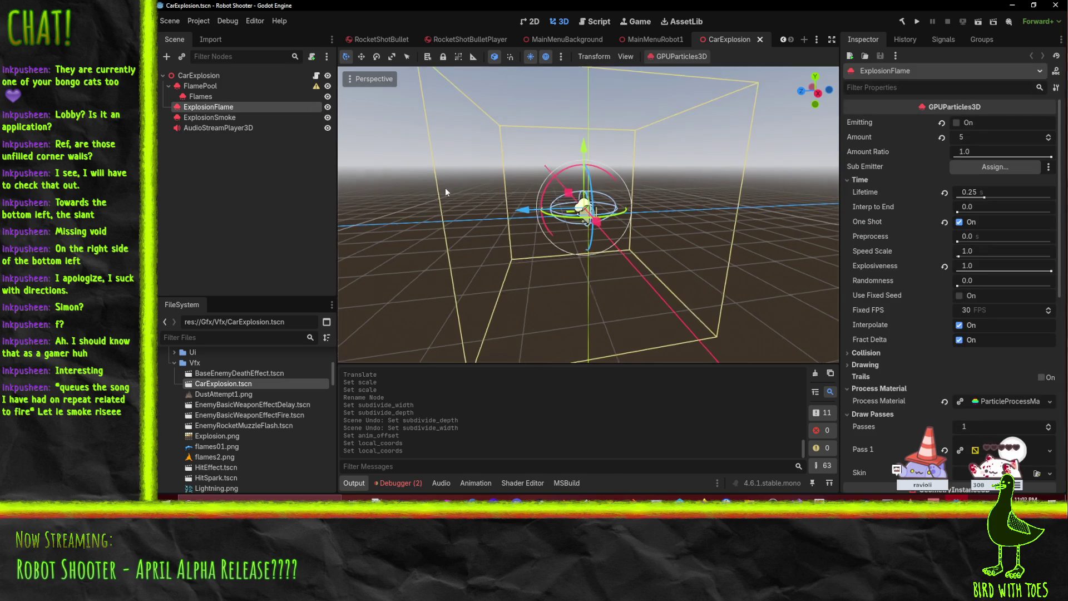
{"action": "left_click_drag", "start_coordinate": [445, 188], "coordinate": [501, 219]}
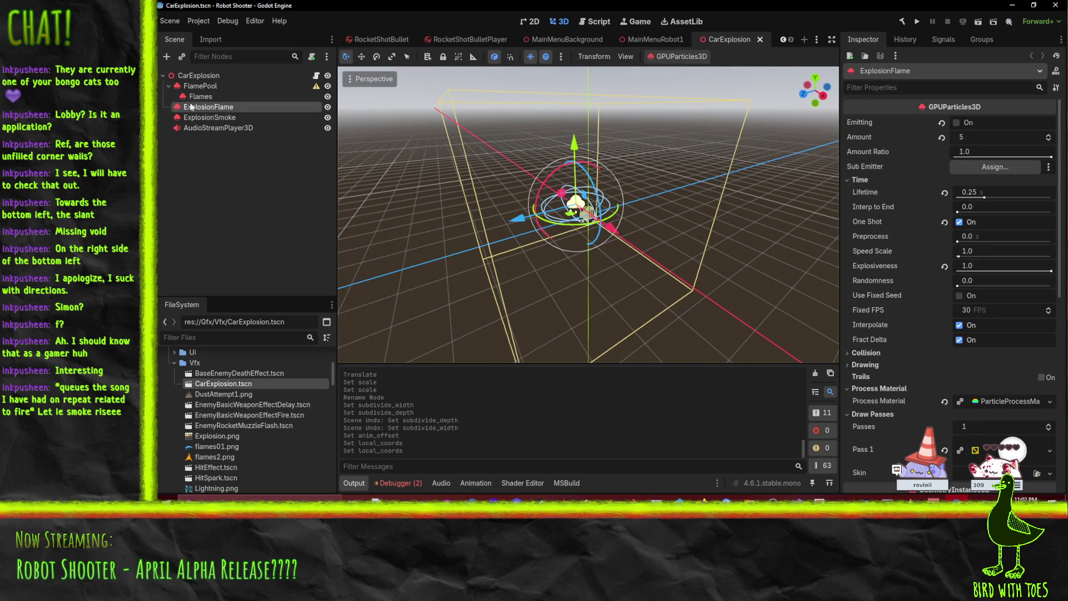
{"action": "left_click", "coordinate": [954, 120]}
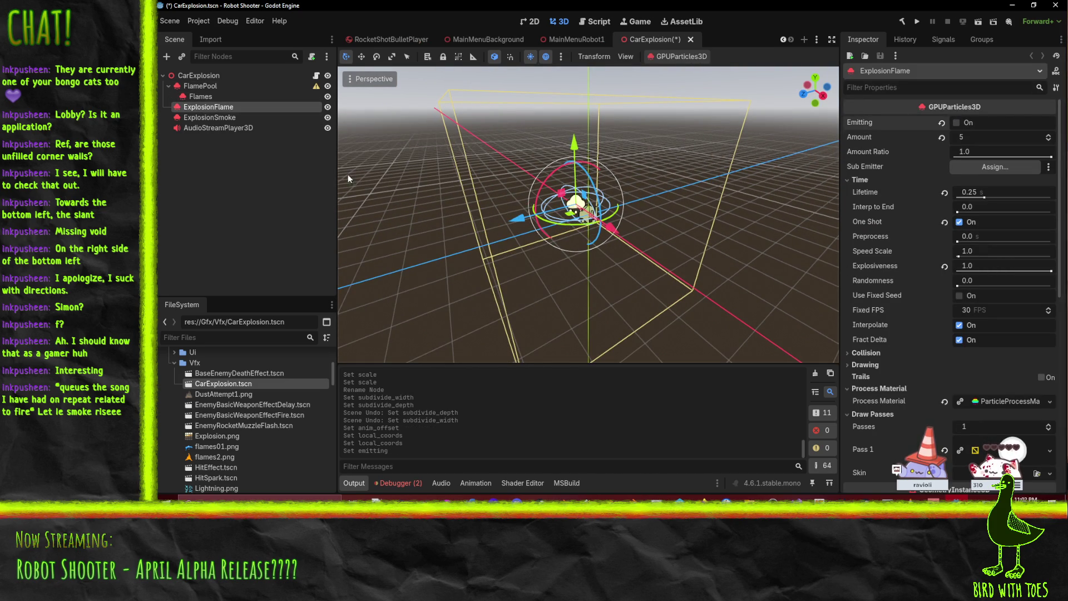
{"action": "left_click", "coordinate": [234, 118]}
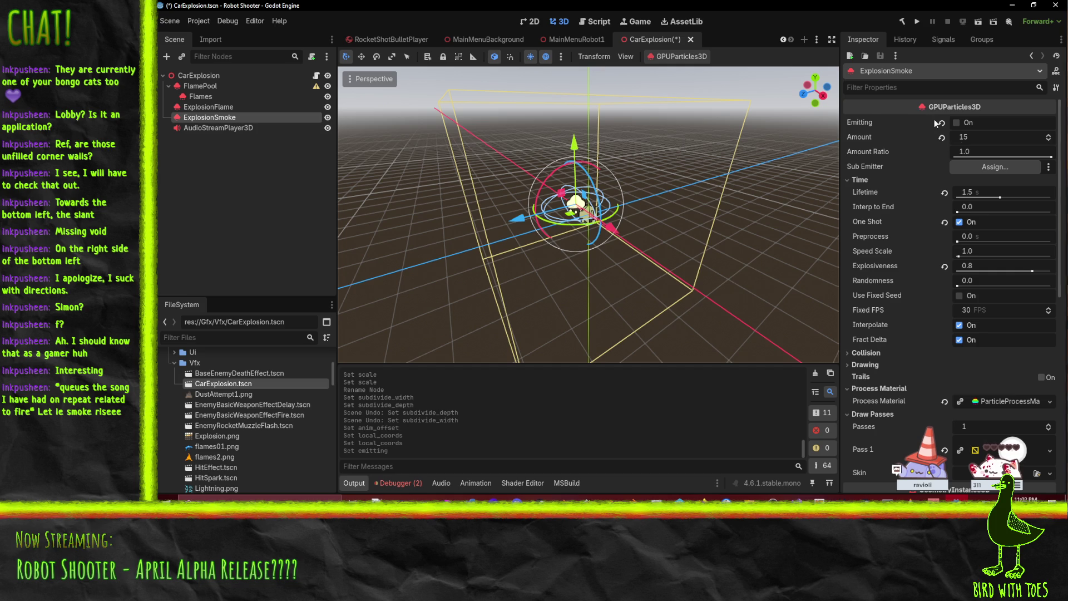
{"action": "left_click", "coordinate": [957, 123]}
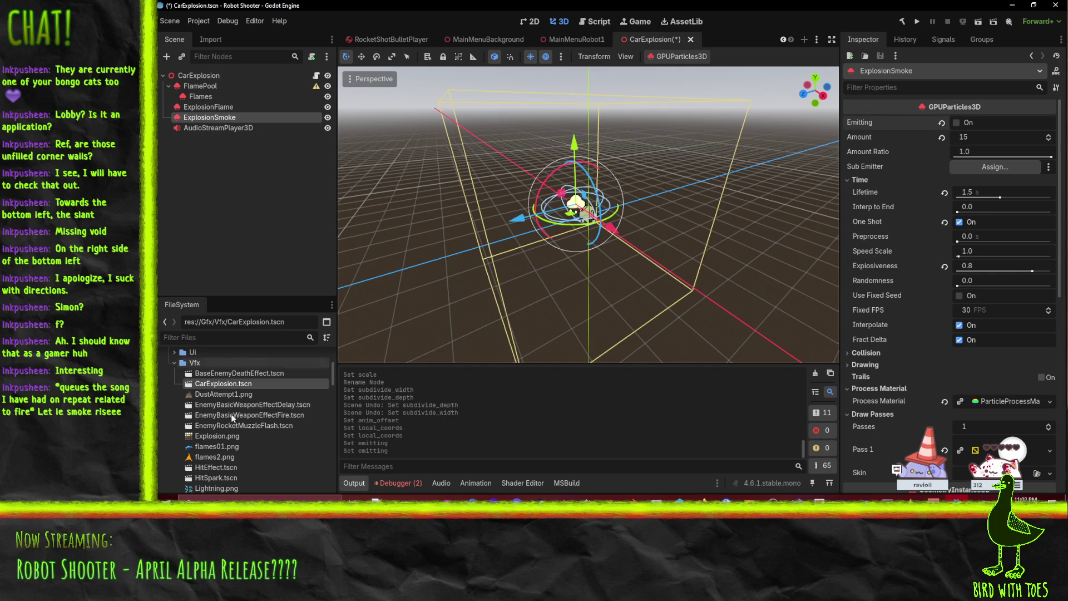
Step: Close CarExplosion with Don't Save and select the Vfx folder in FileSystem
{"action": "left_click", "coordinate": [690, 39]}
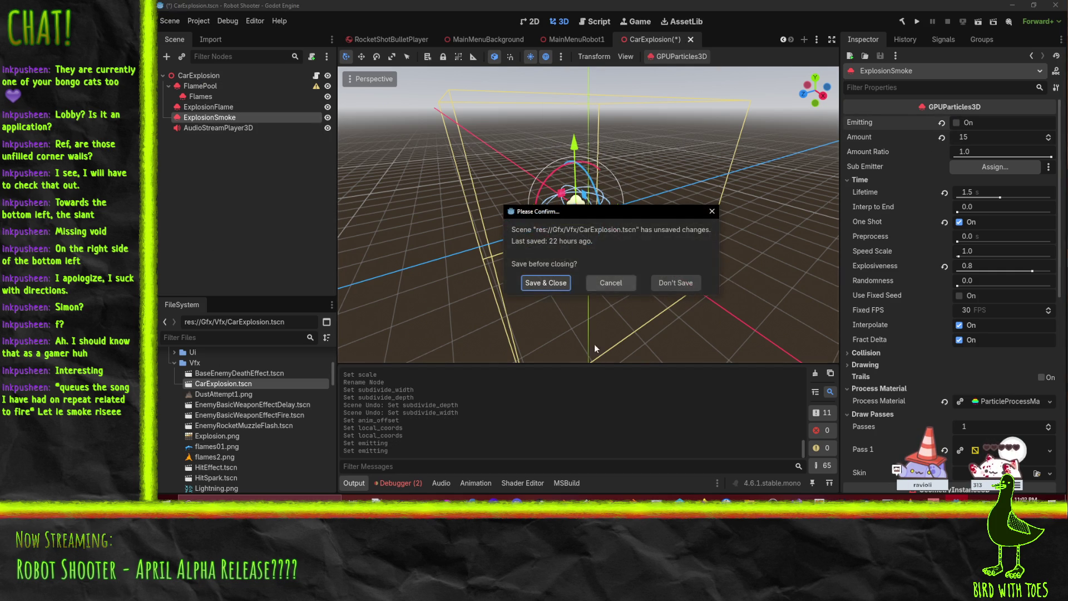
{"action": "left_click", "coordinate": [658, 280]}
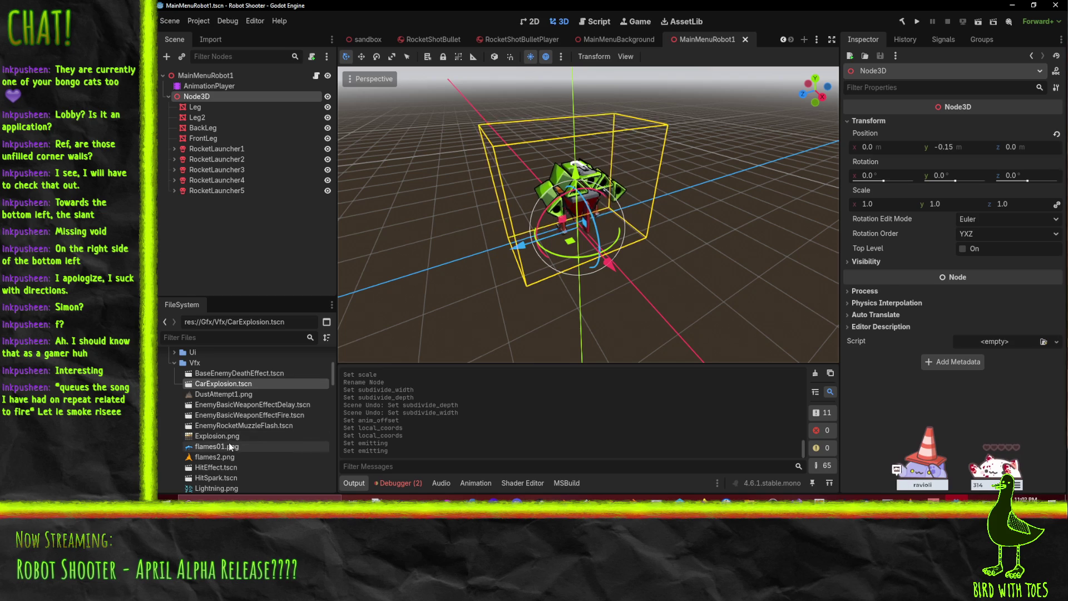
{"action": "left_click", "coordinate": [236, 404]}
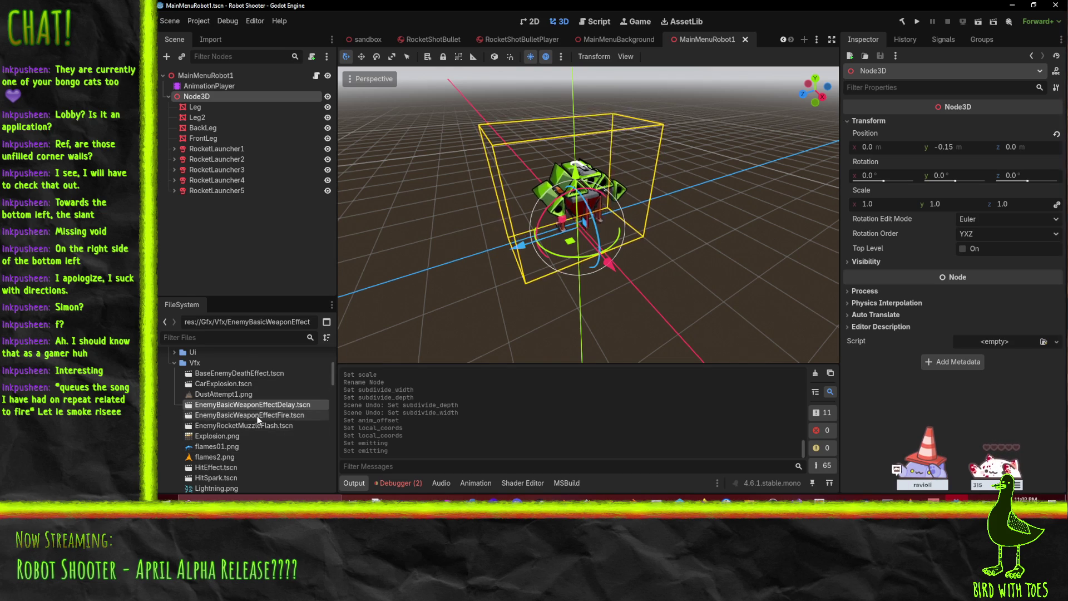
{"action": "left_click", "coordinate": [246, 364]}
Step: Open BaseEnemyDeathEffect and play its Smoak smoke burst once by enabling Emitting
{"action": "double_click", "coordinate": [251, 372]}
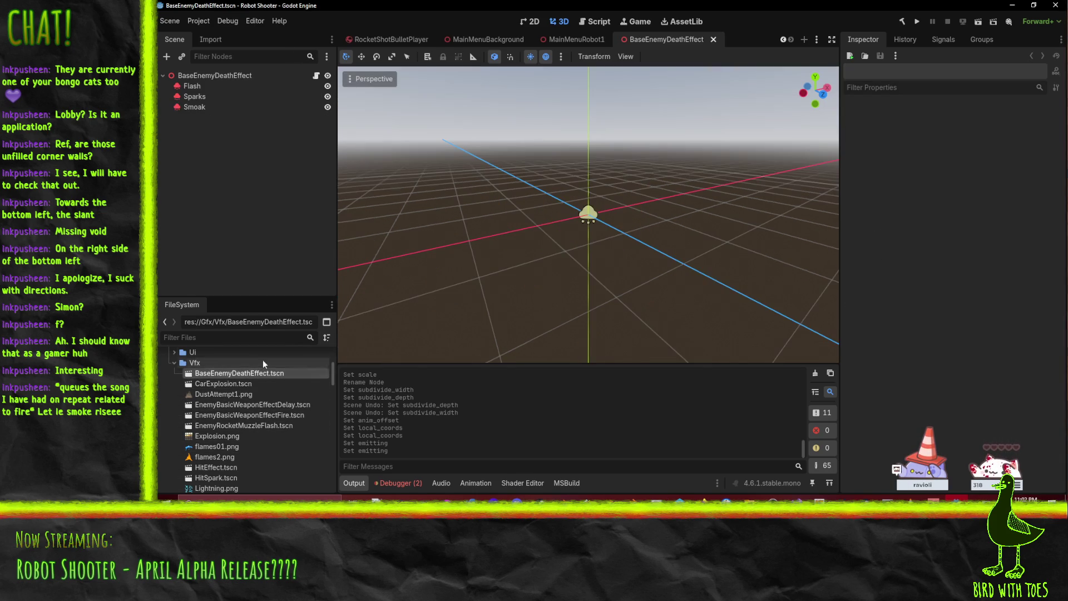
{"action": "left_click", "coordinate": [208, 105]}
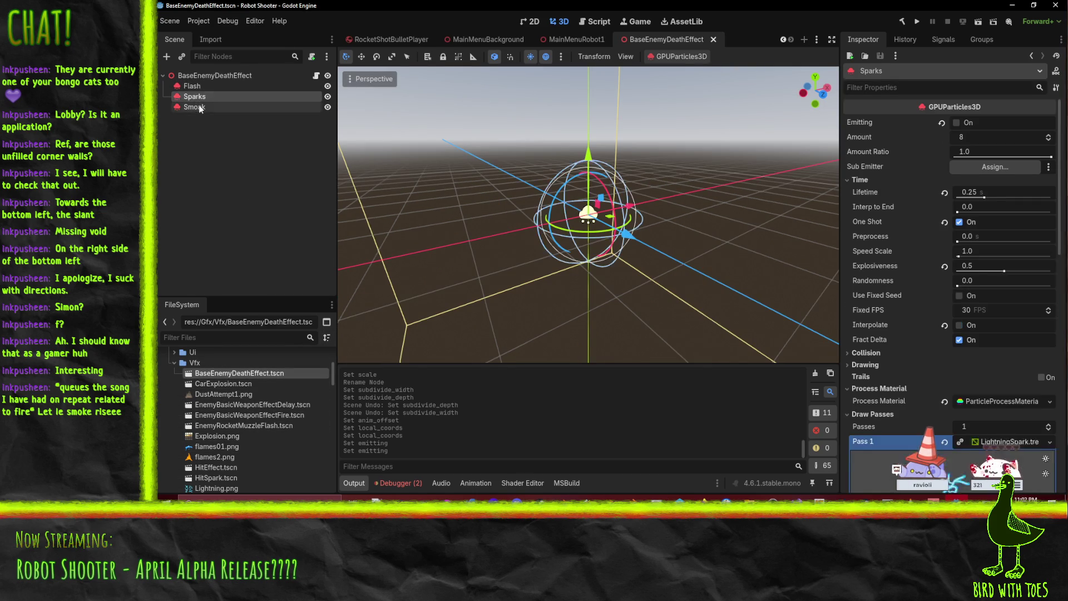
{"action": "left_click", "coordinate": [958, 123]}
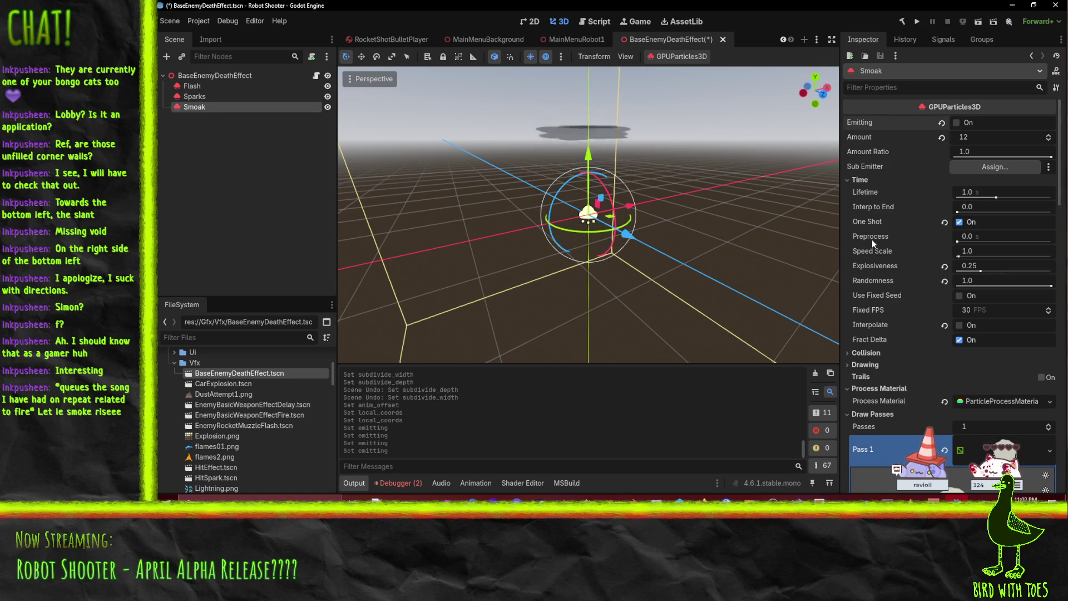
{"action": "scroll", "coordinate": [918, 256], "scroll_direction": "down", "scroll_amount": 3}
{"action": "scroll", "coordinate": [925, 256], "scroll_direction": "down", "scroll_amount": 3}
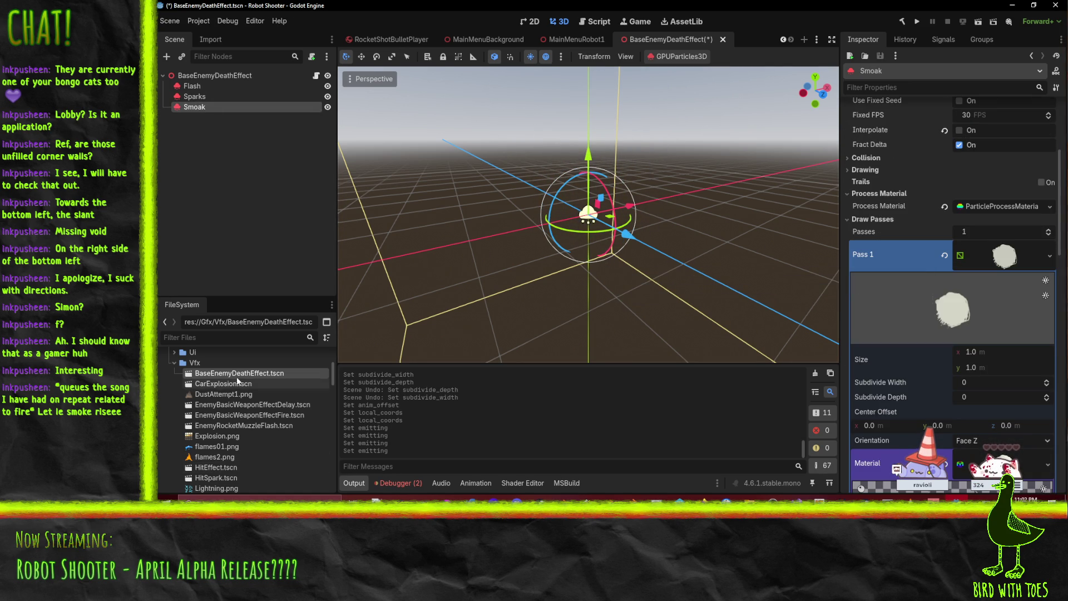
{"action": "scroll", "coordinate": [249, 427], "scroll_direction": "down", "scroll_amount": 2}
{"action": "scroll", "coordinate": [249, 429], "scroll_direction": "down", "scroll_amount": 3}
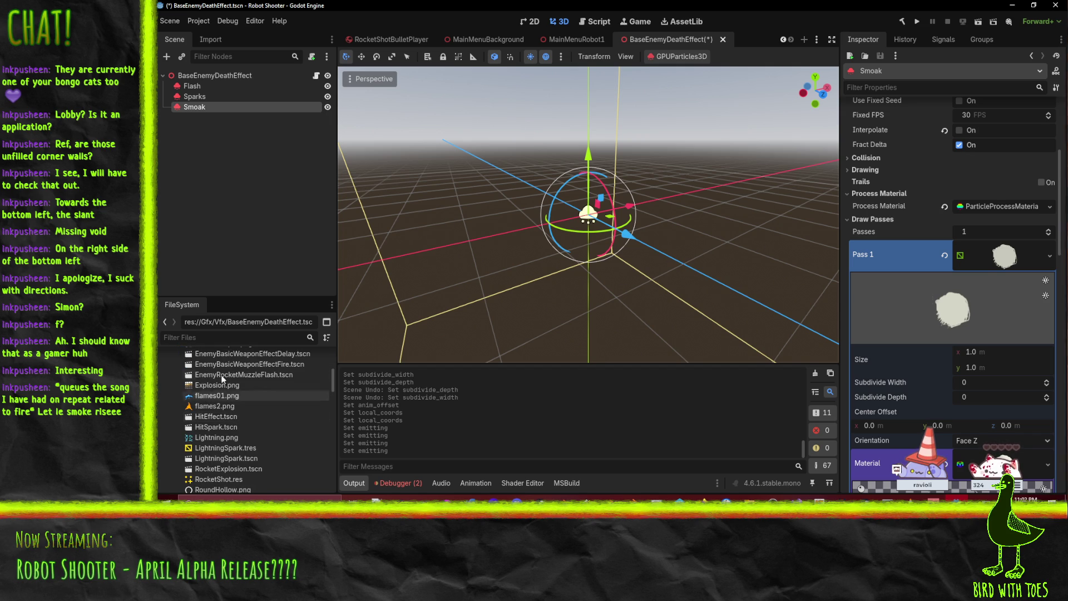
{"action": "scroll", "coordinate": [246, 458], "scroll_direction": "down", "scroll_amount": 2}
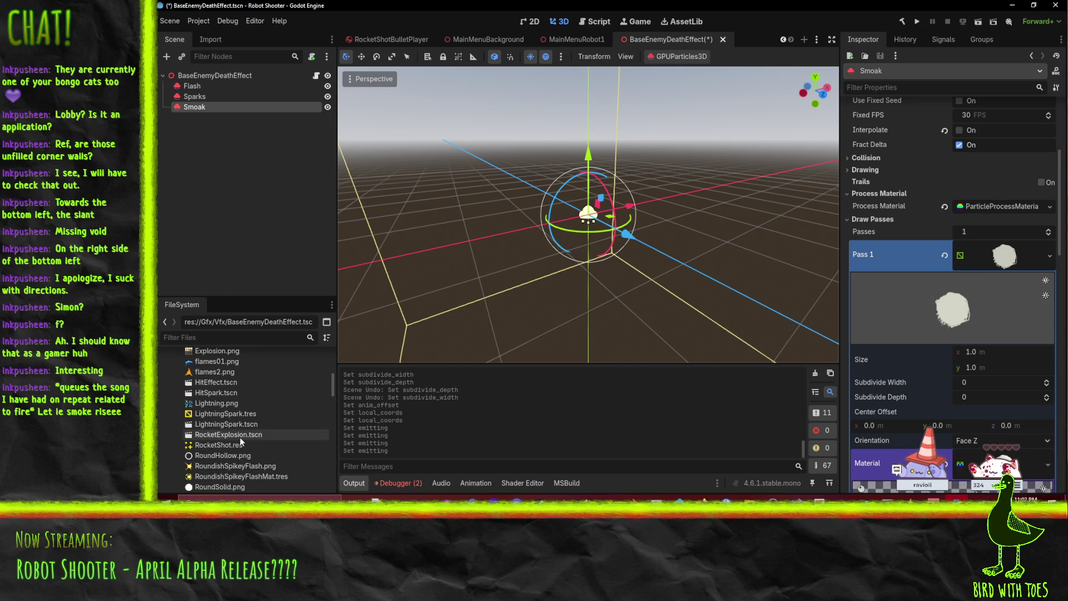
{"action": "scroll", "coordinate": [236, 426], "scroll_direction": "up", "scroll_amount": 2}
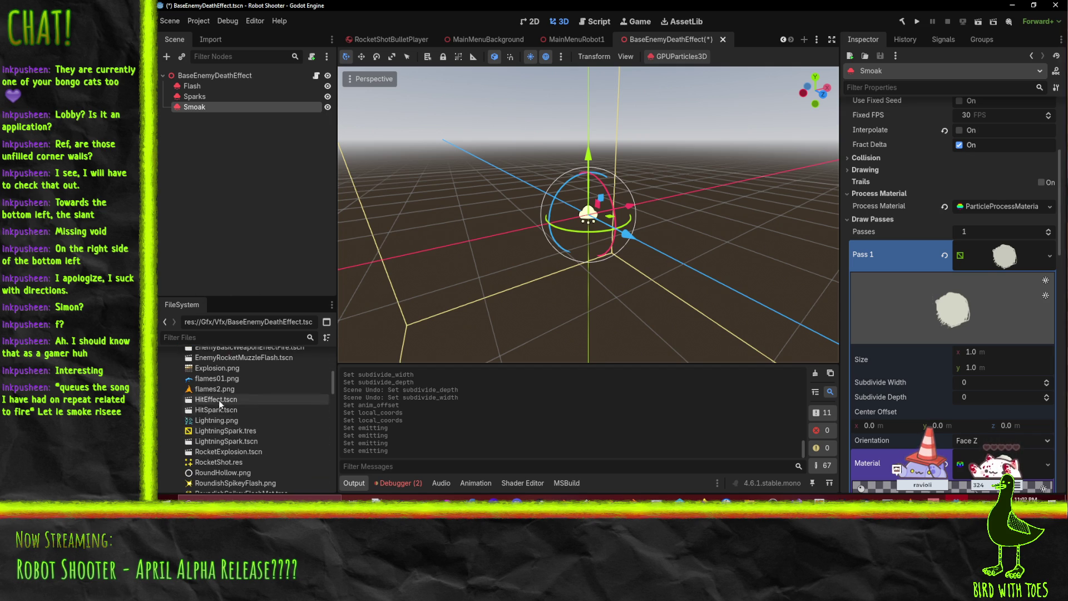
{"action": "scroll", "coordinate": [223, 408], "scroll_direction": "up", "scroll_amount": 3}
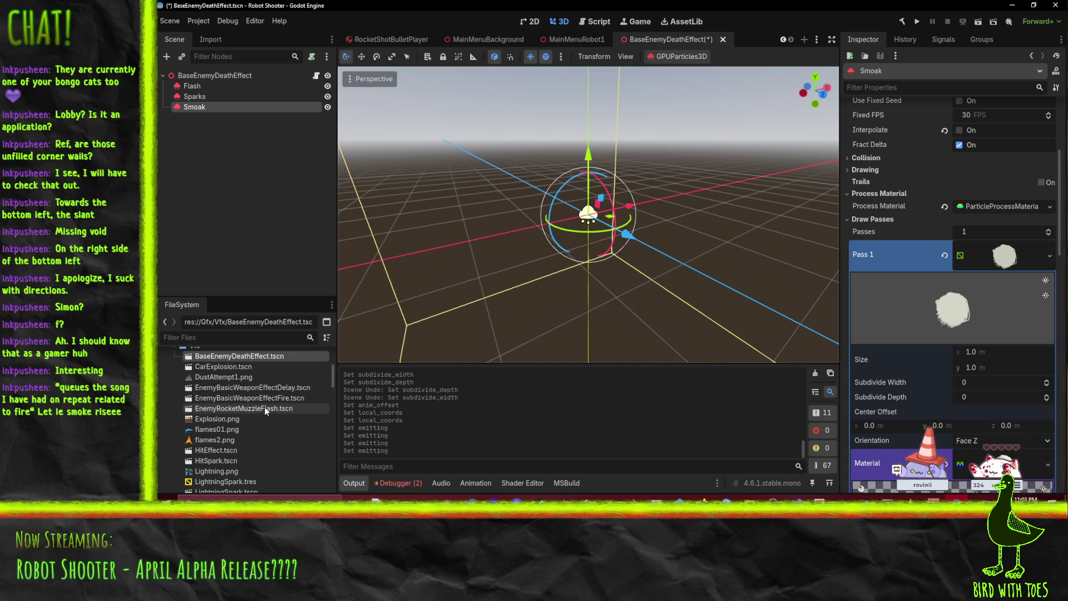
Step: Browse FileSystem: collapse Gfx, expand MainMenu, then expand the EnemyTypes folder
{"action": "scroll", "coordinate": [261, 400], "scroll_direction": "down", "scroll_amount": 6}
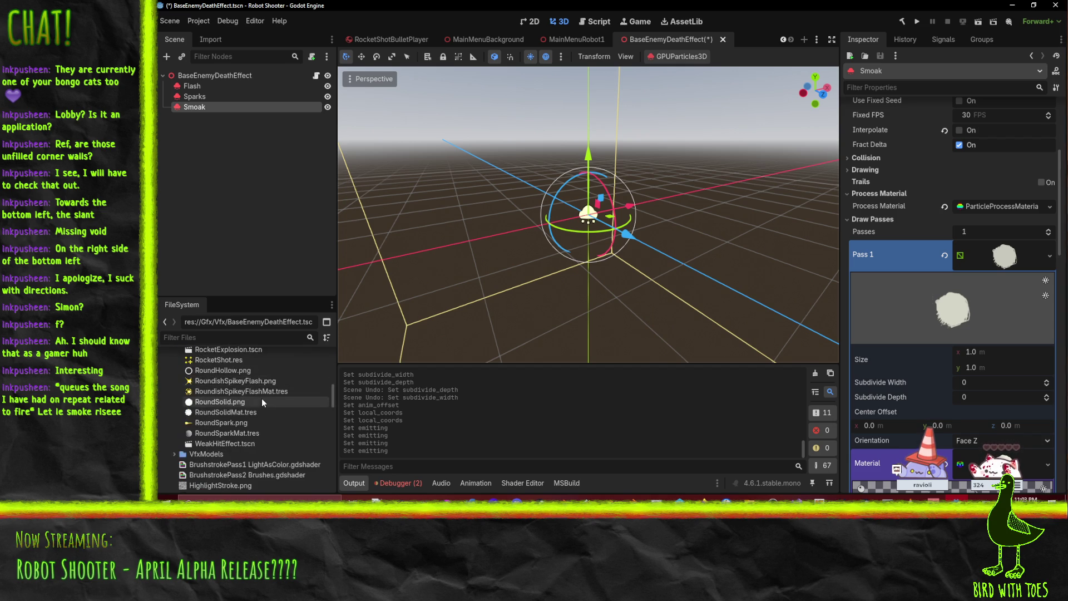
{"action": "scroll", "coordinate": [220, 415], "scroll_direction": "down", "scroll_amount": 8}
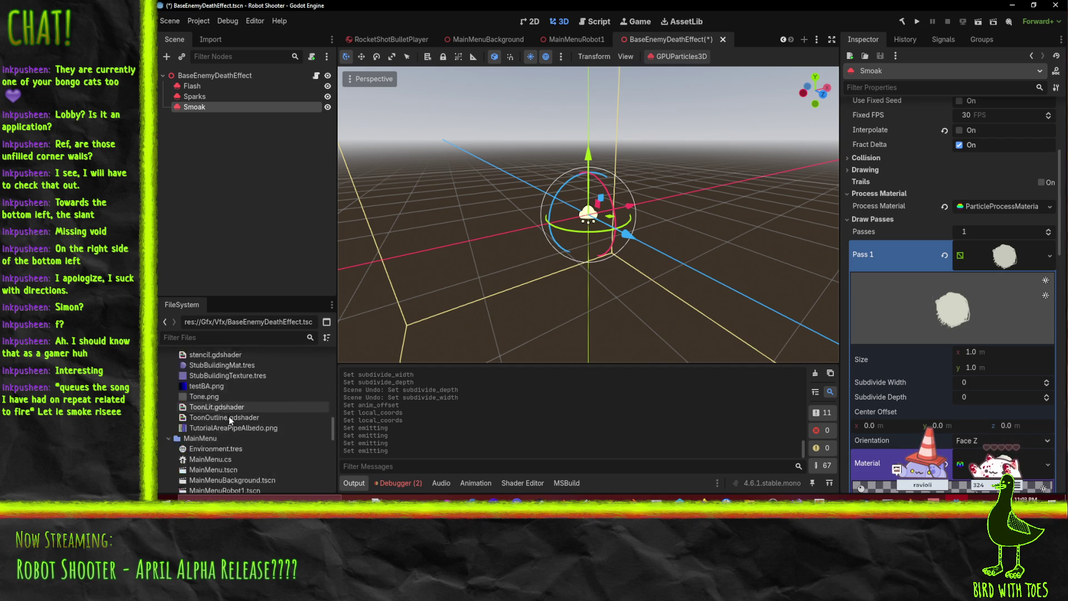
{"action": "scroll", "coordinate": [230, 421], "scroll_direction": "down", "scroll_amount": 3}
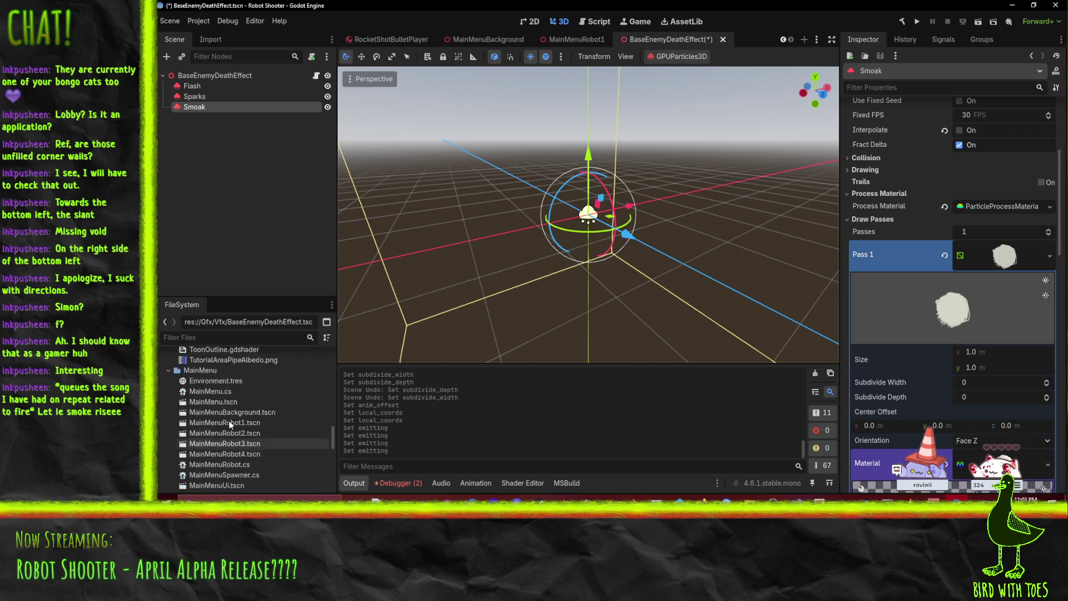
{"action": "scroll", "coordinate": [228, 421], "scroll_direction": "up", "scroll_amount": 15}
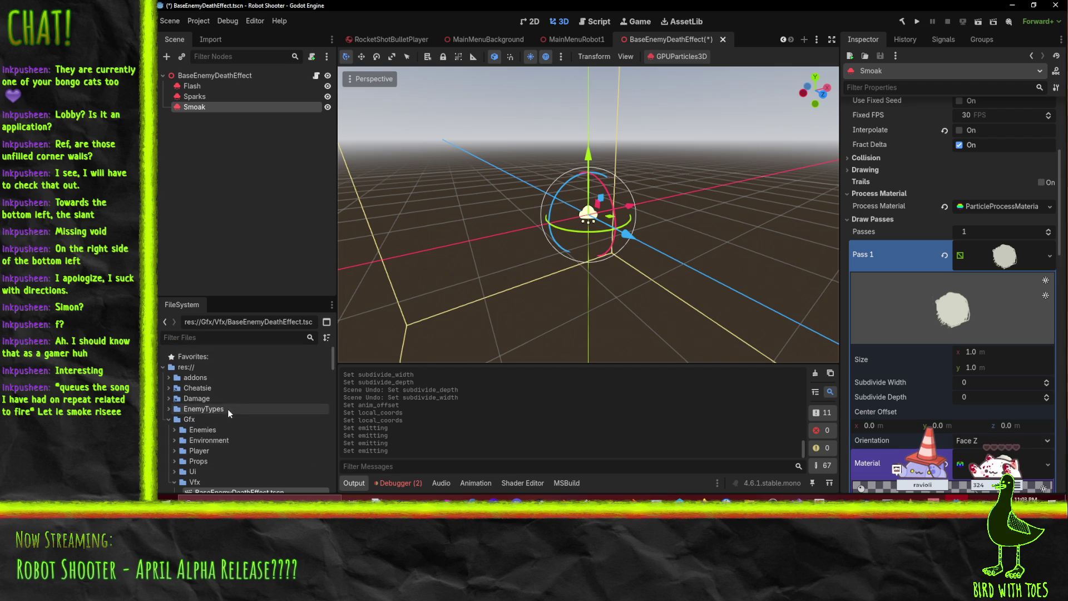
{"action": "left_click", "coordinate": [168, 419]}
{"action": "left_click", "coordinate": [169, 430]}
{"action": "scroll", "coordinate": [165, 405], "scroll_direction": "down", "scroll_amount": 2}
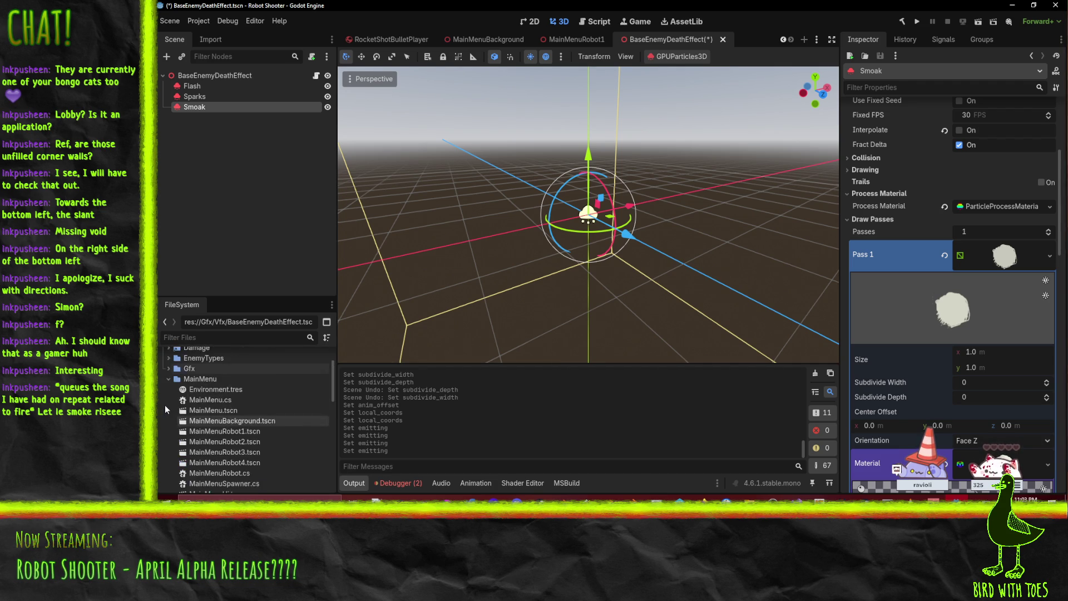
{"action": "scroll", "coordinate": [165, 405], "scroll_direction": "up", "scroll_amount": 2}
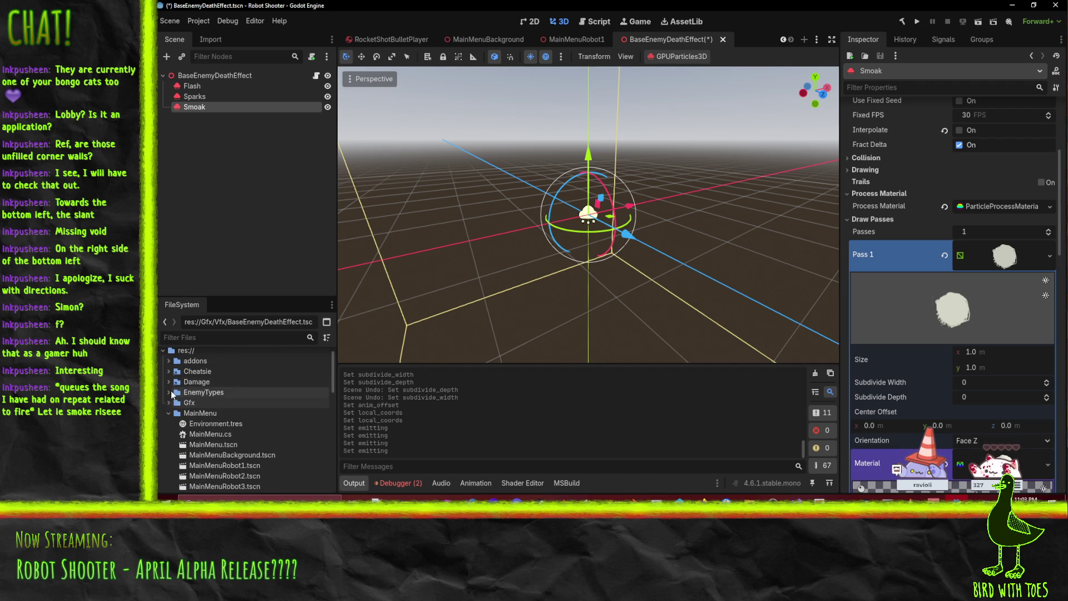
{"action": "double_click", "coordinate": [169, 391]}
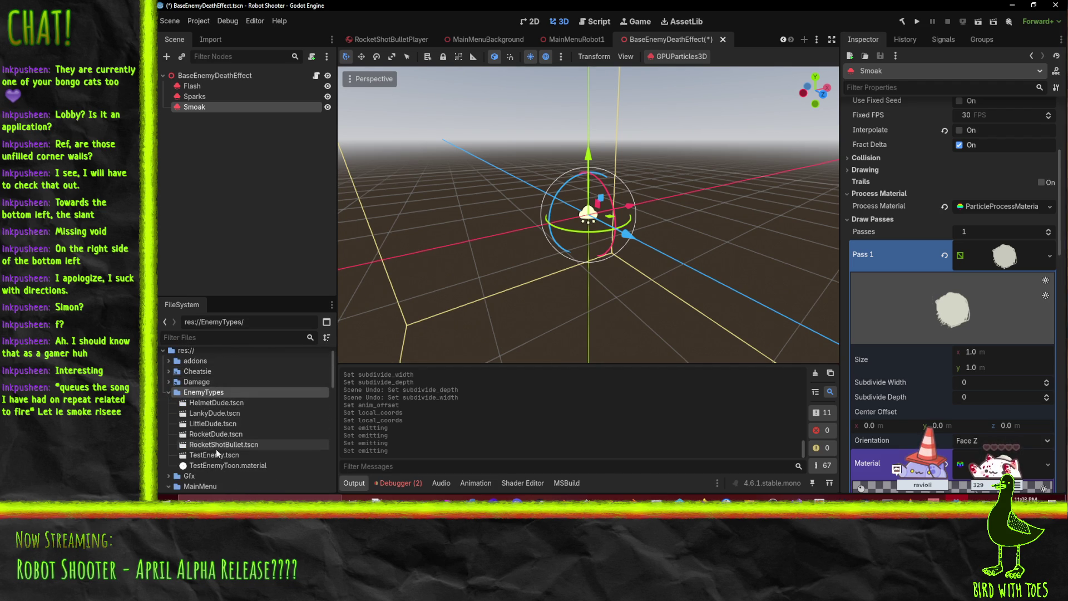
Step: Open TestEnemy.tscn, select LittleDude, and open its Death Effect scene, LittleDudeDeath
{"action": "left_click", "coordinate": [222, 453]}
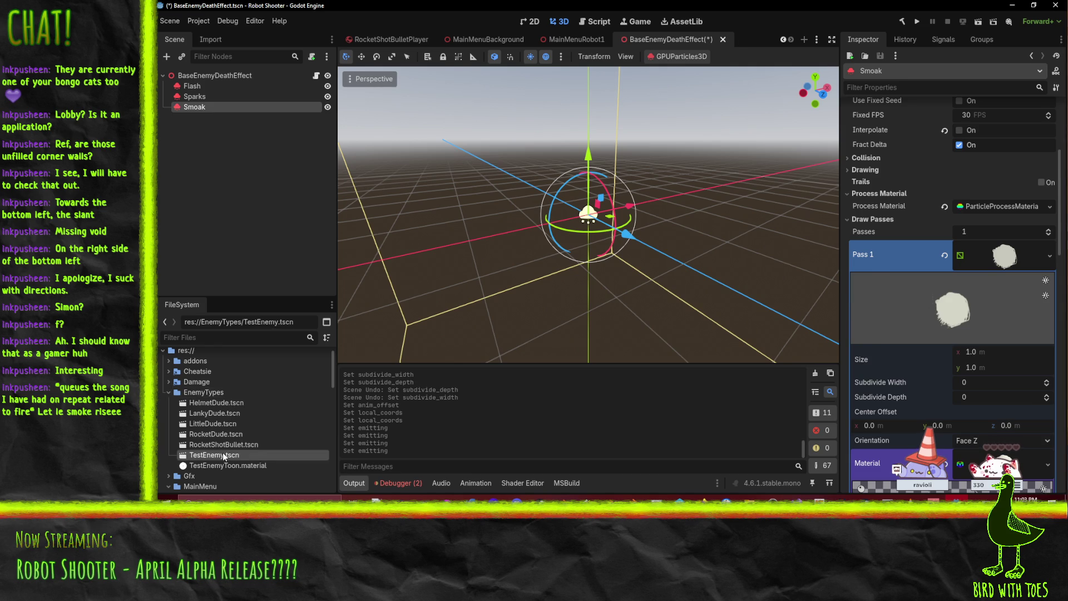
{"action": "double_click", "coordinate": [222, 452]}
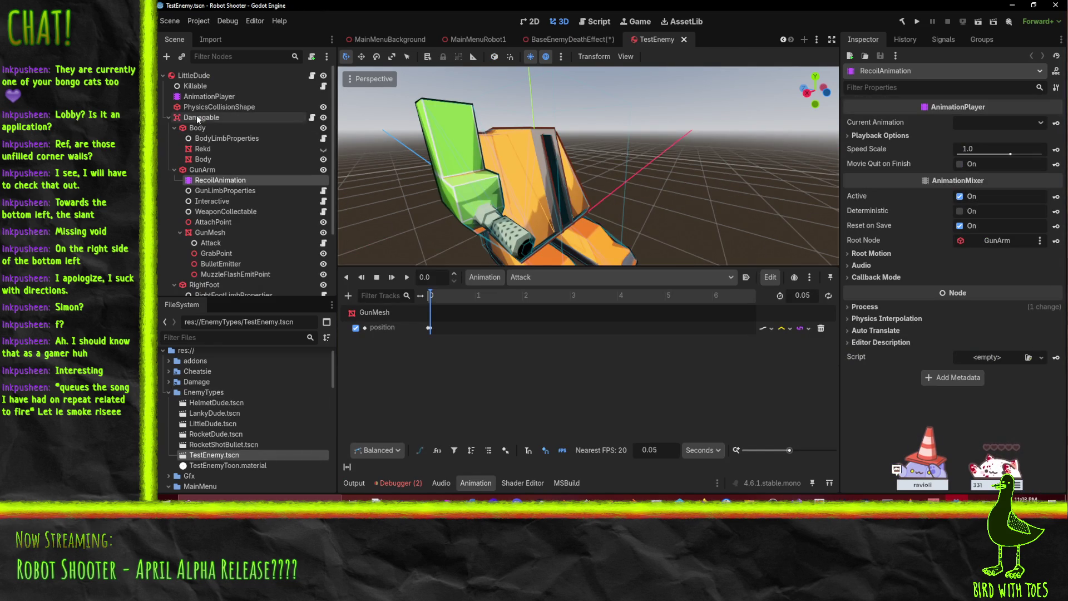
{"action": "left_click", "coordinate": [194, 86]}
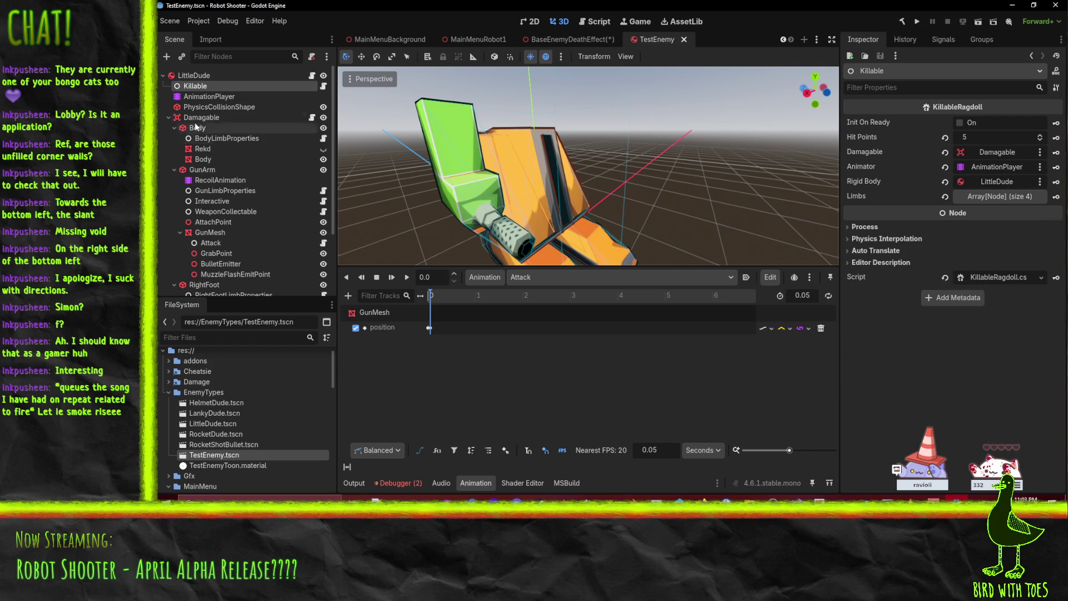
{"action": "left_click", "coordinate": [195, 75]}
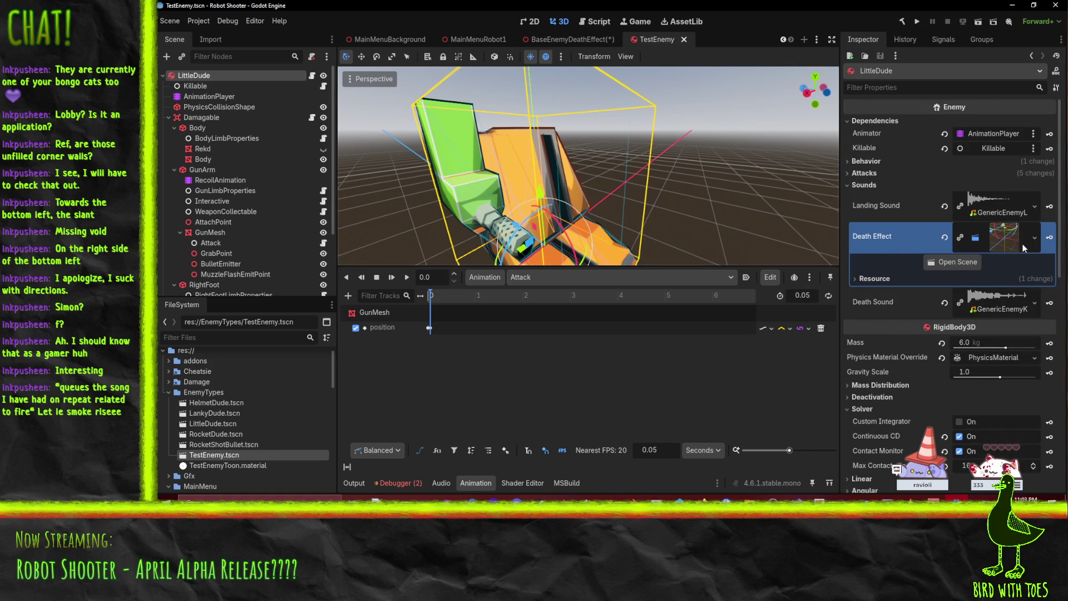
{"action": "left_click", "coordinate": [971, 266]}
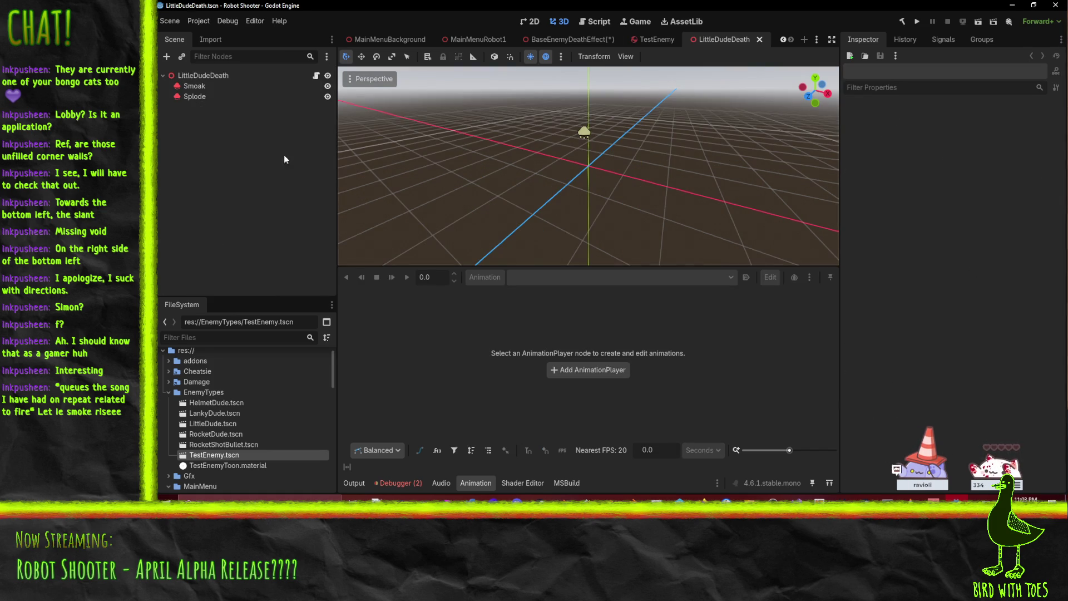
Step: Select Splode and expand its Drawing and Process Material sections
{"action": "left_click", "coordinate": [193, 87]}
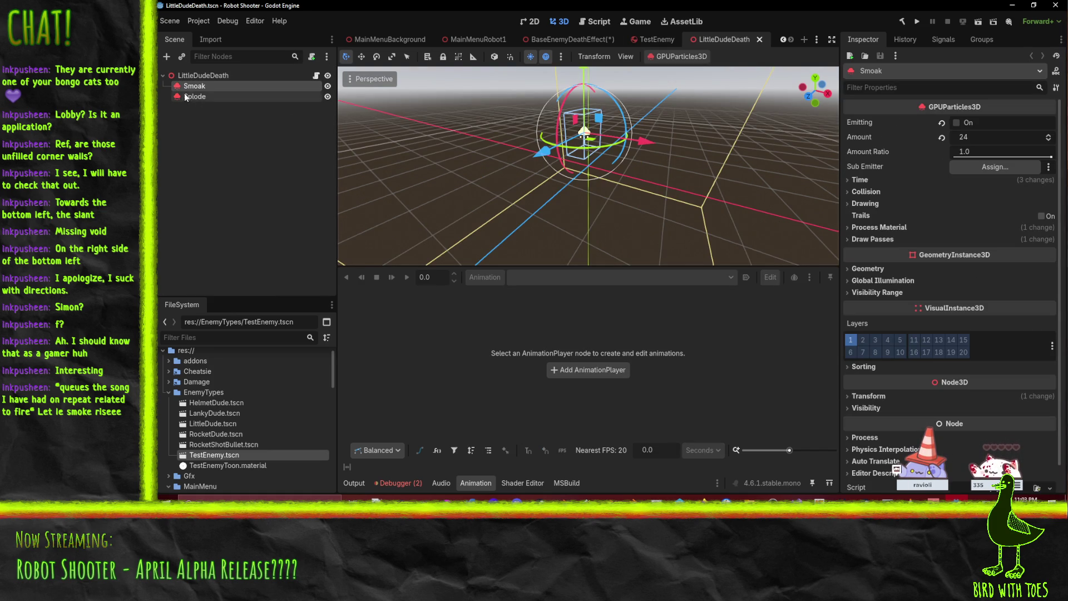
{"action": "left_click", "coordinate": [195, 96]}
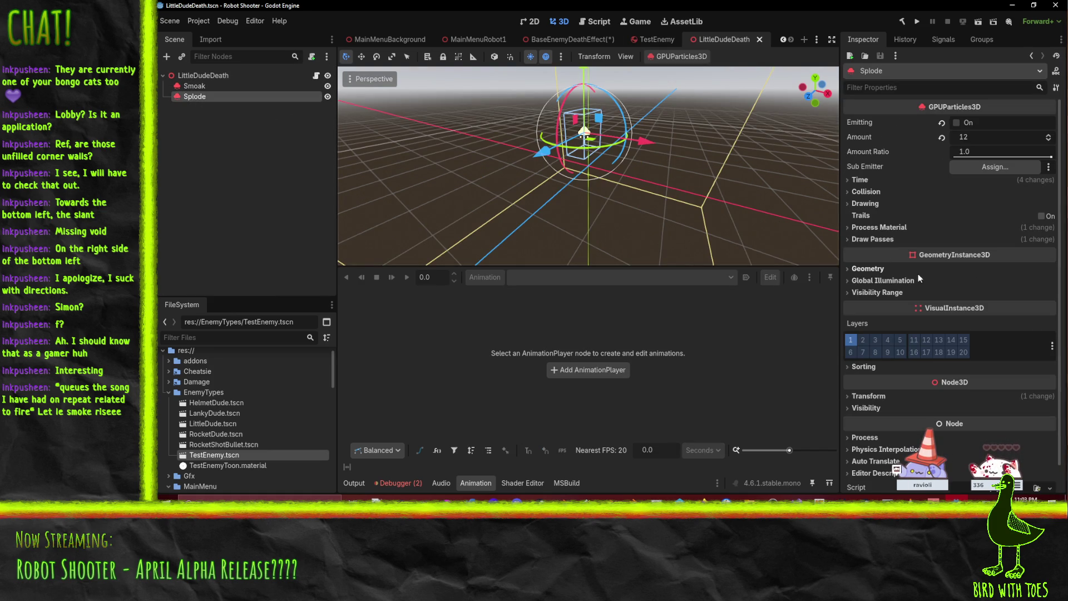
{"action": "left_click", "coordinate": [865, 204]}
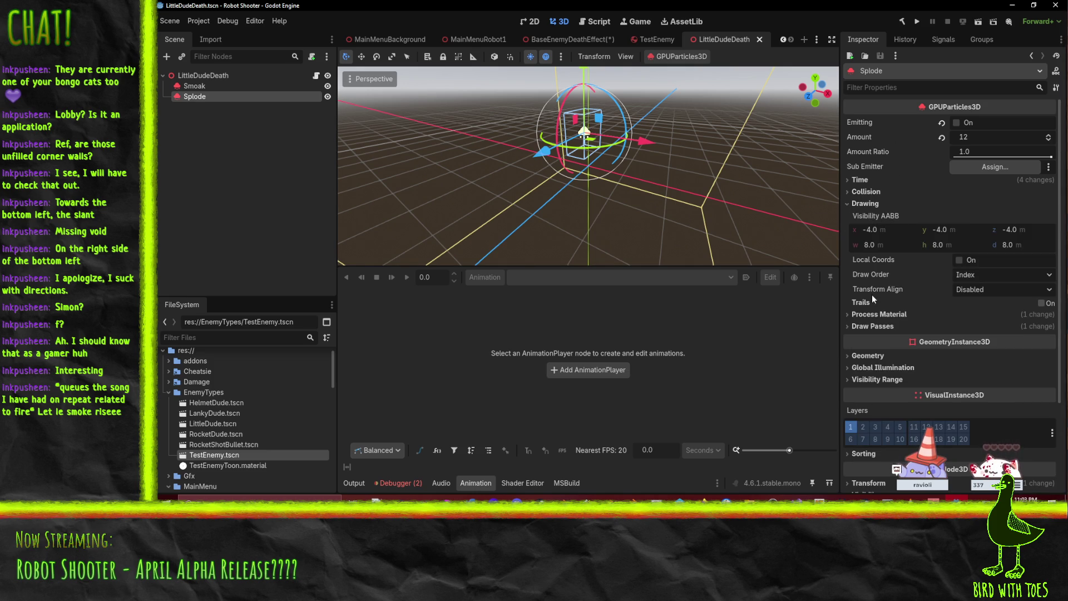
{"action": "left_click", "coordinate": [878, 314]}
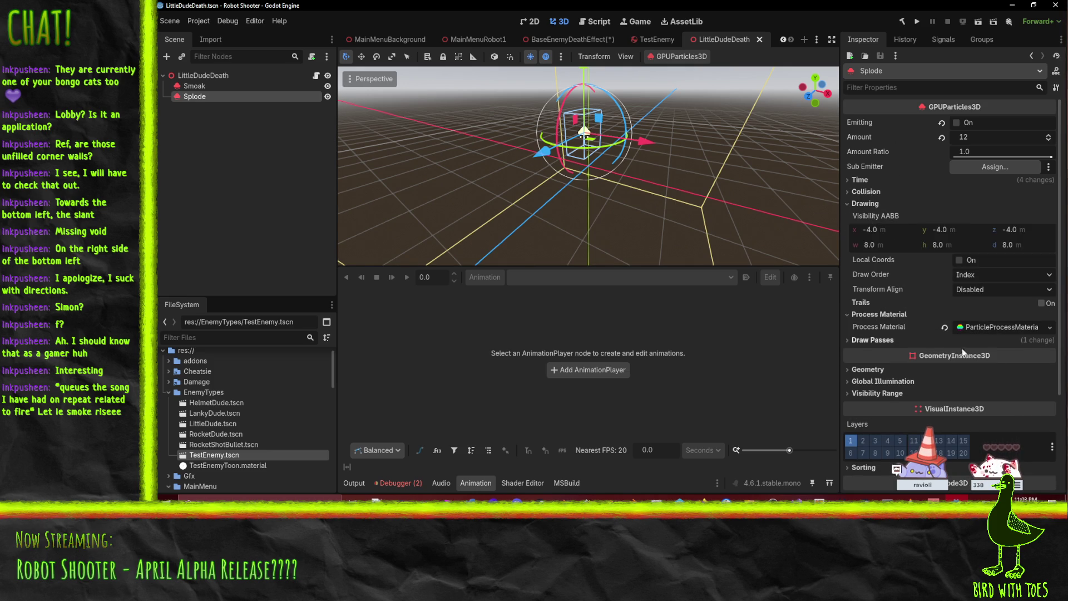
{"action": "left_click", "coordinate": [872, 189]}
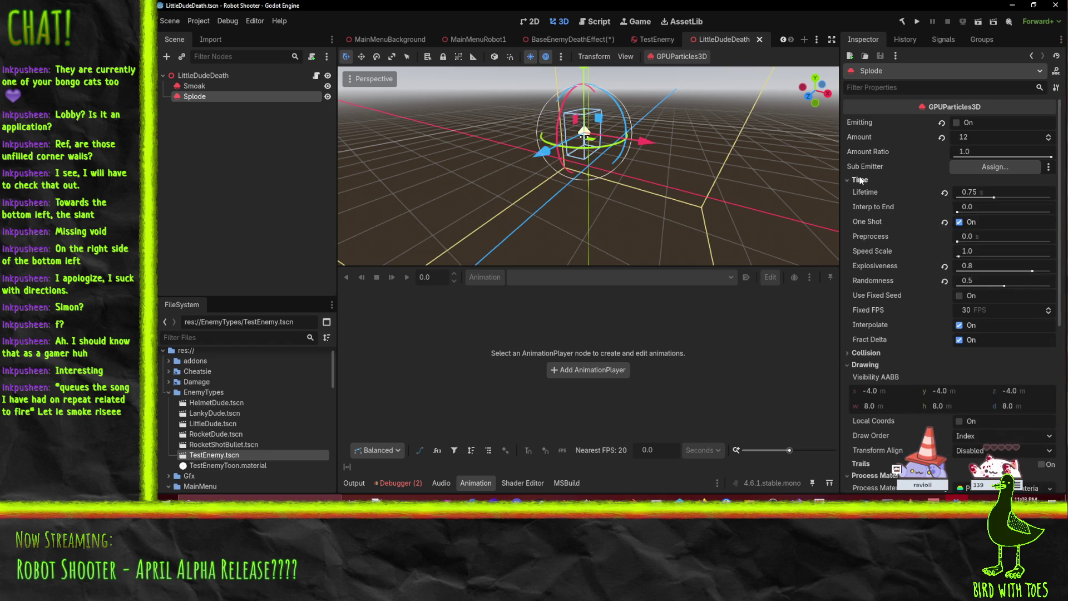
{"action": "left_click", "coordinate": [861, 187]}
{"action": "left_click", "coordinate": [862, 190]}
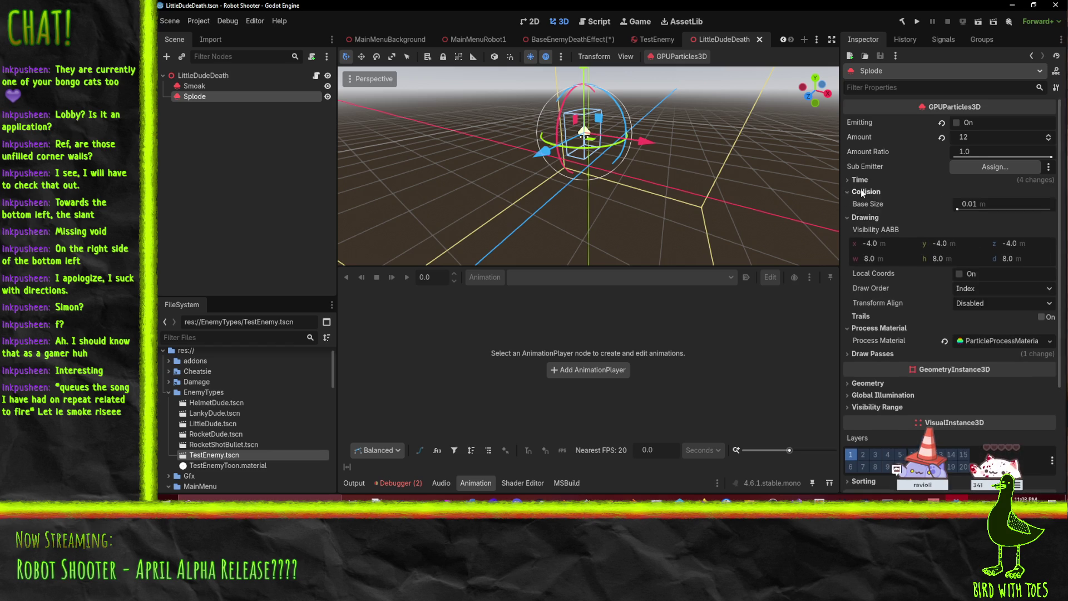
{"action": "left_click", "coordinate": [862, 192]}
{"action": "left_click", "coordinate": [992, 326]}
{"action": "scroll", "coordinate": [877, 256], "scroll_direction": "down", "scroll_amount": 3}
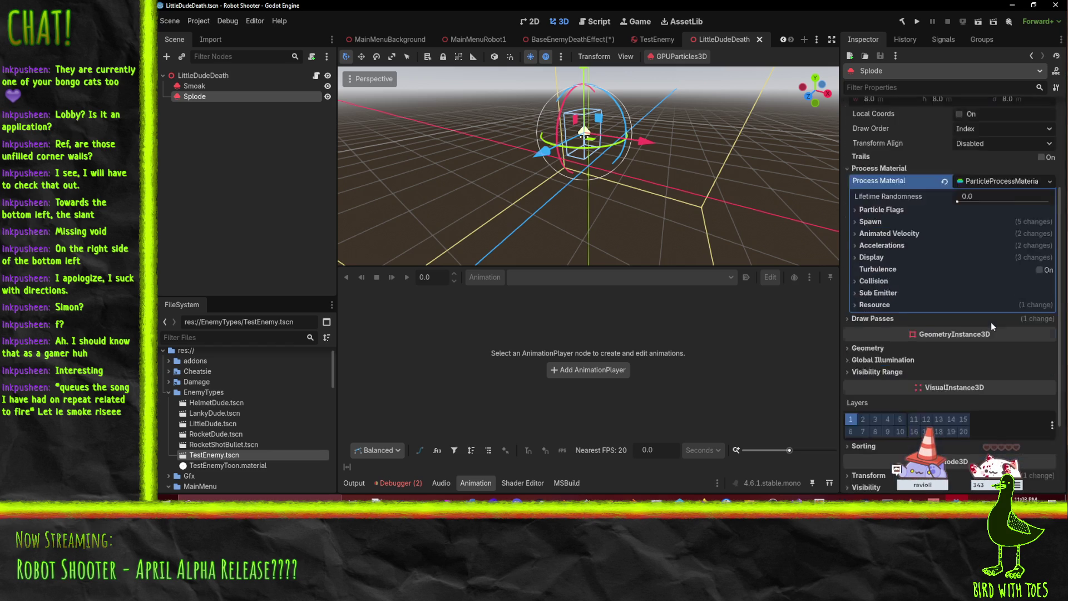
{"action": "left_click", "coordinate": [876, 245]}
{"action": "left_click", "coordinate": [877, 247]}
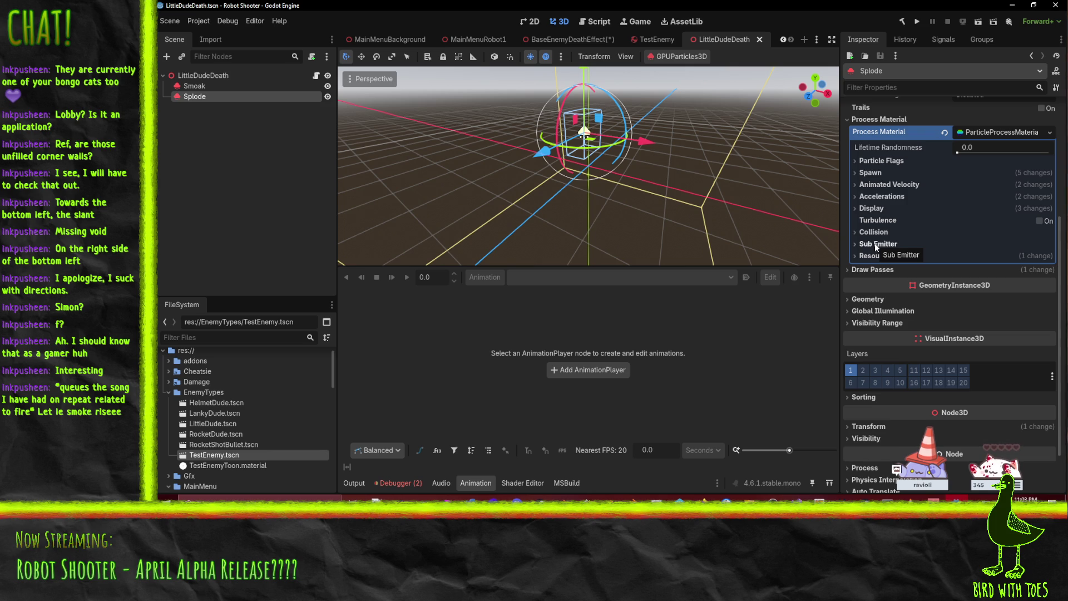
{"action": "left_click", "coordinate": [874, 242]}
{"action": "left_click", "coordinate": [873, 239]}
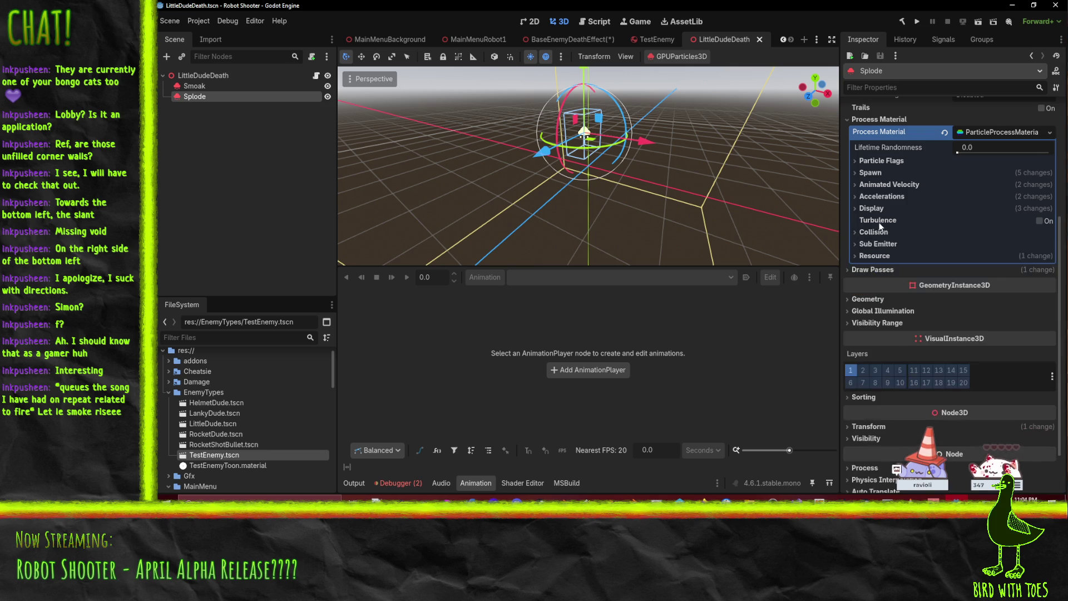
Step: Review Splode's Color Curves, Scale, Animation and Draw Passes settings, then select Smoak
{"action": "left_click", "coordinate": [864, 208]}
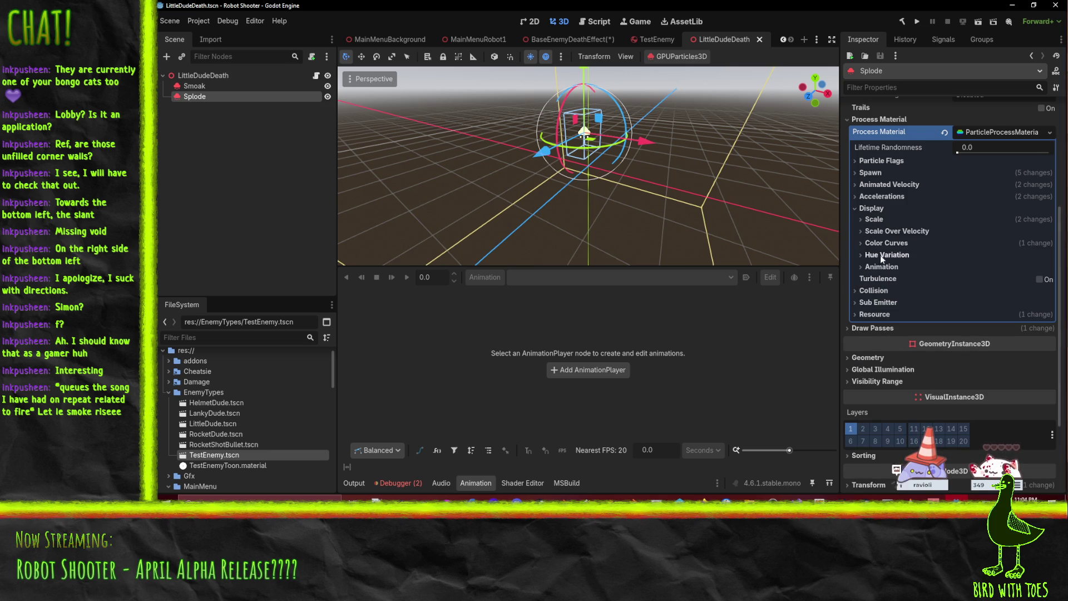
{"action": "left_click", "coordinate": [896, 243]}
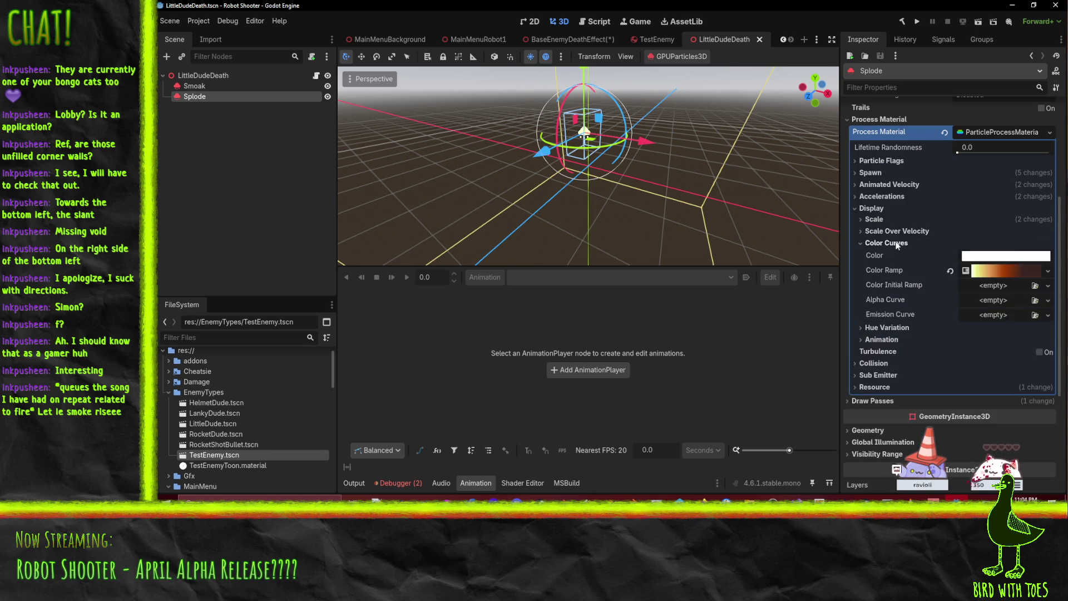
{"action": "left_click", "coordinate": [897, 243]}
{"action": "left_click", "coordinate": [875, 219]}
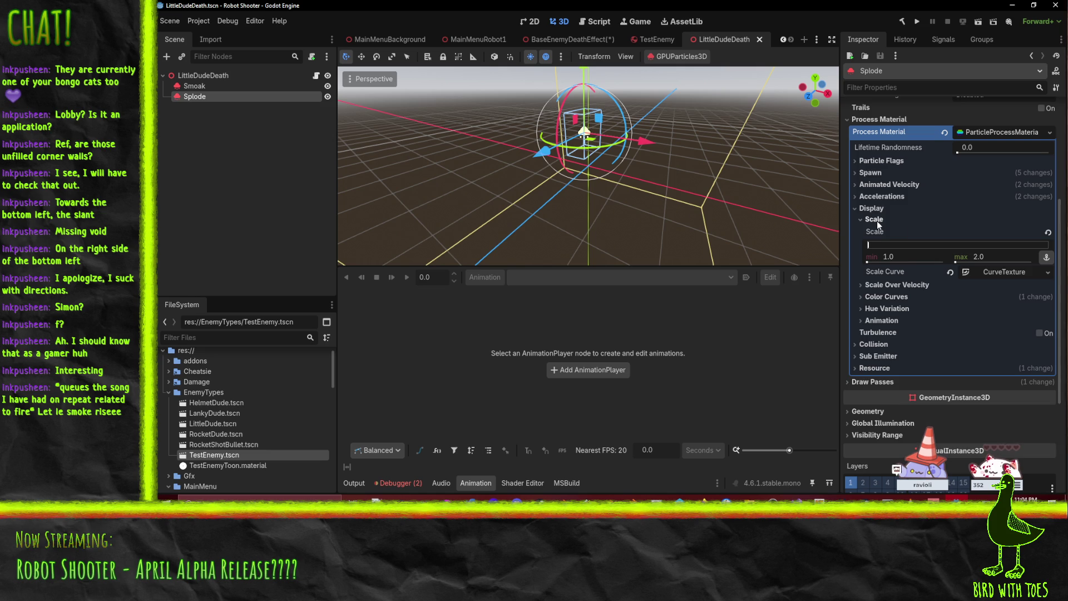
{"action": "left_click", "coordinate": [877, 221]}
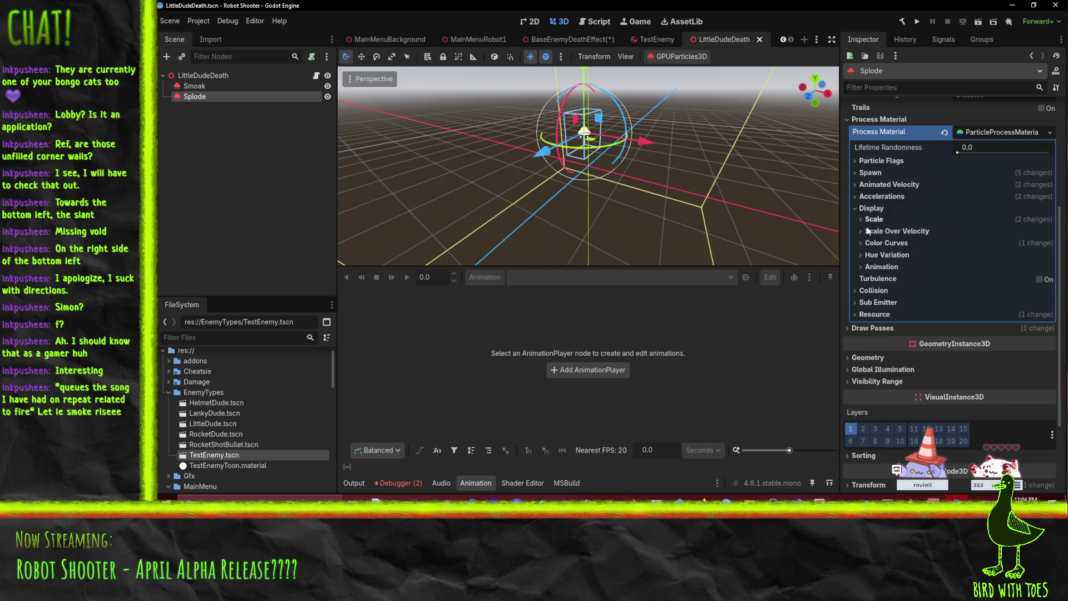
{"action": "left_click", "coordinate": [883, 266]}
{"action": "left_click", "coordinate": [884, 266]}
{"action": "left_click", "coordinate": [880, 268]}
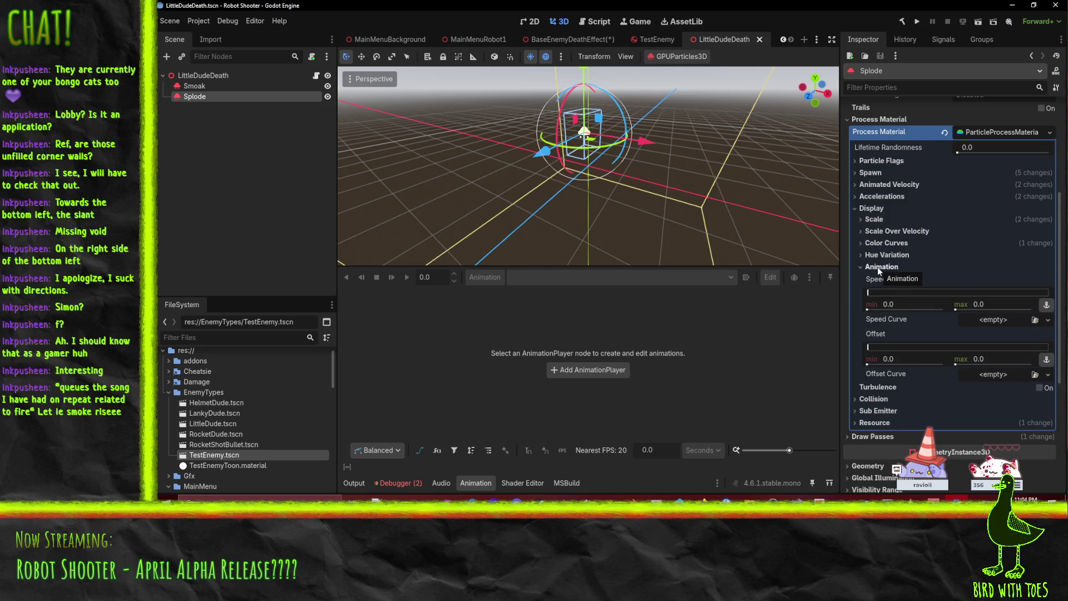
{"action": "left_click", "coordinate": [879, 268]}
{"action": "left_click", "coordinate": [878, 329]}
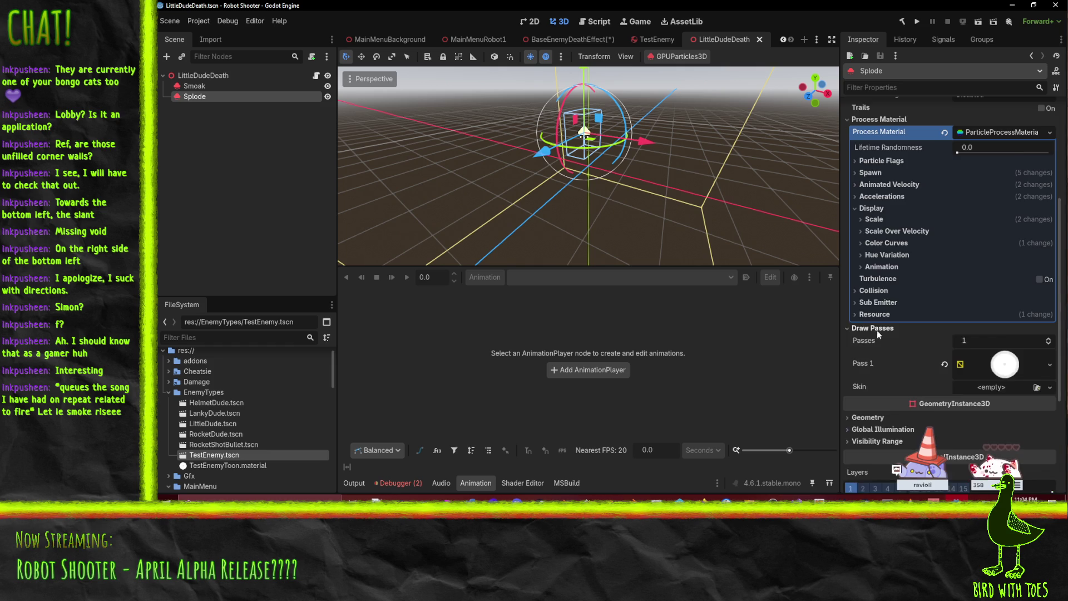
{"action": "scroll", "coordinate": [877, 330], "scroll_direction": "down", "scroll_amount": 3}
{"action": "left_click", "coordinate": [1002, 270]}
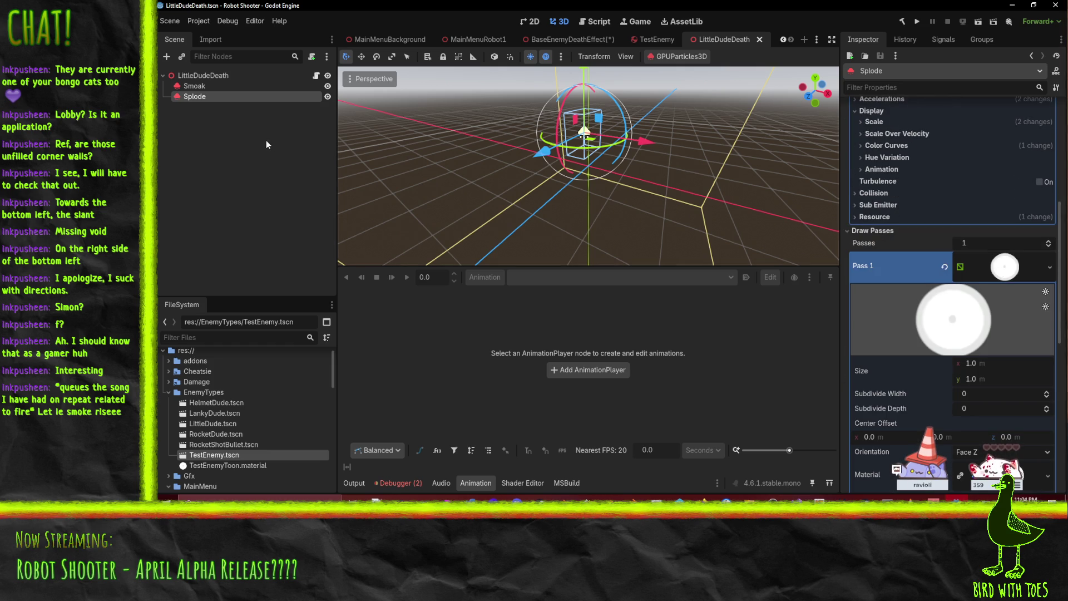
{"action": "left_click", "coordinate": [190, 86]}
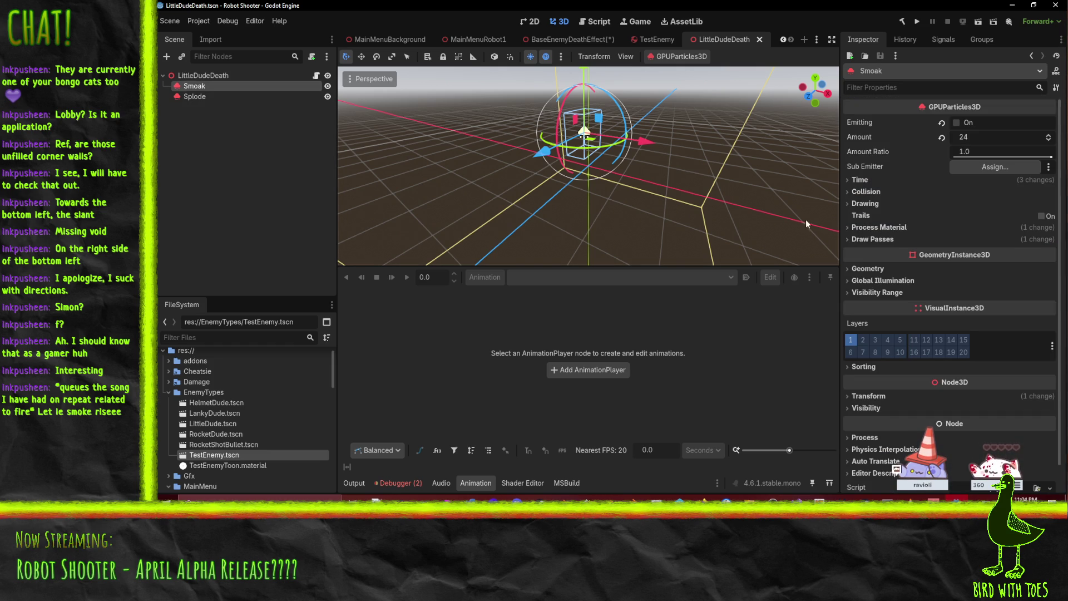
Step: Turn on Smoak's Emitting, inspect its Pass 1 quad and material, then close LittleDudeDeath
{"action": "left_click", "coordinate": [869, 202]}
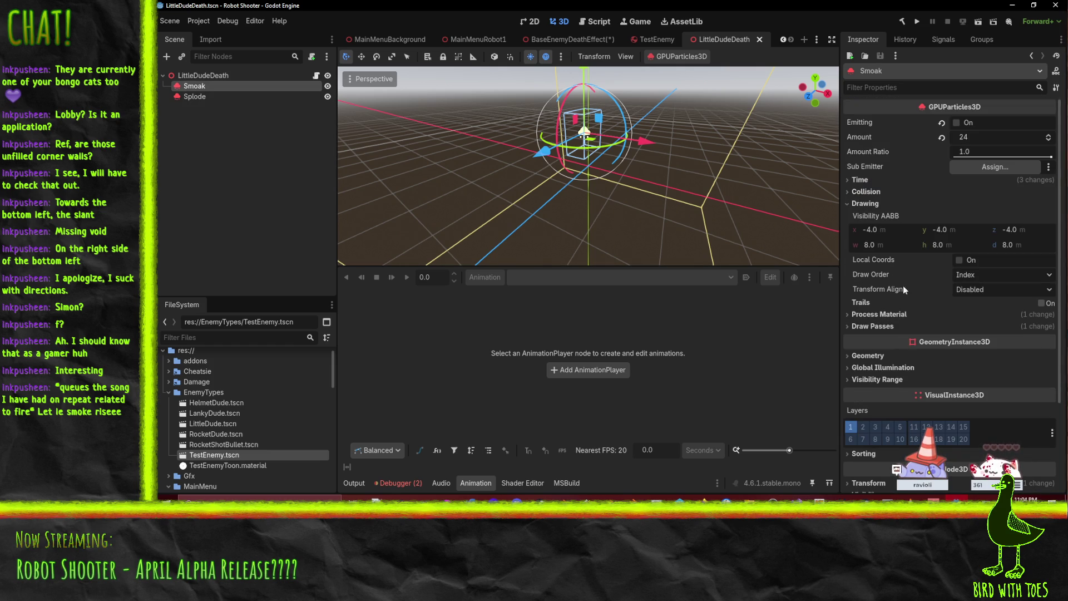
{"action": "left_click", "coordinate": [957, 123]}
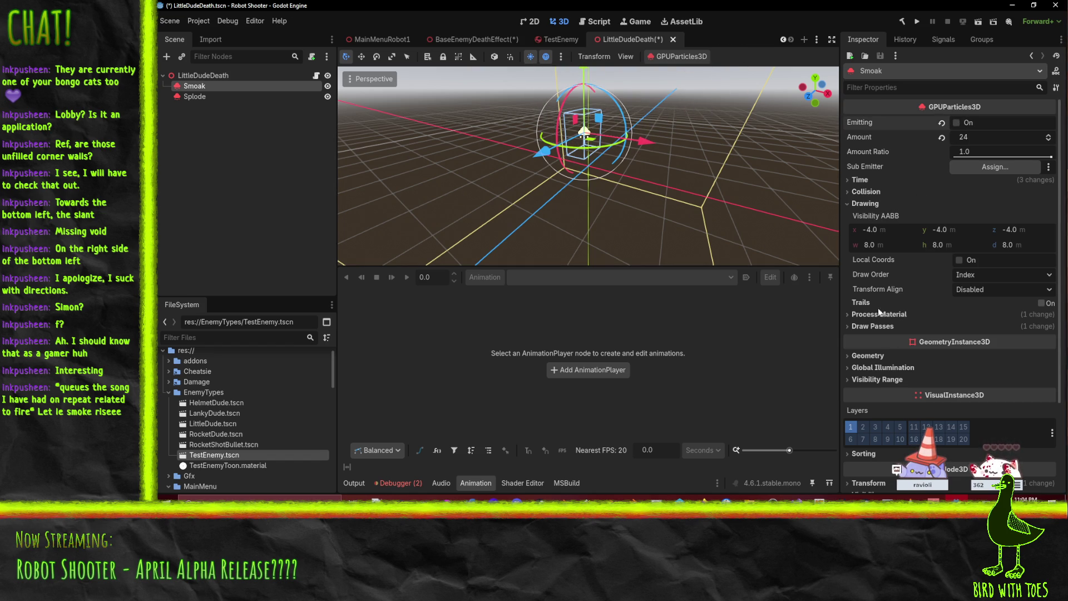
{"action": "left_click", "coordinate": [872, 326]}
{"action": "scroll", "coordinate": [872, 327], "scroll_direction": "down", "scroll_amount": 3}
{"action": "left_click", "coordinate": [996, 268]}
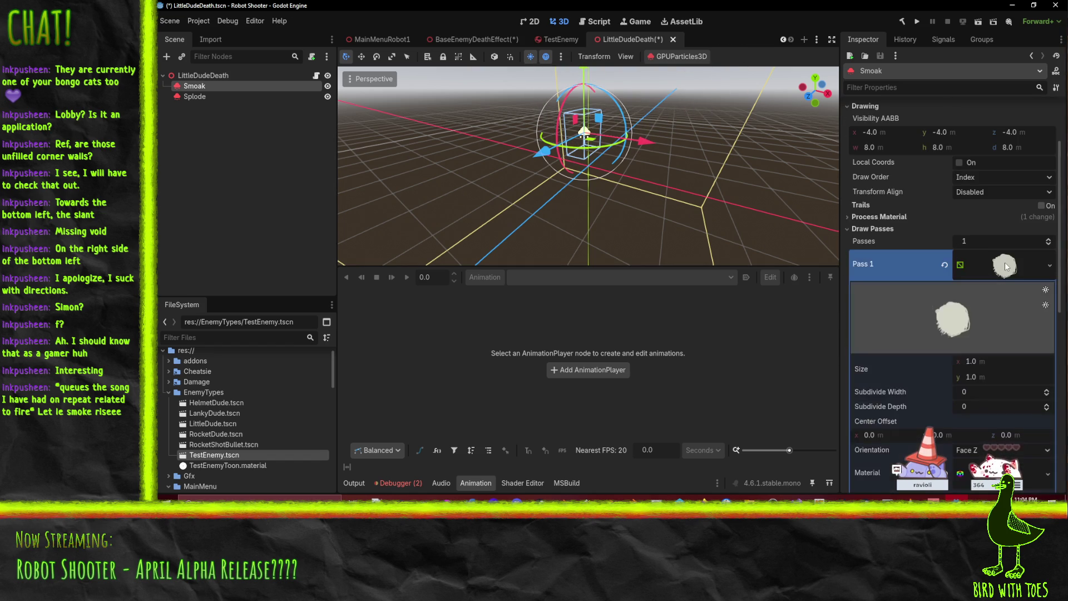
{"action": "scroll", "coordinate": [956, 325], "scroll_direction": "down", "scroll_amount": 4}
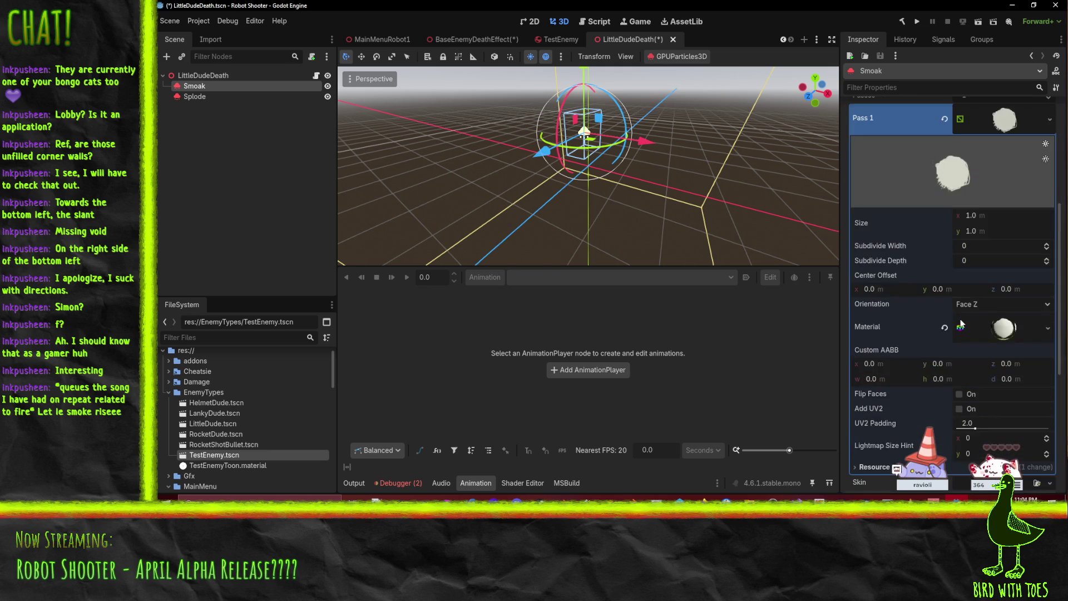
{"action": "left_click", "coordinate": [1005, 333]}
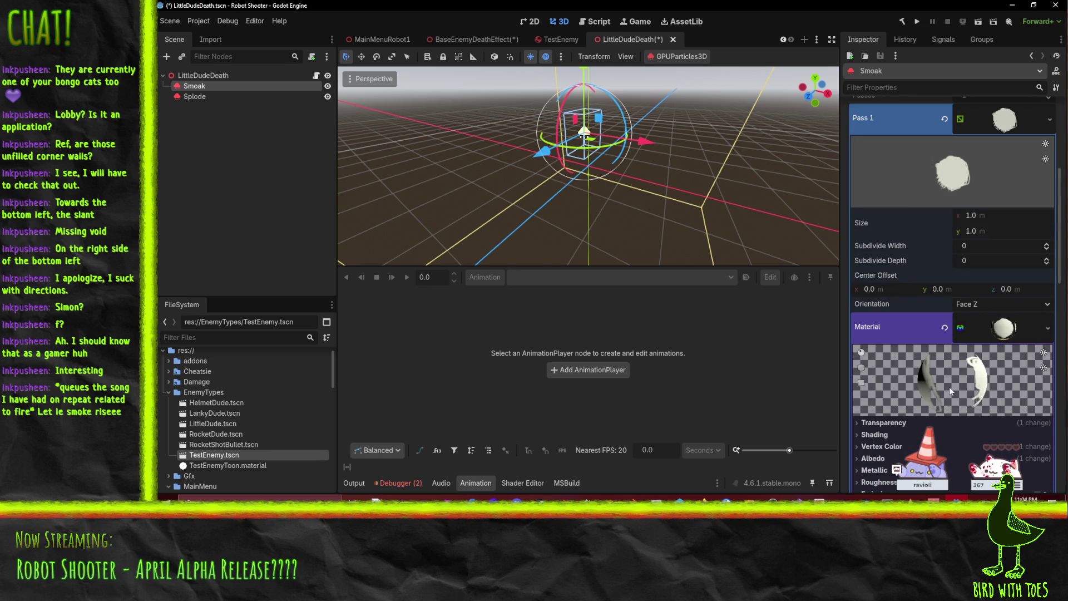
{"action": "scroll", "coordinate": [946, 384], "scroll_direction": "down", "scroll_amount": 5}
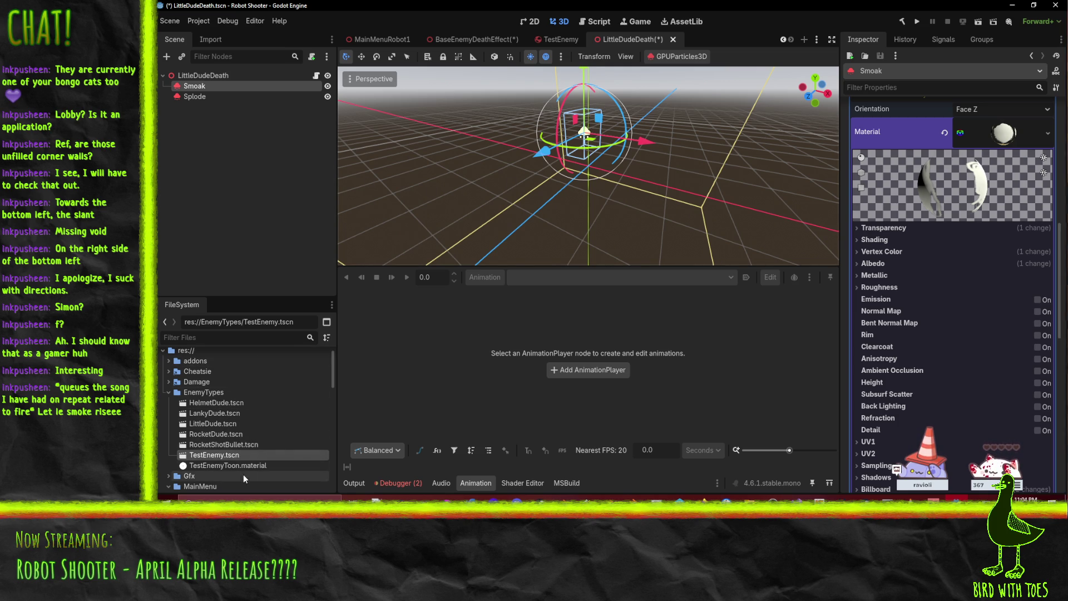
{"action": "left_click", "coordinate": [673, 40]}
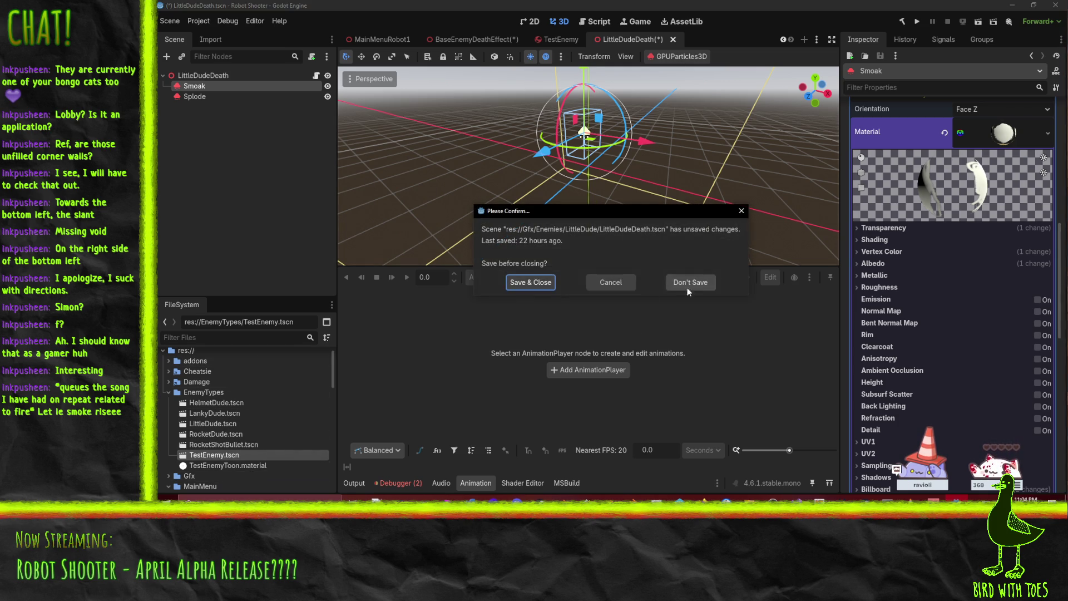
Step: Discard LittleDudeDeath's unsaved changes and browse the enemy scene files
{"action": "left_click", "coordinate": [465, 281]}
{"action": "left_click", "coordinate": [223, 444]}
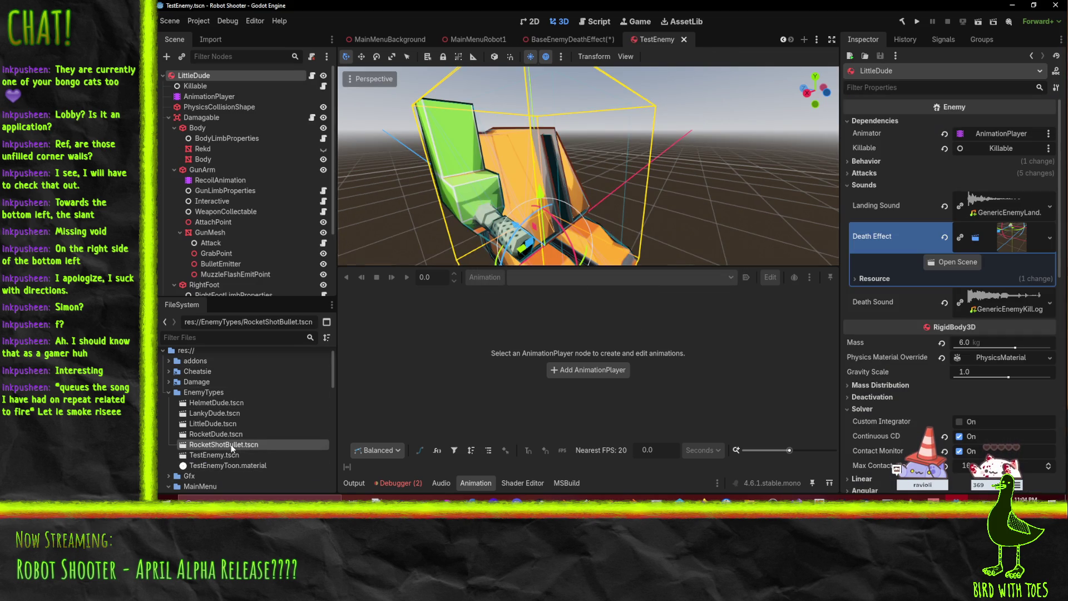
{"action": "left_click", "coordinate": [227, 435]}
{"action": "left_click", "coordinate": [224, 423]}
{"action": "left_click", "coordinate": [220, 414]}
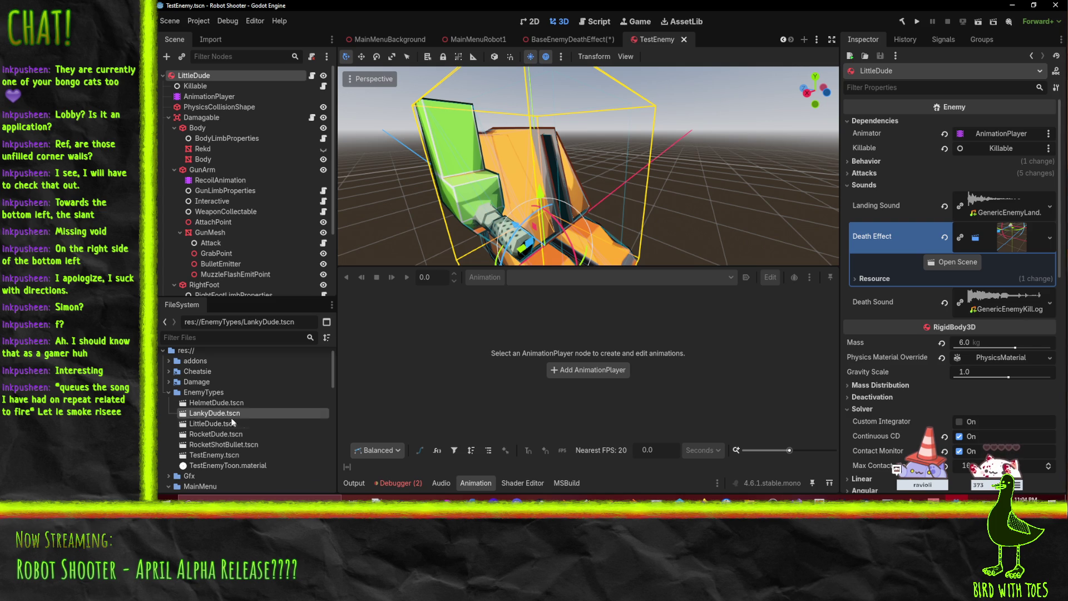
{"action": "left_click", "coordinate": [235, 400]}
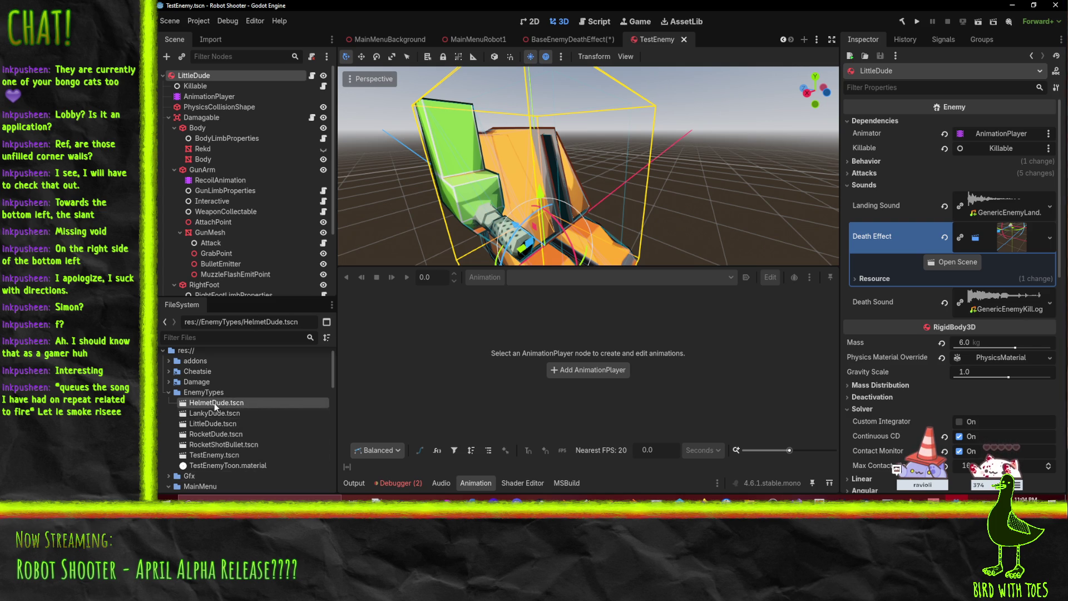
Step: Open LankyDude.tscn, collapse Attacks, and open its LankyDudeDeath death effect scene
{"action": "double_click", "coordinate": [213, 414]}
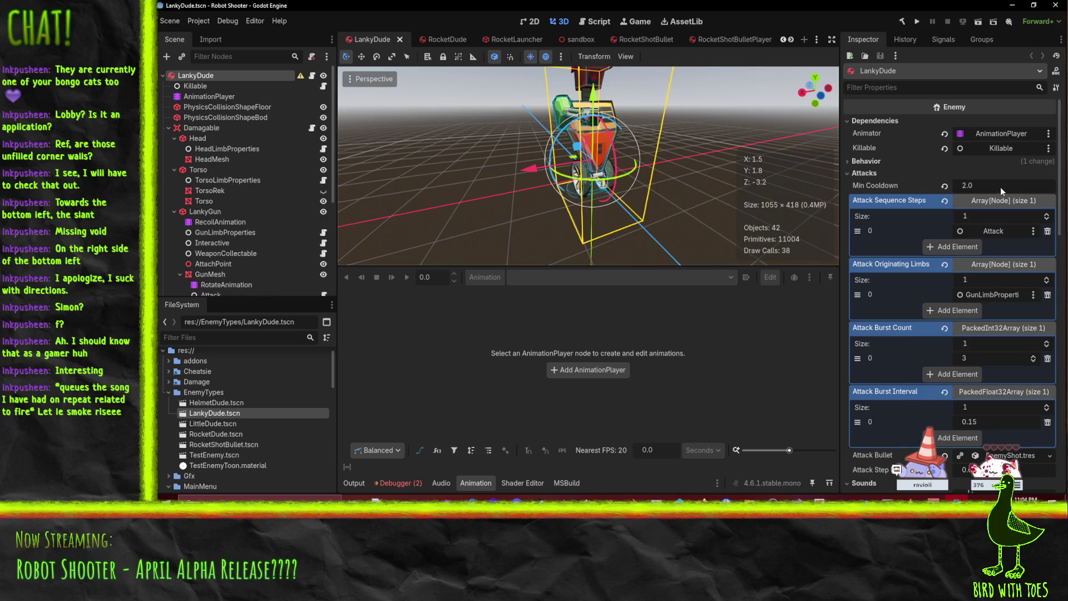
{"action": "left_click", "coordinate": [866, 173]}
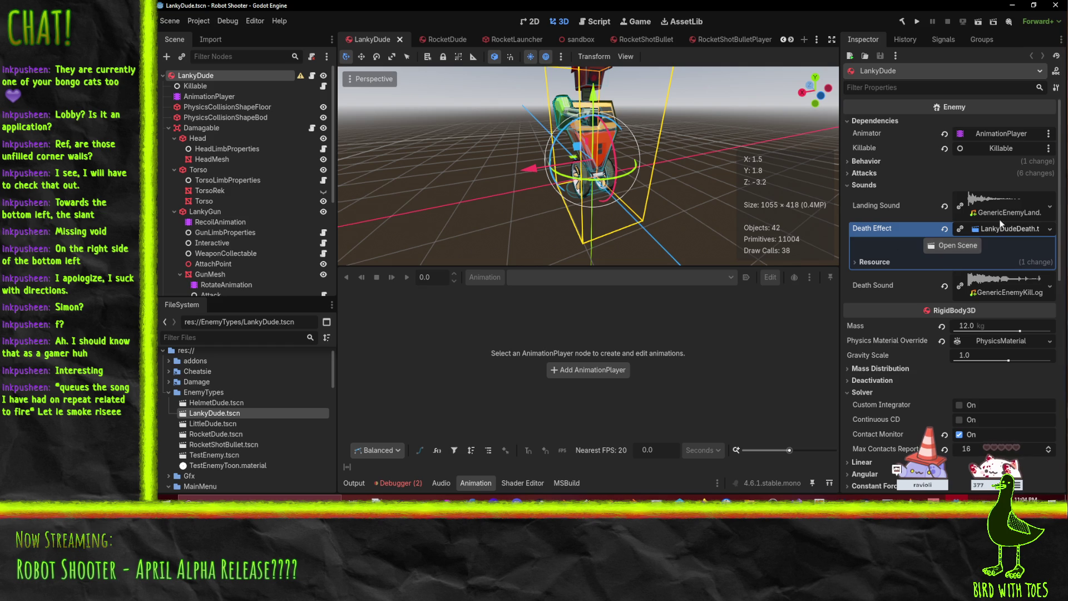
{"action": "left_click", "coordinate": [953, 245]}
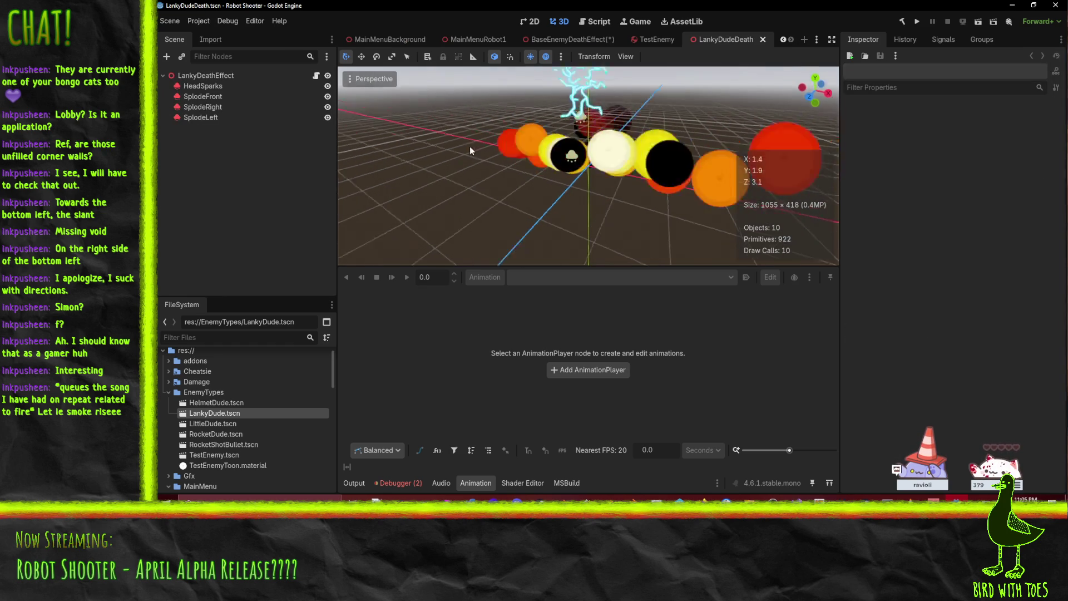
Step: Close LankyDudeDeath, then expand the World folder and collapse TutorialWorld in FileSystem
{"action": "scroll", "coordinate": [470, 146], "scroll_direction": "down", "scroll_amount": 3}
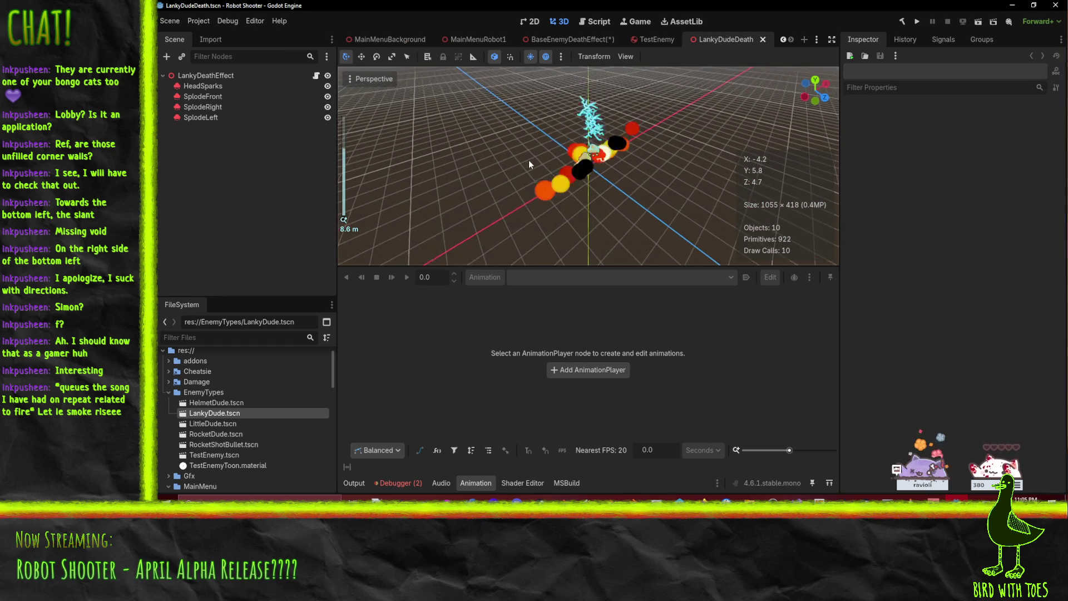
{"action": "left_click", "coordinate": [763, 38]}
{"action": "scroll", "coordinate": [225, 441], "scroll_direction": "down", "scroll_amount": 10}
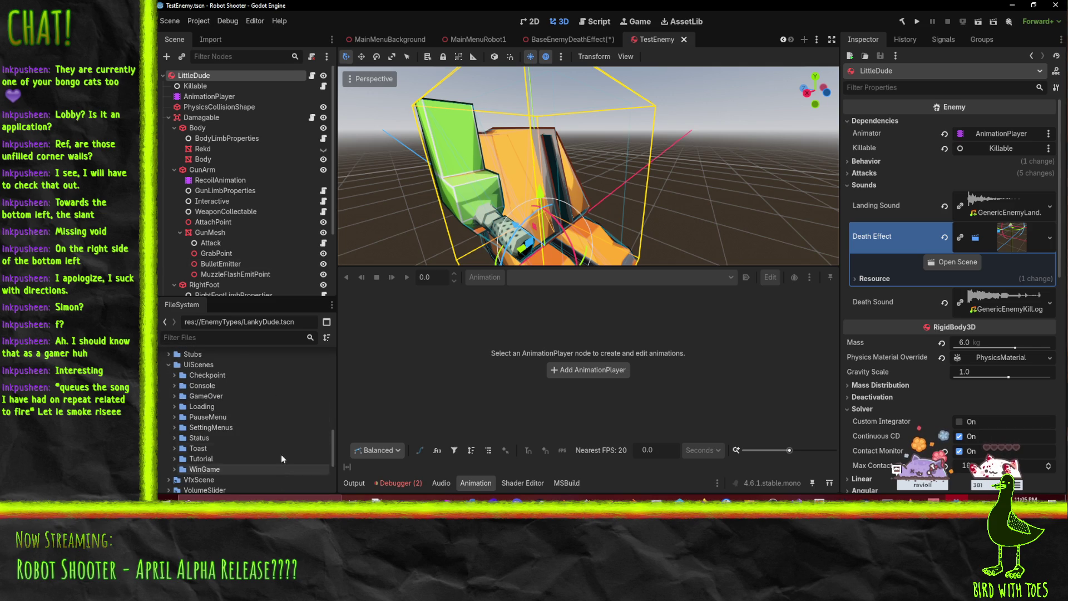
{"action": "scroll", "coordinate": [251, 443], "scroll_direction": "down", "scroll_amount": 3}
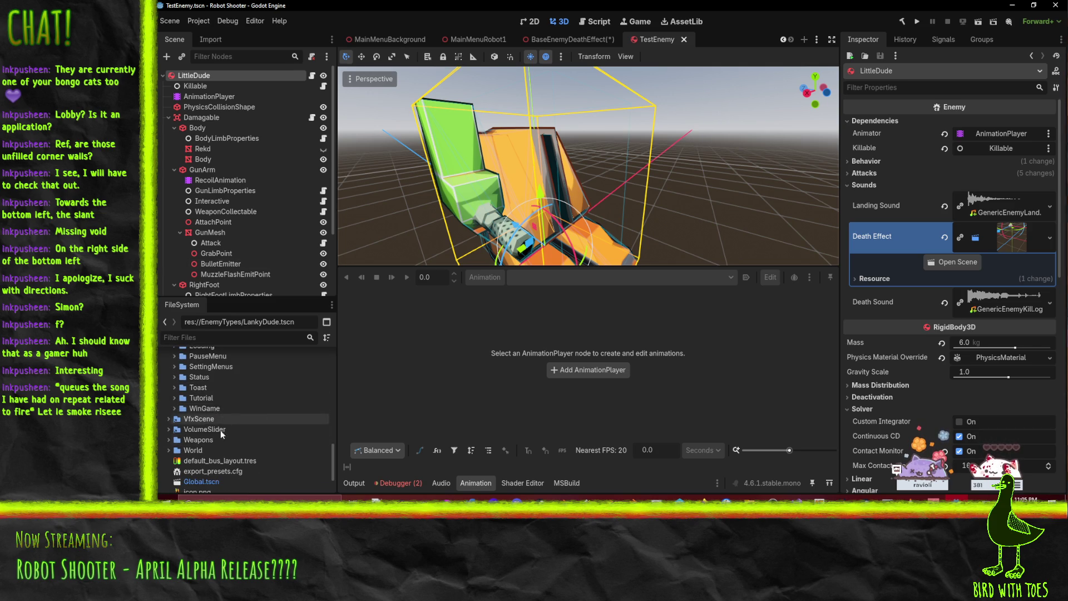
{"action": "scroll", "coordinate": [221, 429], "scroll_direction": "down", "scroll_amount": 3}
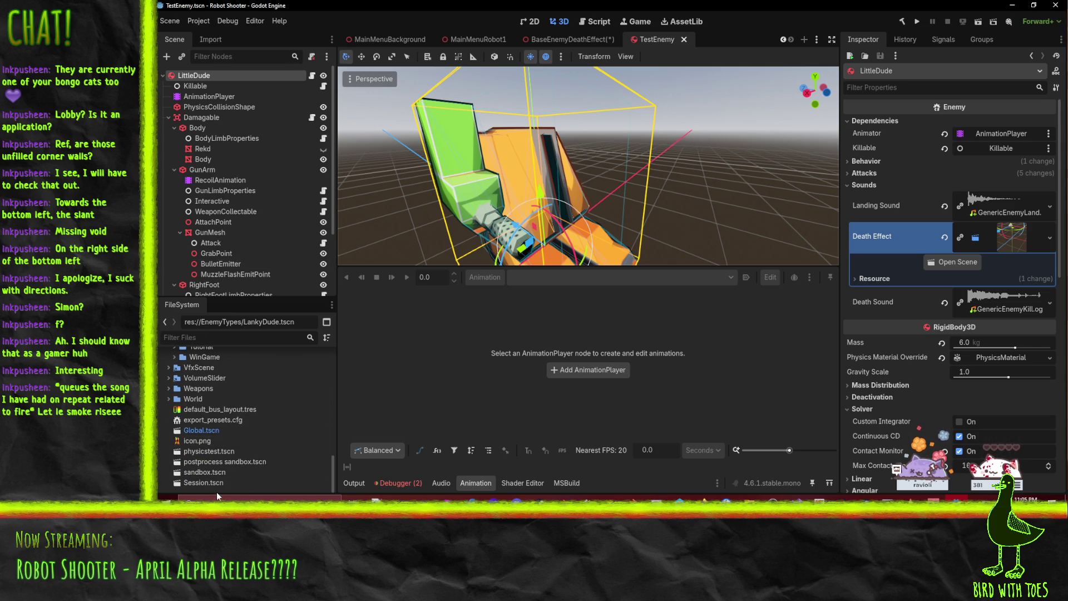
{"action": "left_click", "coordinate": [168, 399]}
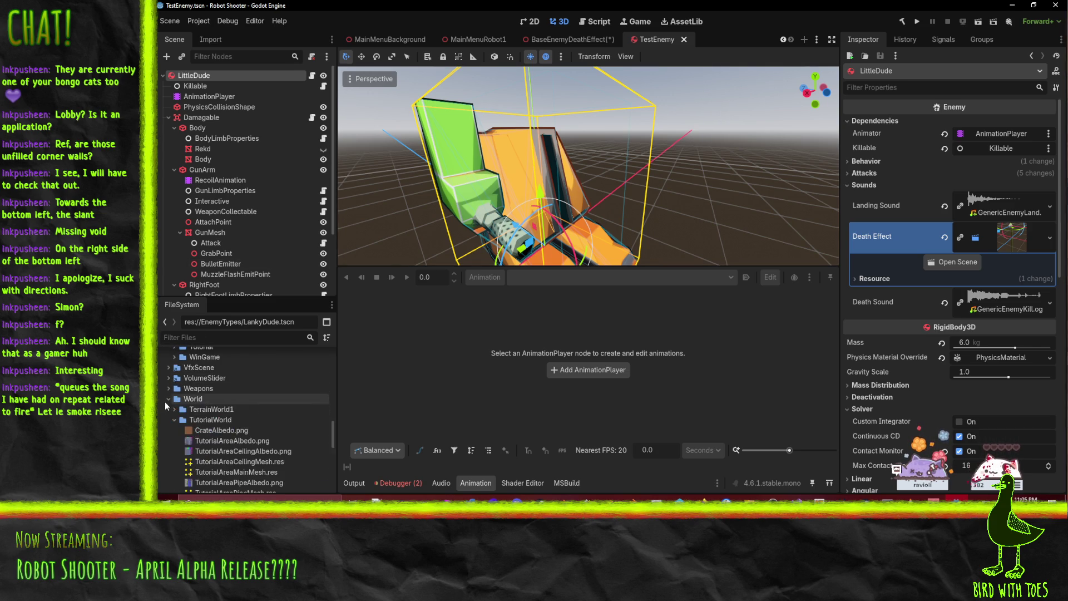
{"action": "left_click", "coordinate": [175, 421]}
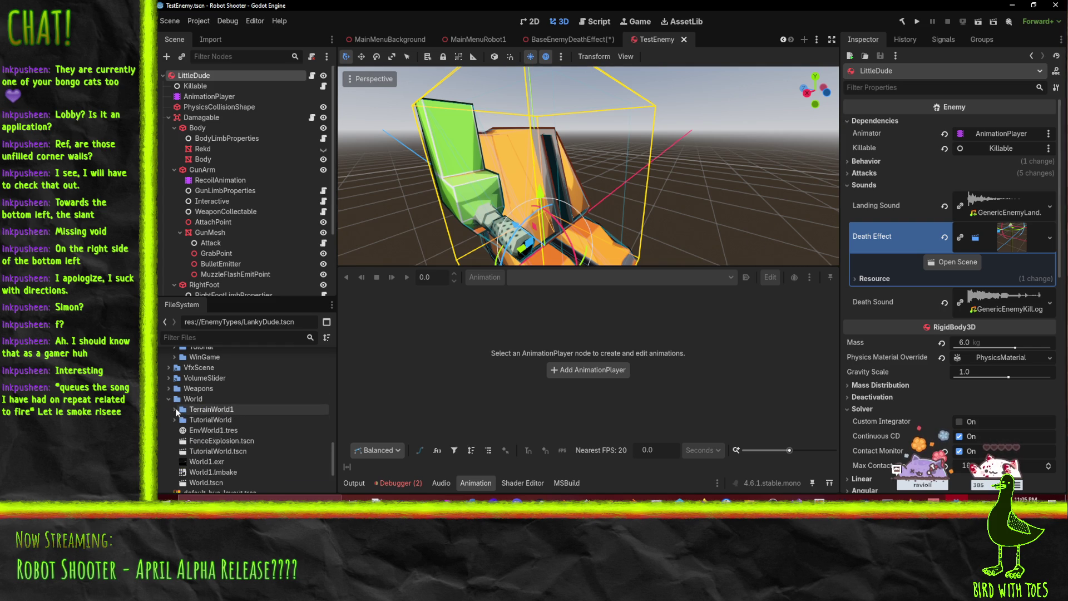
{"action": "scroll", "coordinate": [201, 399], "scroll_direction": "up", "scroll_amount": 1}
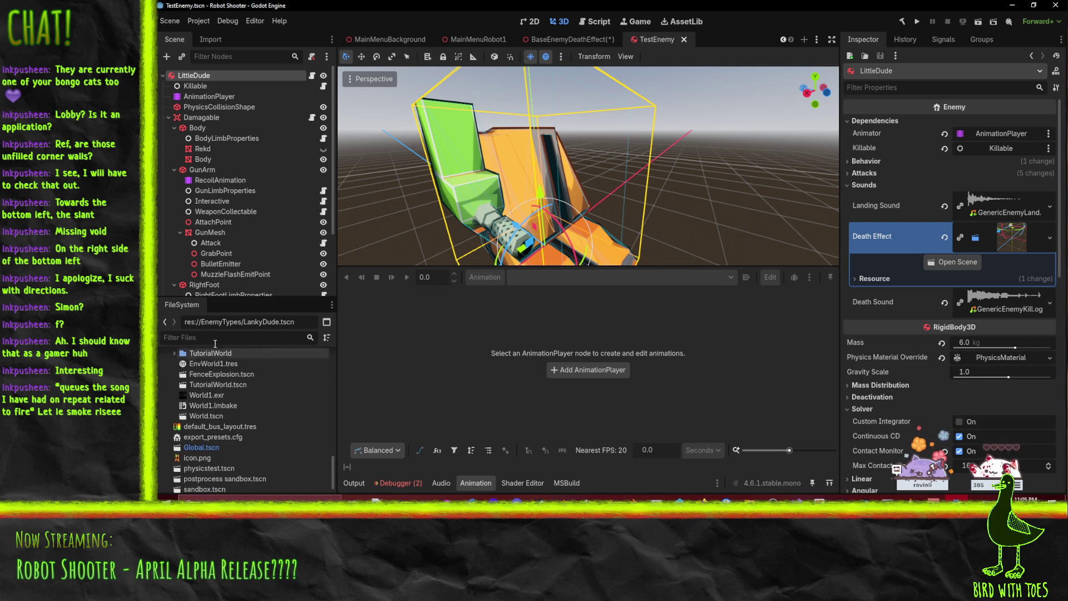
Step: Open FenceExplosion, select the Explosion particles, and turn on Emitting to preview
{"action": "double_click", "coordinate": [215, 374]}
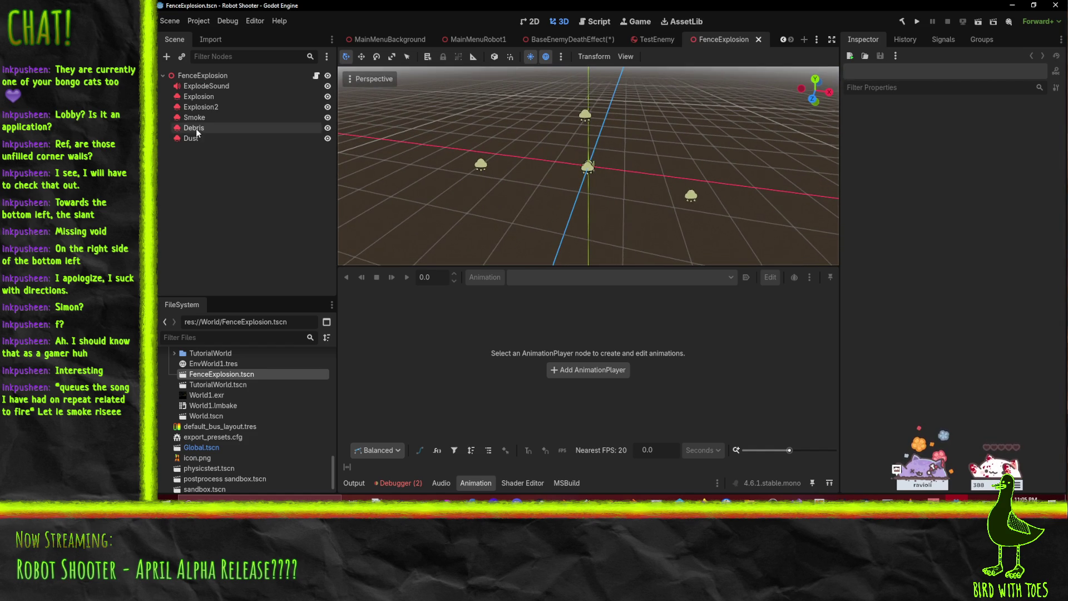
{"action": "left_click", "coordinate": [195, 96]}
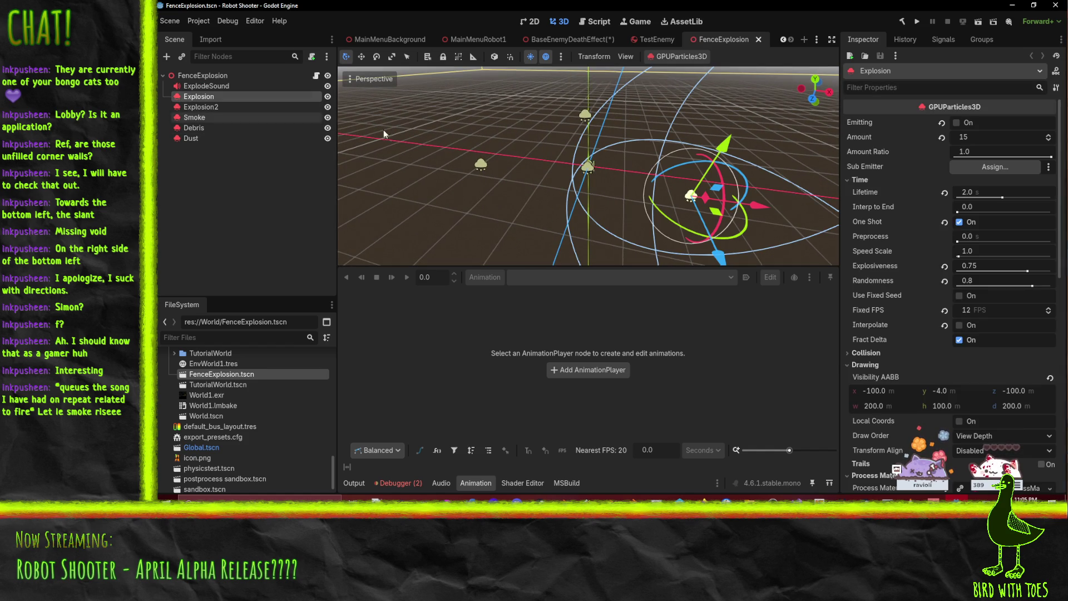
{"action": "left_click", "coordinate": [957, 122]}
{"action": "scroll", "coordinate": [700, 141], "scroll_direction": "up", "scroll_amount": 3}
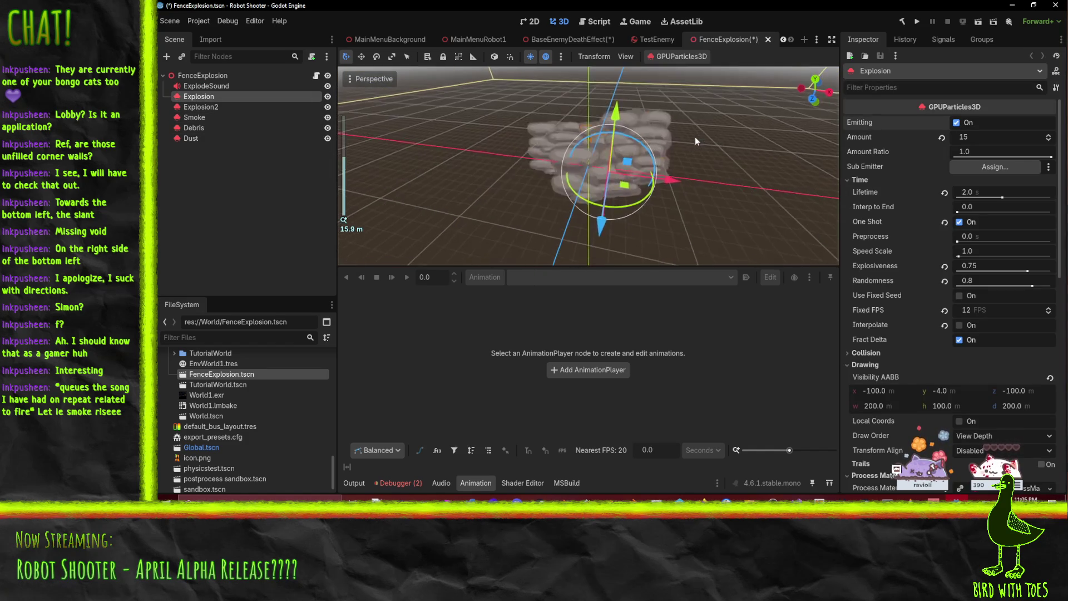
{"action": "scroll", "coordinate": [927, 225], "scroll_direction": "down", "scroll_amount": 3}
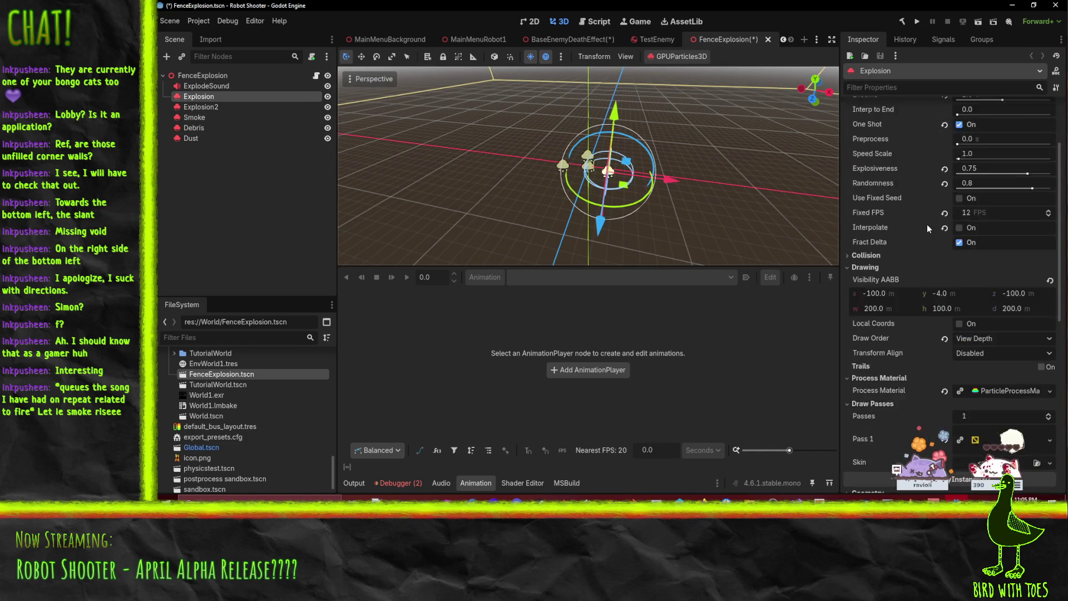
{"action": "scroll", "coordinate": [927, 225], "scroll_direction": "down", "scroll_amount": 5}
Step: Expand the Explosion's Pass 1 mesh and its material properties
{"action": "left_click", "coordinate": [1023, 297]}
{"action": "scroll", "coordinate": [1022, 297], "scroll_direction": "down", "scroll_amount": 4}
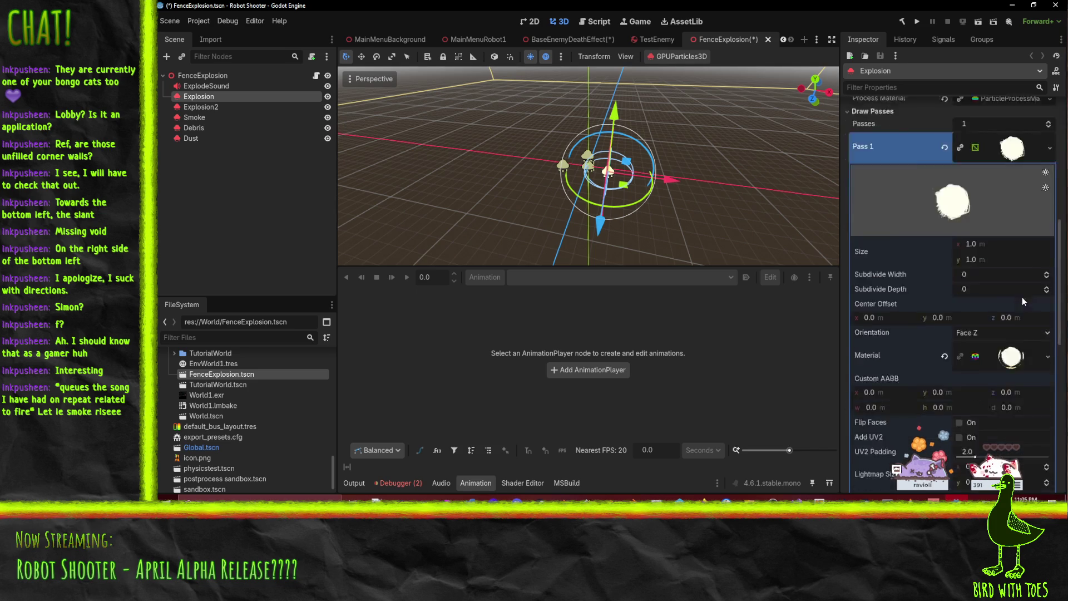
{"action": "scroll", "coordinate": [1022, 299], "scroll_direction": "down", "scroll_amount": 3}
{"action": "left_click", "coordinate": [1011, 257]}
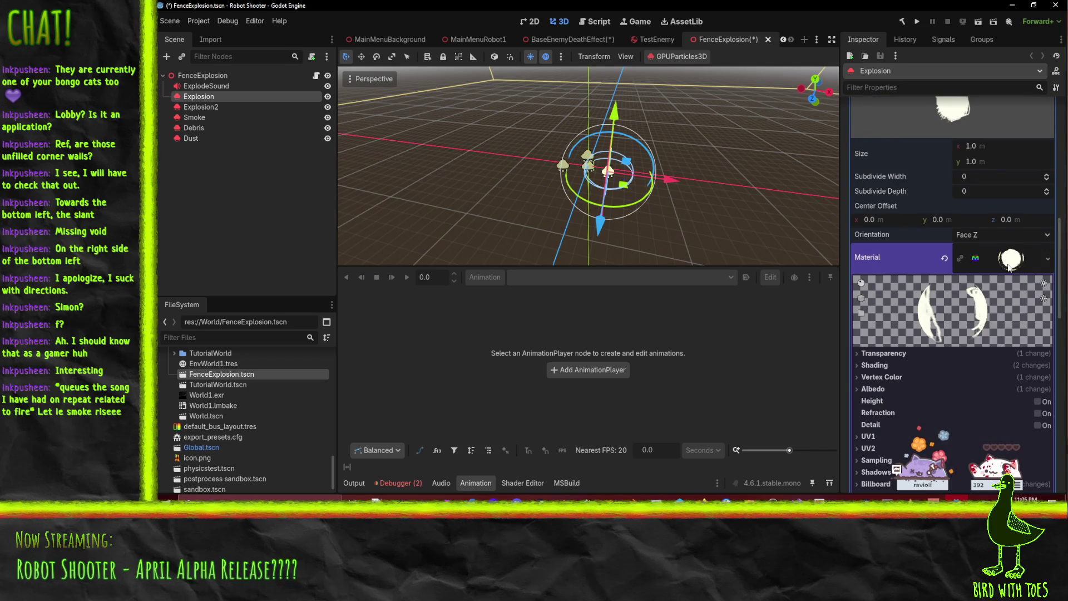
{"action": "scroll", "coordinate": [1008, 264], "scroll_direction": "down", "scroll_amount": 4}
{"action": "scroll", "coordinate": [927, 232], "scroll_direction": "down", "scroll_amount": 2}
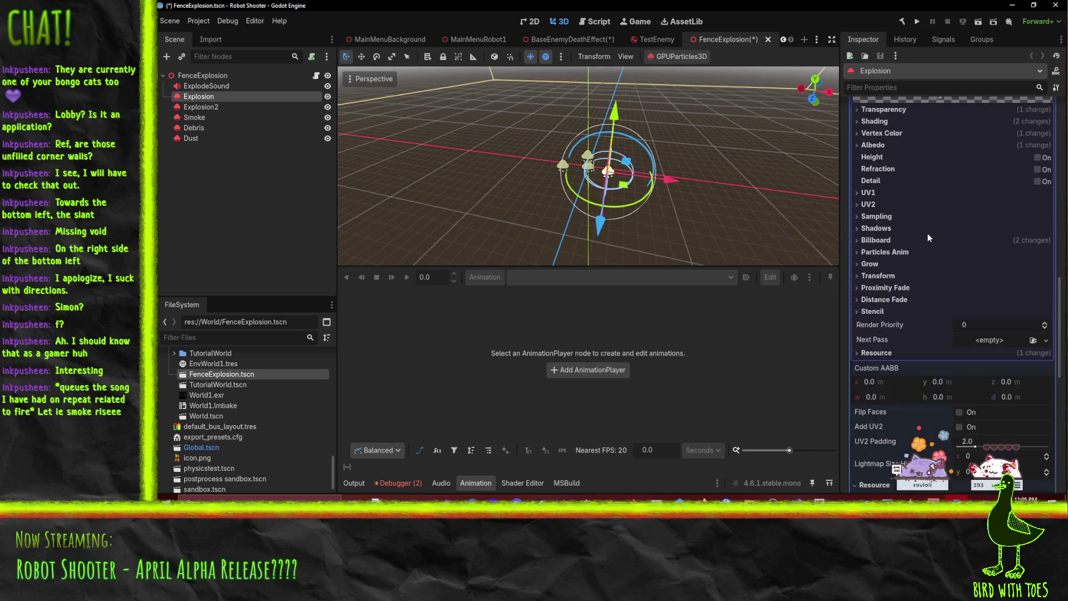
{"action": "scroll", "coordinate": [927, 233], "scroll_direction": "up", "scroll_amount": 5}
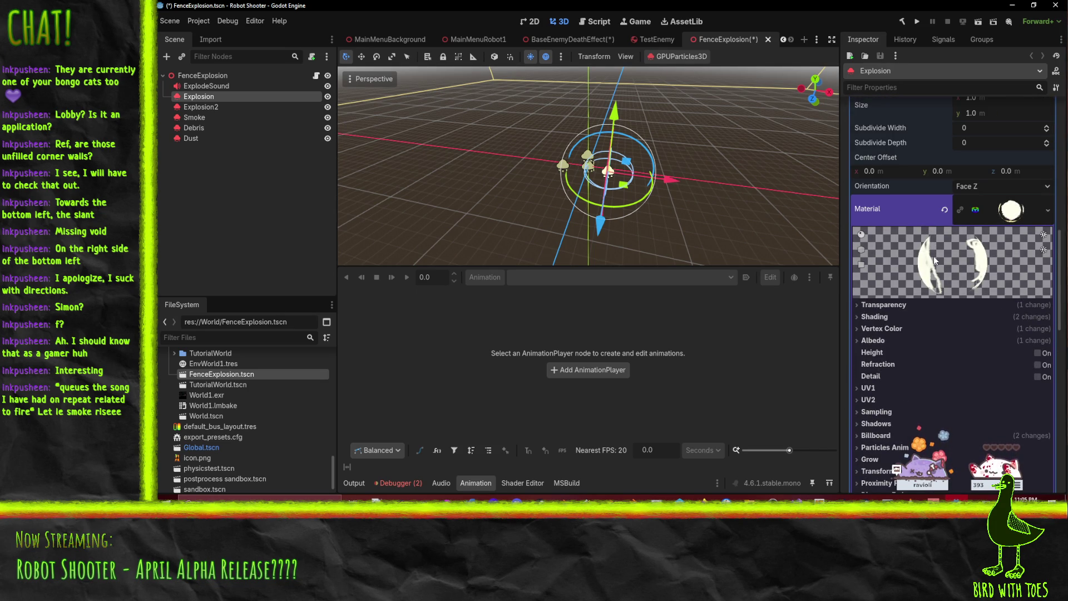
{"action": "scroll", "coordinate": [937, 255], "scroll_direction": "down", "scroll_amount": 4}
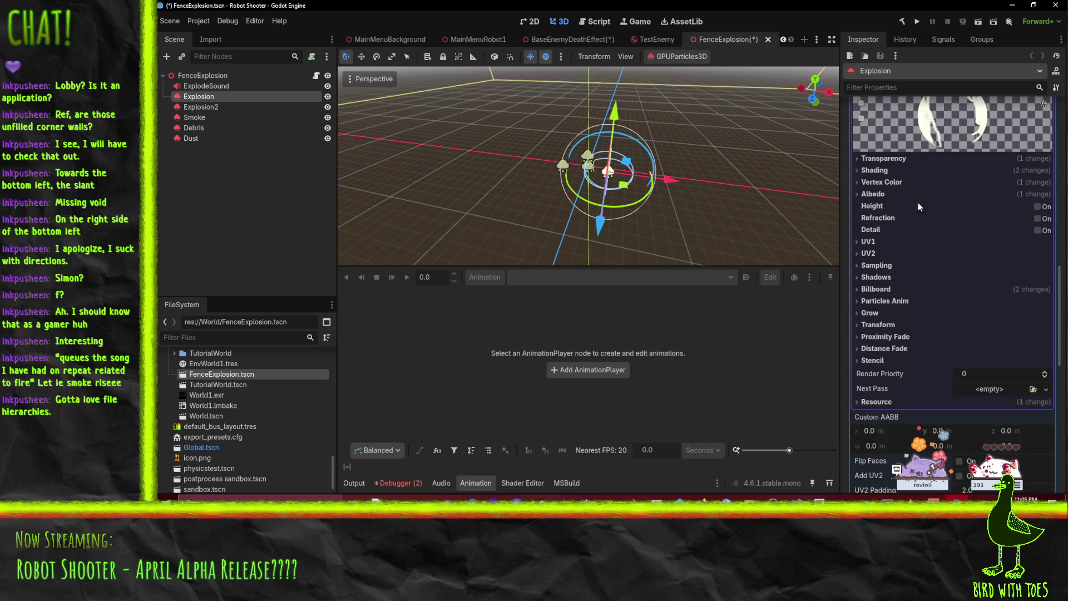
{"action": "scroll", "coordinate": [949, 222], "scroll_direction": "up", "scroll_amount": 5}
{"action": "scroll", "coordinate": [1016, 263], "scroll_direction": "down", "scroll_amount": 5}
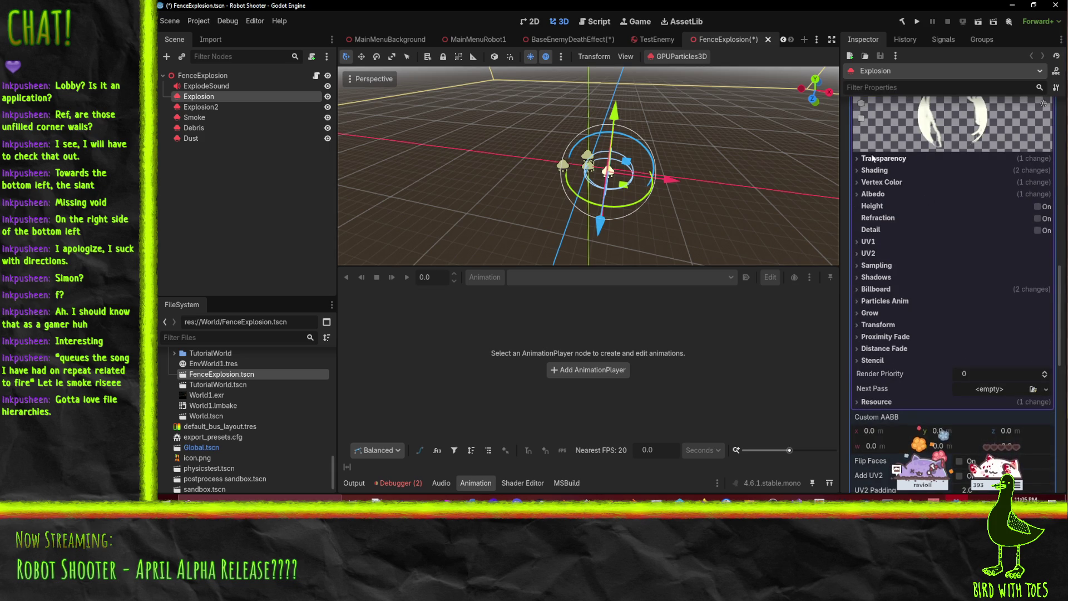
Step: Peek at the material's Shading, Transparency, Vertex Color, Albedo and Billboard sections
{"action": "left_click", "coordinate": [882, 171]}
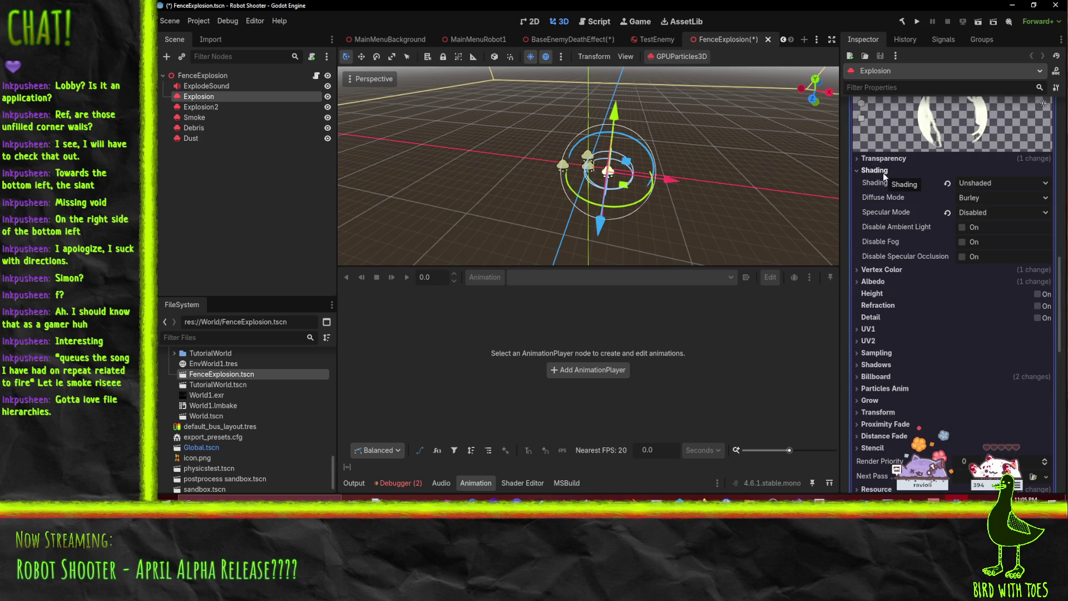
{"action": "left_click", "coordinate": [883, 171]}
{"action": "left_click", "coordinate": [884, 159]}
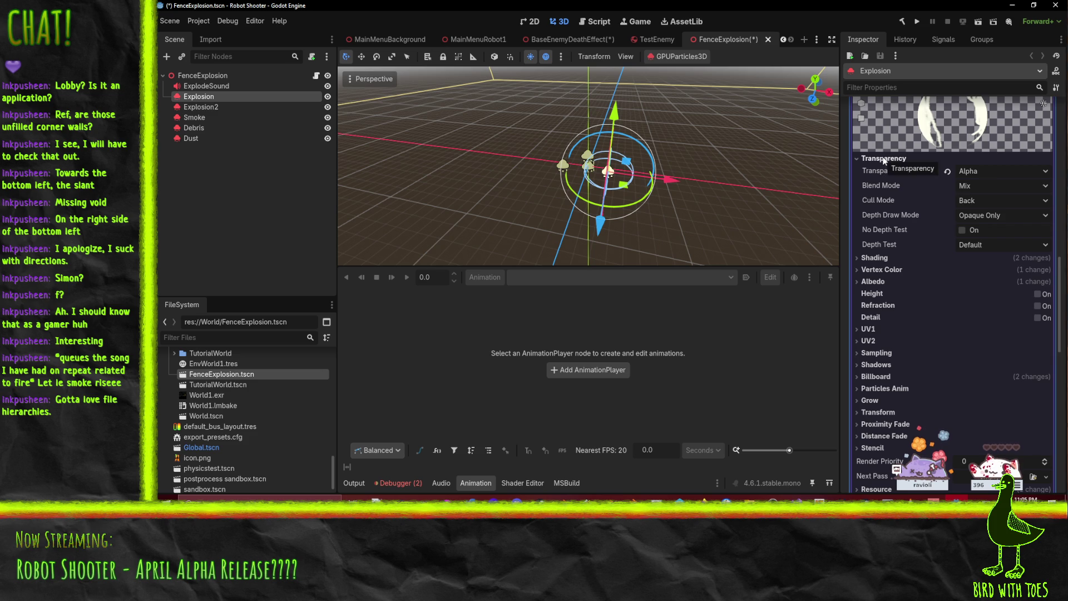
{"action": "left_click", "coordinate": [884, 160]}
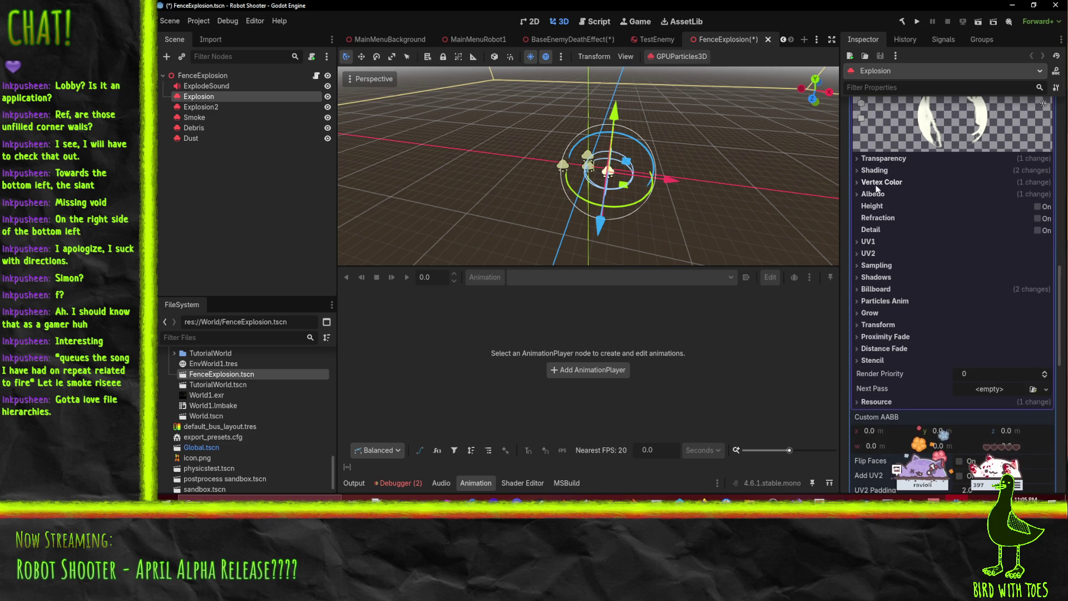
{"action": "left_click", "coordinate": [876, 185]}
{"action": "left_click", "coordinate": [876, 184]}
{"action": "left_click", "coordinate": [878, 195]}
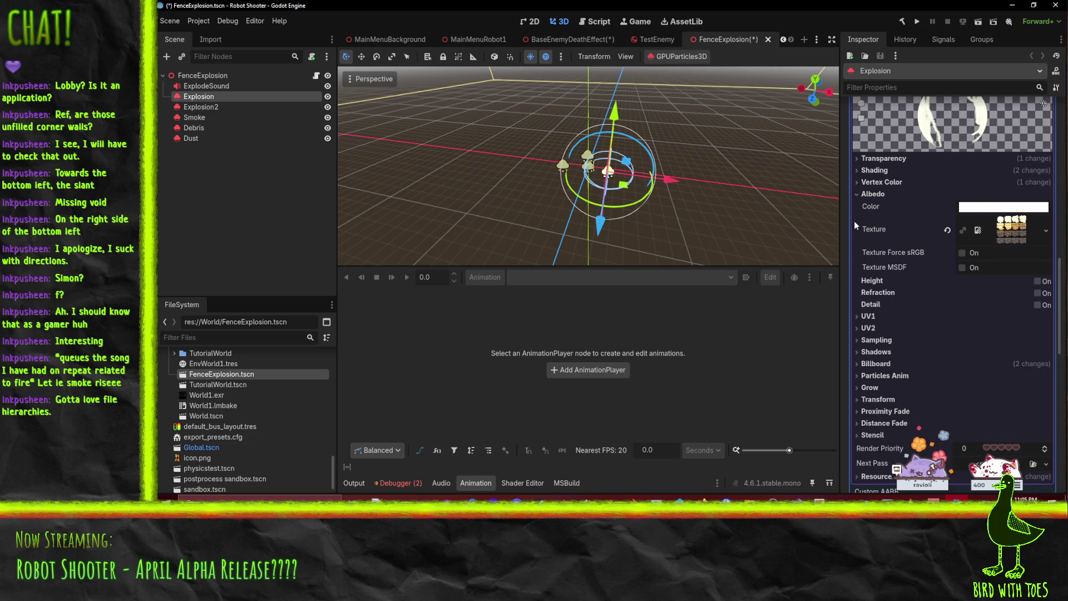
{"action": "left_click", "coordinate": [871, 194]}
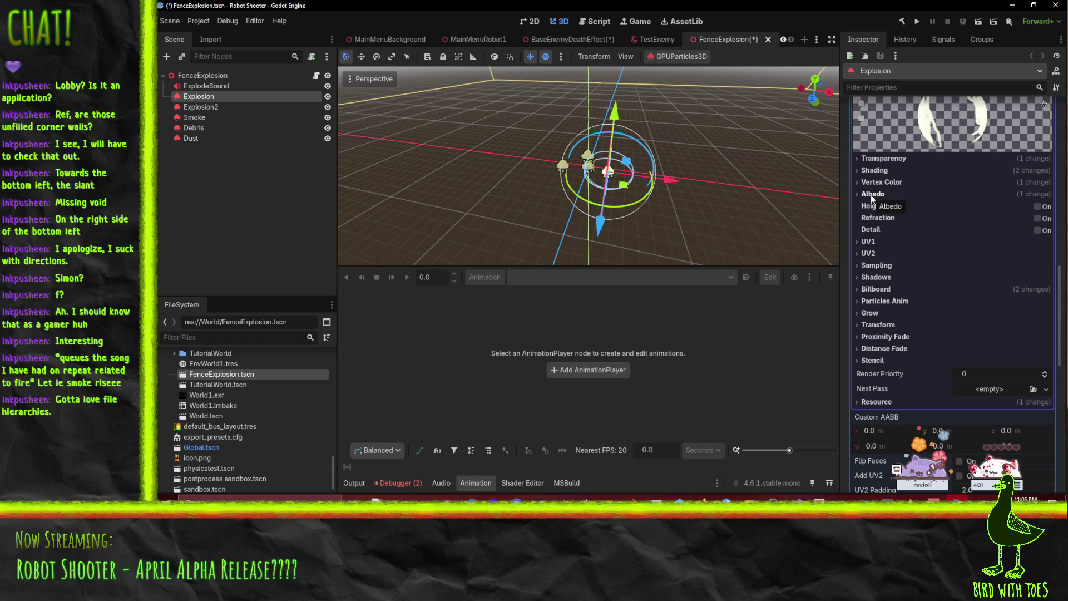
{"action": "left_click", "coordinate": [878, 290]}
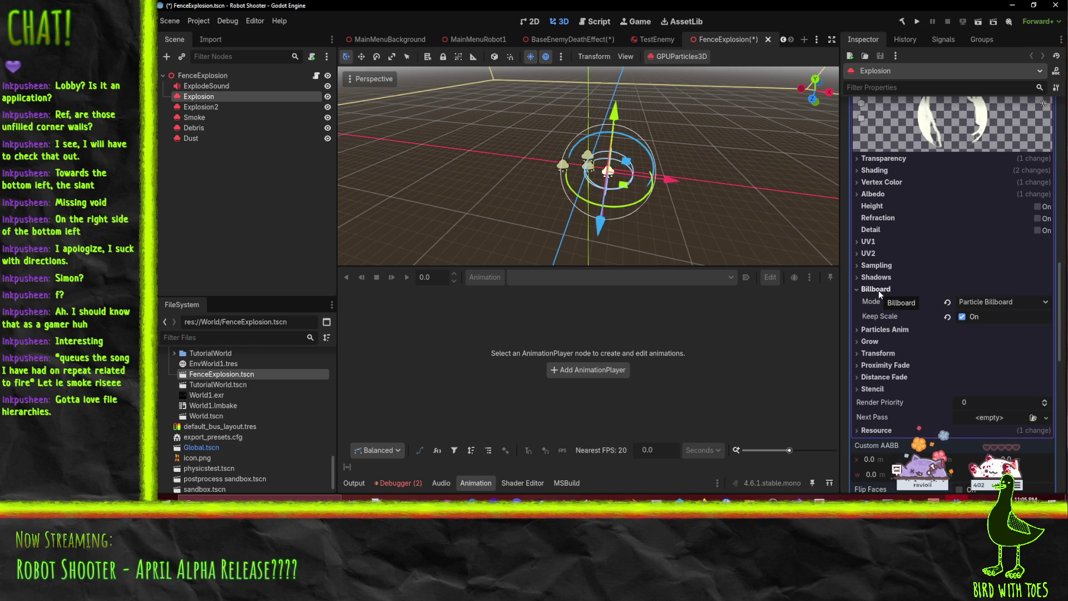
{"action": "left_click", "coordinate": [878, 290]}
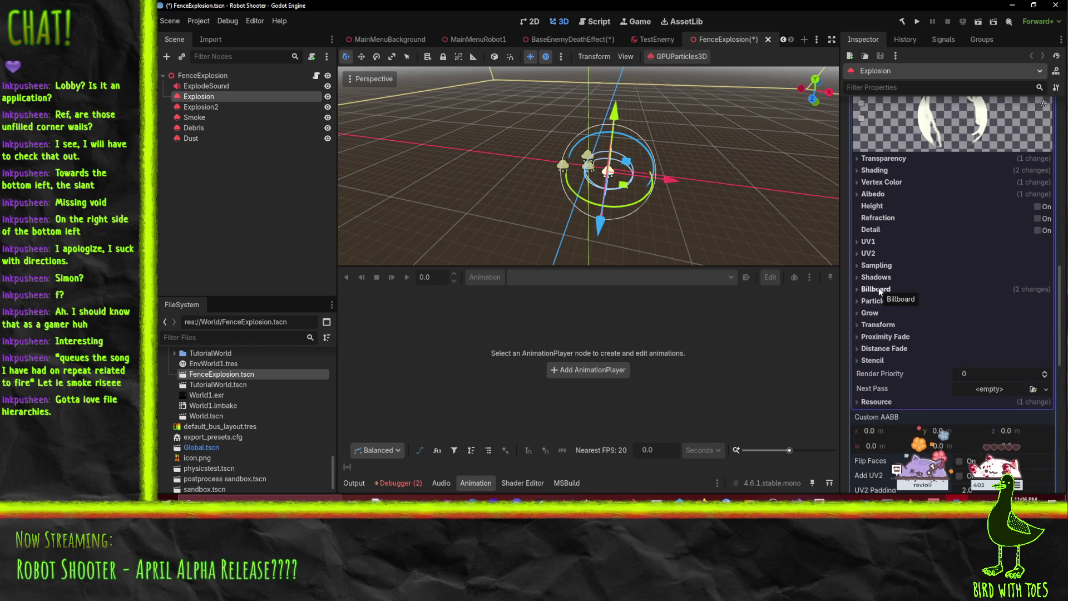
{"action": "scroll", "coordinate": [899, 389], "scroll_direction": "up", "scroll_amount": 3}
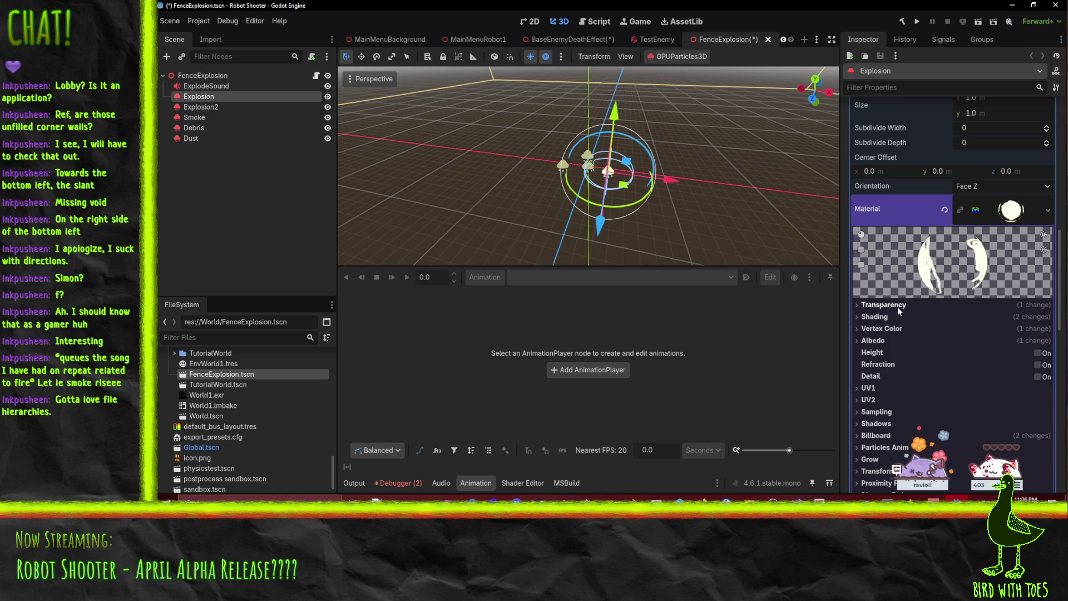
{"action": "scroll", "coordinate": [897, 306], "scroll_direction": "up", "scroll_amount": 2}
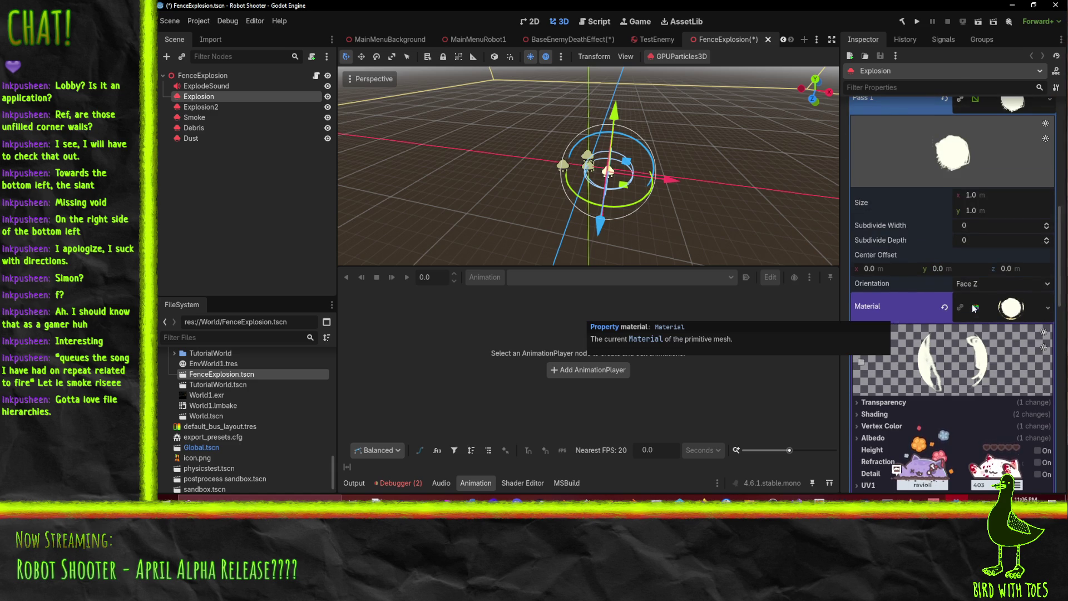
{"action": "scroll", "coordinate": [972, 304], "scroll_direction": "up", "scroll_amount": 3}
{"action": "scroll", "coordinate": [937, 215], "scroll_direction": "up", "scroll_amount": 1}
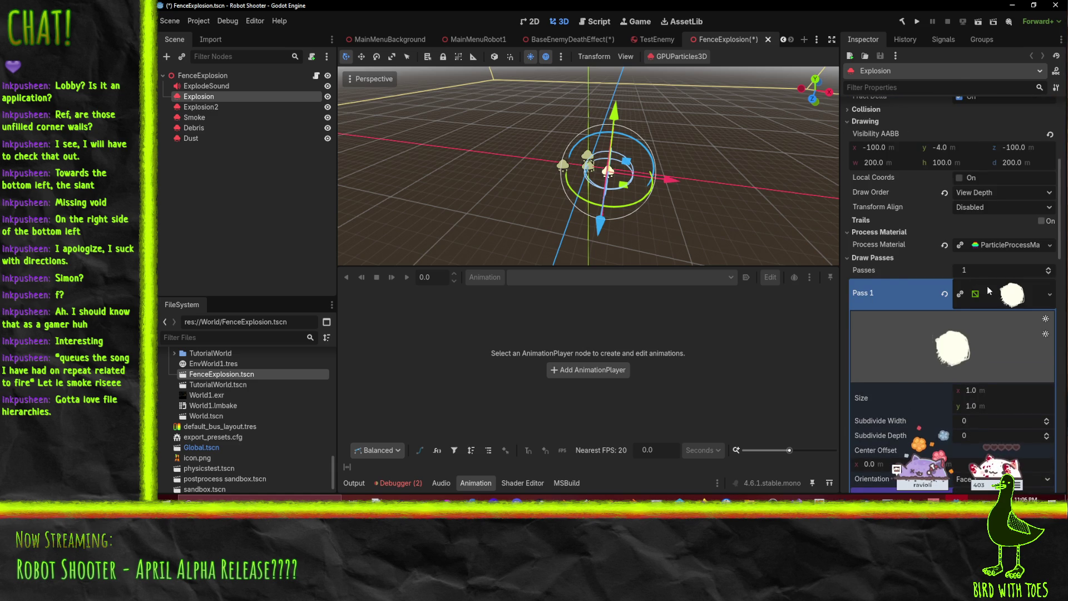
{"action": "scroll", "coordinate": [994, 297], "scroll_direction": "up", "scroll_amount": 1}
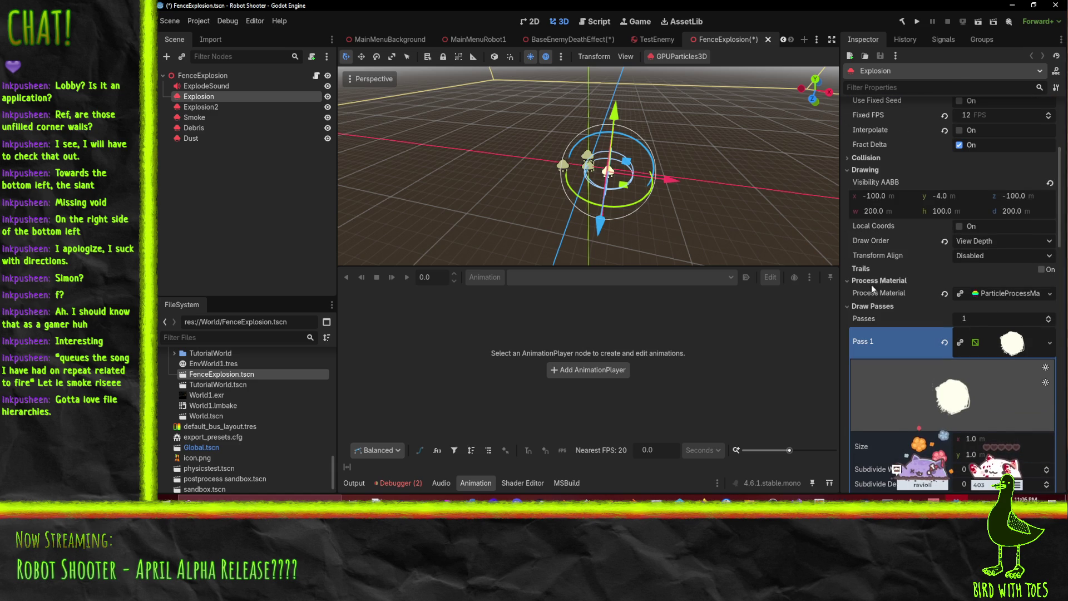
{"action": "scroll", "coordinate": [994, 294], "scroll_direction": "down", "scroll_amount": 8}
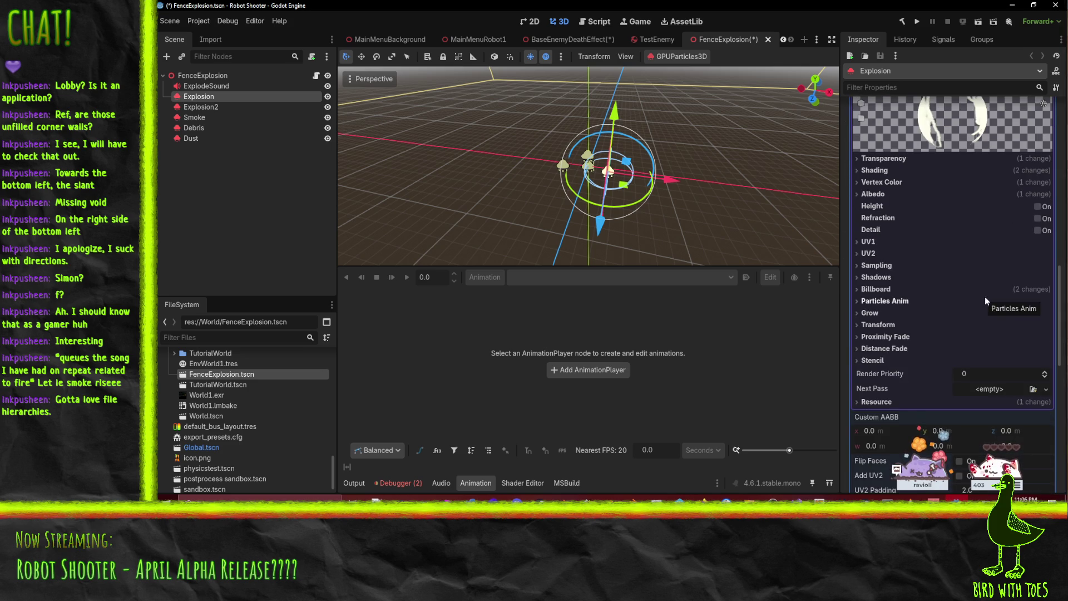
{"action": "scroll", "coordinate": [985, 296], "scroll_direction": "up", "scroll_amount": 1}
{"action": "scroll", "coordinate": [1000, 292], "scroll_direction": "up", "scroll_amount": 2}
{"action": "scroll", "coordinate": [1000, 299], "scroll_direction": "down", "scroll_amount": 2}
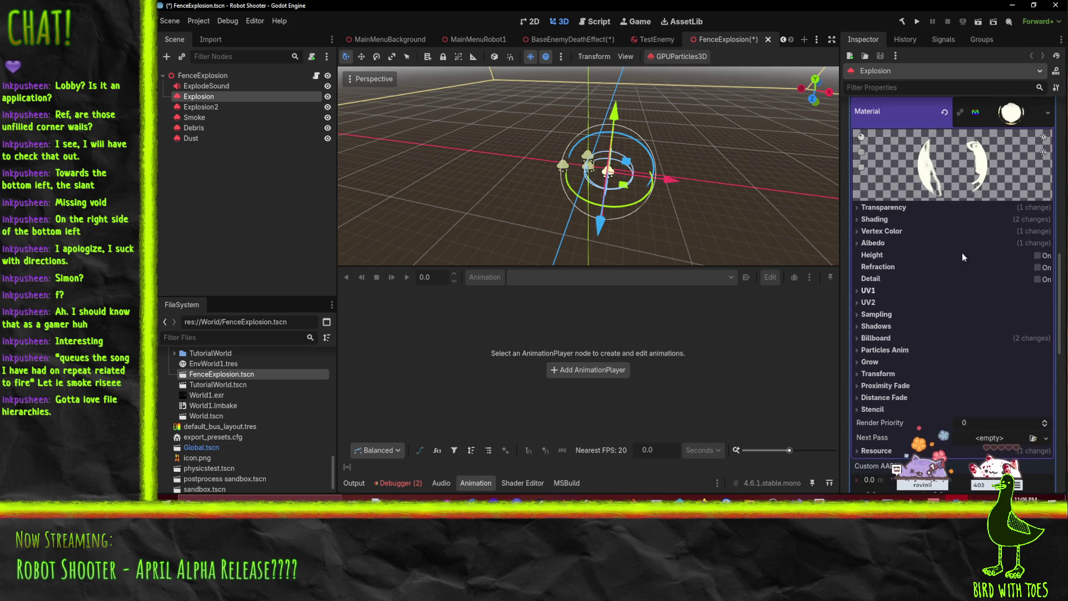
Step: Reopen Albedo, Vertex Color, Transparency and Shading, then Particles Anim showing 4 H × 4 V frames
{"action": "left_click", "coordinate": [882, 243]}
{"action": "left_click", "coordinate": [890, 232]}
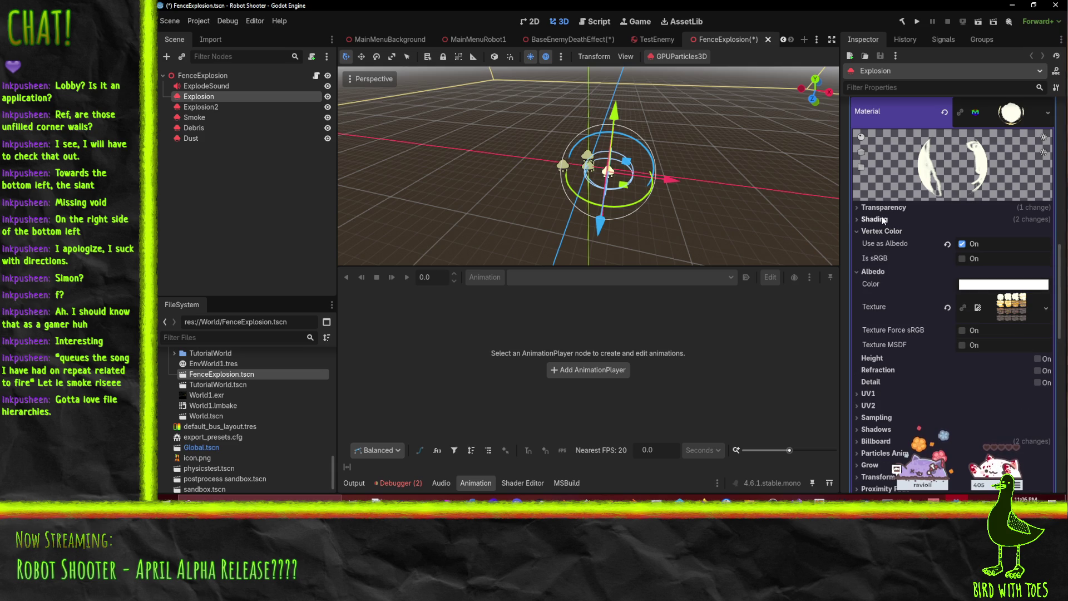
{"action": "left_click", "coordinate": [883, 212]}
{"action": "left_click", "coordinate": [882, 213]}
{"action": "left_click", "coordinate": [883, 211]}
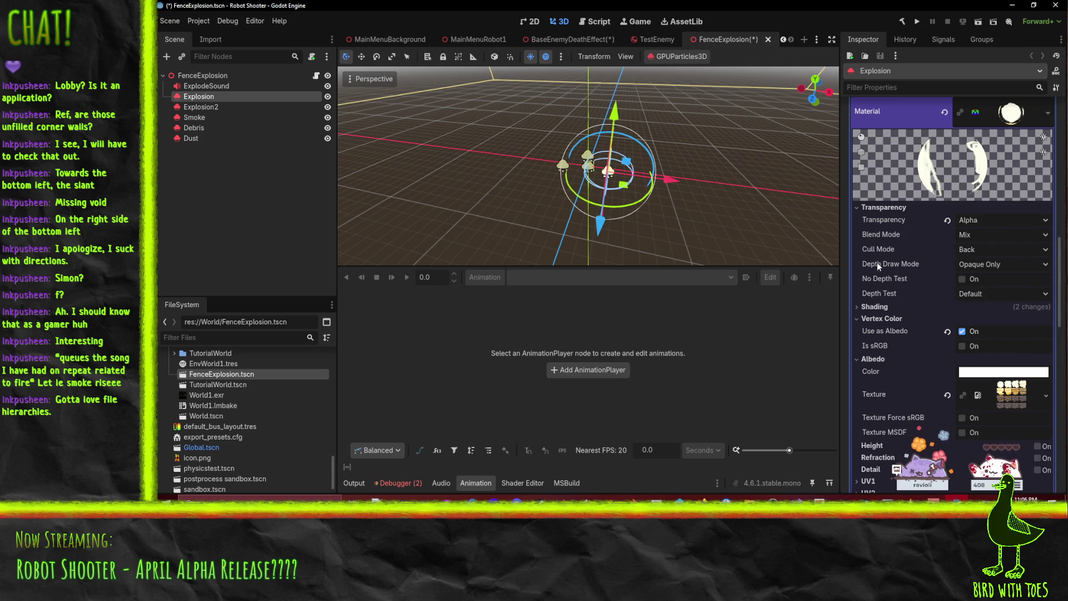
{"action": "left_click", "coordinate": [881, 306]}
{"action": "scroll", "coordinate": [923, 306], "scroll_direction": "down", "scroll_amount": 5}
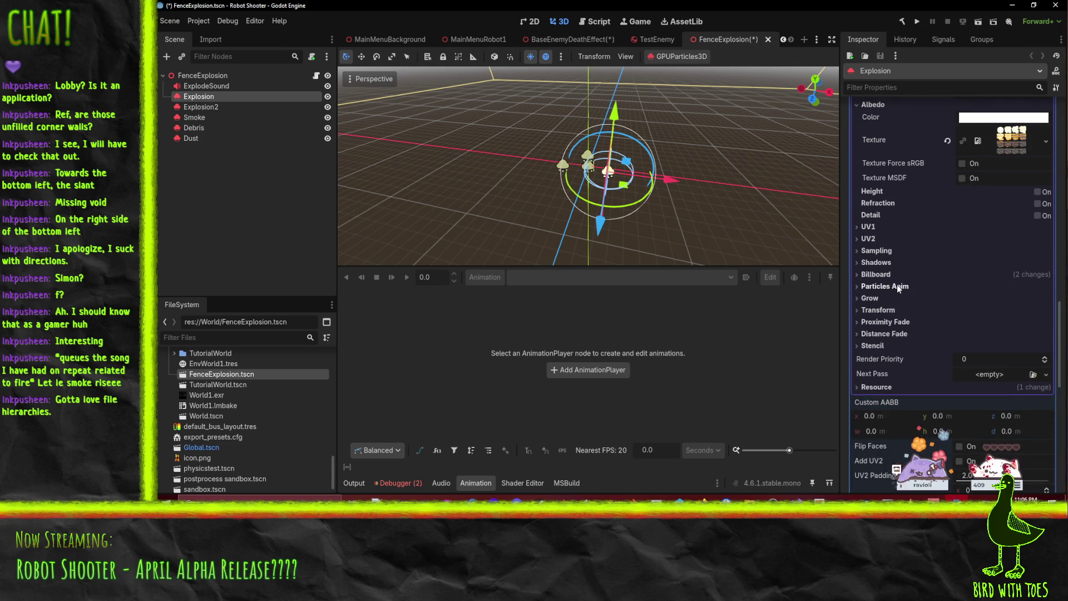
{"action": "left_click", "coordinate": [901, 287]}
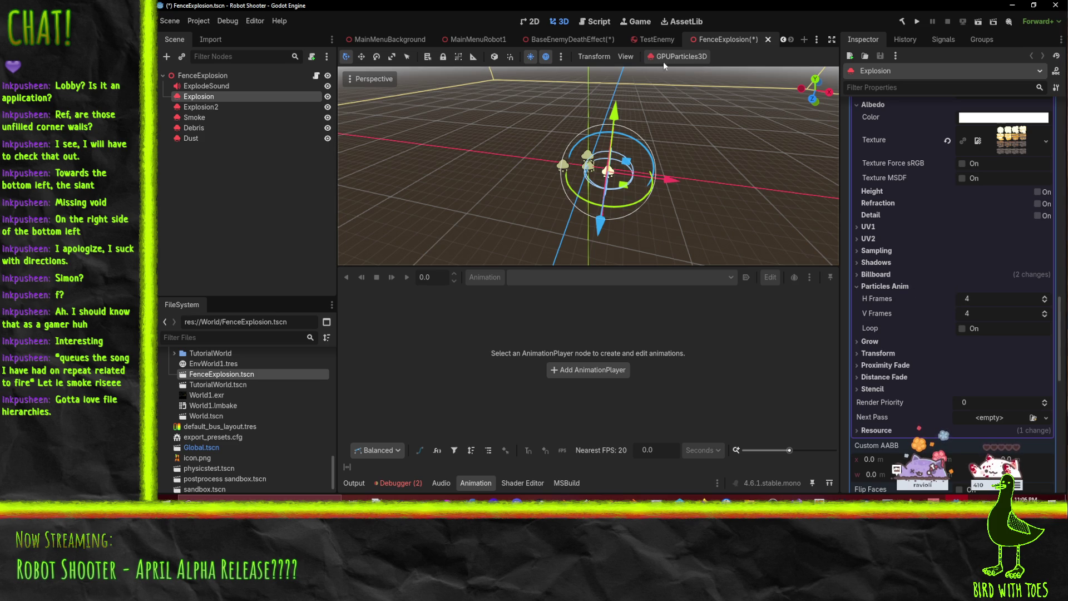
Step: In BaseEnemyDeathEffect, check the Smoak material's Particles Anim flipbook frames
{"action": "left_click", "coordinate": [546, 41]}
{"action": "scroll", "coordinate": [929, 329], "scroll_direction": "down", "scroll_amount": 10}
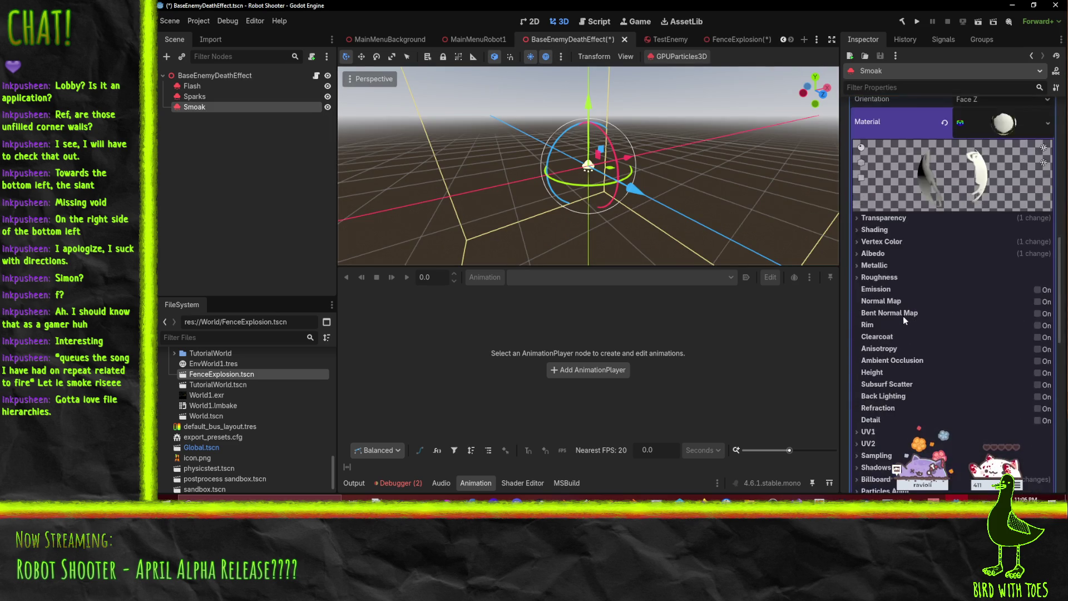
{"action": "left_click", "coordinate": [890, 296]}
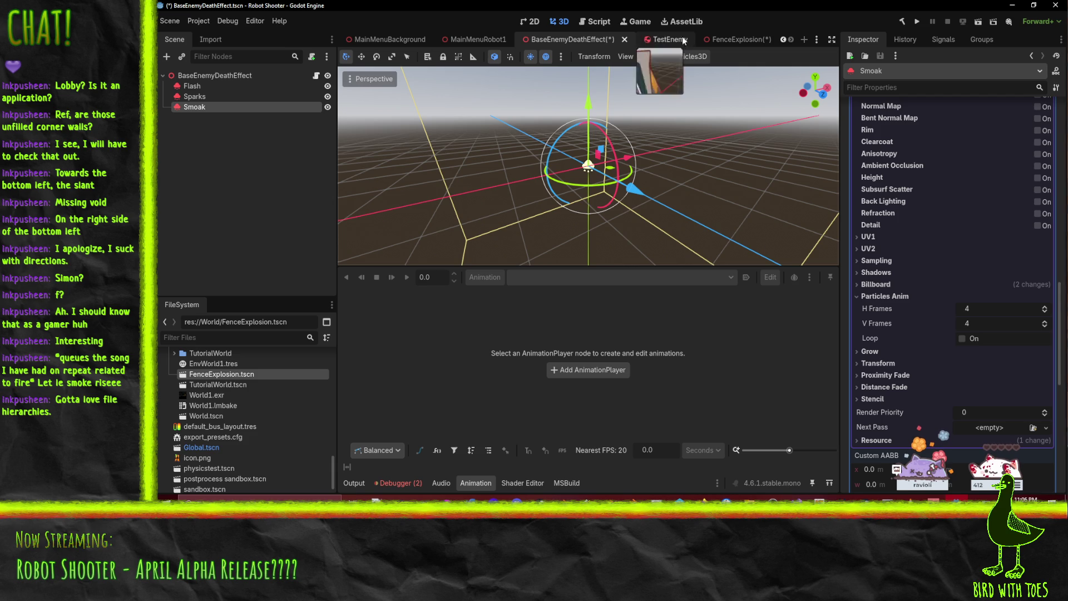
Step: Close BaseEnemyDeathEffect, FenceExplosion, TestEnemy and MainMenuRobot1 without saving
{"action": "left_click", "coordinate": [624, 40]}
{"action": "left_click", "coordinate": [669, 285]}
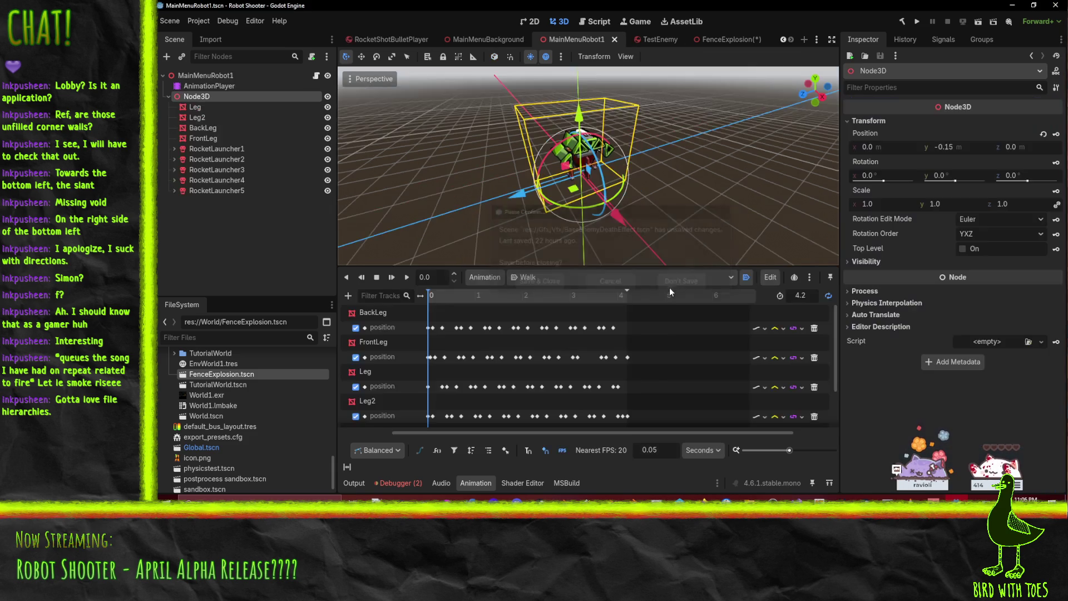
{"action": "left_click", "coordinate": [758, 39]}
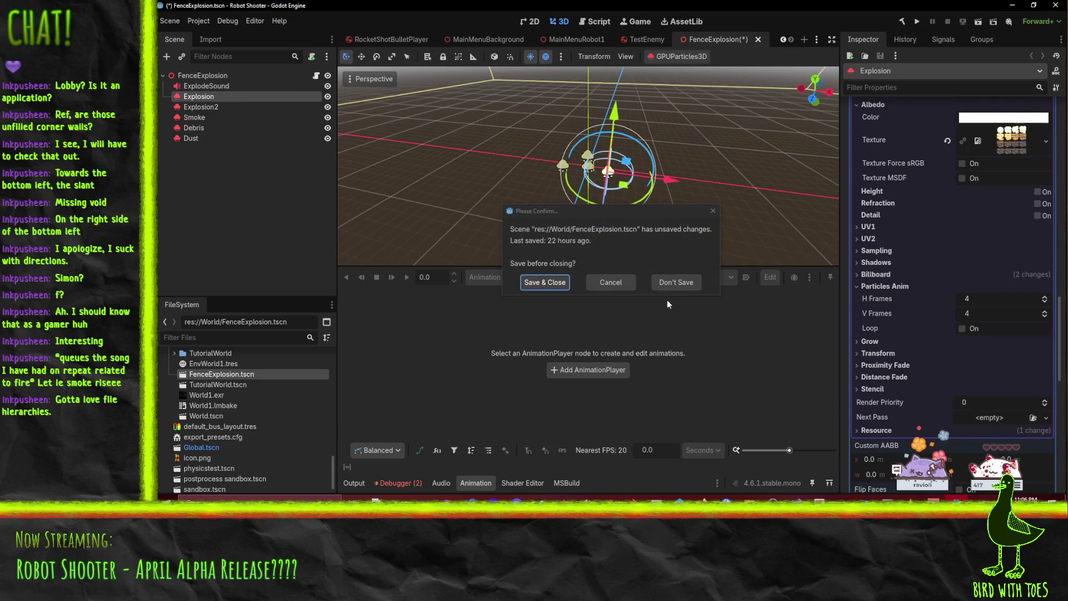
{"action": "left_click", "coordinate": [675, 282]}
{"action": "left_click", "coordinate": [752, 39]}
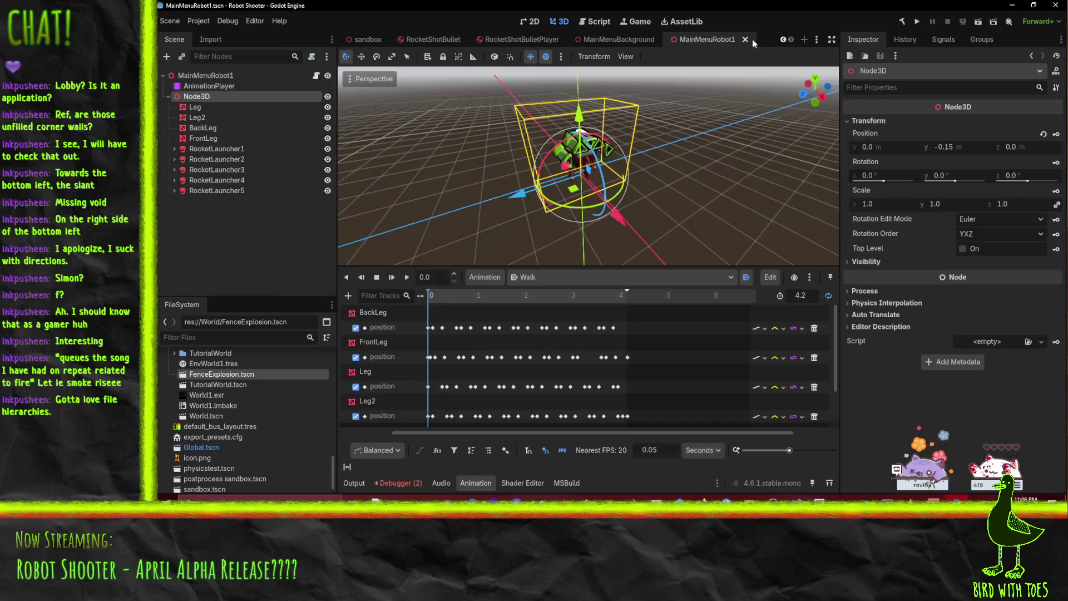
{"action": "left_click", "coordinate": [745, 40]}
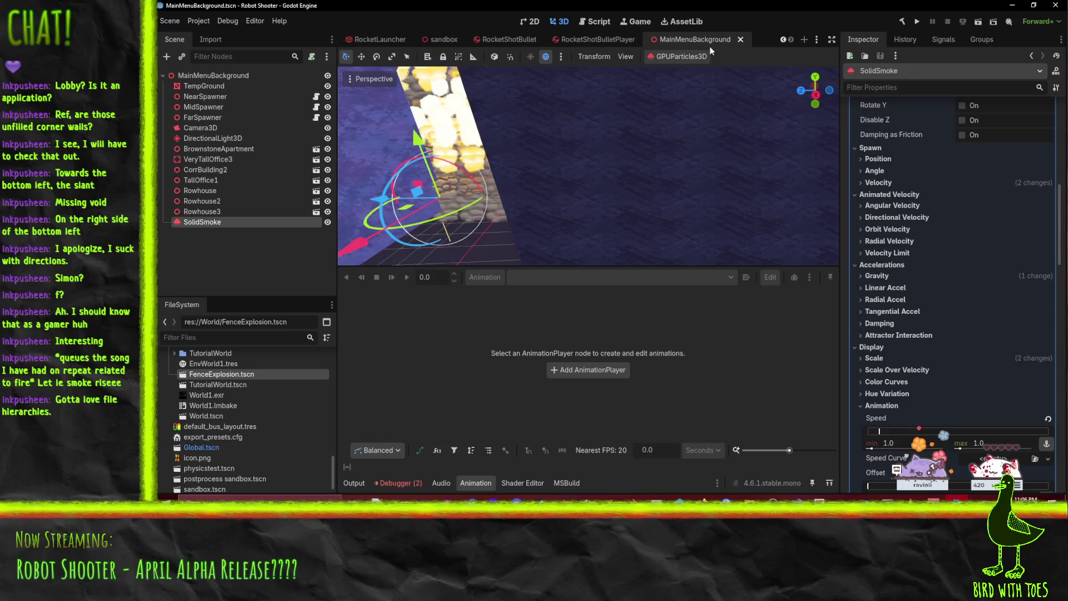
Step: In Particles Anim, set H Frames to 4 and V Frames to 4
{"action": "scroll", "coordinate": [913, 355], "scroll_direction": "down", "scroll_amount": 15}
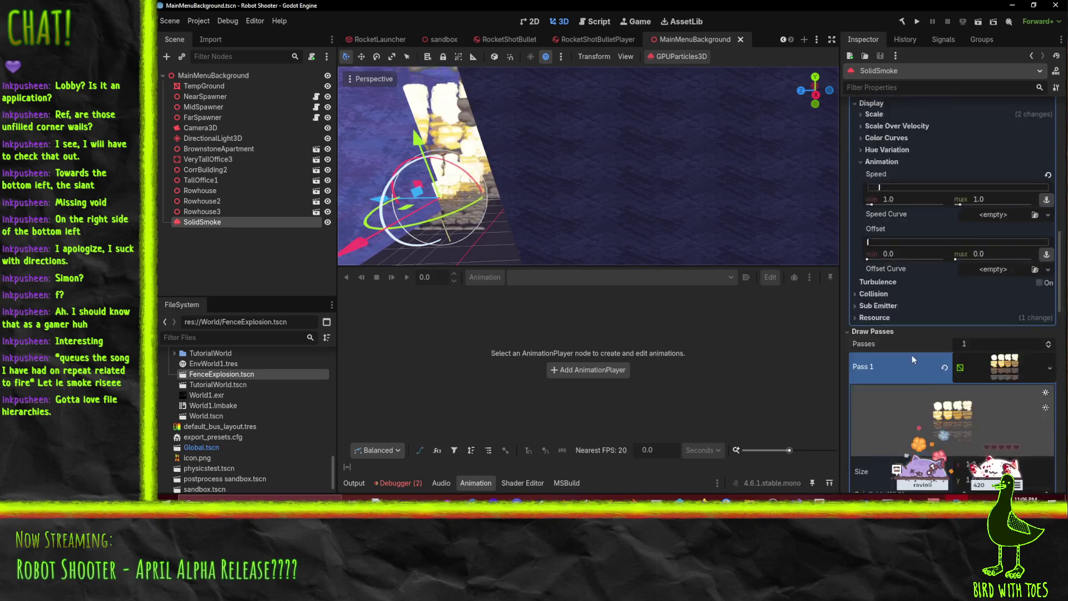
{"action": "scroll", "coordinate": [918, 333], "scroll_direction": "down", "scroll_amount": 5}
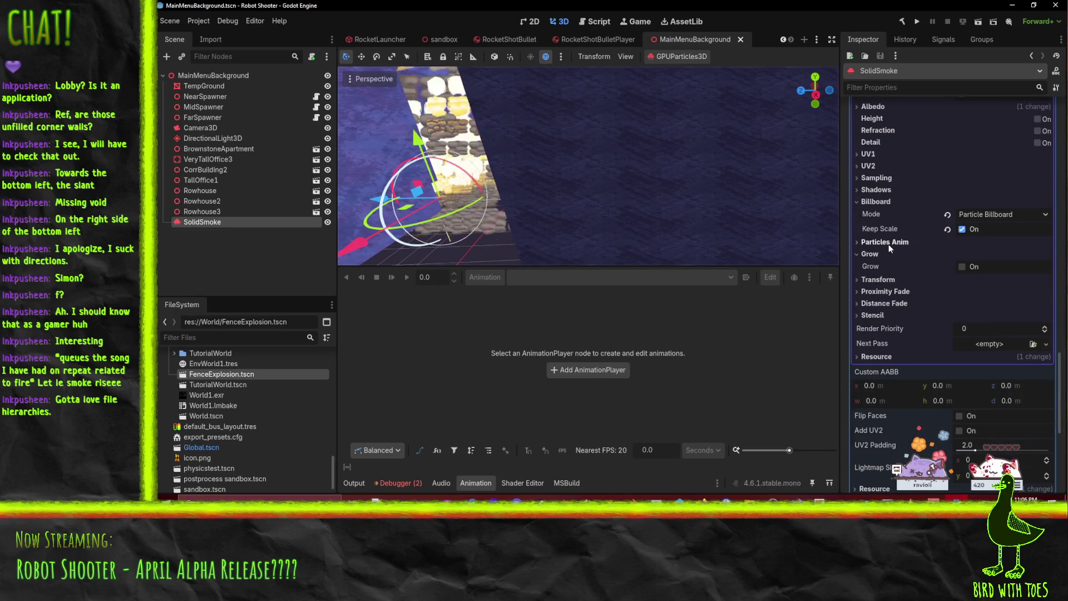
{"action": "left_click", "coordinate": [889, 243]}
{"action": "left_click", "coordinate": [983, 254]}
{"action": "type", "text": "4"}
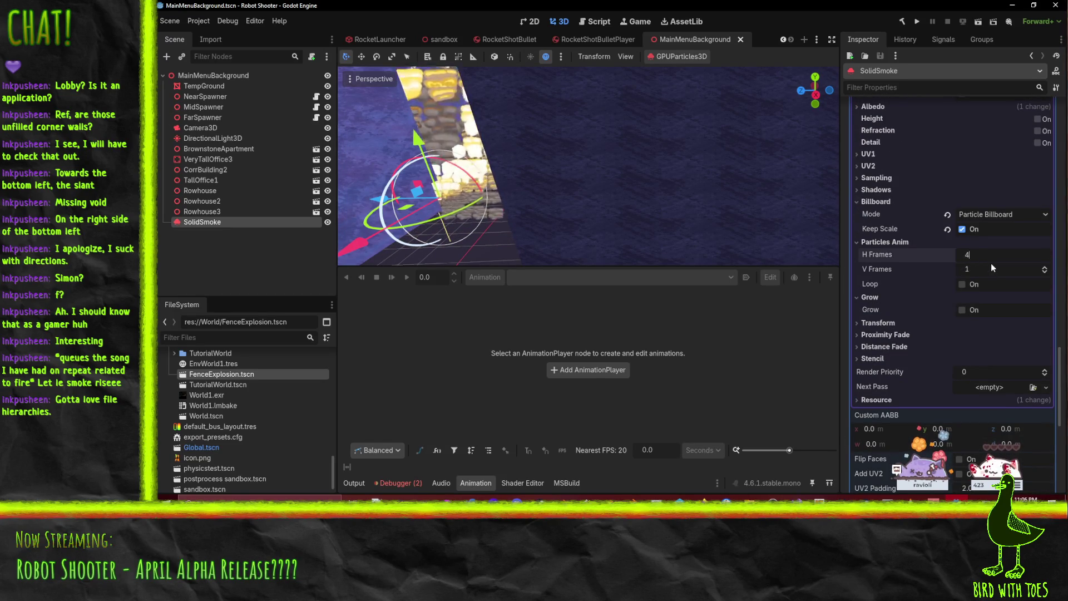
{"action": "left_click", "coordinate": [991, 269]}
{"action": "type", "text": "4"}
Step: Orbit the viewport around the emitter to check the flipbook smoke
{"action": "scroll", "coordinate": [559, 179], "scroll_direction": "up", "scroll_amount": 5}
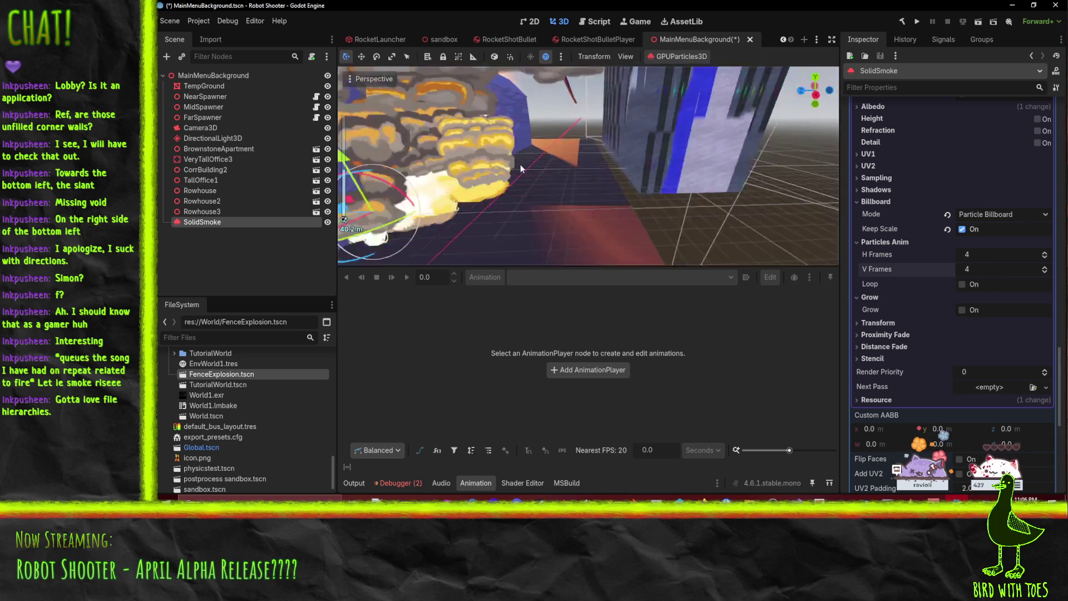
{"action": "scroll", "coordinate": [560, 179], "scroll_direction": "down", "scroll_amount": 3}
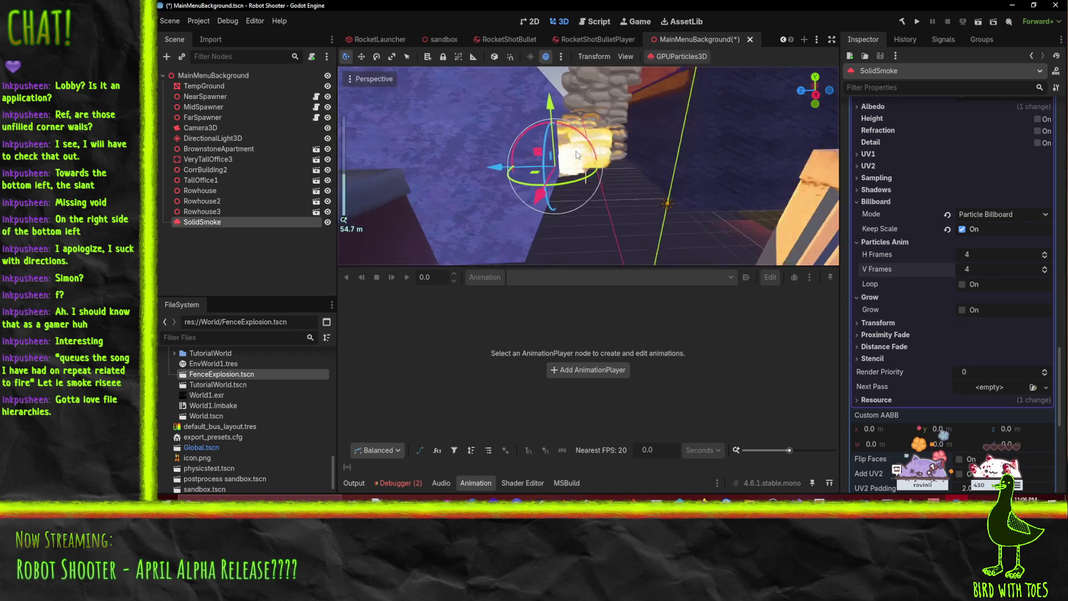
{"action": "mouse_move", "coordinate": [585, 134]}
{"action": "left_mouse_down"}
{"action": "mouse_move", "coordinate": [615, 134]}
{"action": "mouse_move", "coordinate": [610, 146]}
{"action": "left_mouse_up"}
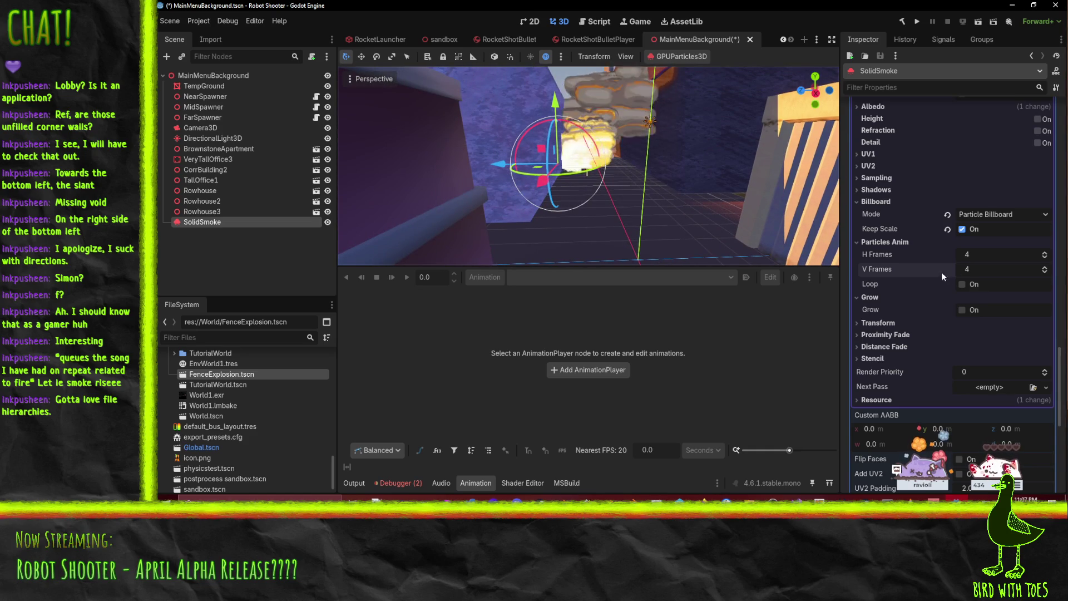
{"action": "scroll", "coordinate": [927, 294], "scroll_direction": "up", "scroll_amount": 3}
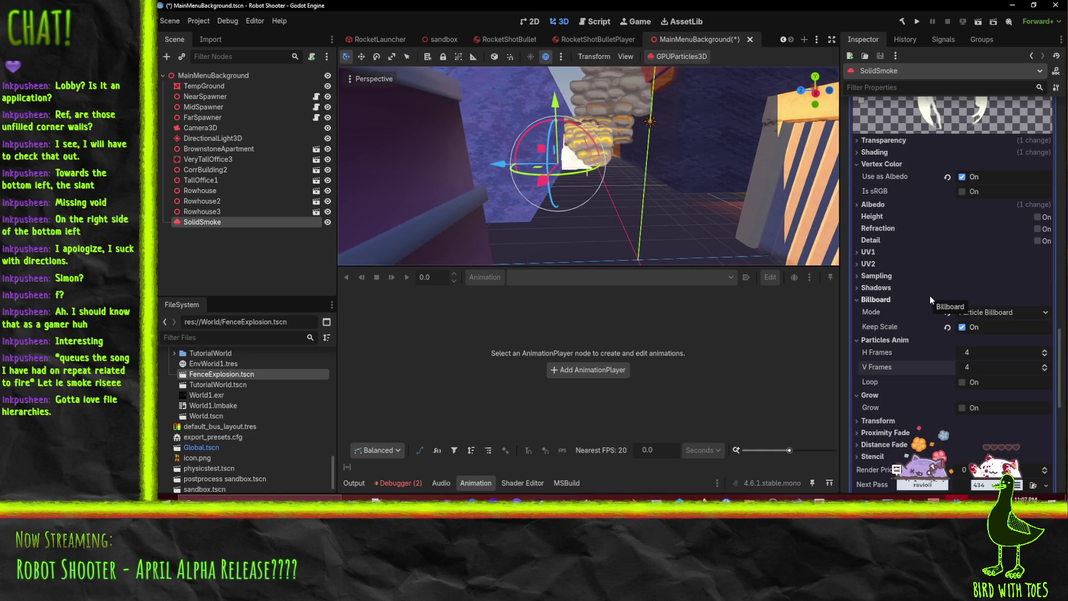
{"action": "scroll", "coordinate": [931, 298], "scroll_direction": "up", "scroll_amount": 2}
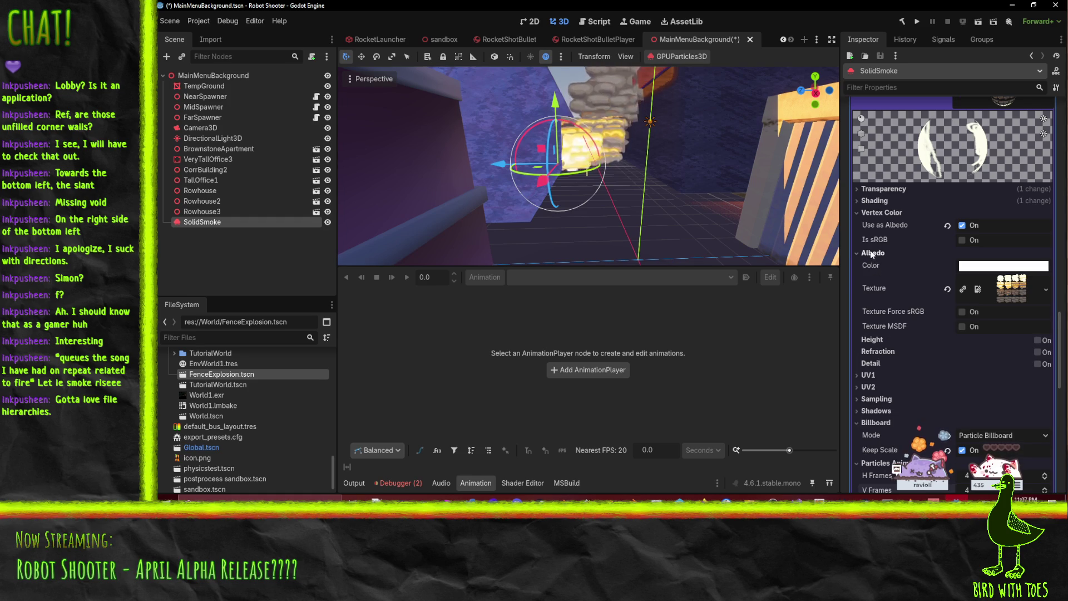
{"action": "scroll", "coordinate": [920, 286], "scroll_direction": "up", "scroll_amount": 5}
{"action": "scroll", "coordinate": [919, 286], "scroll_direction": "up", "scroll_amount": 5}
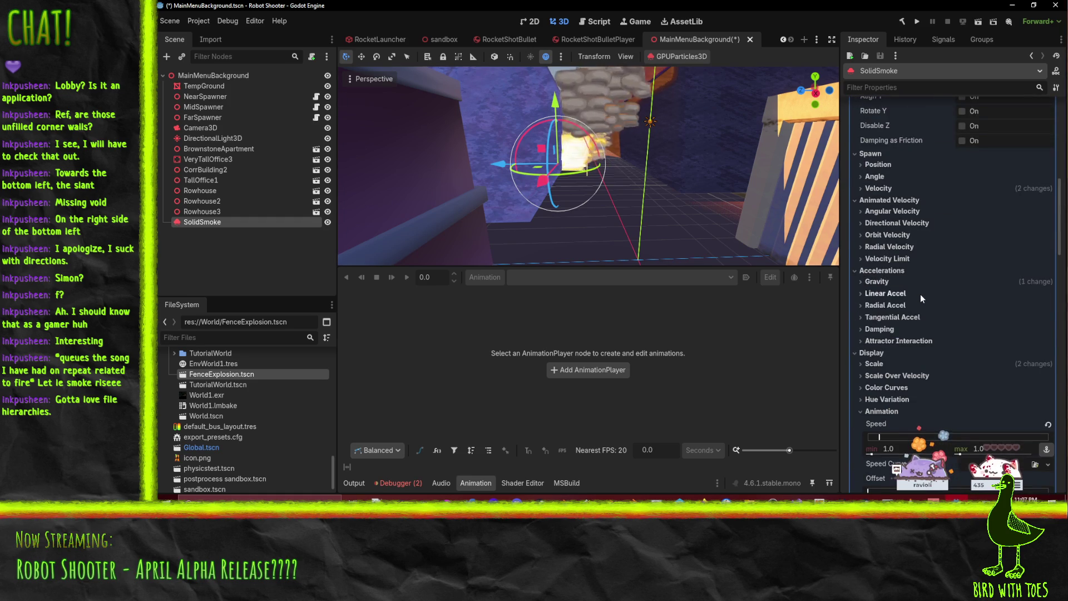
{"action": "scroll", "coordinate": [912, 287], "scroll_direction": "up", "scroll_amount": 3}
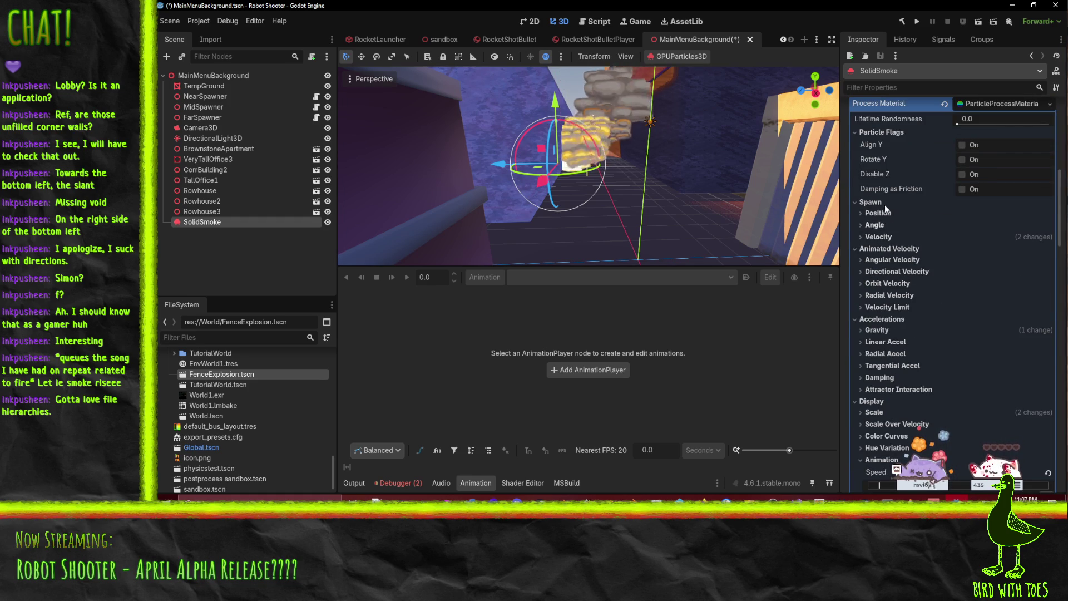
Step: Set the flipbook animation speed to min 2.0 and max 3.0
{"action": "scroll", "coordinate": [892, 362], "scroll_direction": "down", "scroll_amount": 5}
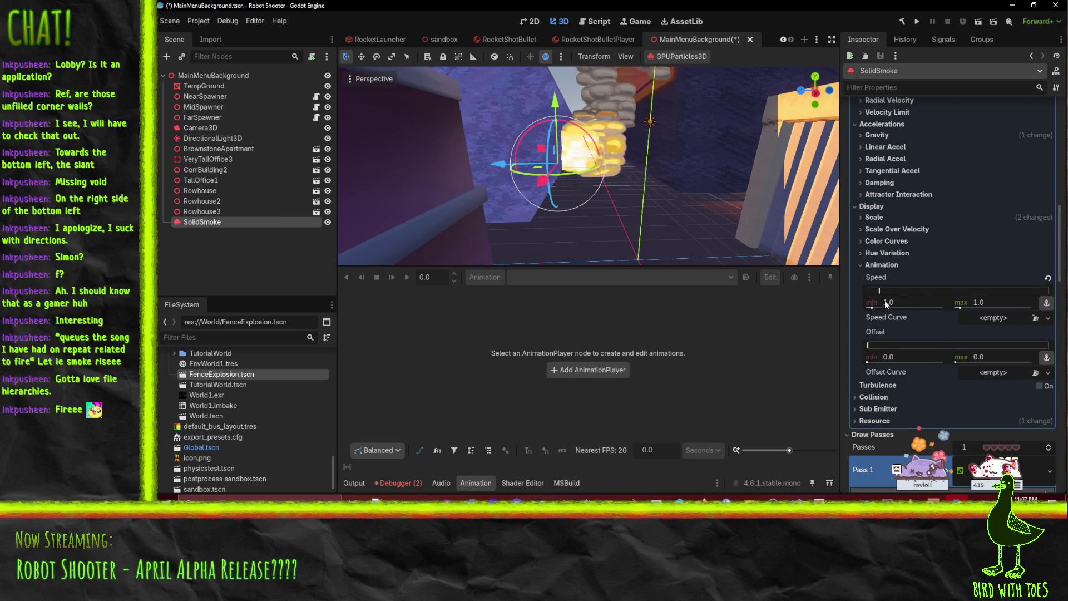
{"action": "left_click", "coordinate": [989, 303]}
{"action": "type", "text": "2"}
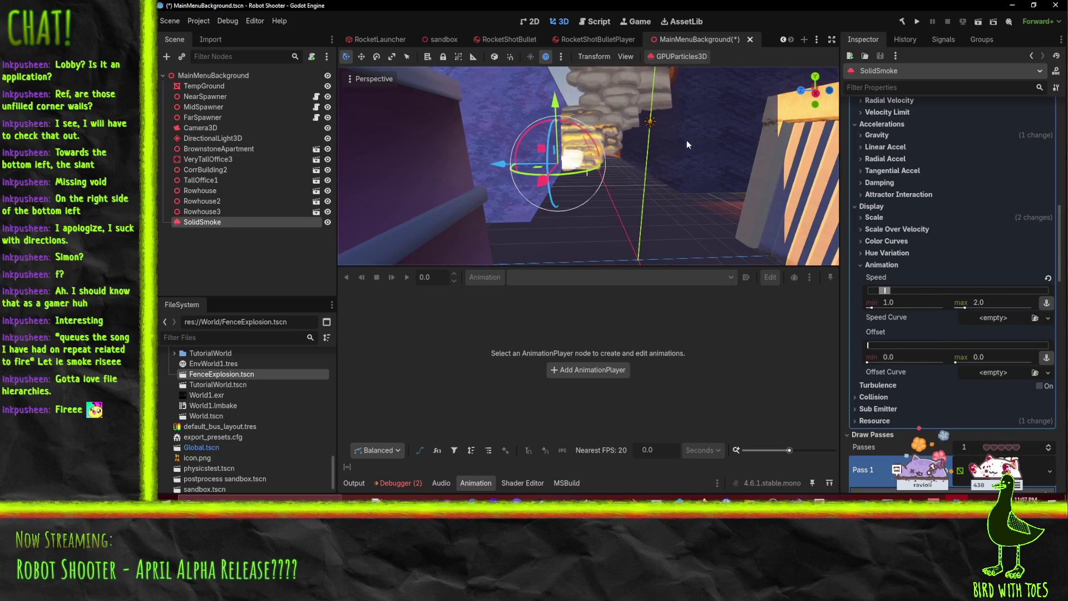
{"action": "scroll", "coordinate": [653, 127], "scroll_direction": "down", "scroll_amount": 3}
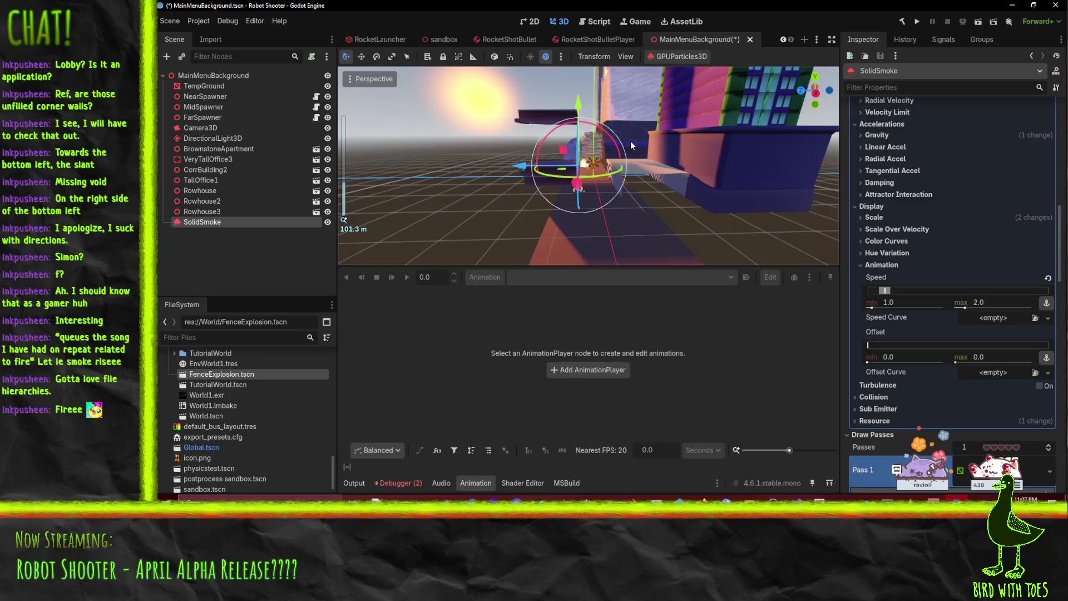
{"action": "scroll", "coordinate": [630, 142], "scroll_direction": "up", "scroll_amount": 3}
{"action": "scroll", "coordinate": [630, 142], "scroll_direction": "up", "scroll_amount": 2}
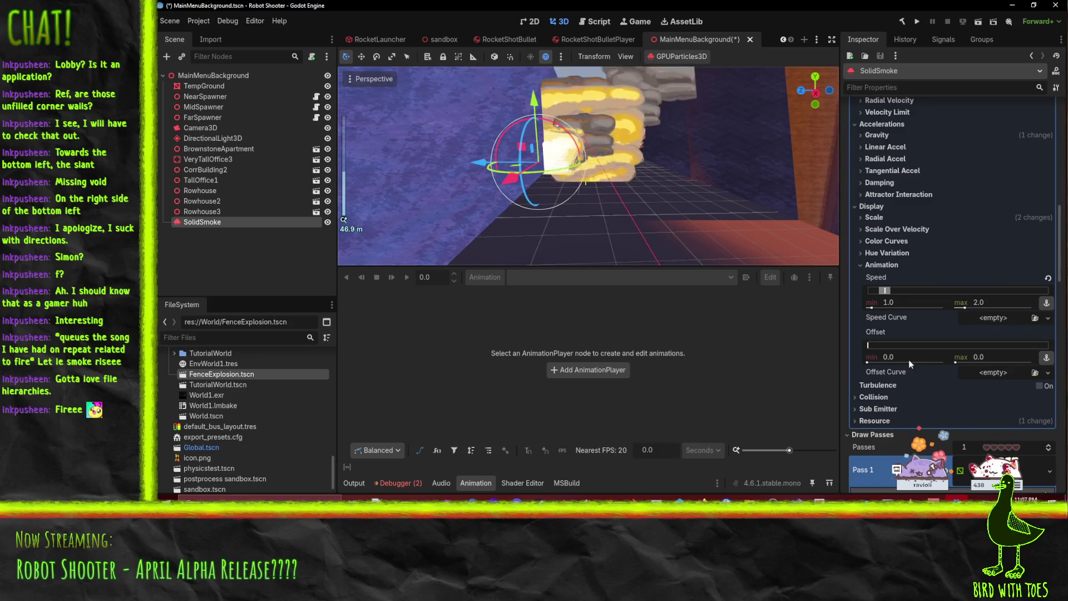
{"action": "left_click", "coordinate": [913, 304]}
{"action": "type", "text": "2"}
{"action": "key", "text": "Return"}
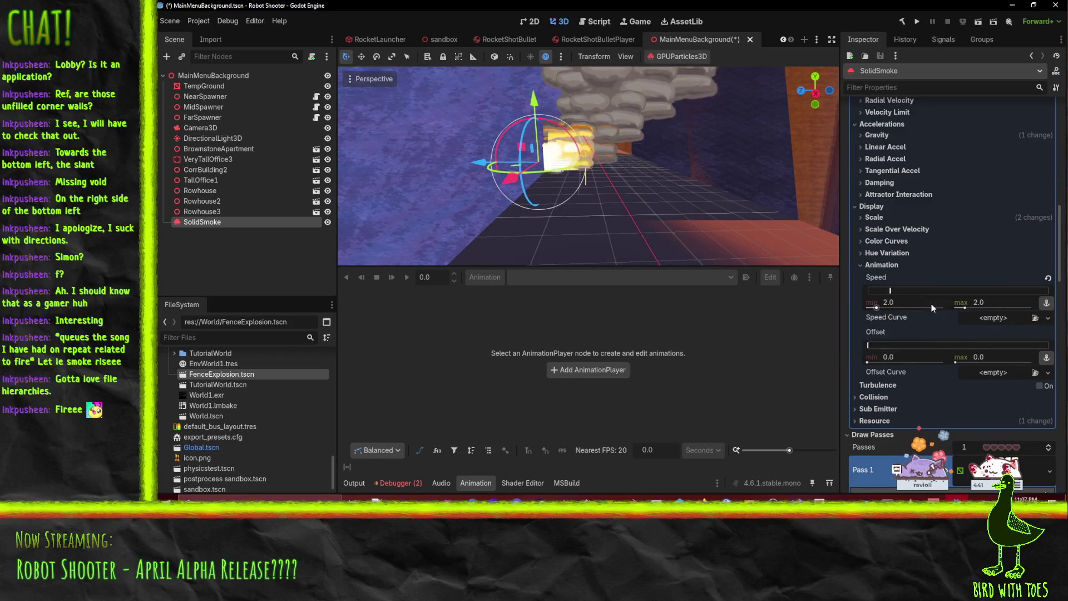
{"action": "left_click", "coordinate": [993, 301]}
{"action": "type", "text": "3"}
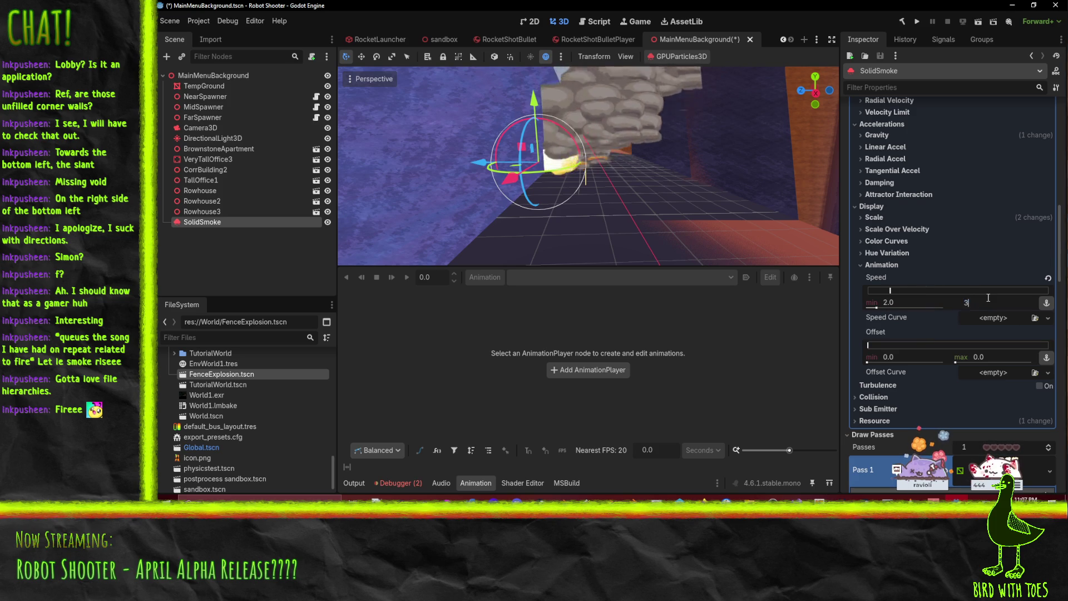
{"action": "key", "text": "Return"}
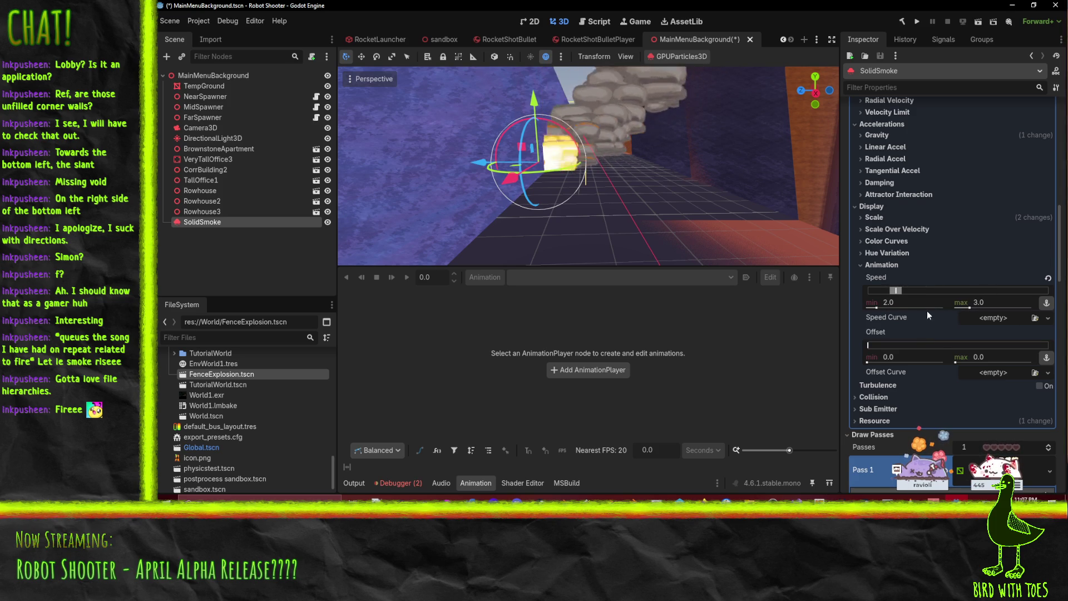
Step: Adjust the animation speed range so it ends at min 0.5 and max 3.0
{"action": "left_click", "coordinate": [917, 302]}
{"action": "type", "text": "1"}
{"action": "key", "text": "Return"}
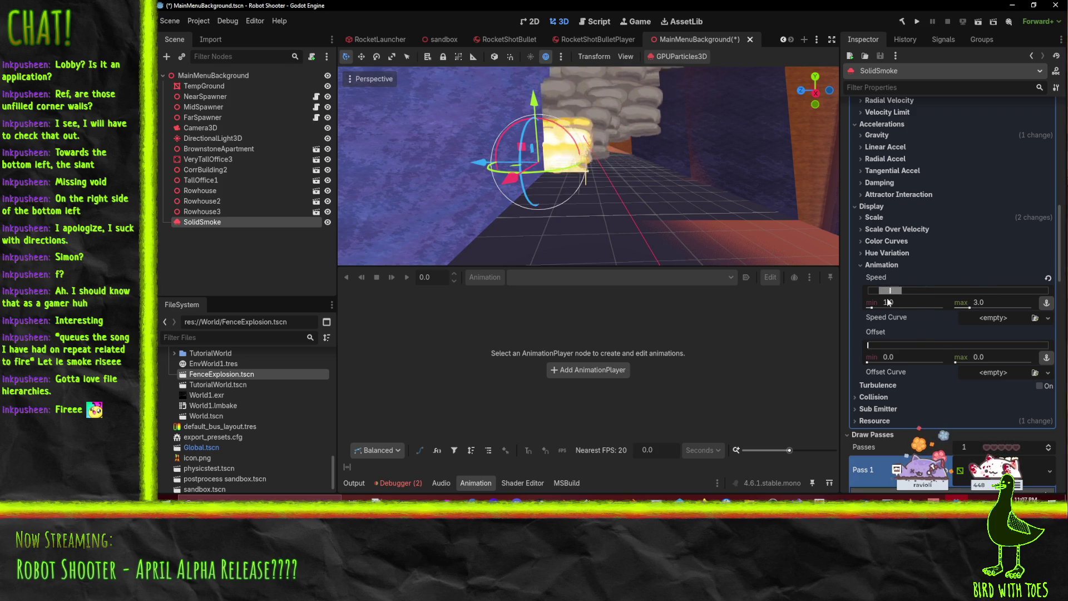
{"action": "left_click", "coordinate": [908, 301]}
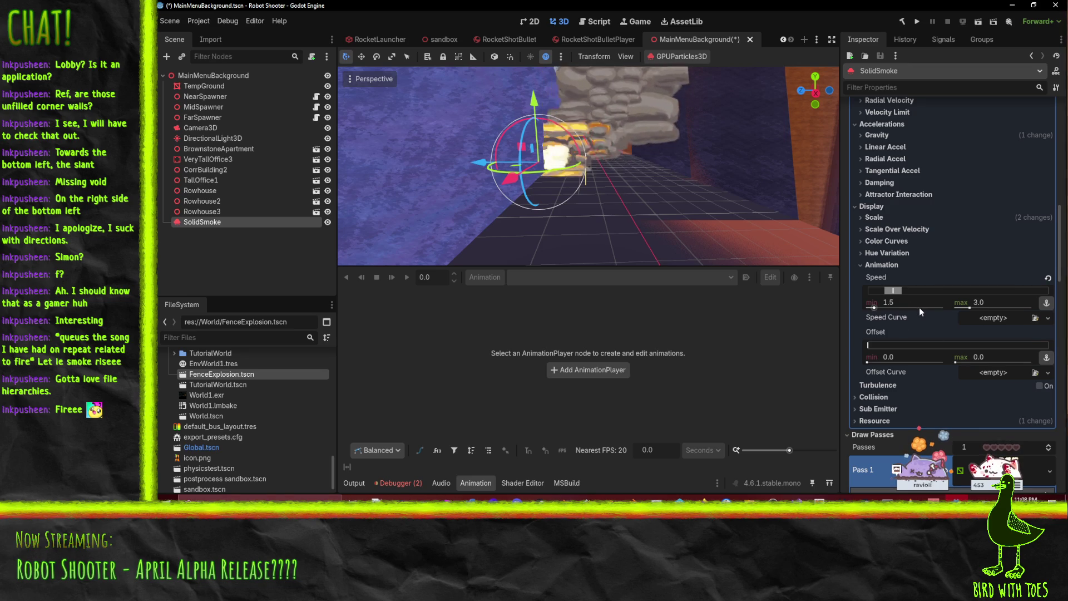
{"action": "scroll", "coordinate": [668, 157], "scroll_direction": "up", "scroll_amount": 5}
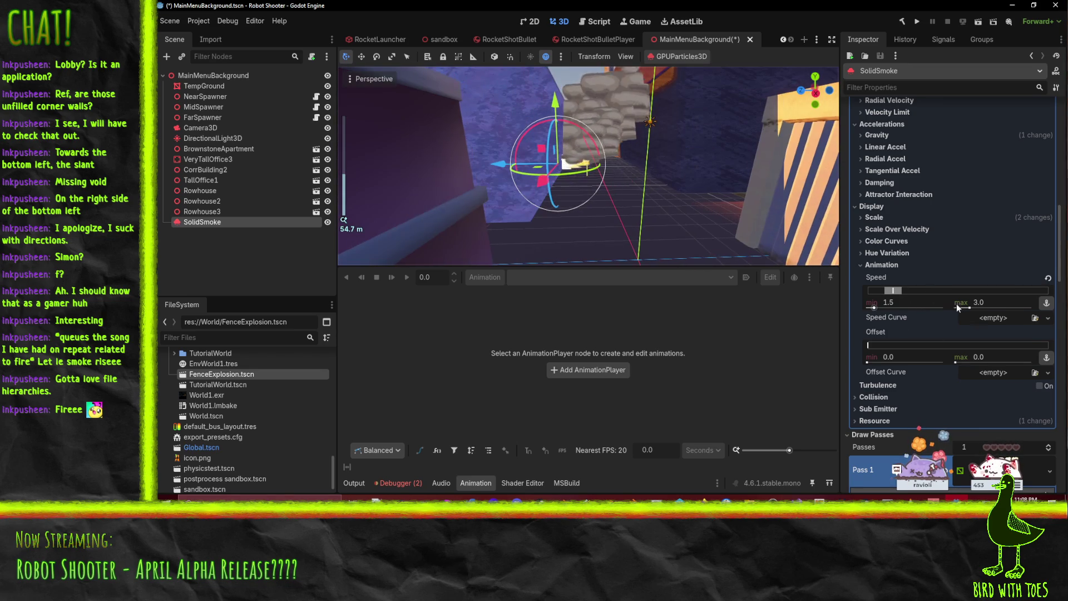
{"action": "type", "text": "1"}
{"action": "key", "text": "Return"}
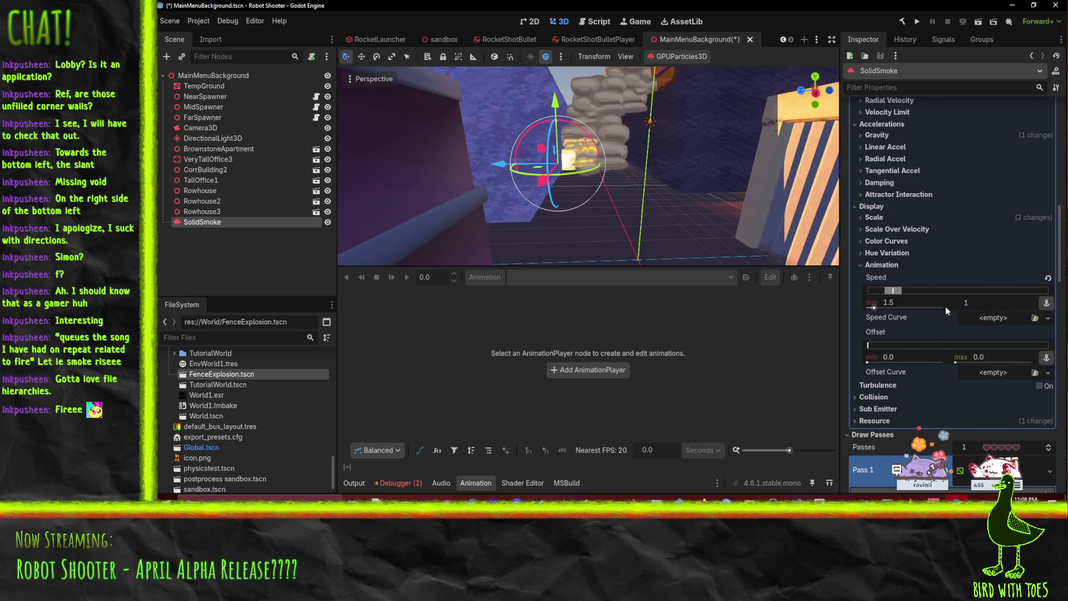
{"action": "left_click", "coordinate": [907, 302]}
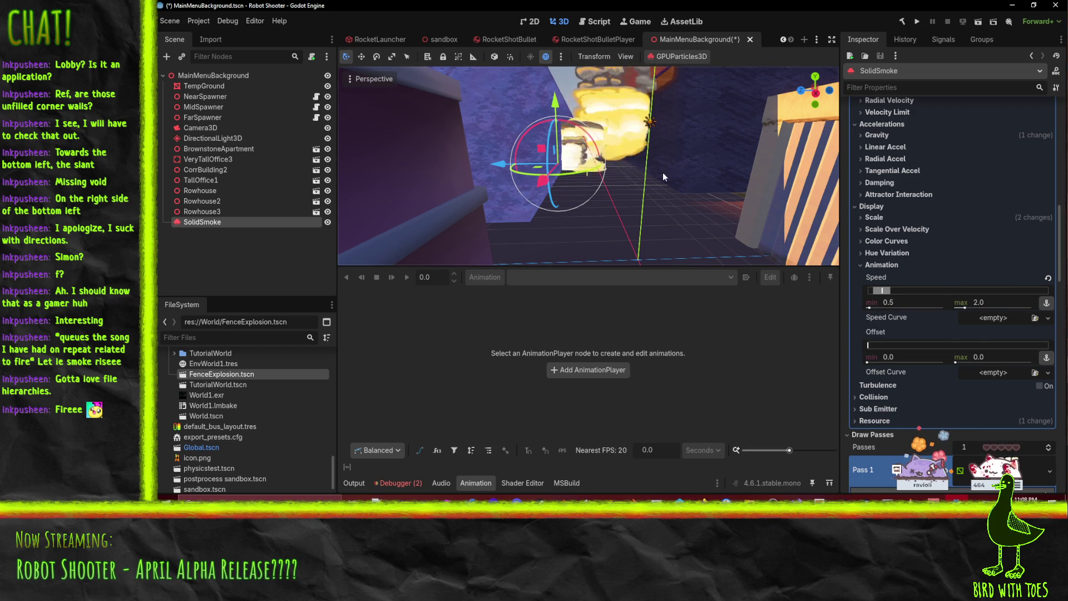
{"action": "scroll", "coordinate": [662, 172], "scroll_direction": "up", "scroll_amount": 3}
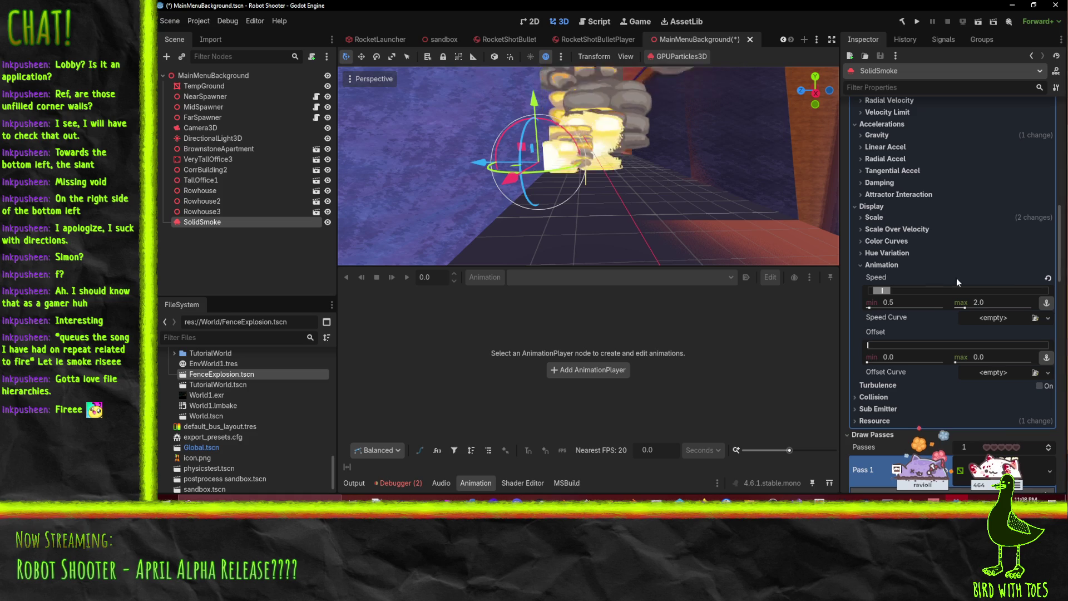
{"action": "left_click", "coordinate": [999, 300]}
{"action": "type", "text": "3"}
{"action": "key", "text": "Return"}
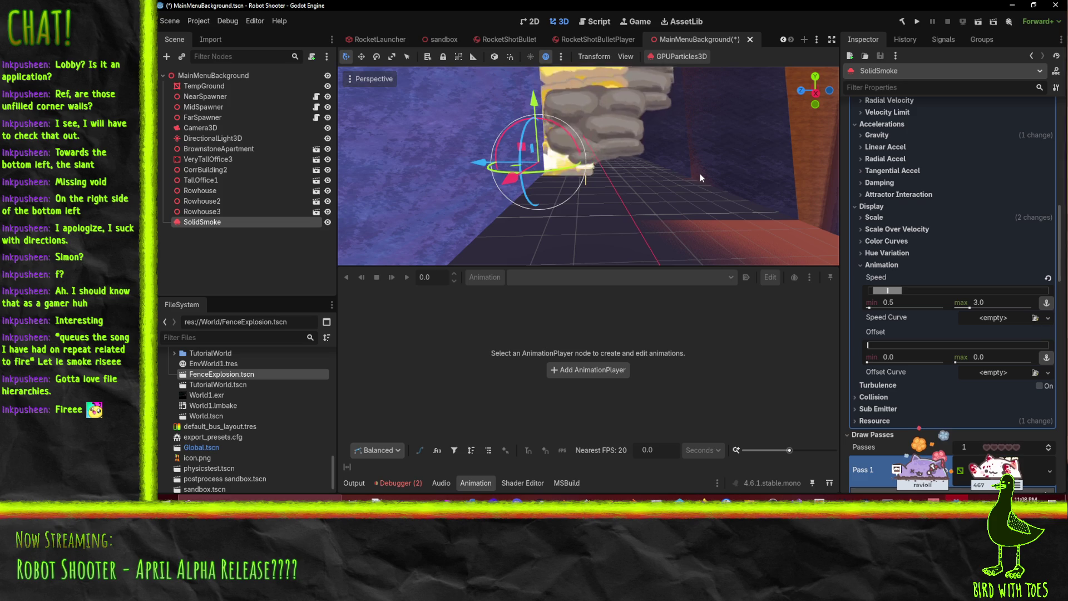
{"action": "scroll", "coordinate": [699, 162], "scroll_direction": "down", "scroll_amount": 3}
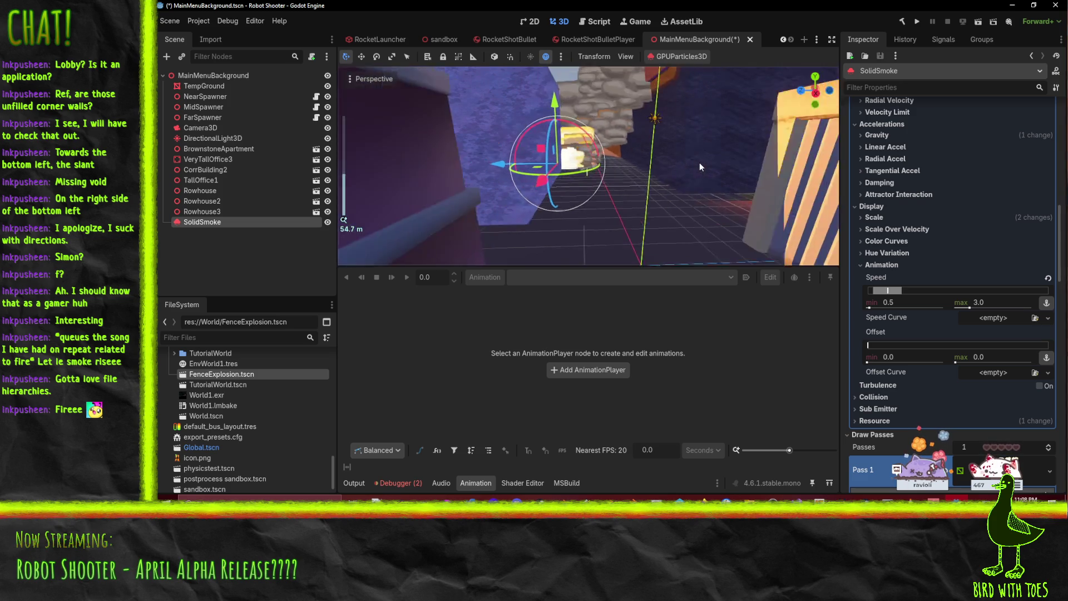
{"action": "scroll", "coordinate": [640, 165], "scroll_direction": "up", "scroll_amount": 2}
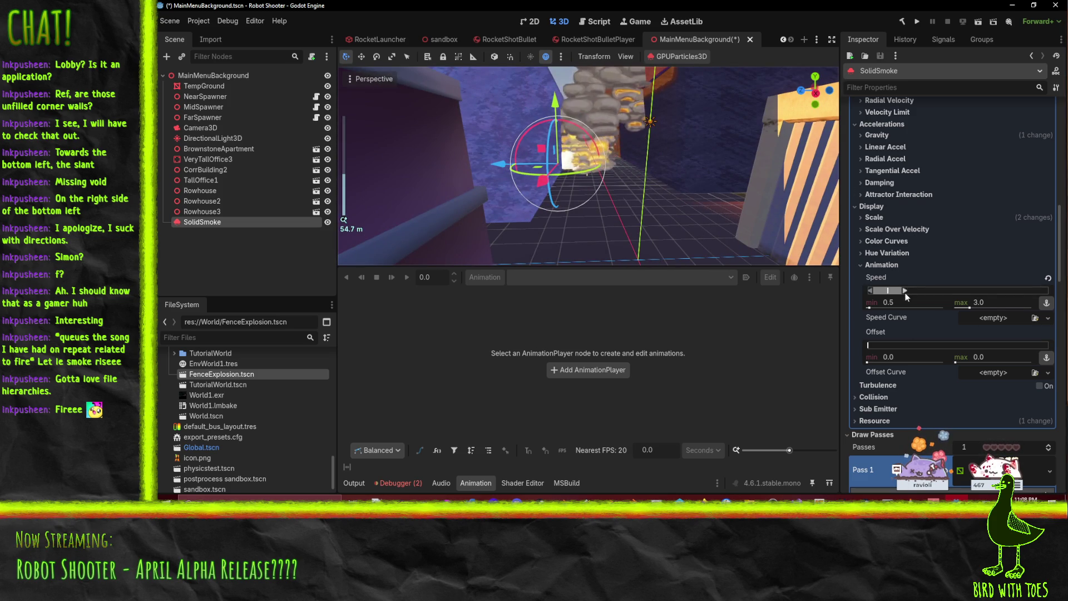
Step: Under Color Curves, darken the particle color swatch to light gray (#9d9d9d)
{"action": "left_click", "coordinate": [879, 241]}
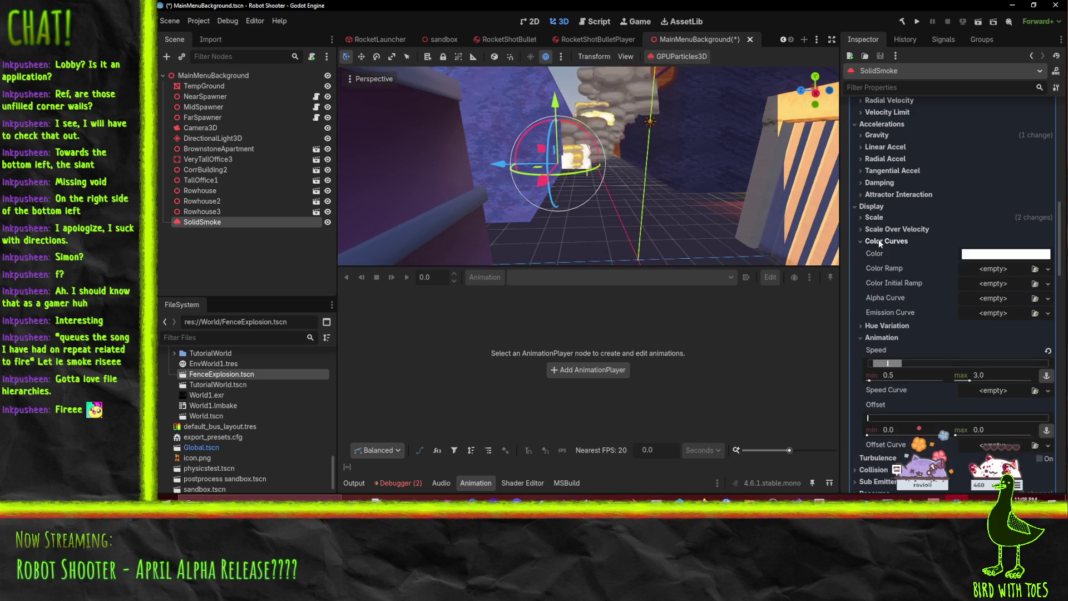
{"action": "left_click", "coordinate": [993, 257]}
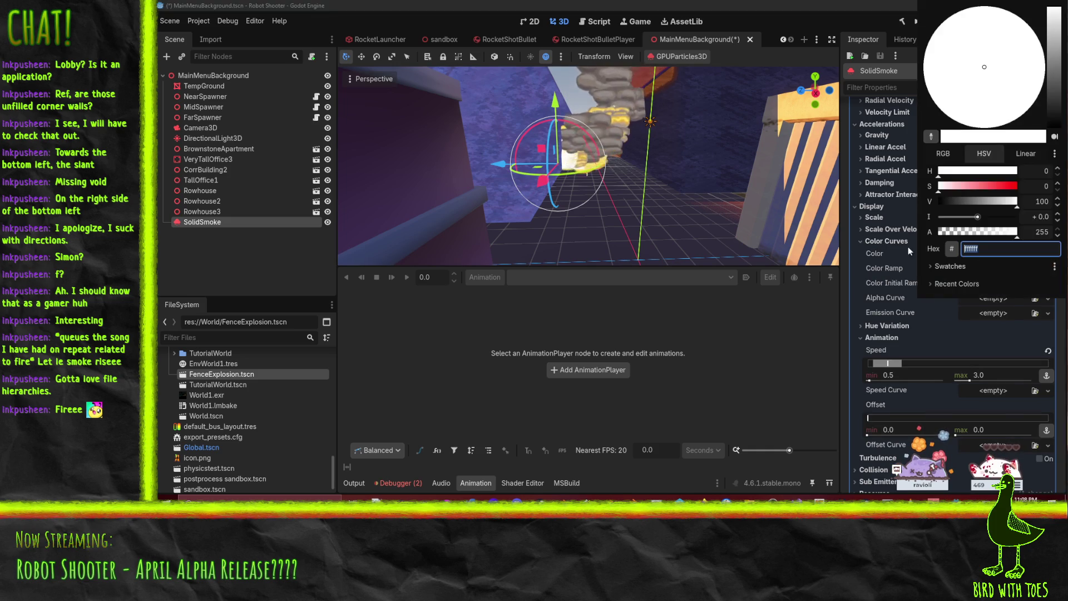
{"action": "left_click_drag", "start_coordinate": [1058, 42], "coordinate": [1057, 52]}
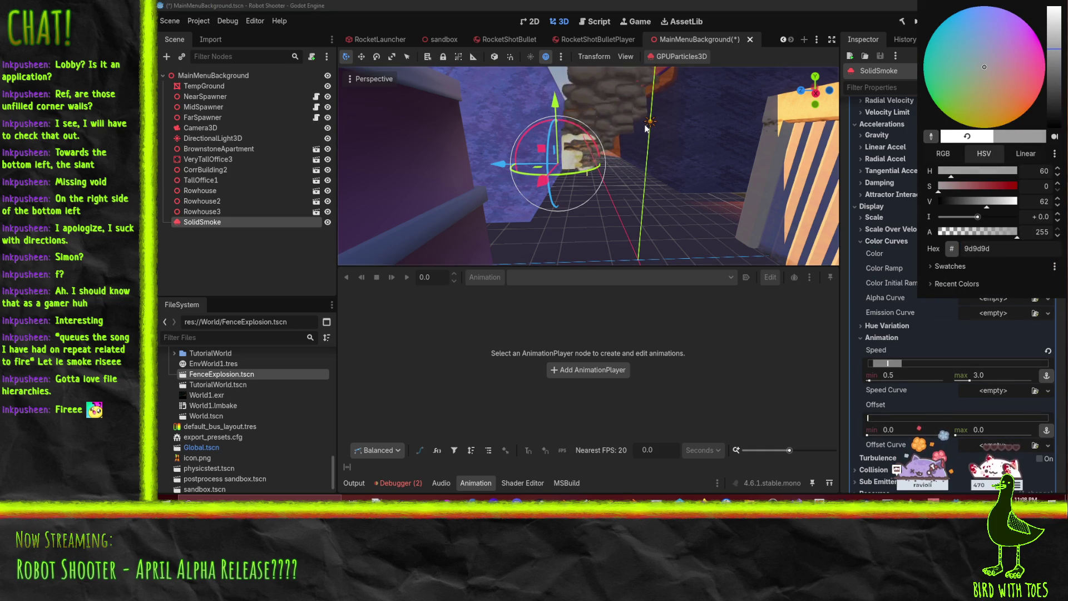
{"action": "left_click", "coordinate": [600, 75]}
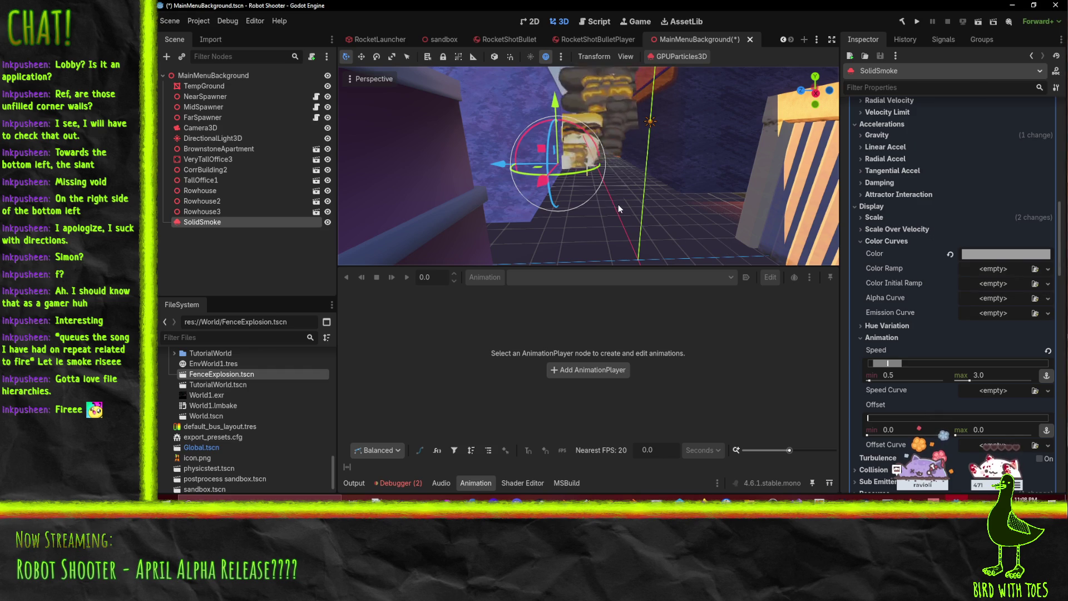
{"action": "left_click_drag", "start_coordinate": [602, 188], "coordinate": [631, 203]}
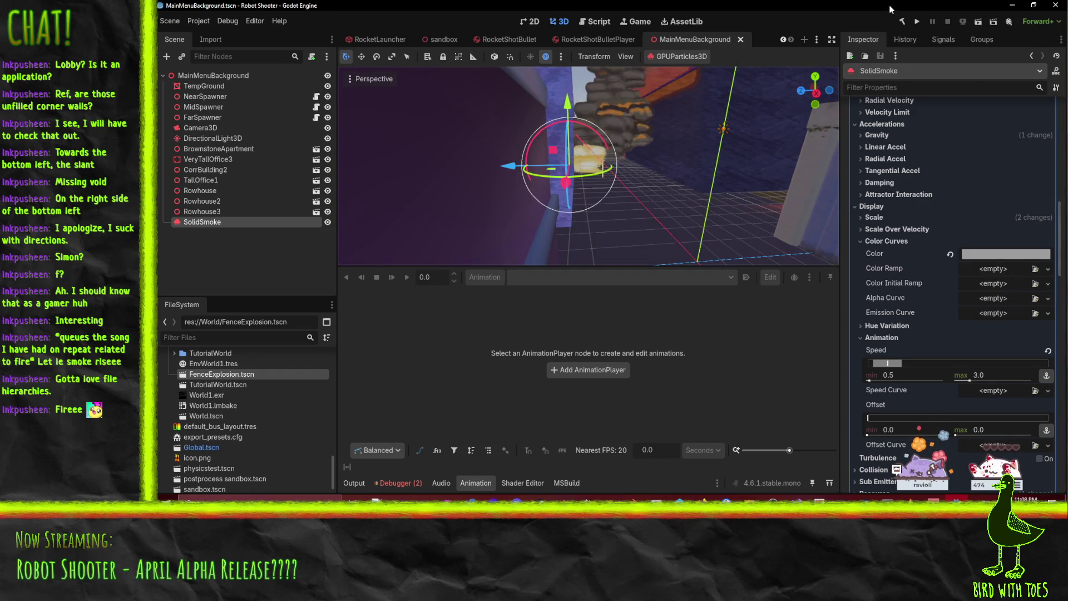
Step: Run the project to watch the gray smoke behind the title screen, then close the game
{"action": "left_click", "coordinate": [918, 22]}
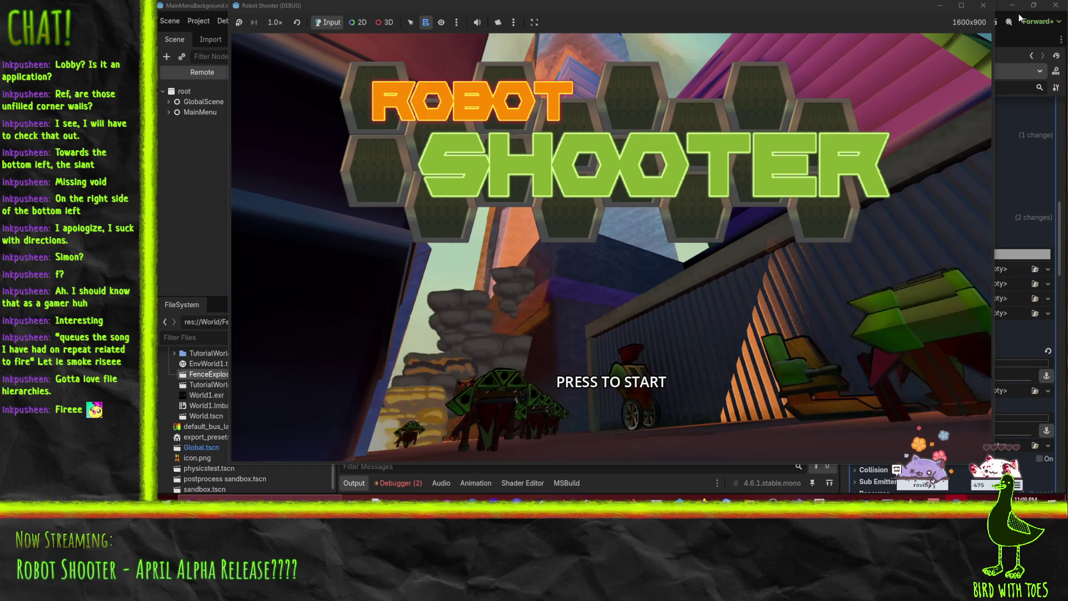
{"action": "left_click", "coordinate": [983, 6]}
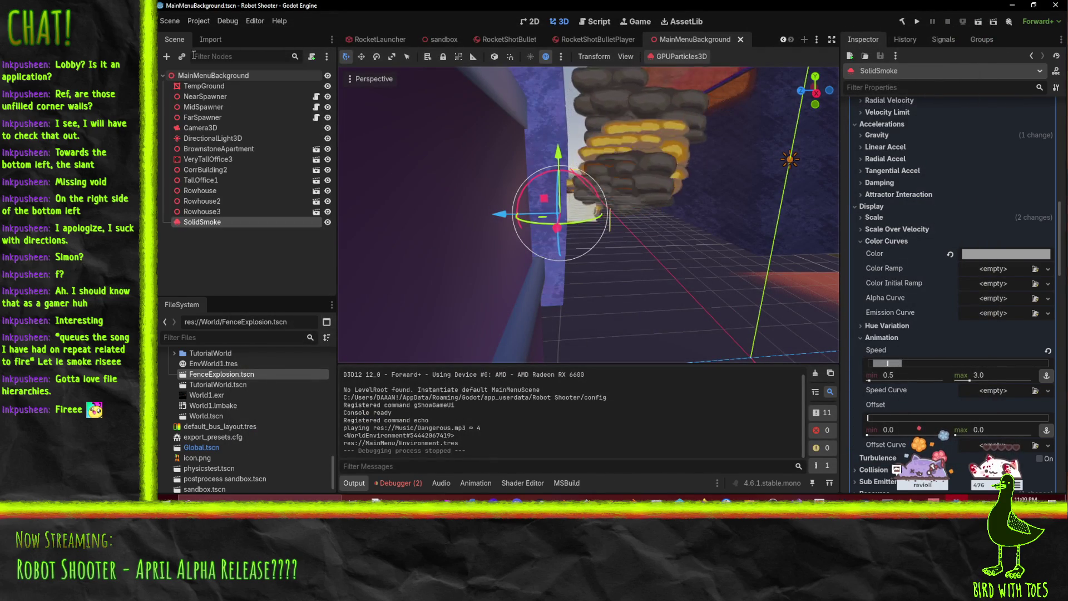
Step: In the Time group, set Preprocess to 5 seconds and Amount to 25
{"action": "scroll", "coordinate": [895, 166], "scroll_direction": "up", "scroll_amount": 15}
{"action": "type", "text": "5"}
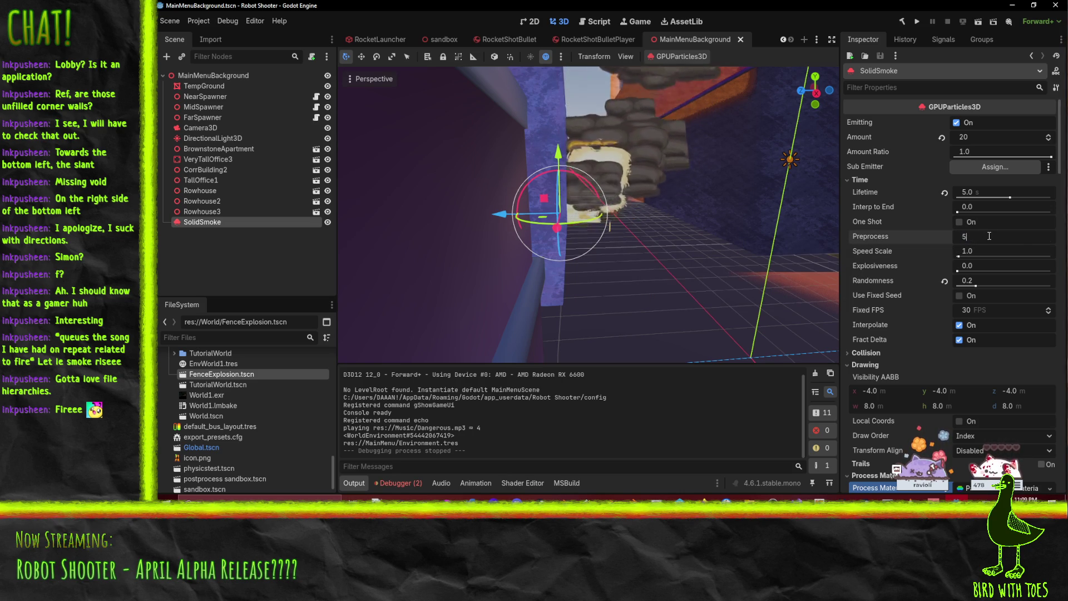
{"action": "key", "text": "Return"}
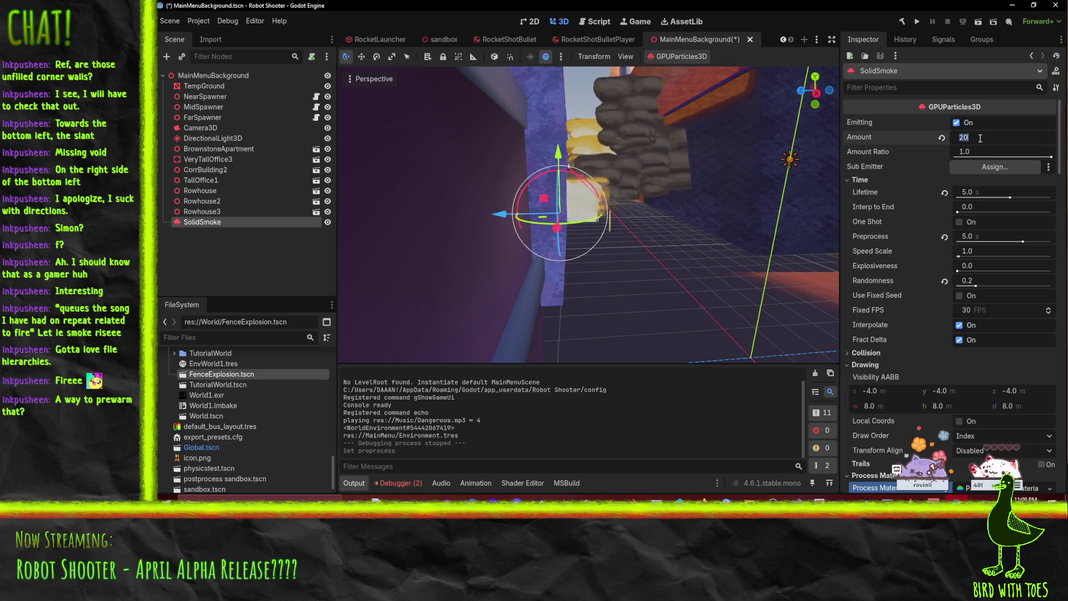
{"action": "type", "text": "25"}
{"action": "key", "text": "Return"}
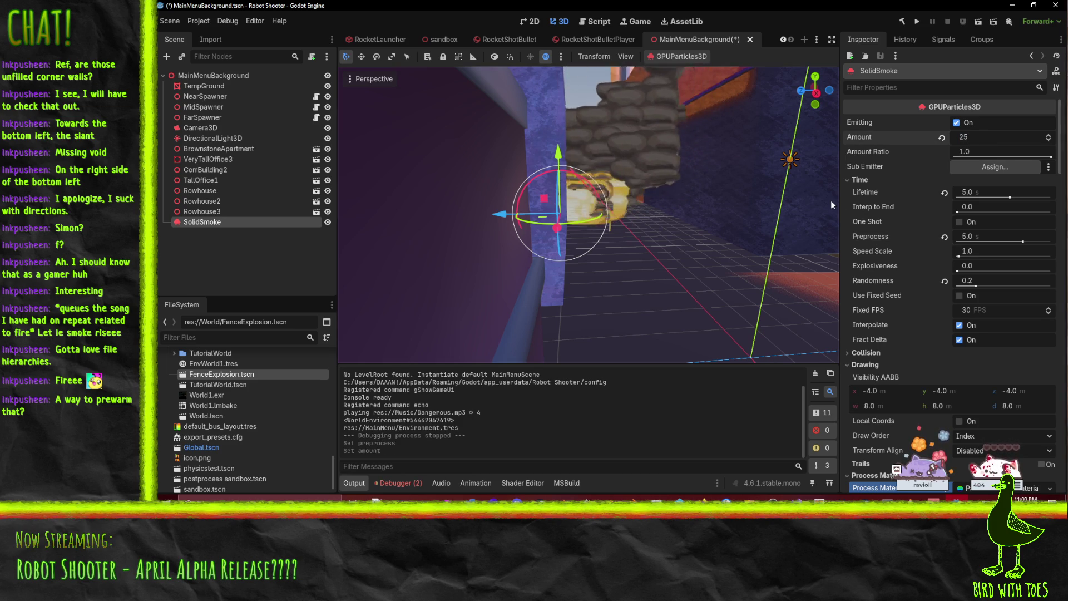
Step: Collapse the Process Material, Drawing and Draw Passes sections in the Inspector
{"action": "scroll", "coordinate": [930, 284], "scroll_direction": "down", "scroll_amount": 5}
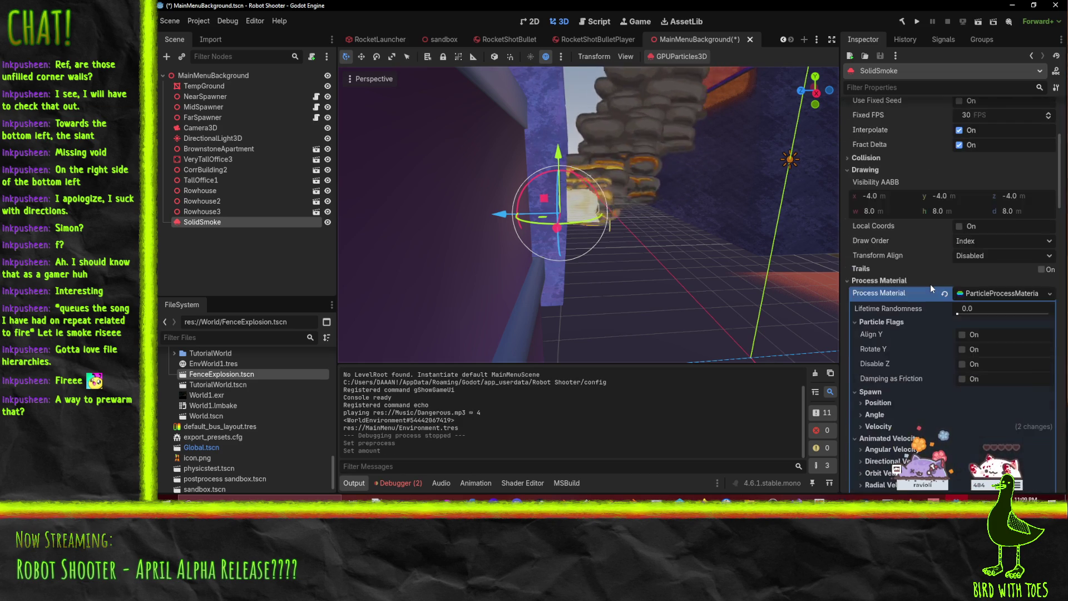
{"action": "scroll", "coordinate": [931, 284], "scroll_direction": "up", "scroll_amount": 2}
{"action": "left_click", "coordinate": [864, 279]}
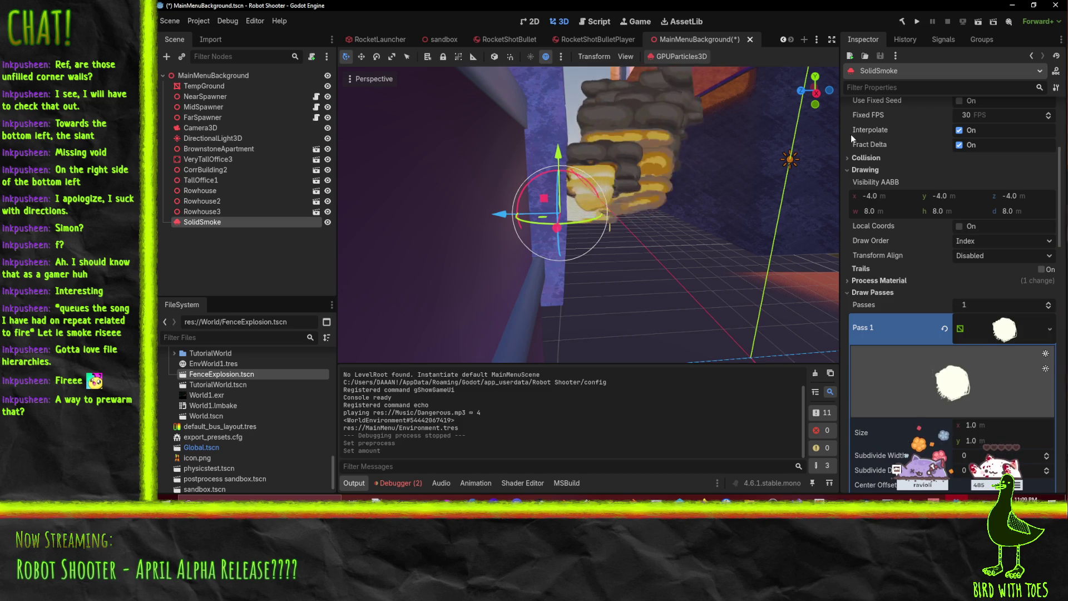
{"action": "left_click", "coordinate": [857, 168]}
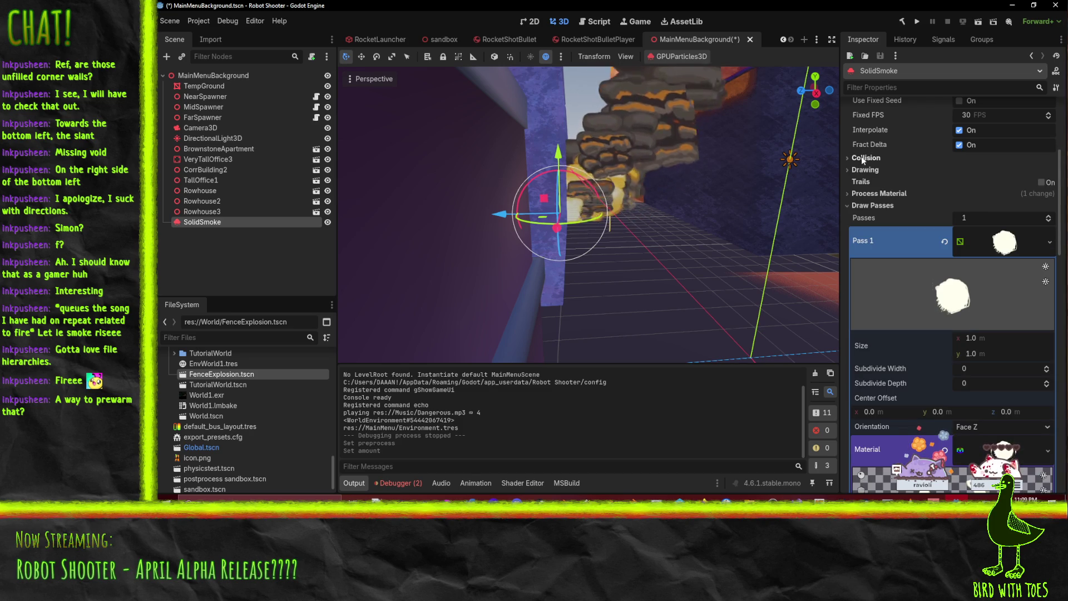
{"action": "left_click", "coordinate": [871, 207]}
{"action": "left_click_drag", "start_coordinate": [629, 216], "coordinate": [554, 205]}
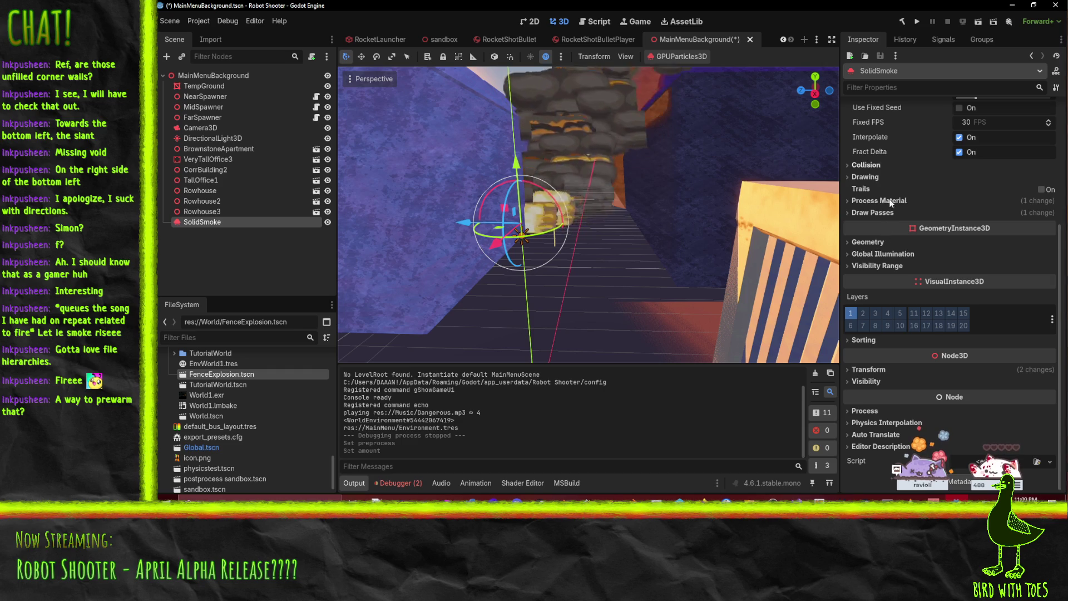
{"action": "scroll", "coordinate": [877, 175], "scroll_direction": "up", "scroll_amount": 5}
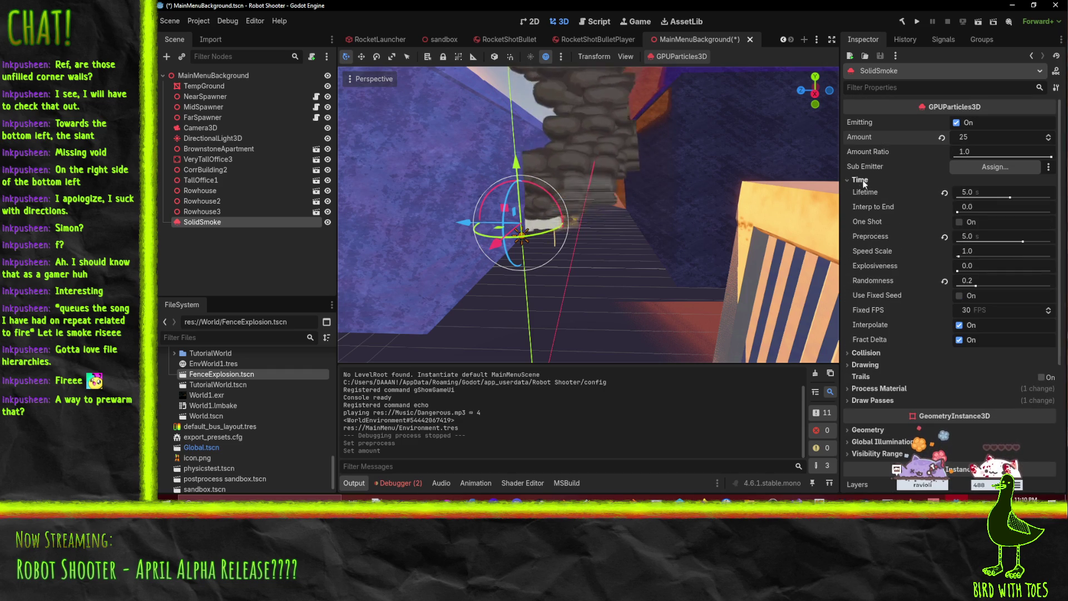
{"action": "scroll", "coordinate": [868, 223], "scroll_direction": "down", "scroll_amount": 4}
Step: Set the maximum Initial Velocity under Spawn > Velocity to 4.0
{"action": "left_click", "coordinate": [873, 242]}
{"action": "left_click", "coordinate": [892, 256]}
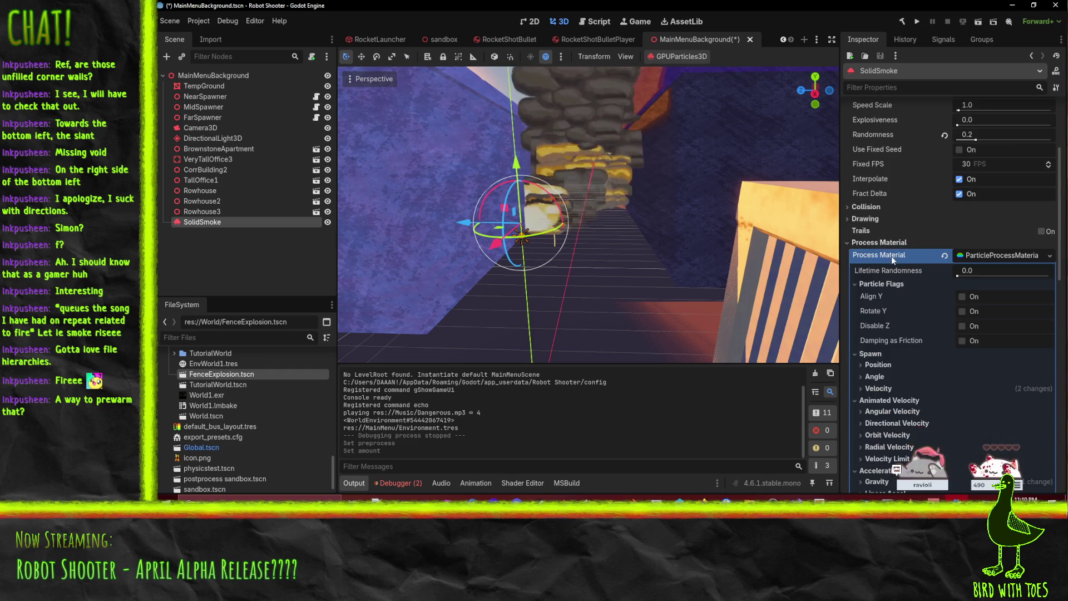
{"action": "scroll", "coordinate": [892, 256], "scroll_direction": "down", "scroll_amount": 6}
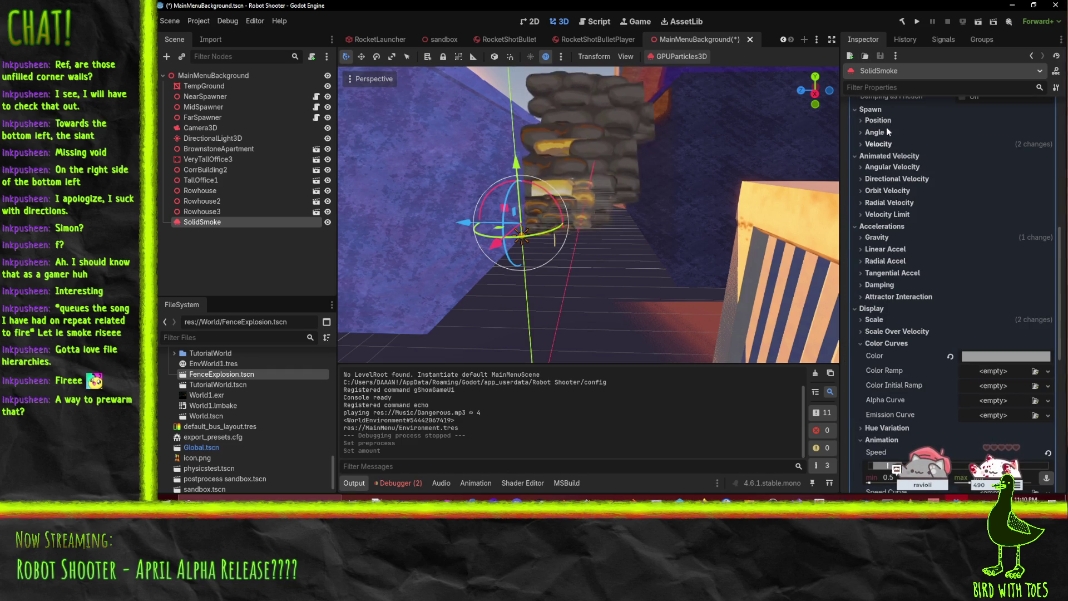
{"action": "left_click", "coordinate": [877, 143]}
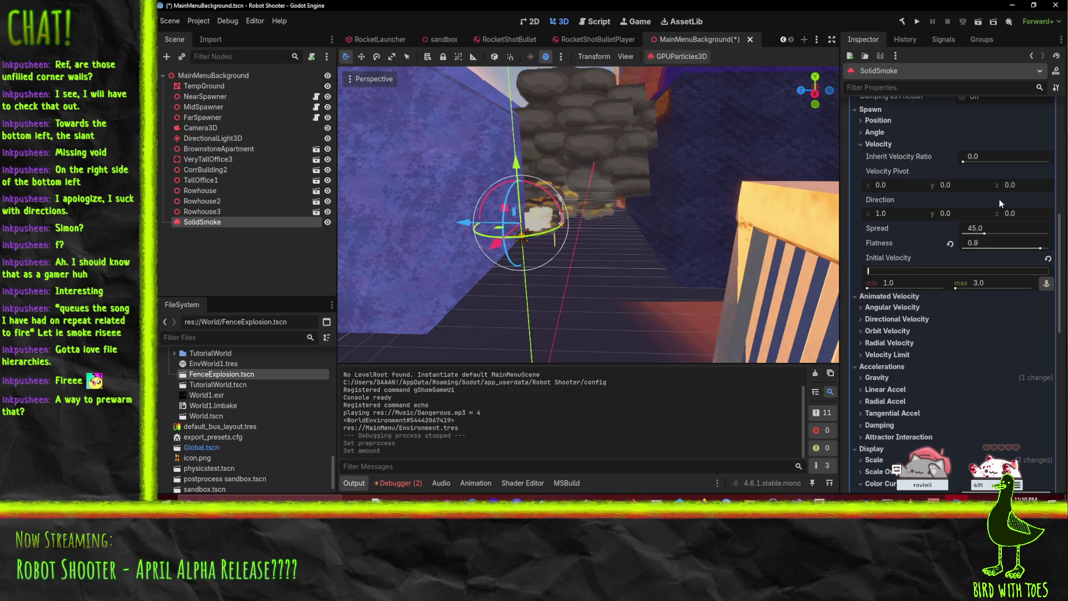
{"action": "left_click", "coordinate": [985, 283]}
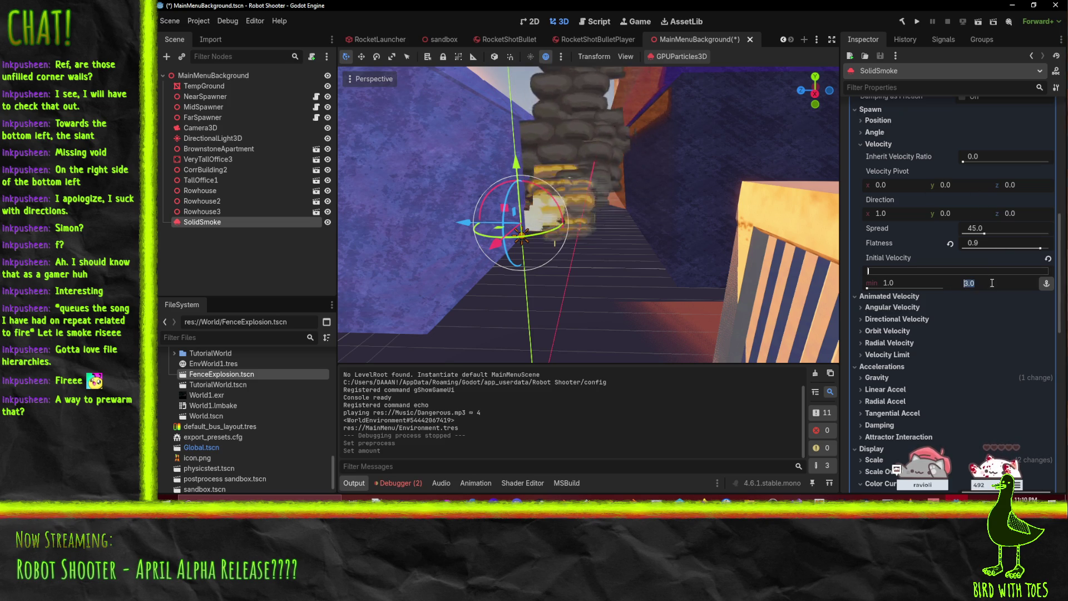
{"action": "type", "text": "4"}
{"action": "key", "text": "Return"}
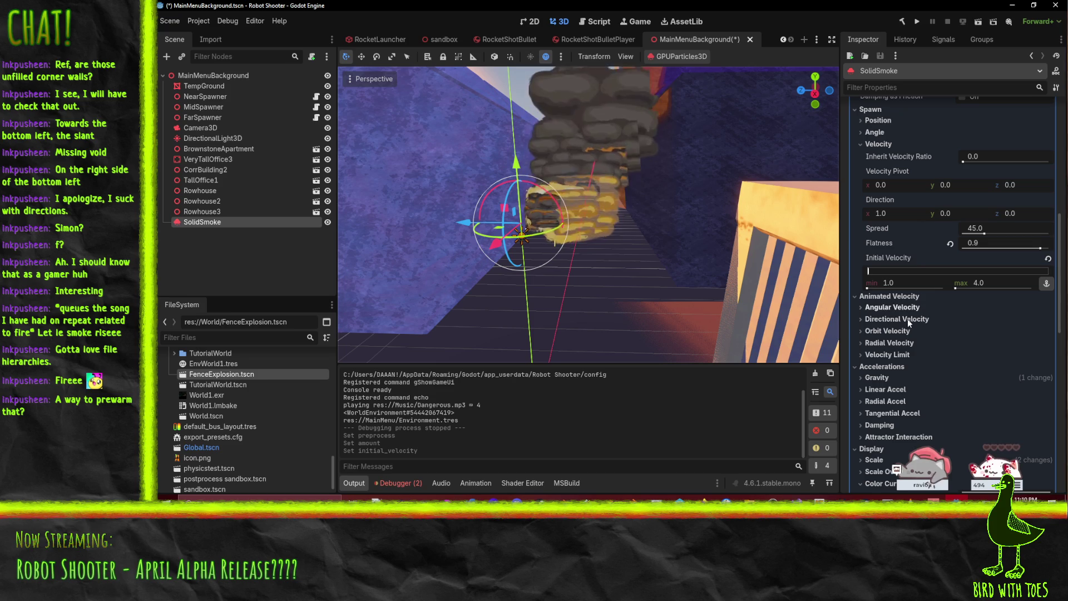
Step: Expand the Accelerations > Damping settings of the particle material
{"action": "scroll", "coordinate": [920, 285], "scroll_direction": "down", "scroll_amount": 2}
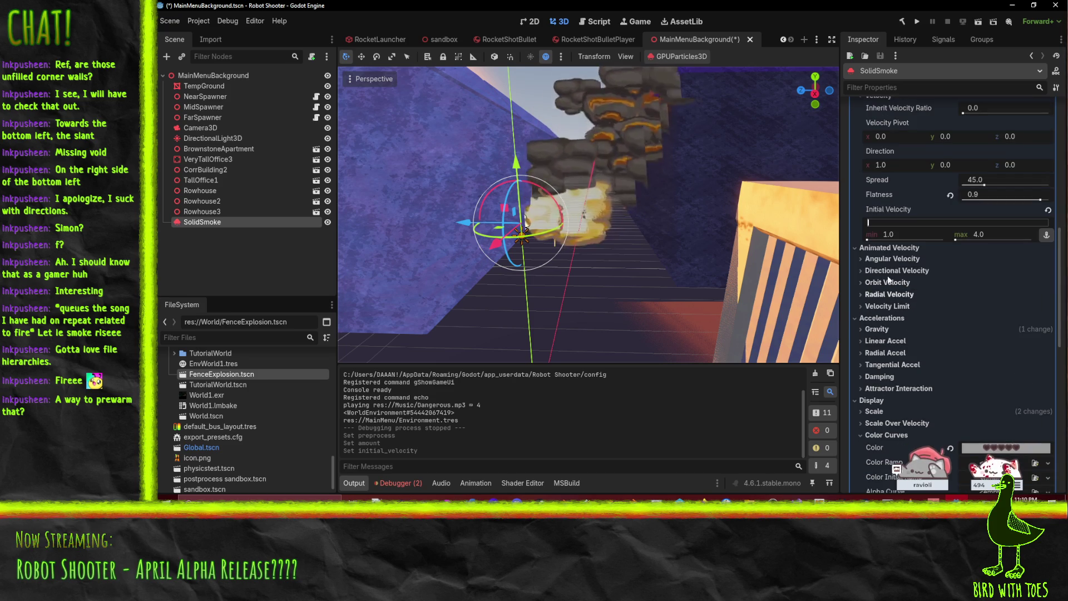
{"action": "left_click", "coordinate": [900, 306]}
{"action": "left_click", "coordinate": [900, 306]}
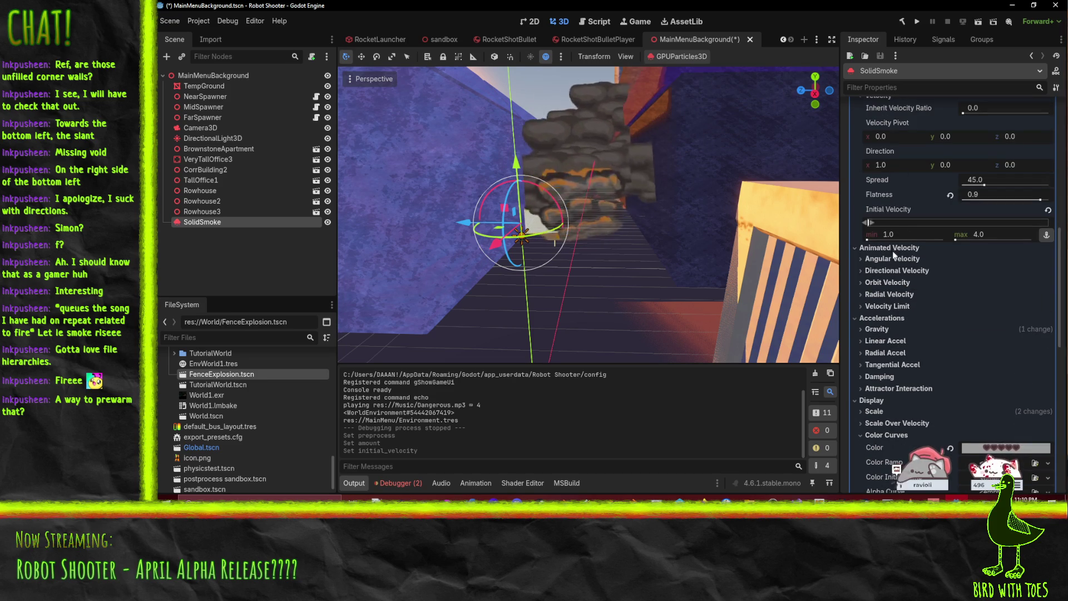
{"action": "left_click", "coordinate": [880, 376]}
{"action": "scroll", "coordinate": [881, 378], "scroll_direction": "down", "scroll_amount": 2}
Step: Set Damping min to 0.1 and max to 0.2, orbiting to watch the smoke
{"action": "left_click", "coordinate": [908, 363]}
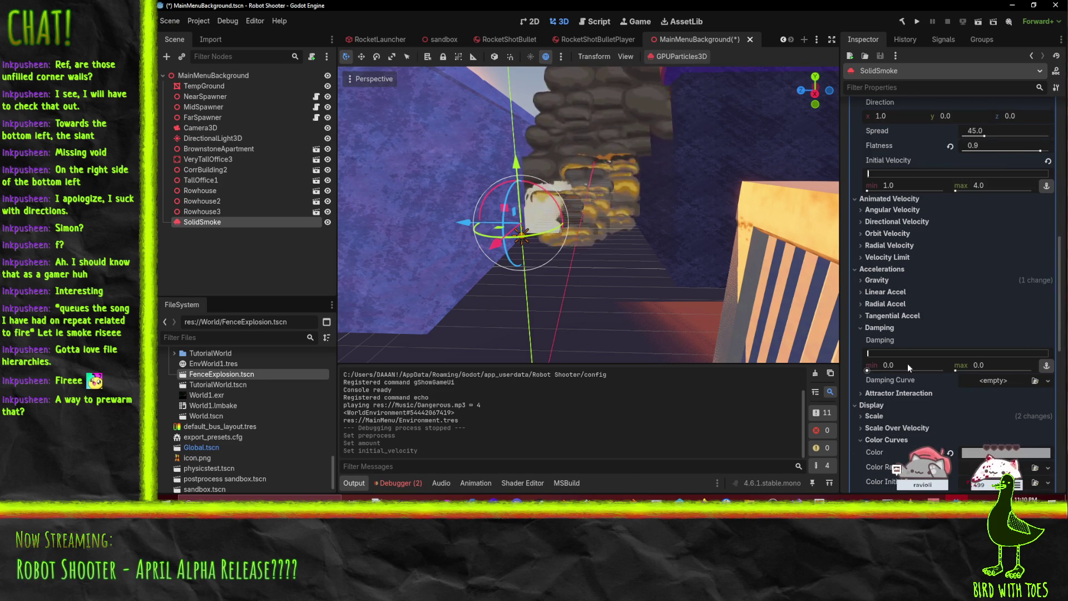
{"action": "type", "text": ".1"}
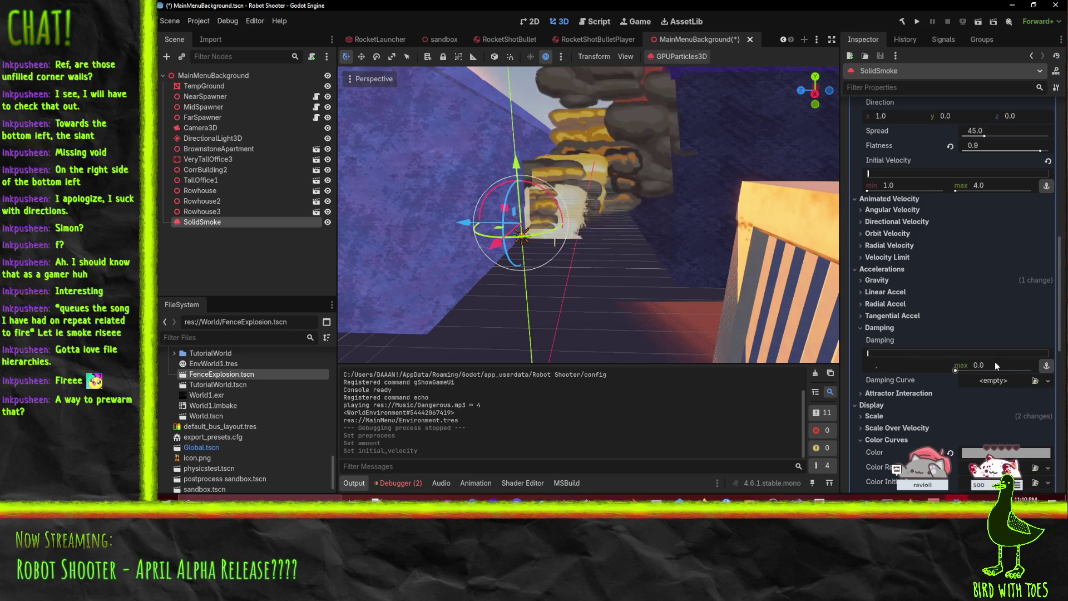
{"action": "key", "text": "Tab"}
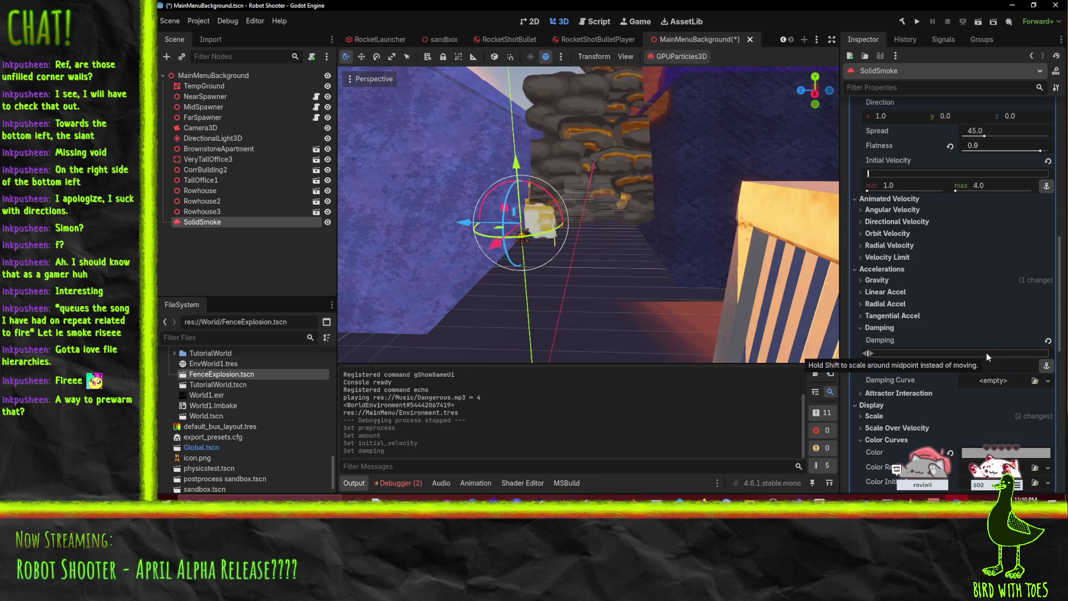
{"action": "left_click_drag", "start_coordinate": [770, 307], "coordinate": [602, 180]}
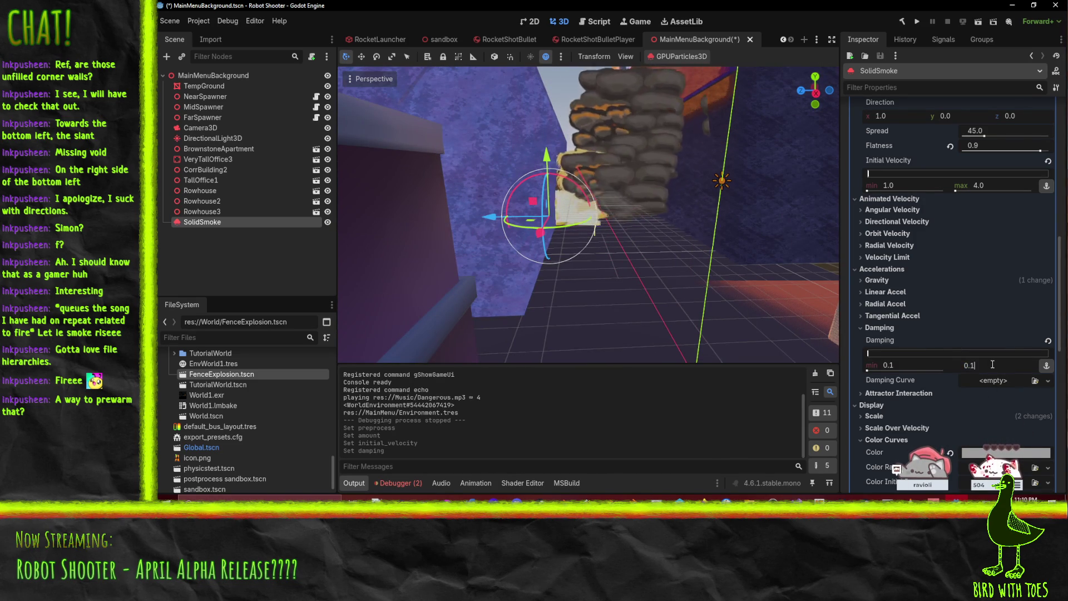
{"action": "type", "text": "0.2"}
{"action": "key", "text": "Return"}
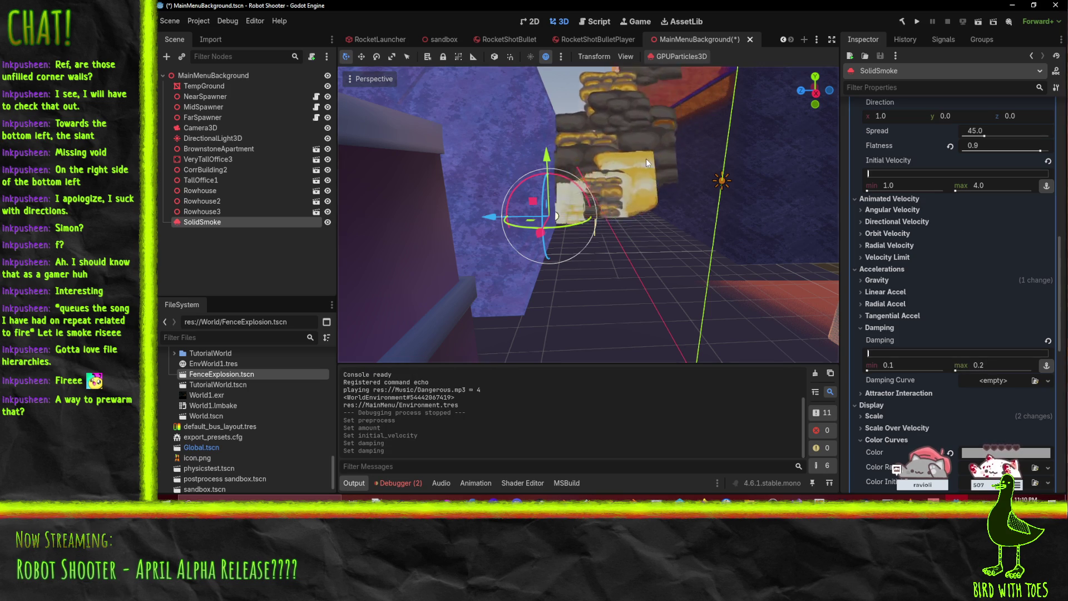
{"action": "scroll", "coordinate": [646, 158], "scroll_direction": "down", "scroll_amount": 5}
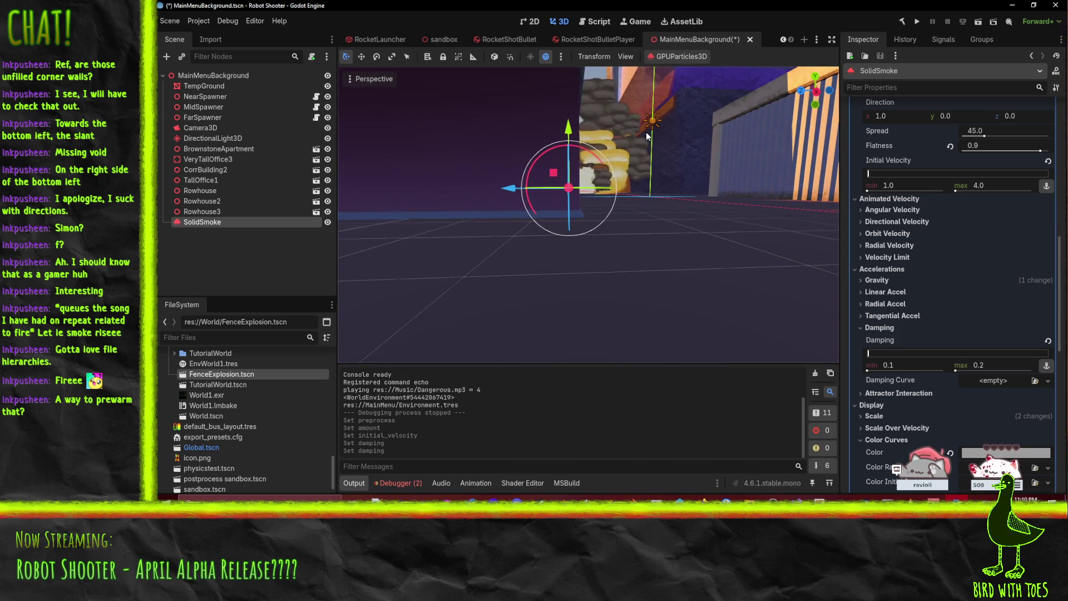
{"action": "left_click_drag", "start_coordinate": [646, 132], "coordinate": [648, 206]}
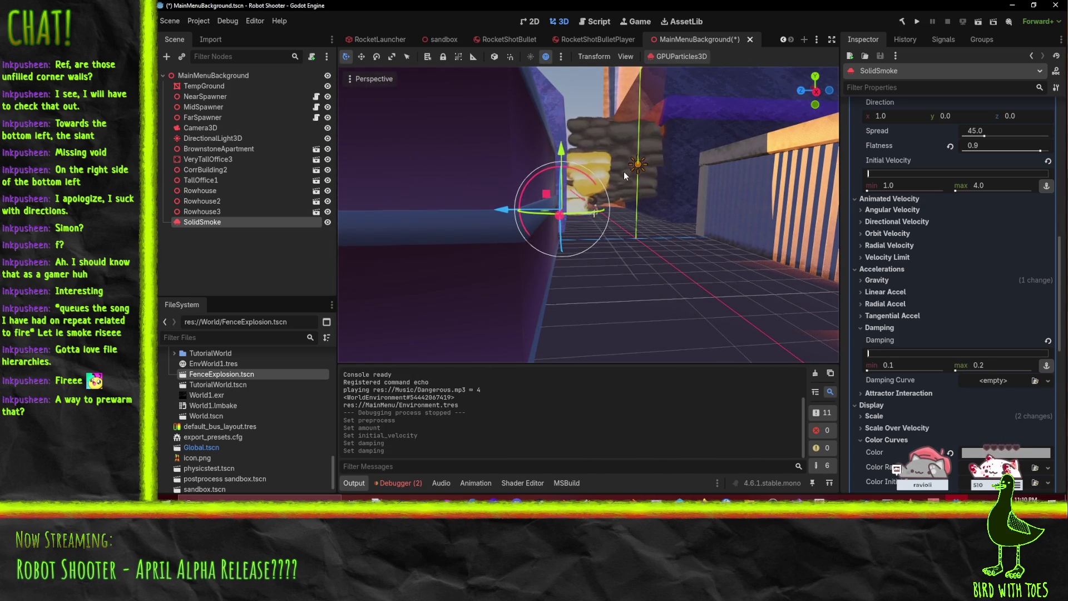
{"action": "left_click_drag", "start_coordinate": [629, 149], "coordinate": [617, 183]}
{"action": "scroll", "coordinate": [617, 198], "scroll_direction": "up", "scroll_amount": 2}
{"action": "scroll", "coordinate": [943, 226], "scroll_direction": "up", "scroll_amount": 10}
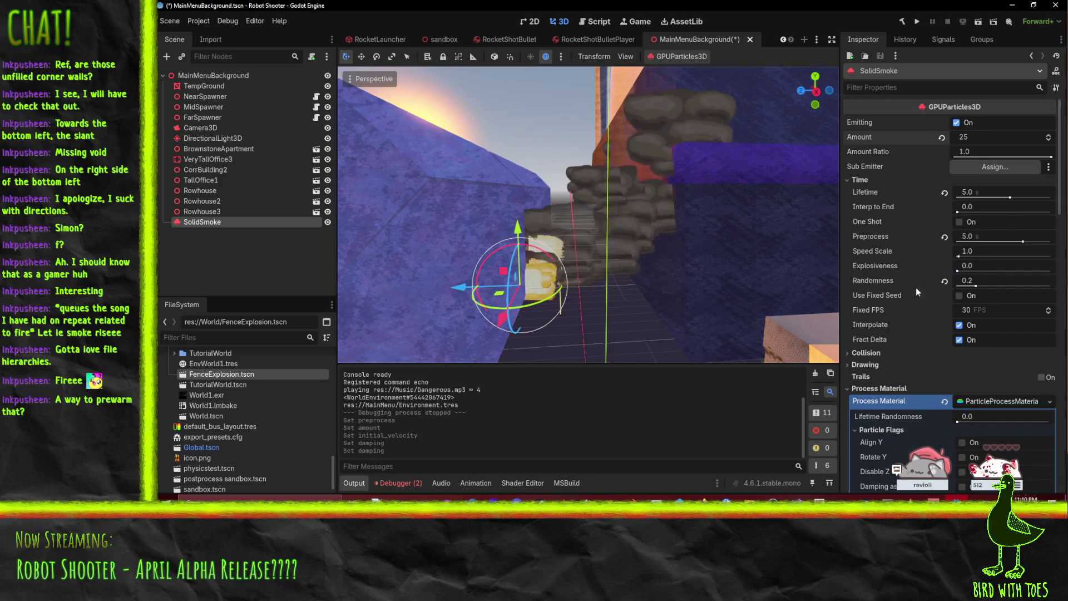
Step: Set Explosiveness to 0.05, save MainMenuBackground, and run the project
{"action": "left_click", "coordinate": [981, 266]}
{"action": "key", "text": "BackSpace"}
{"action": "type", "text": "0.05"}
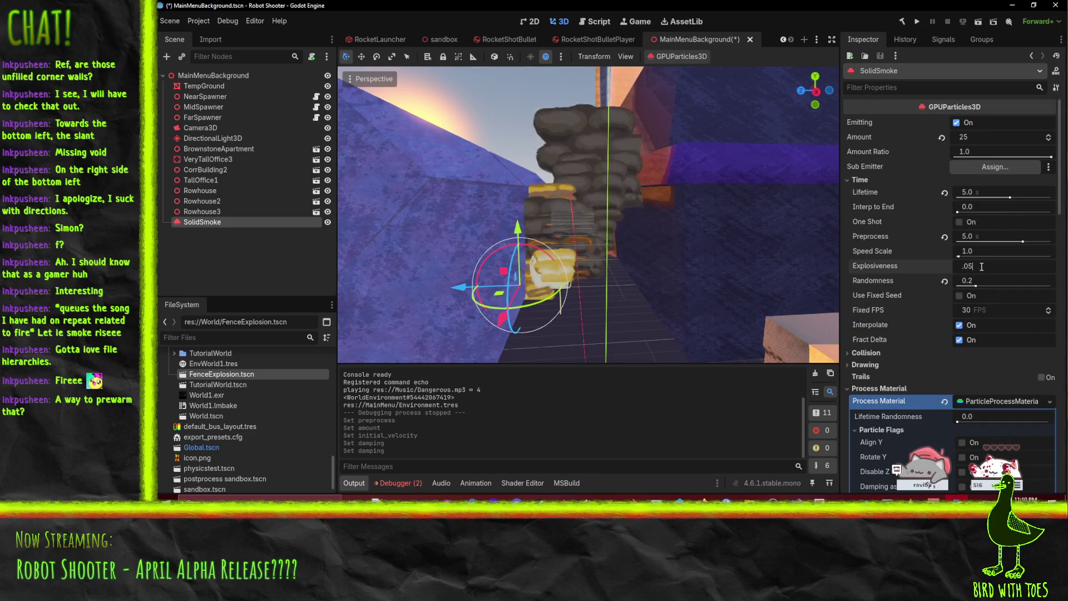
{"action": "key", "text": "Return"}
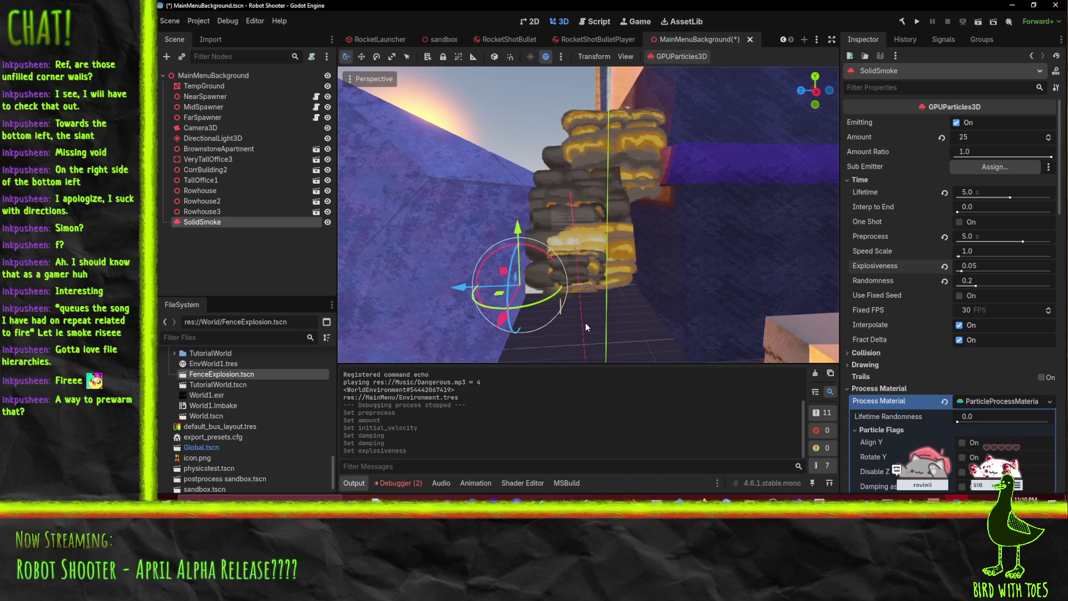
{"action": "key", "text": "ctrl+s"}
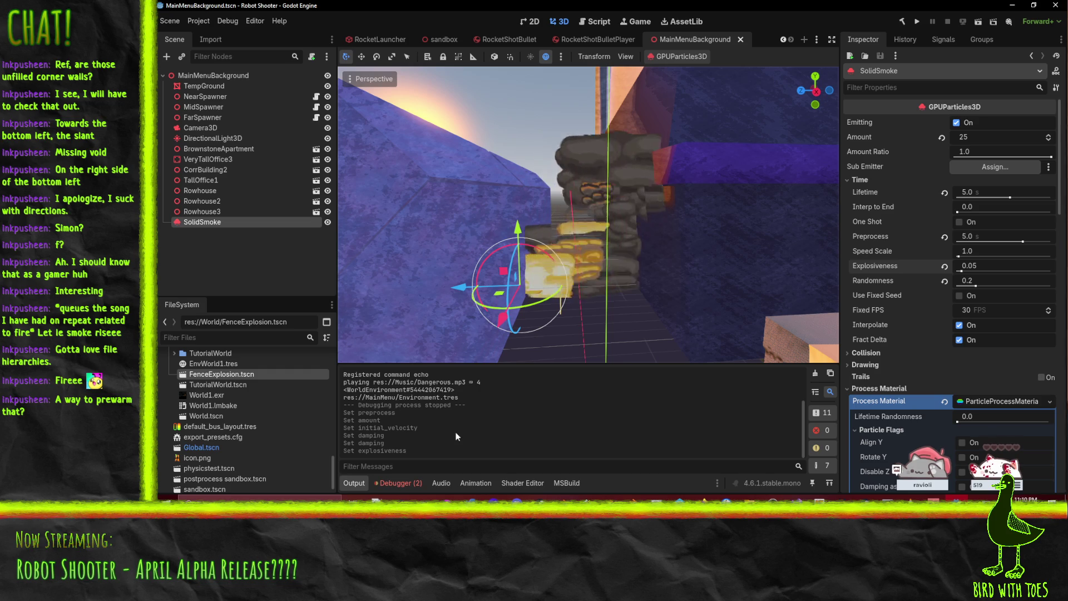
{"action": "left_click", "coordinate": [919, 23]}
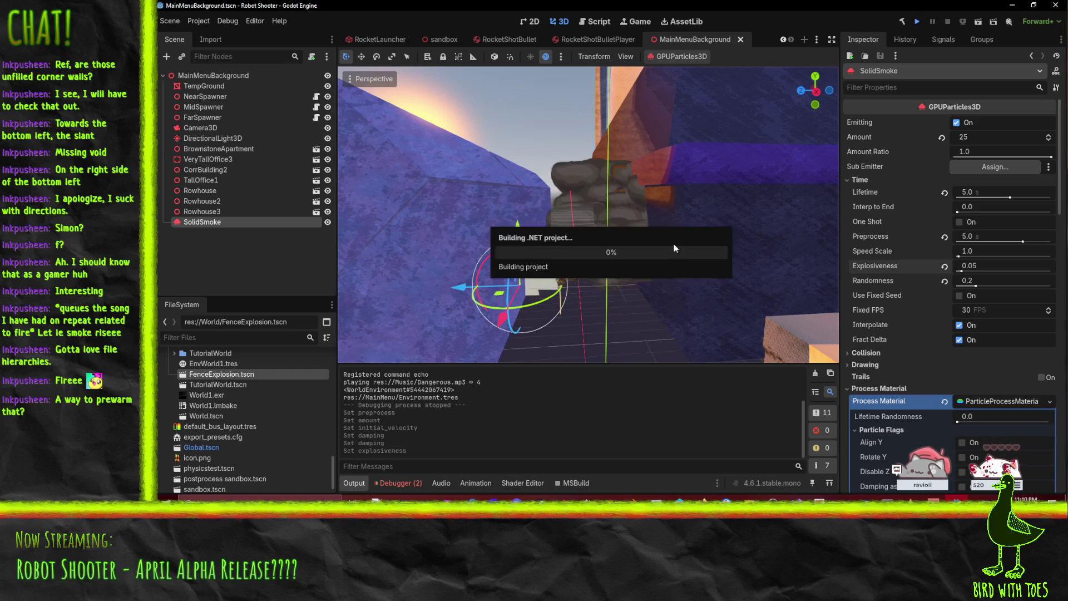
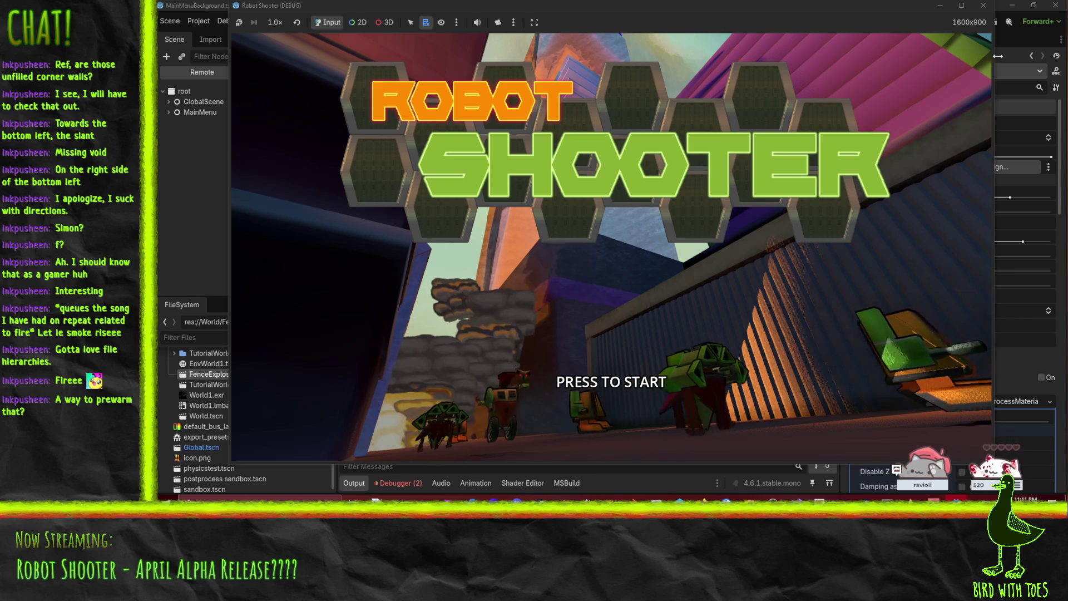
Step: Close the test run, nudge the SolidSmoke emitter slightly left along X, and save the scene
{"action": "left_click", "coordinate": [982, 6]}
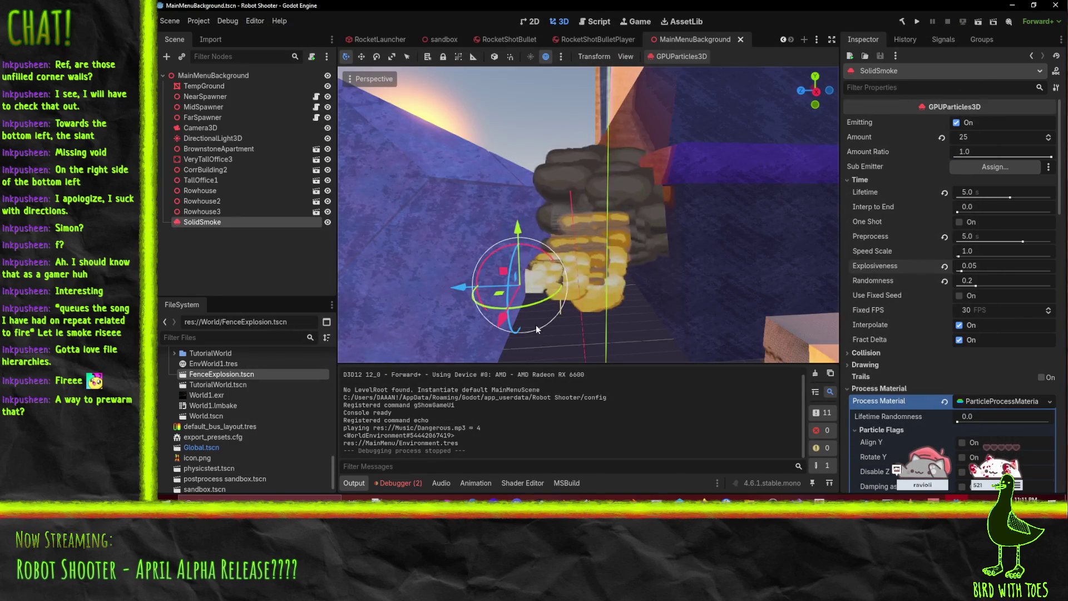
{"action": "left_click_drag", "start_coordinate": [503, 271], "coordinate": [489, 262]}
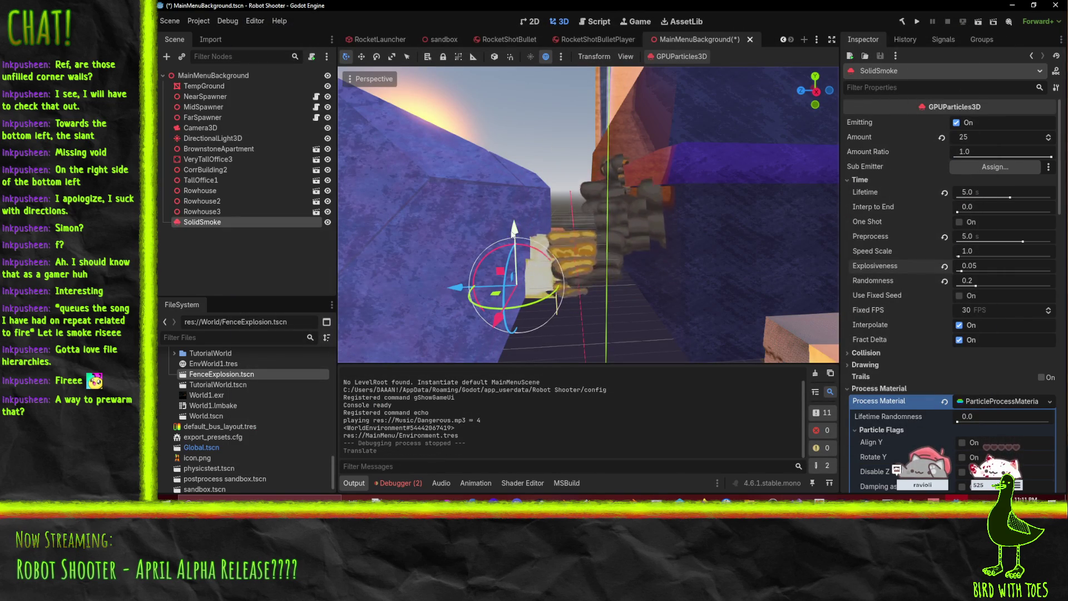
{"action": "left_click_drag", "start_coordinate": [514, 223], "coordinate": [513, 224]}
{"action": "left_click_drag", "start_coordinate": [453, 281], "coordinate": [451, 278]}
{"action": "key", "text": "ctrl+s"}
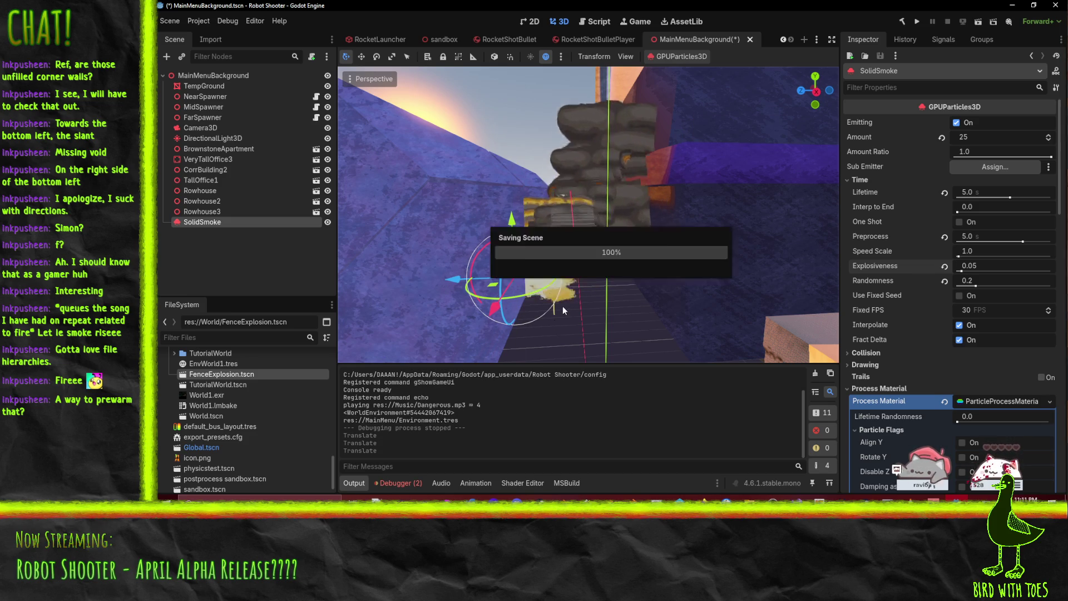
{"action": "scroll", "coordinate": [566, 282], "scroll_direction": "down", "scroll_amount": 5}
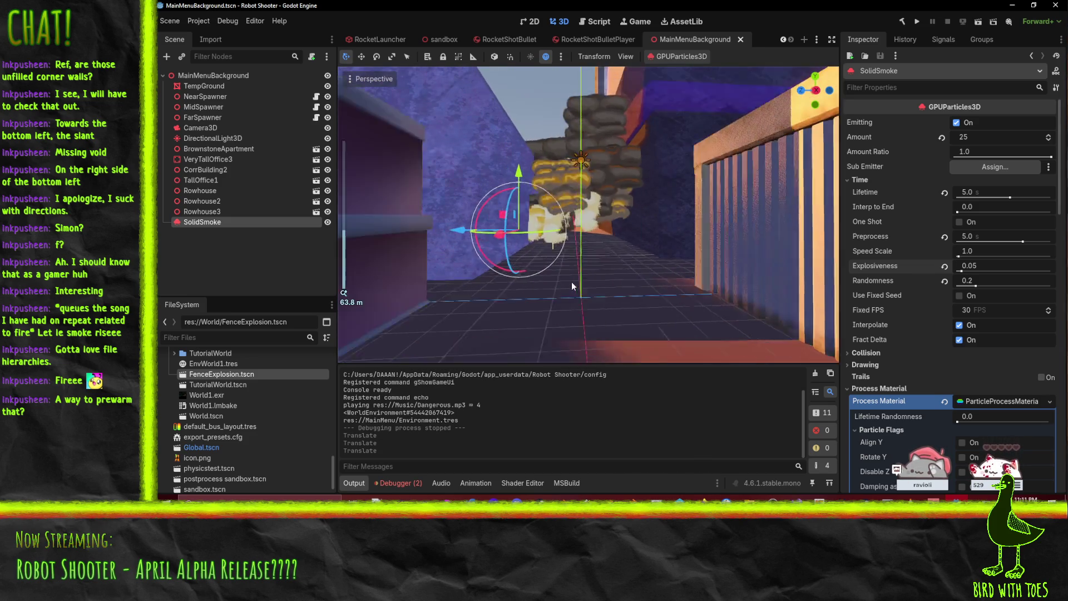
Step: Duplicate SolidSmoke into SolidSmoke2 and drag the copy about 14 units along the X axis
{"action": "right_click", "coordinate": [197, 223]}
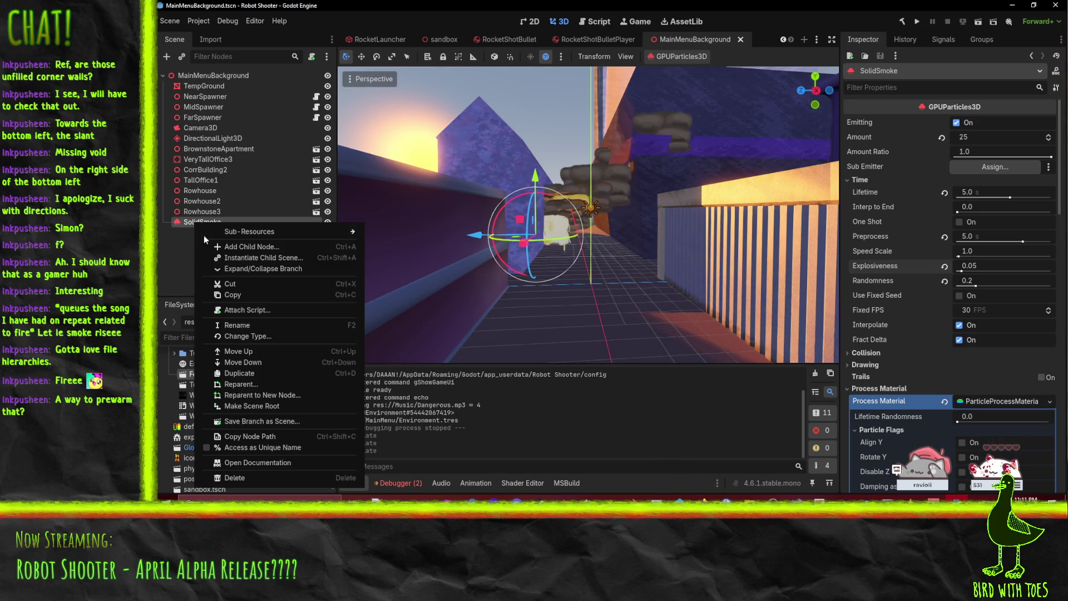
{"action": "left_click", "coordinate": [241, 373]}
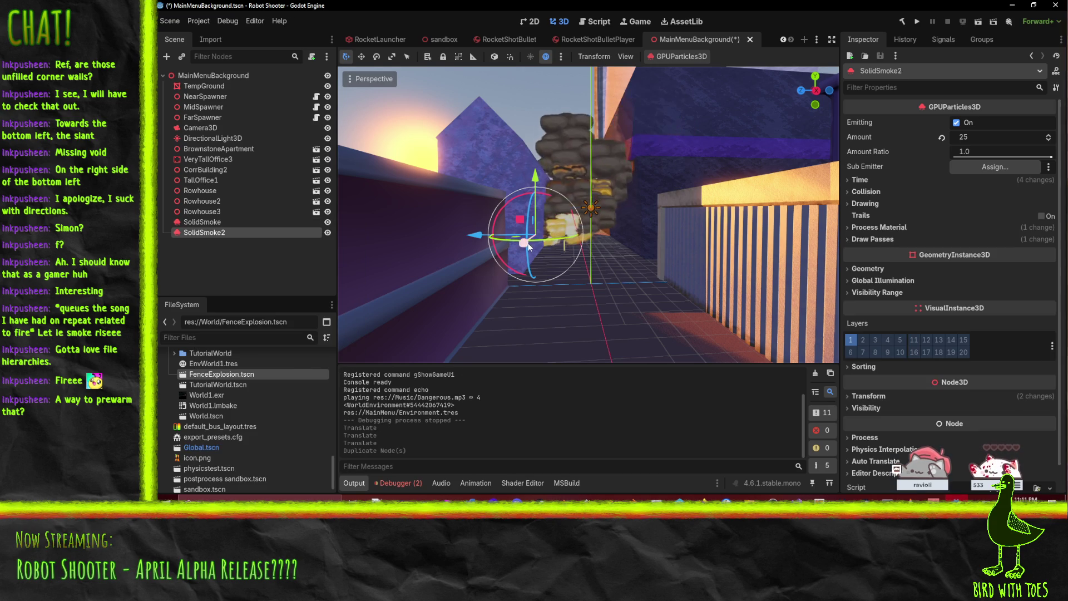
{"action": "left_click_drag", "start_coordinate": [488, 298], "coordinate": [461, 330]}
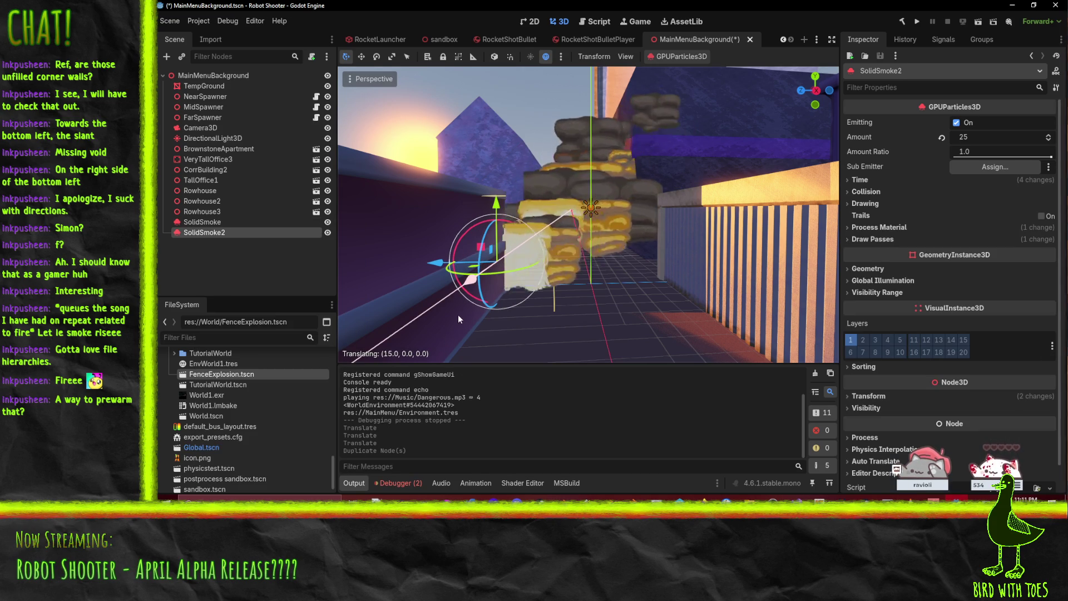
{"action": "left_click_drag", "start_coordinate": [459, 311], "coordinate": [460, 311]}
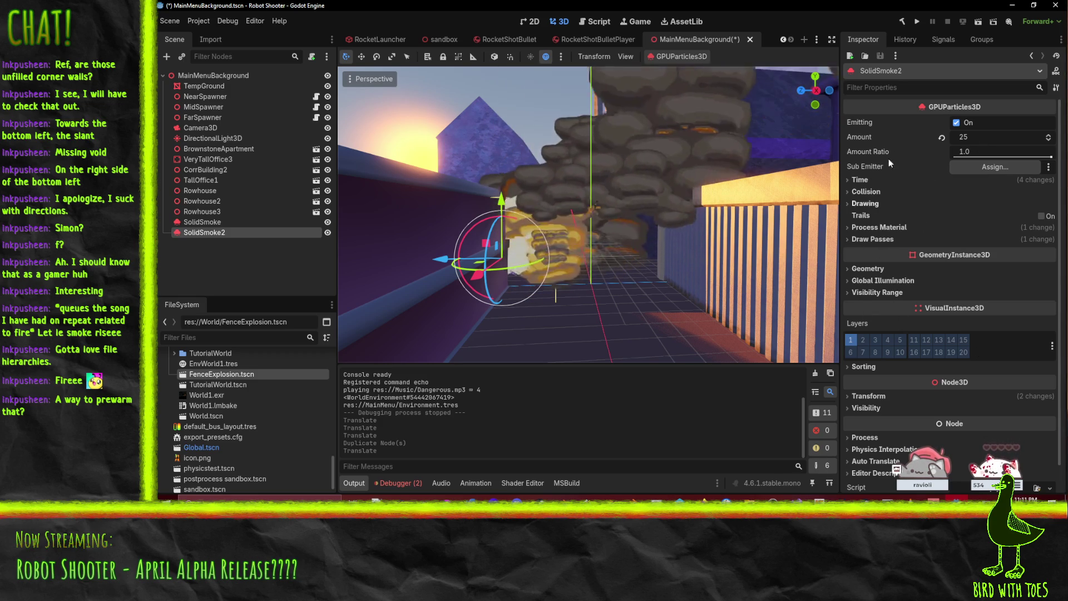
Step: Make SolidSmoke2's Process Material unique so it no longer shares the original's
{"action": "left_click", "coordinate": [881, 240]}
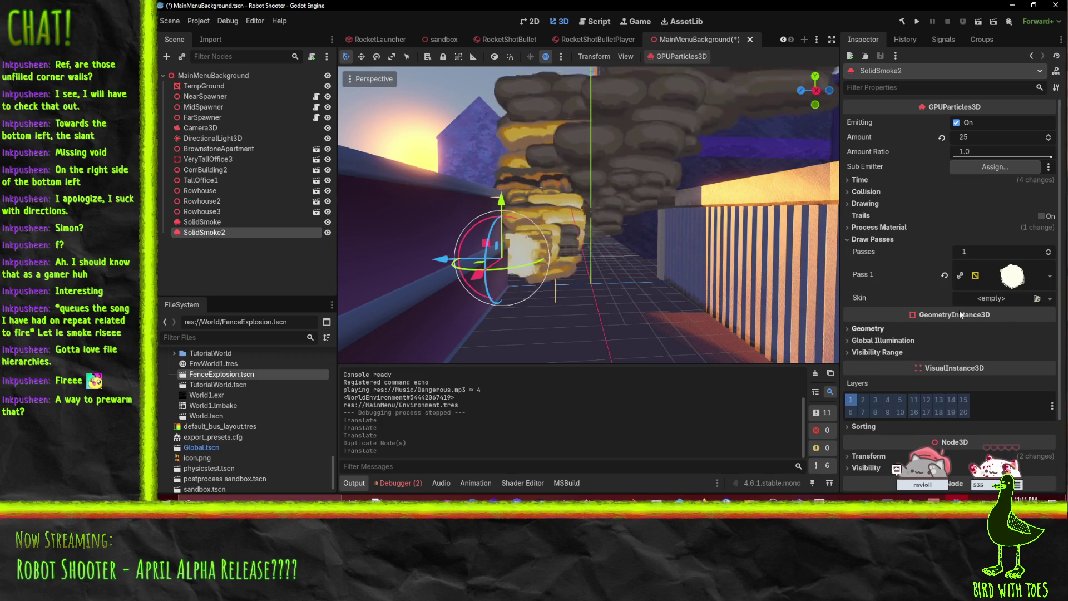
{"action": "left_click", "coordinate": [869, 203]}
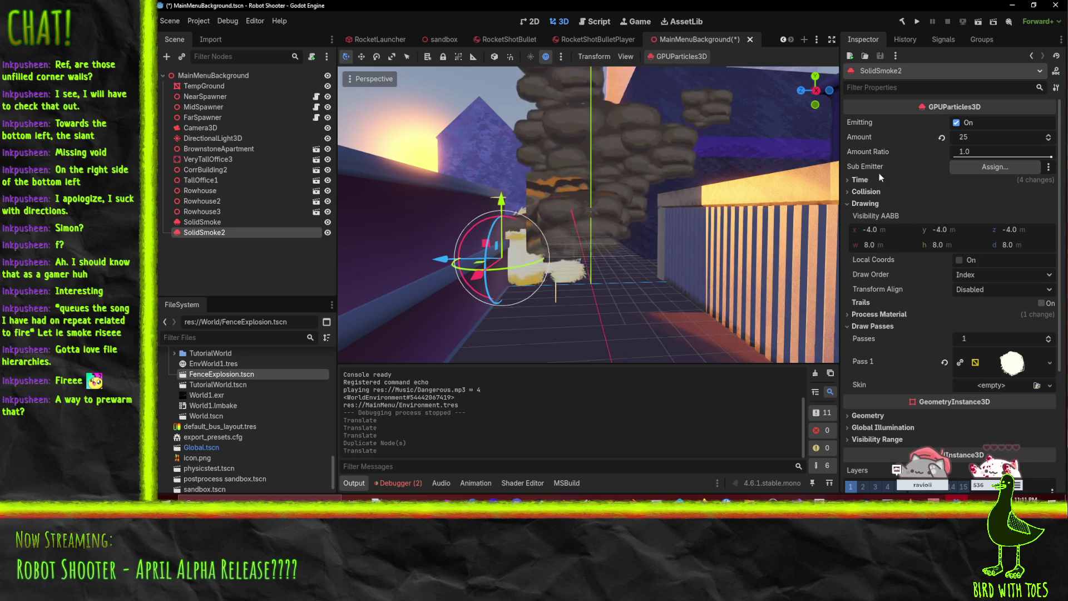
{"action": "left_click", "coordinate": [862, 204]}
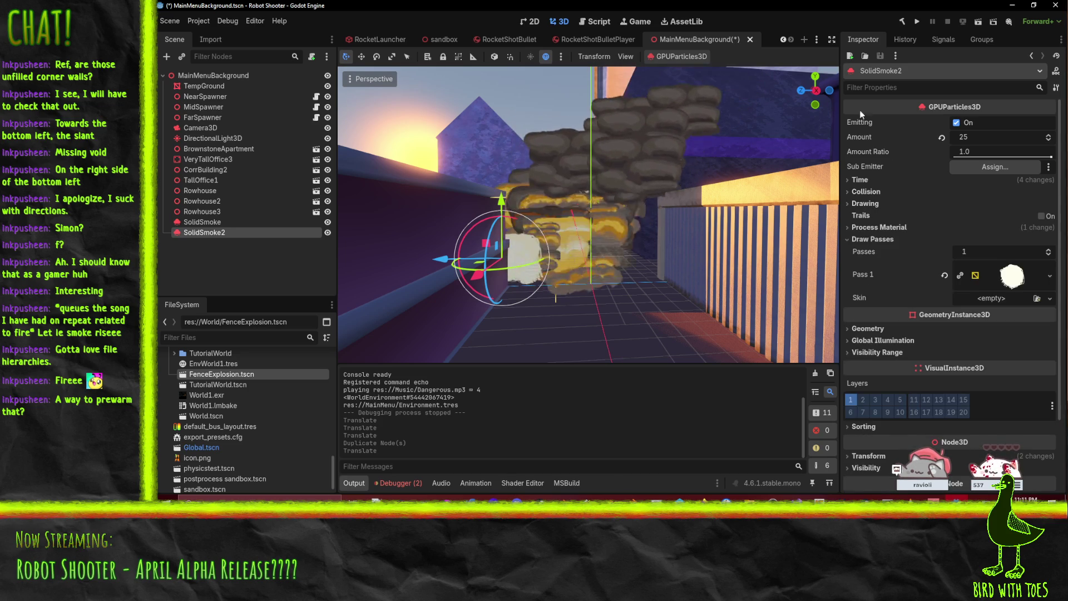
{"action": "left_click", "coordinate": [887, 227]}
{"action": "left_click", "coordinate": [1050, 240]}
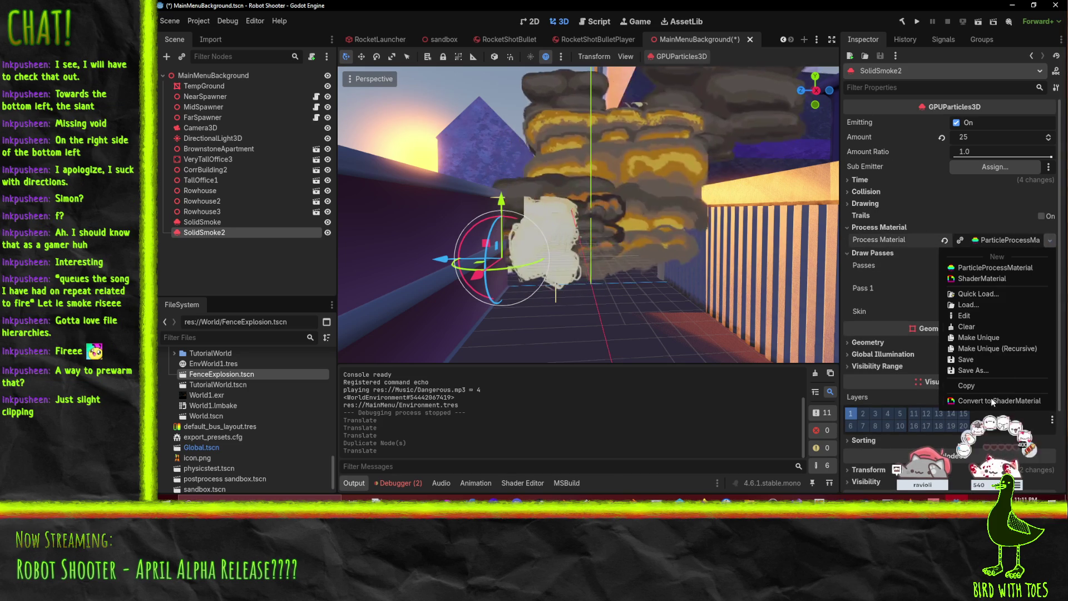
{"action": "left_click", "coordinate": [991, 337]}
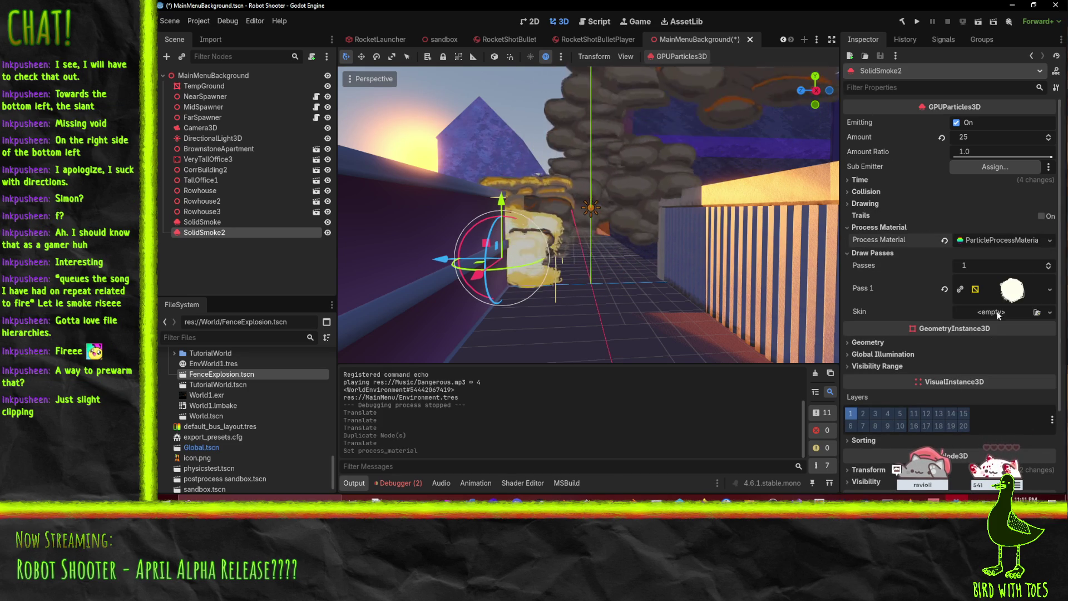
Step: Under Display > Color Curves, revert SolidSmoke2's particle Color to plain white
{"action": "left_click", "coordinate": [1010, 240]}
{"action": "scroll", "coordinate": [895, 296], "scroll_direction": "down", "scroll_amount": 2}
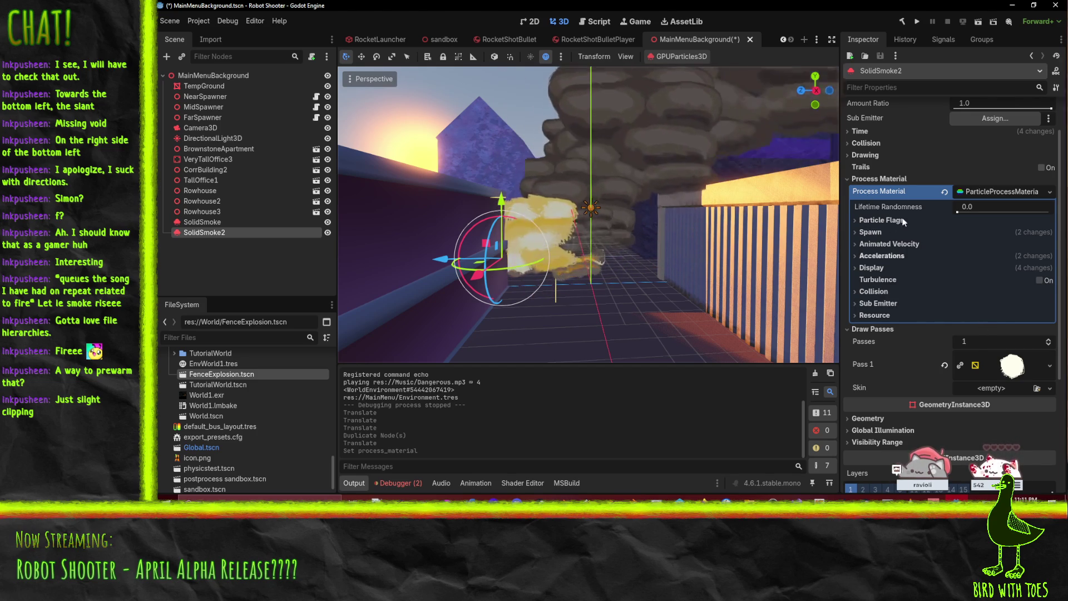
{"action": "left_click", "coordinate": [872, 268]}
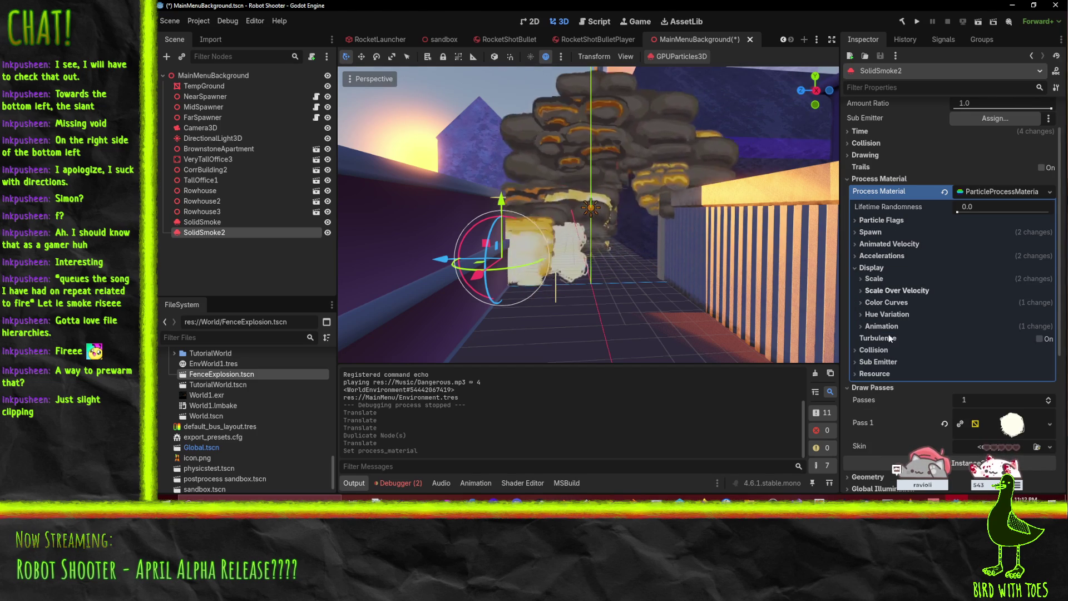
{"action": "left_click", "coordinate": [890, 303]}
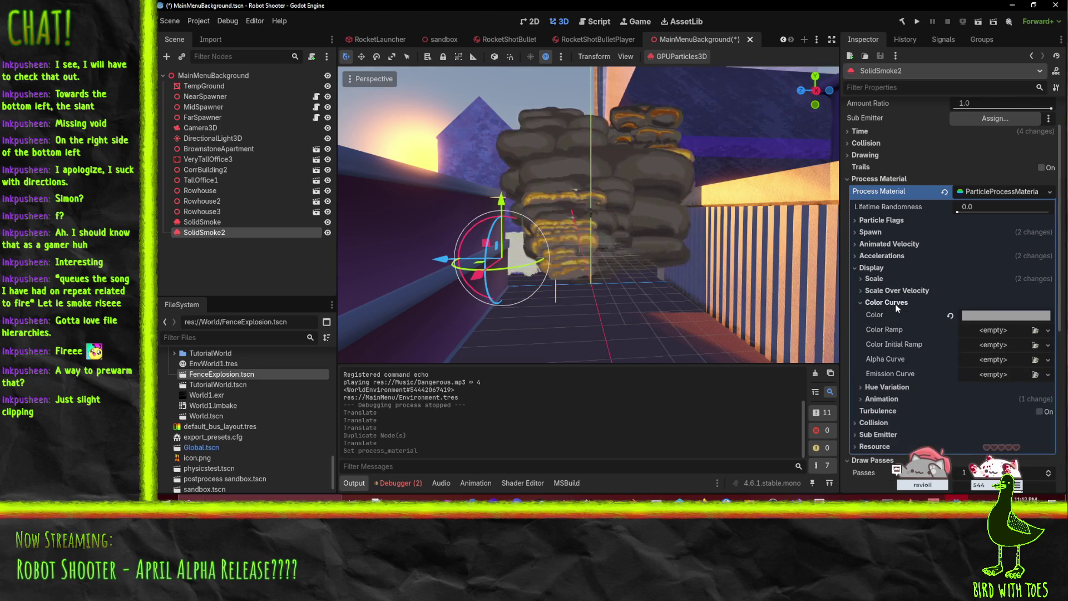
{"action": "scroll", "coordinate": [947, 248], "scroll_direction": "down", "scroll_amount": 3}
{"action": "left_click", "coordinate": [951, 219]}
{"action": "left_click", "coordinate": [979, 218]}
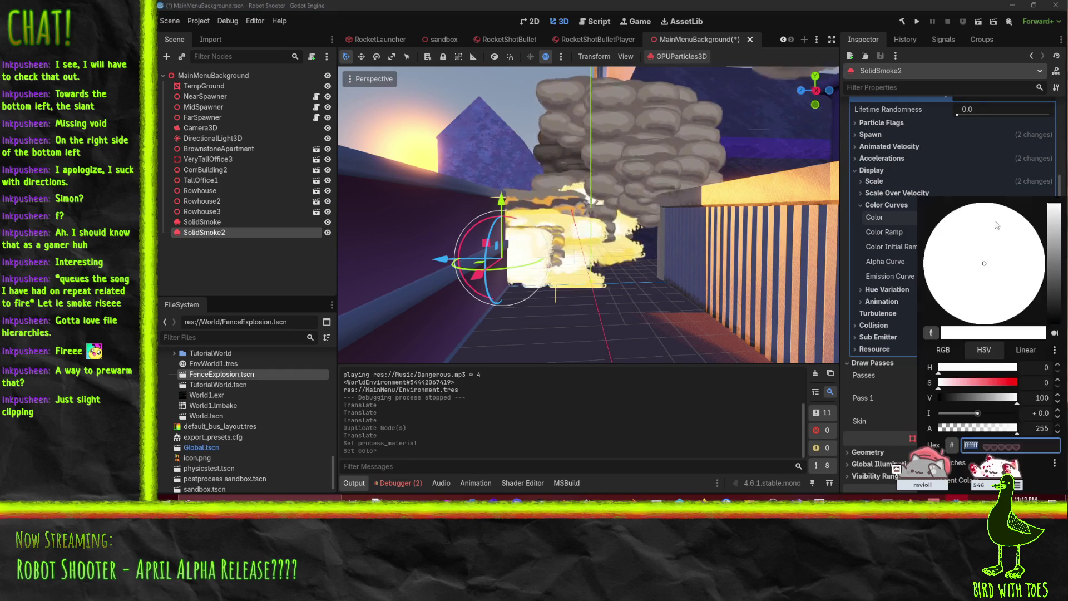
{"action": "left_click", "coordinate": [1048, 428]}
{"action": "key", "text": "Escape"}
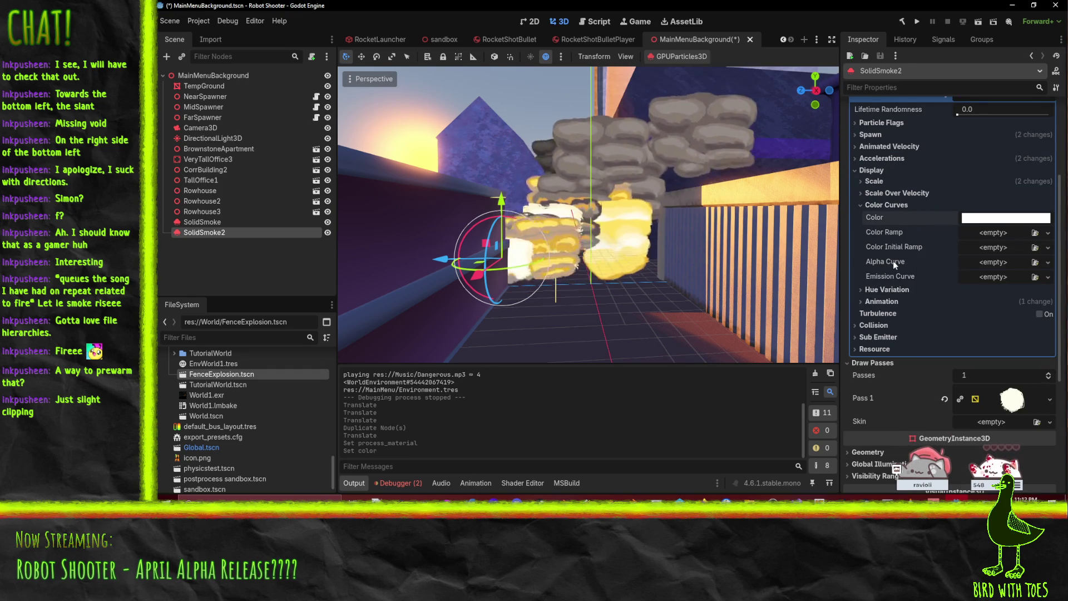
{"action": "left_click", "coordinate": [1048, 263]}
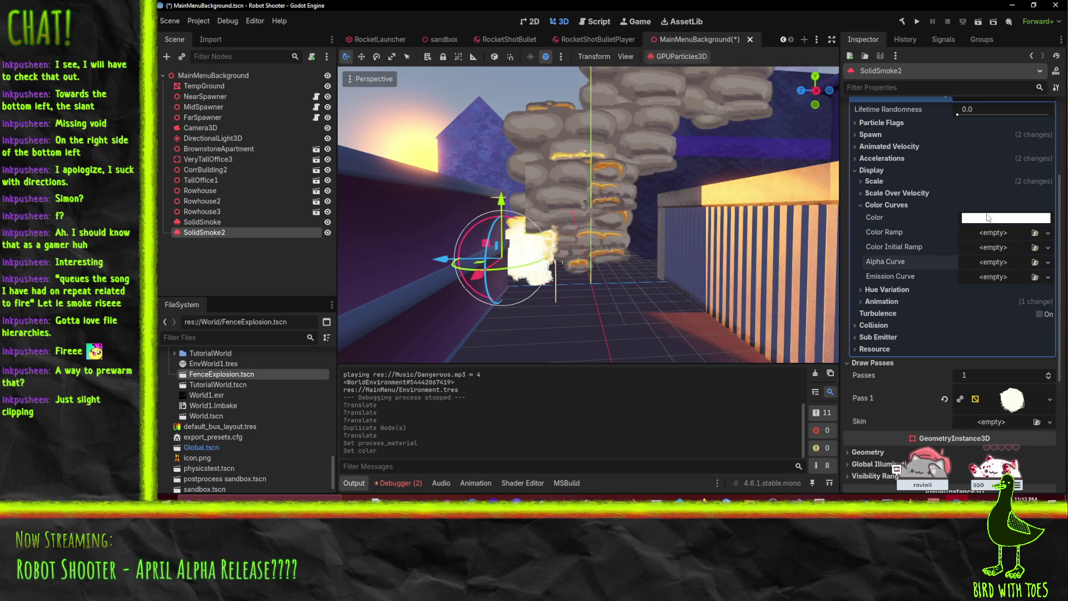
{"action": "mouse_move", "coordinate": [895, 231]}
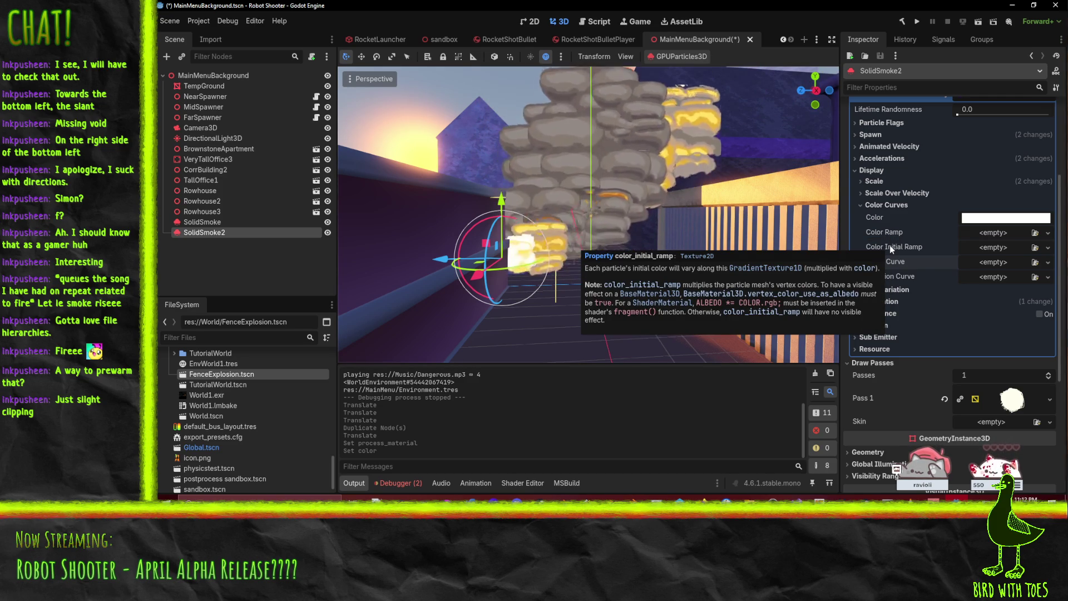
Step: Give Color Initial Ramp a new GradientTexture1D whose first stop is ff757580 (alpha 128)
{"action": "left_click", "coordinate": [1047, 248]}
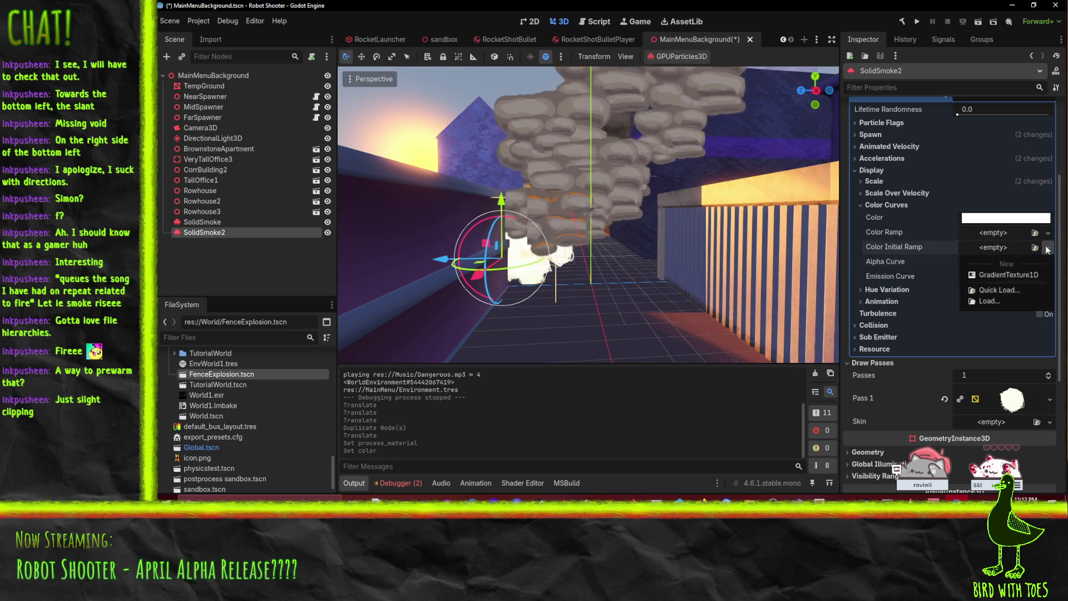
{"action": "left_click", "coordinate": [1003, 275]}
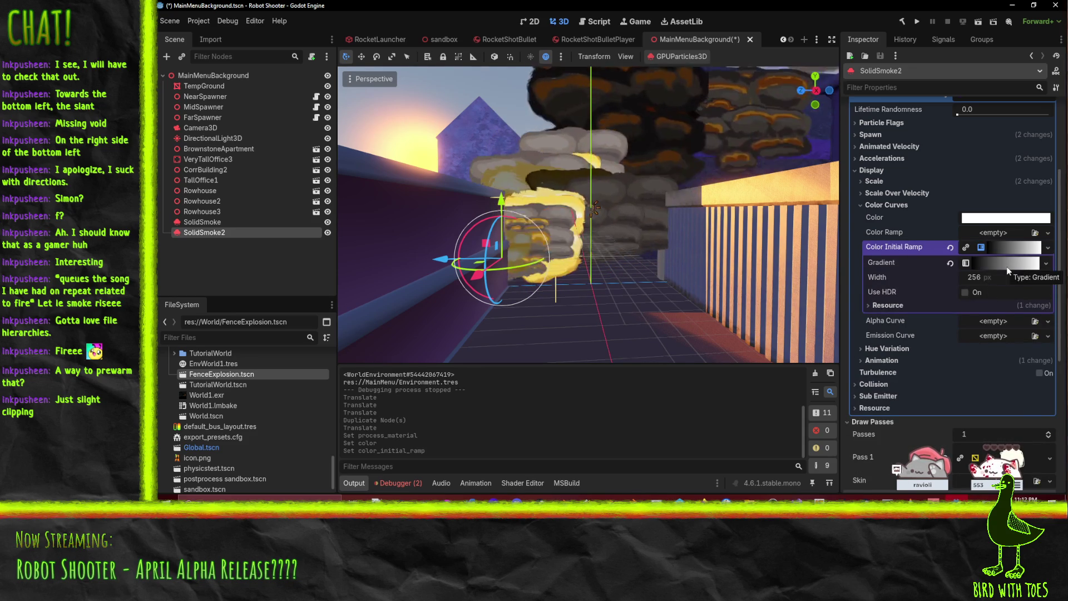
{"action": "left_click", "coordinate": [1009, 266]}
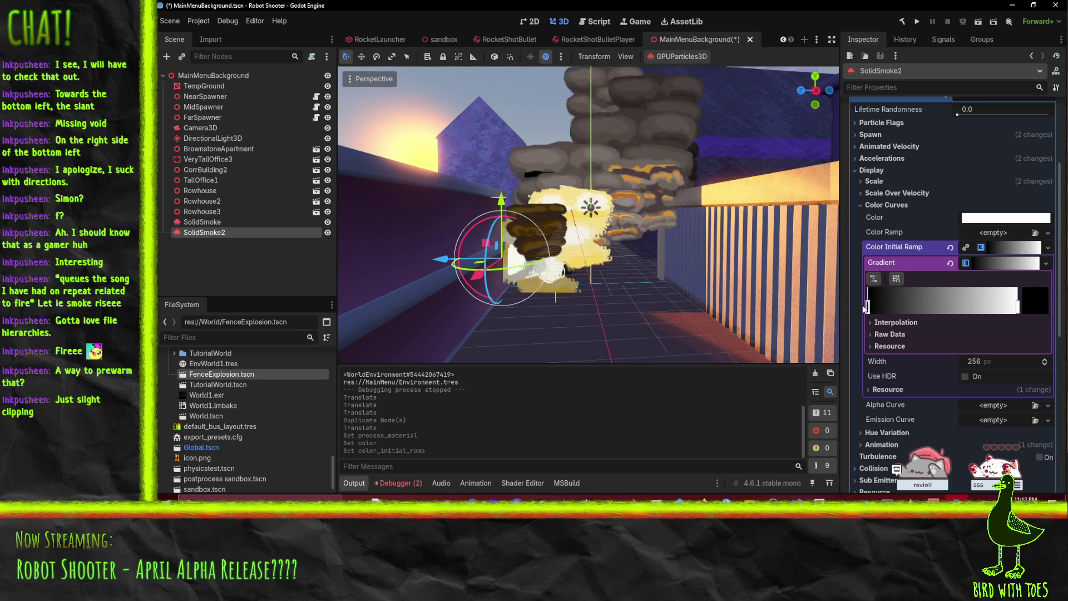
{"action": "left_click", "coordinate": [1033, 298]}
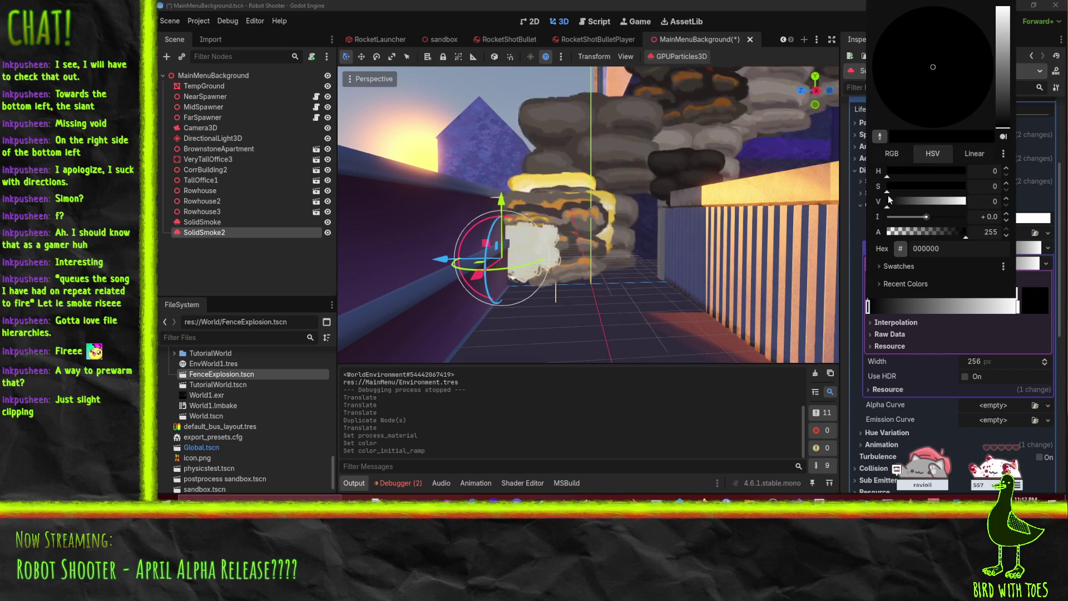
{"action": "mouse_move", "coordinate": [887, 201]}
{"action": "left_mouse_down"}
{"action": "mouse_move", "coordinate": [968, 202]}
{"action": "mouse_move", "coordinate": [913, 187]}
{"action": "mouse_move", "coordinate": [930, 192]}
{"action": "left_mouse_up"}
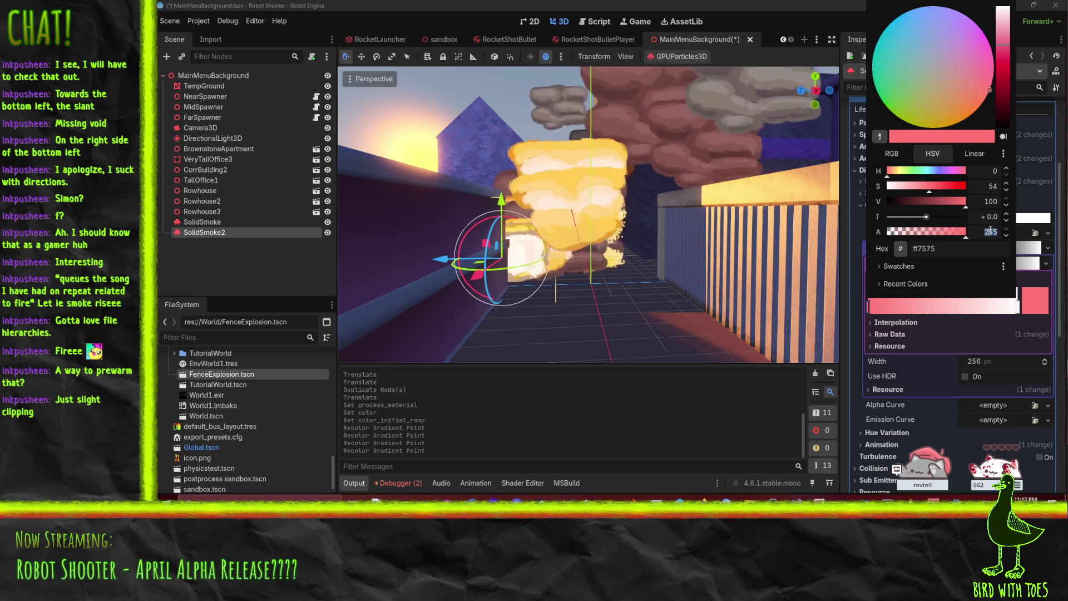
{"action": "type", "text": "128"}
{"action": "key", "text": "Return"}
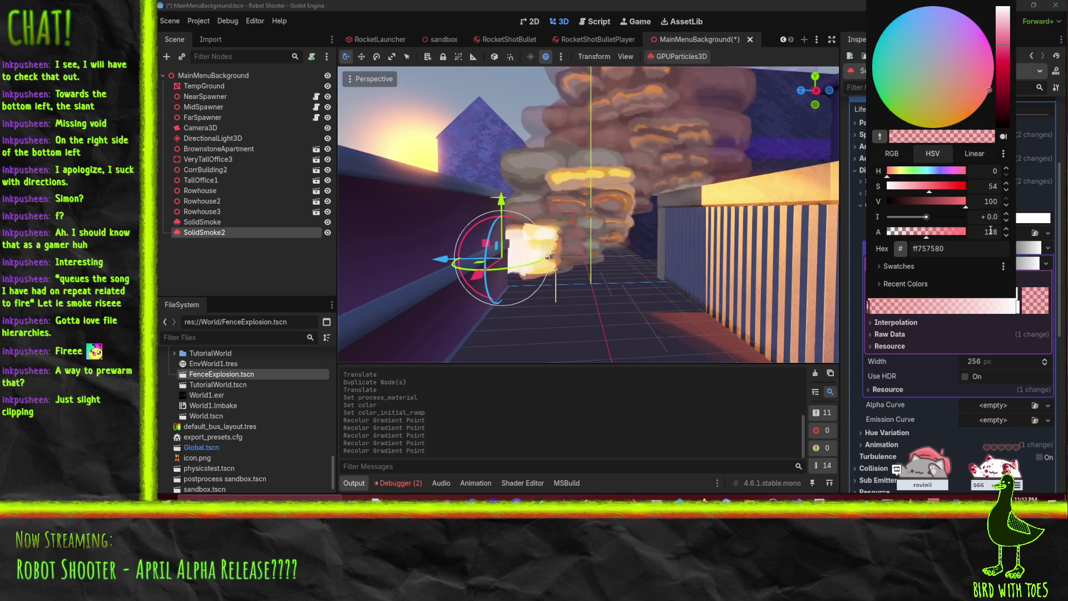
{"action": "left_click", "coordinate": [1021, 311]}
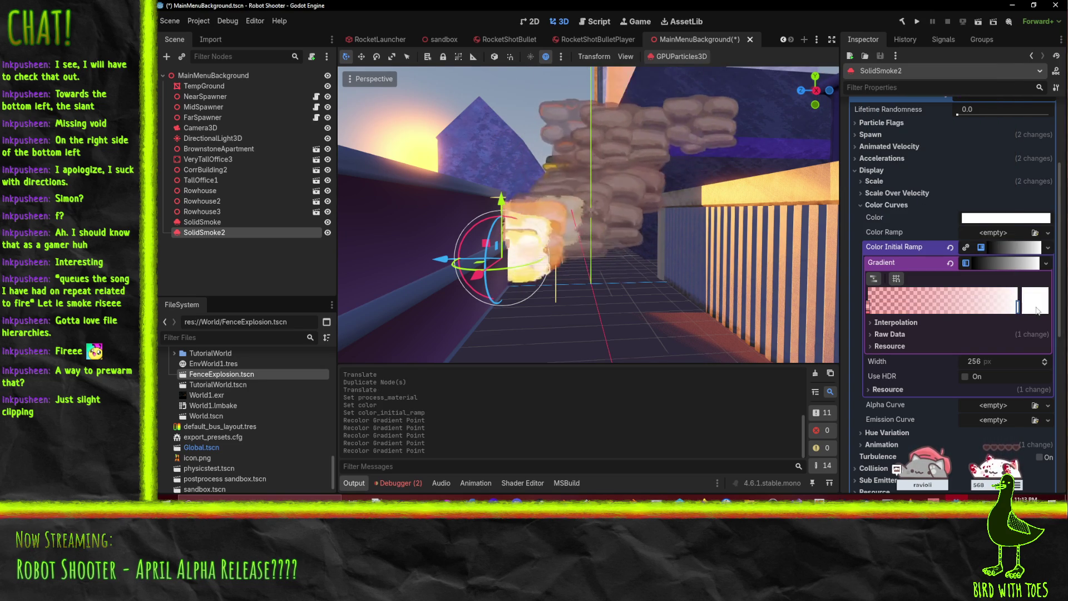
Step: Set the gradient's white end stop to alpha 200
{"action": "left_click", "coordinate": [1038, 309]}
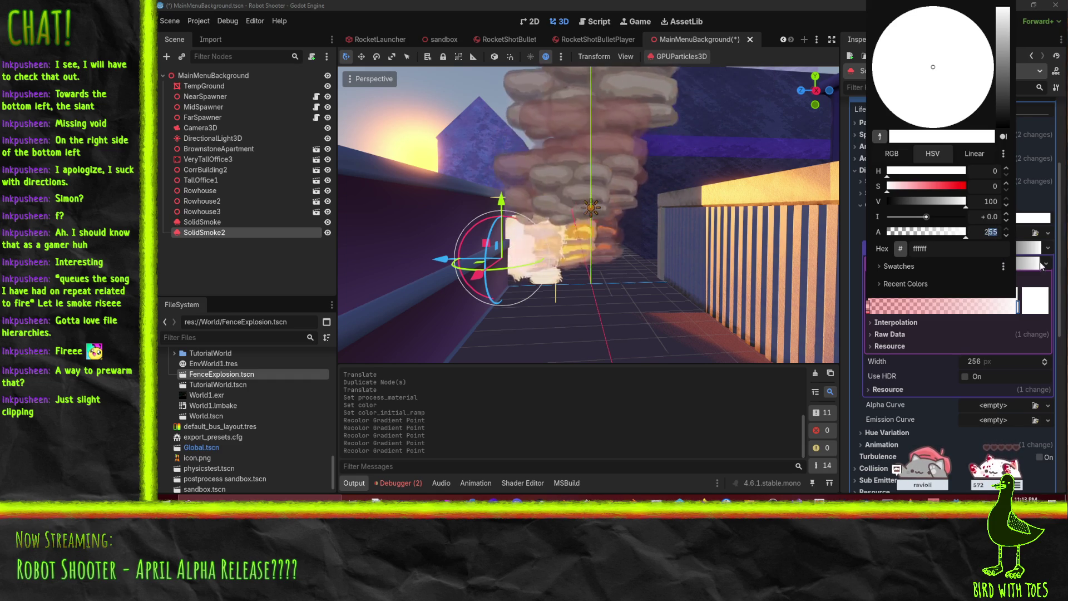
{"action": "type", "text": "200"}
{"action": "key", "text": "Return"}
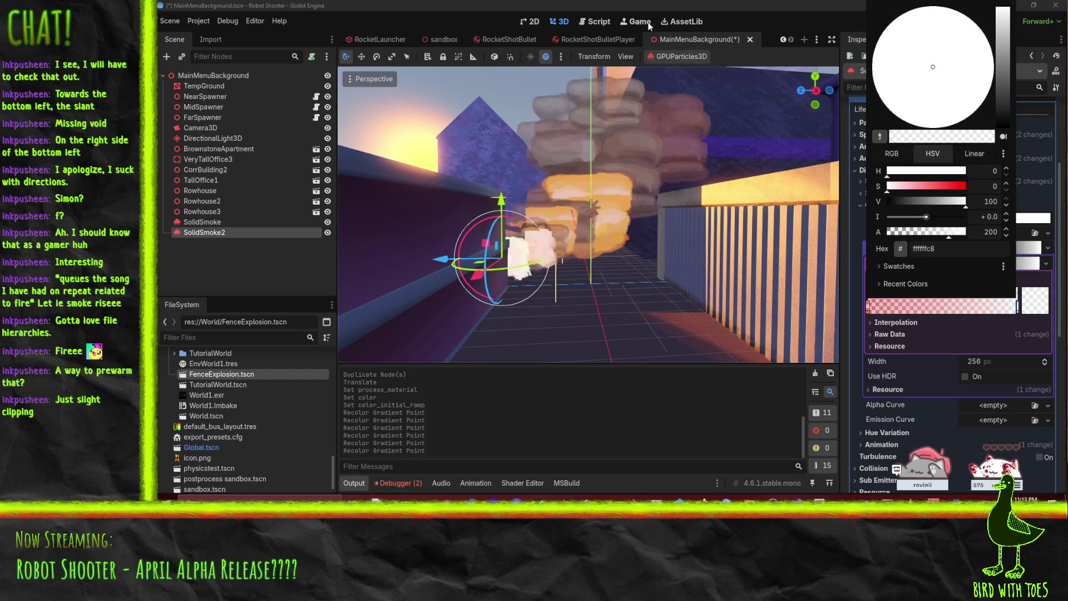
{"action": "left_click", "coordinate": [785, 220]}
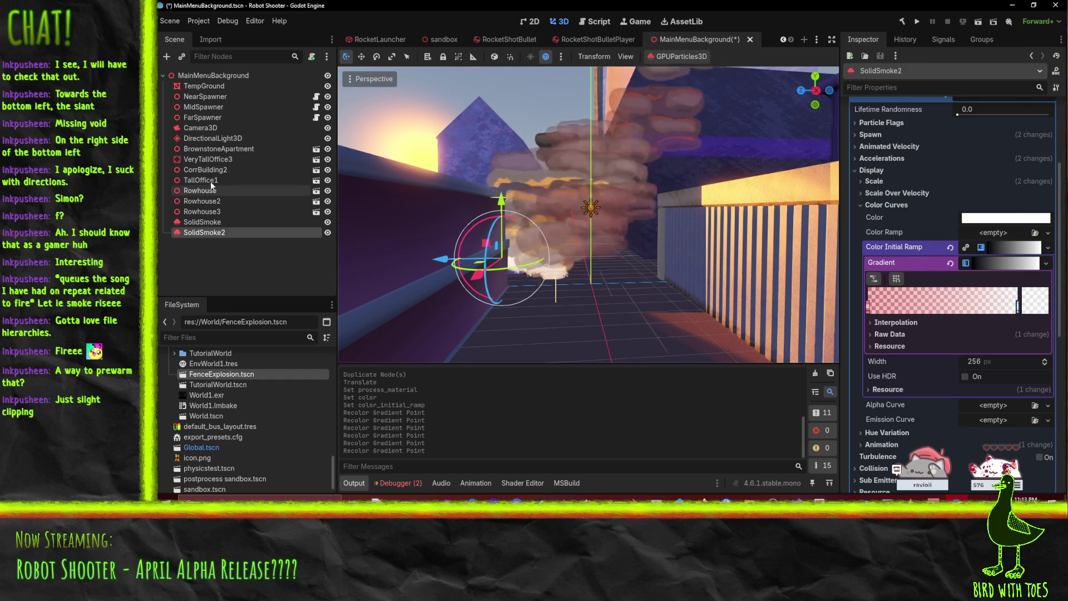
Step: Rename SolidSmoke2 to SeethruSmoke, then save and run the project
{"action": "double_click", "coordinate": [220, 230]}
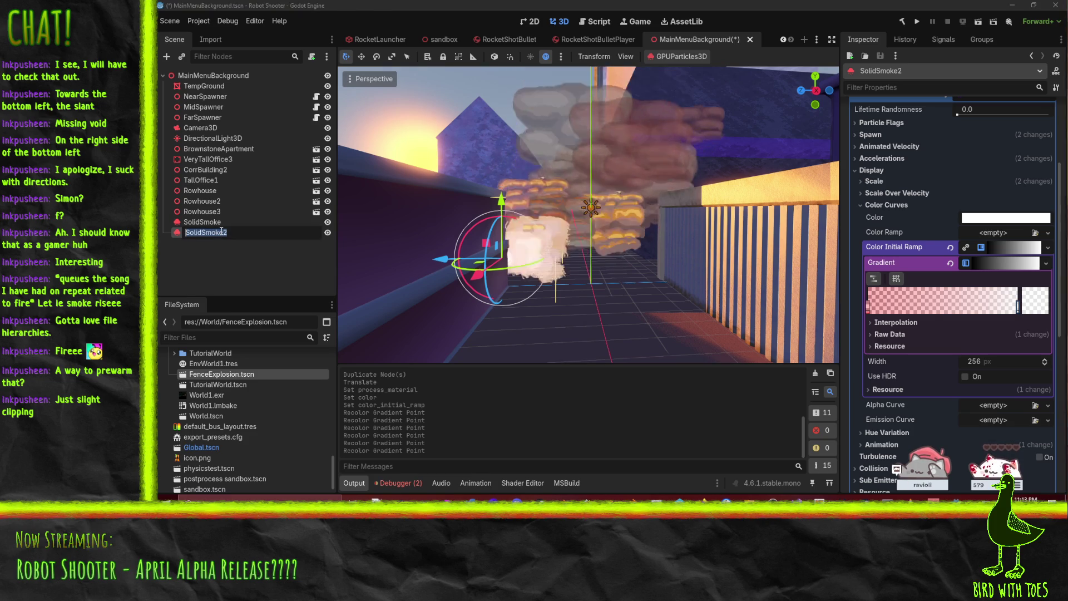
{"action": "type", "text": "Seet"}
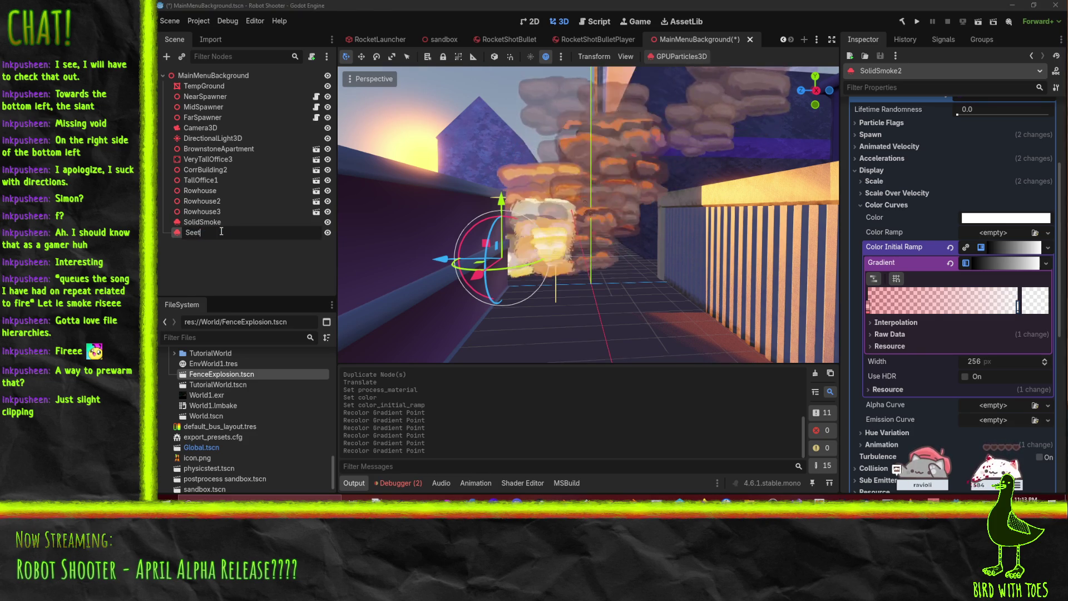
{"action": "type", "text": "hruSmoke"}
{"action": "key", "text": "Return"}
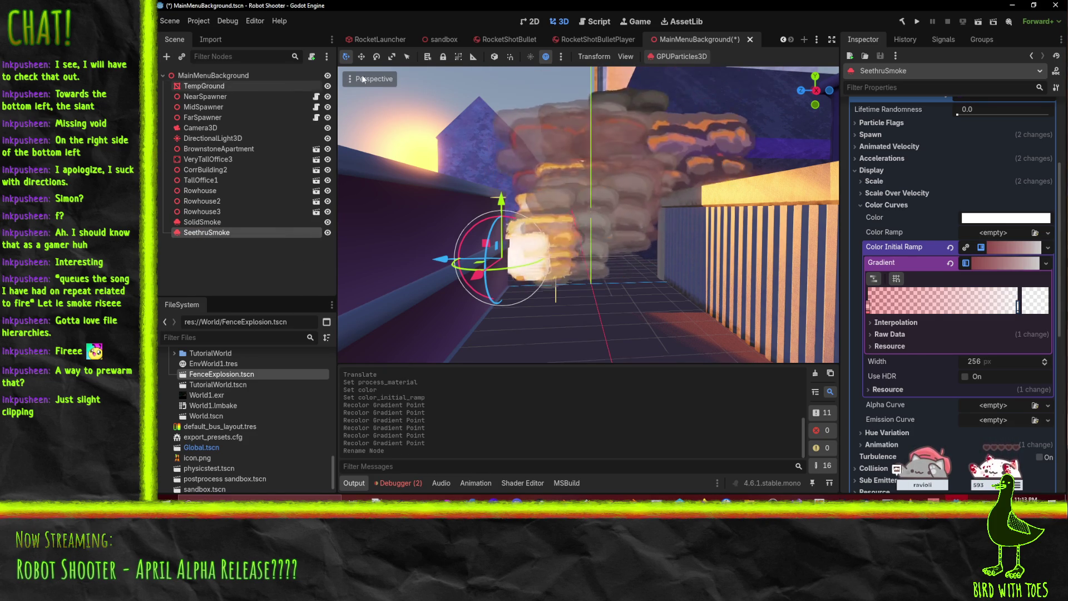
{"action": "left_click", "coordinate": [917, 21]}
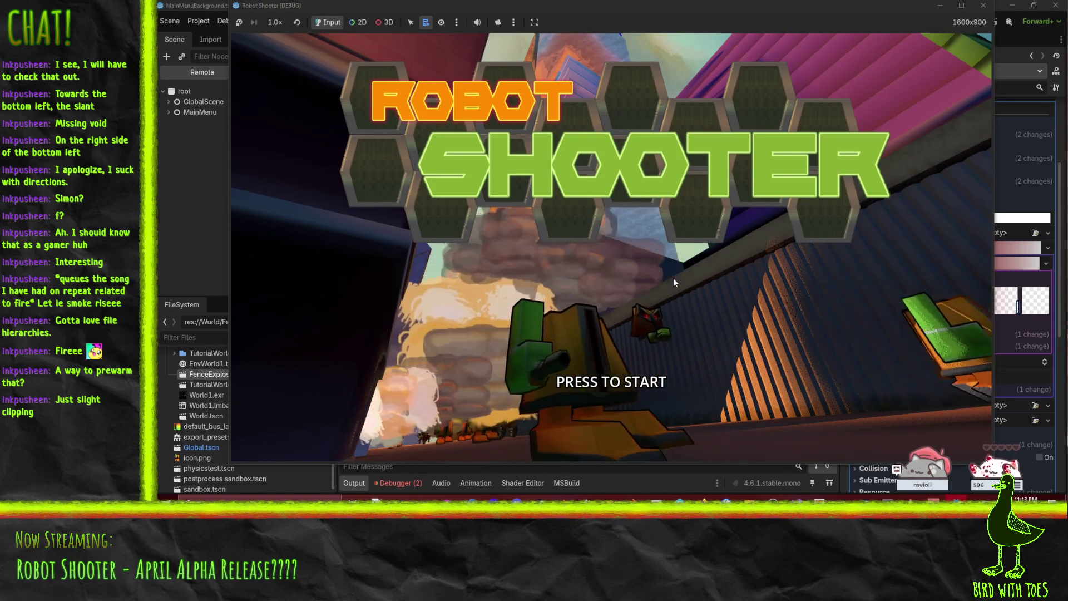
Step: Close the running game and set SeethruSmoke's Time > Lifetime to 8.0
{"action": "left_click", "coordinate": [983, 5]}
{"action": "scroll", "coordinate": [950, 185], "scroll_direction": "up", "scroll_amount": 3}
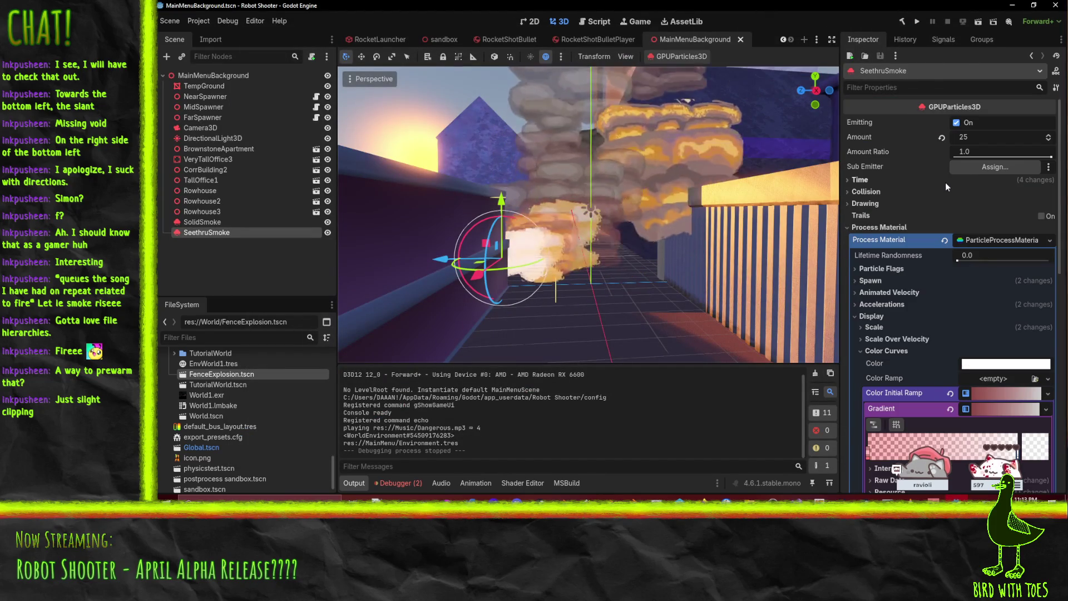
{"action": "left_click", "coordinate": [860, 179]}
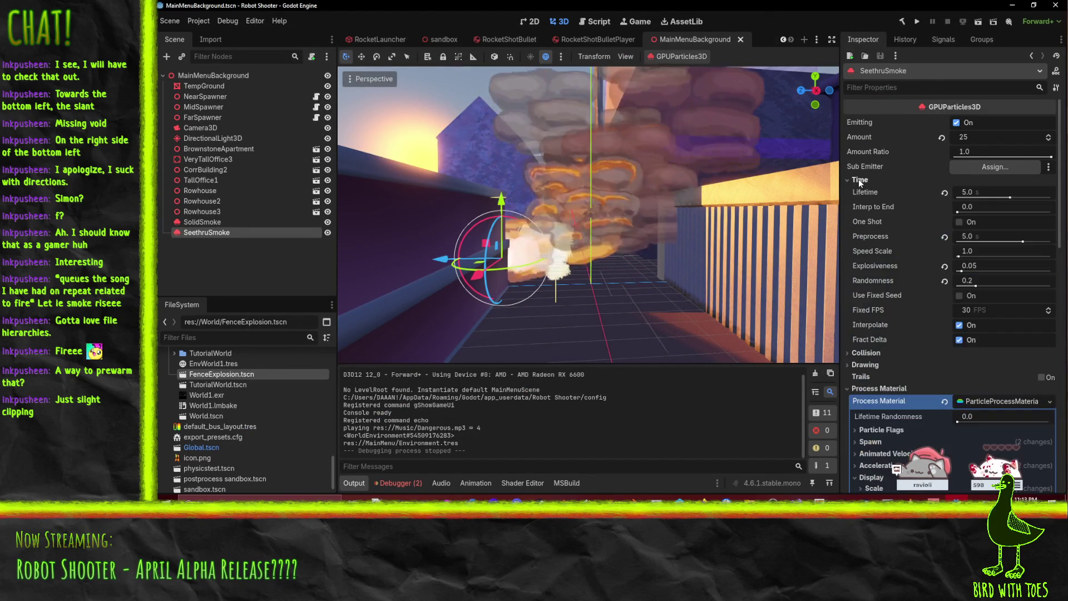
{"action": "left_click", "coordinate": [980, 191]}
{"action": "type", "text": "8"}
{"action": "key", "text": "Return"}
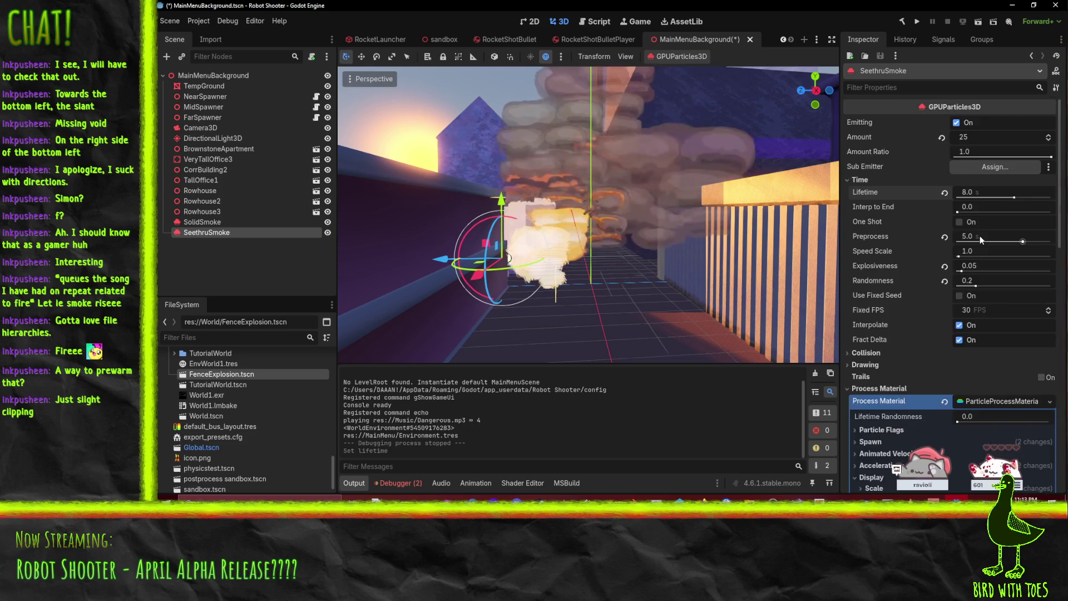
Step: Adjust the colour ramp's left stop and set the right stop's alpha to 96
{"action": "scroll", "coordinate": [980, 236], "scroll_direction": "down", "scroll_amount": 6}
{"action": "left_click", "coordinate": [868, 274]}
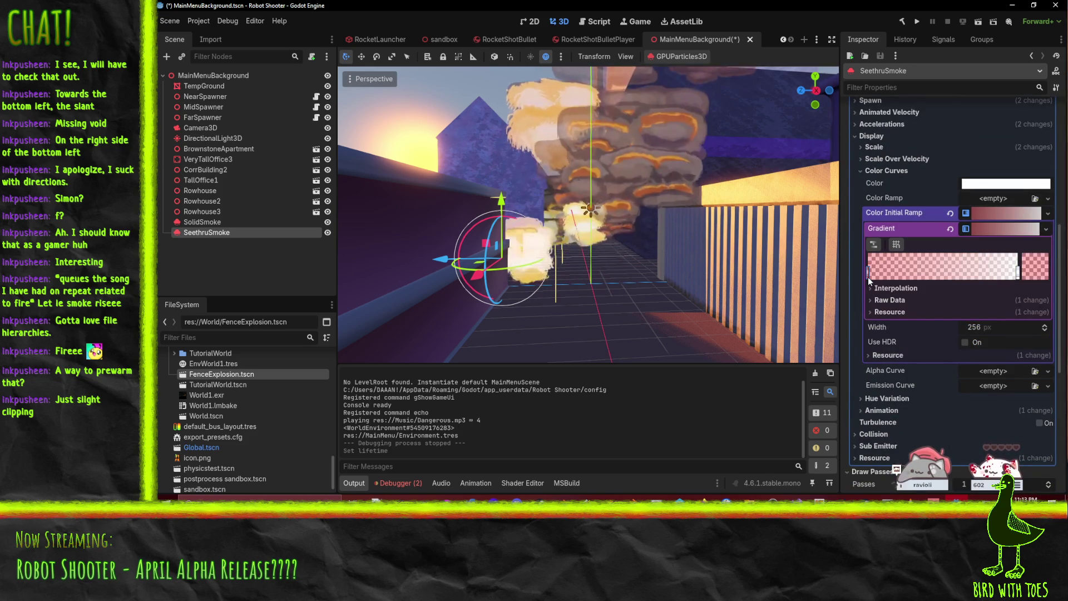
{"action": "left_click", "coordinate": [1034, 266]}
{"action": "left_click", "coordinate": [991, 231]}
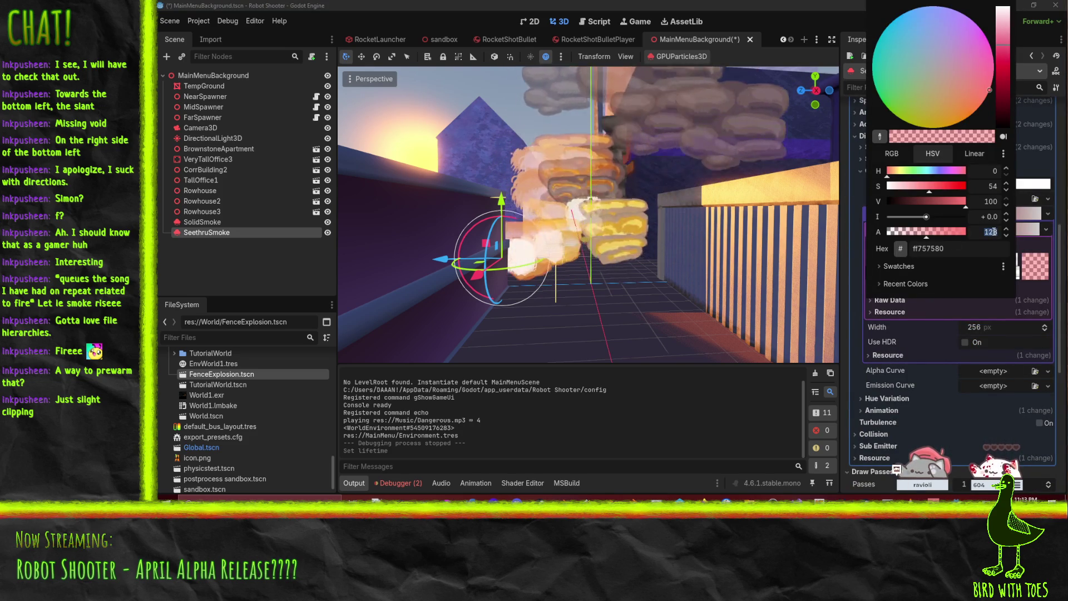
{"action": "left_click", "coordinate": [950, 354]}
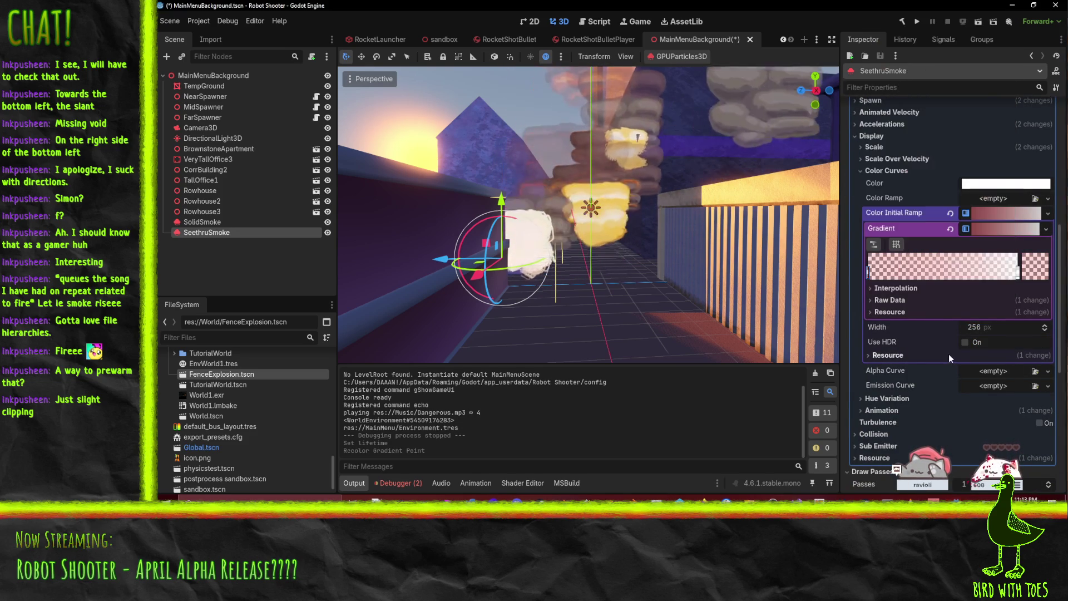
{"action": "left_click", "coordinate": [1018, 273]}
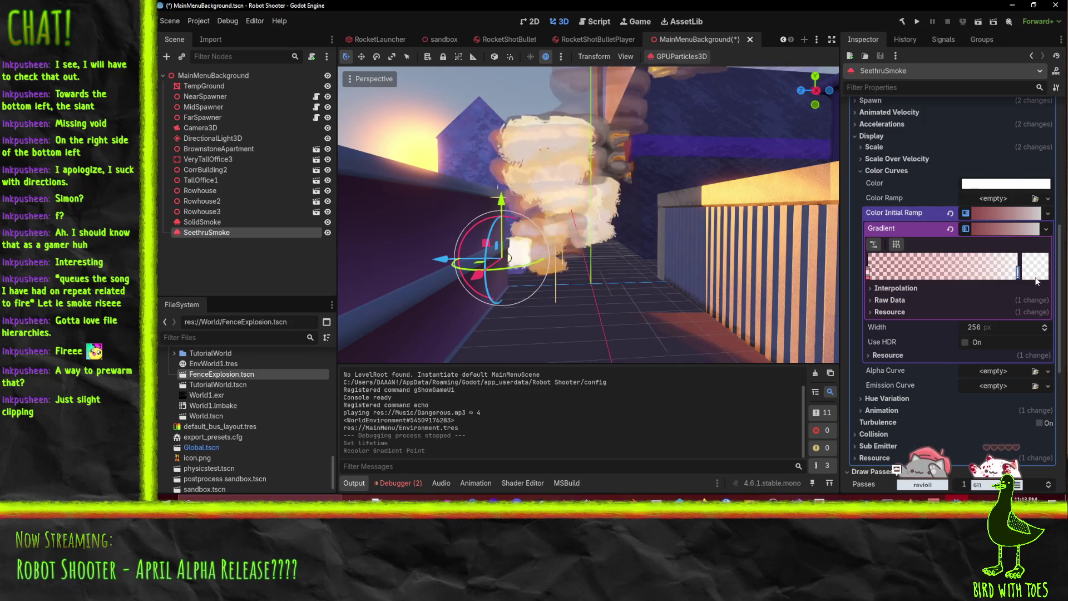
{"action": "left_click", "coordinate": [1037, 270]}
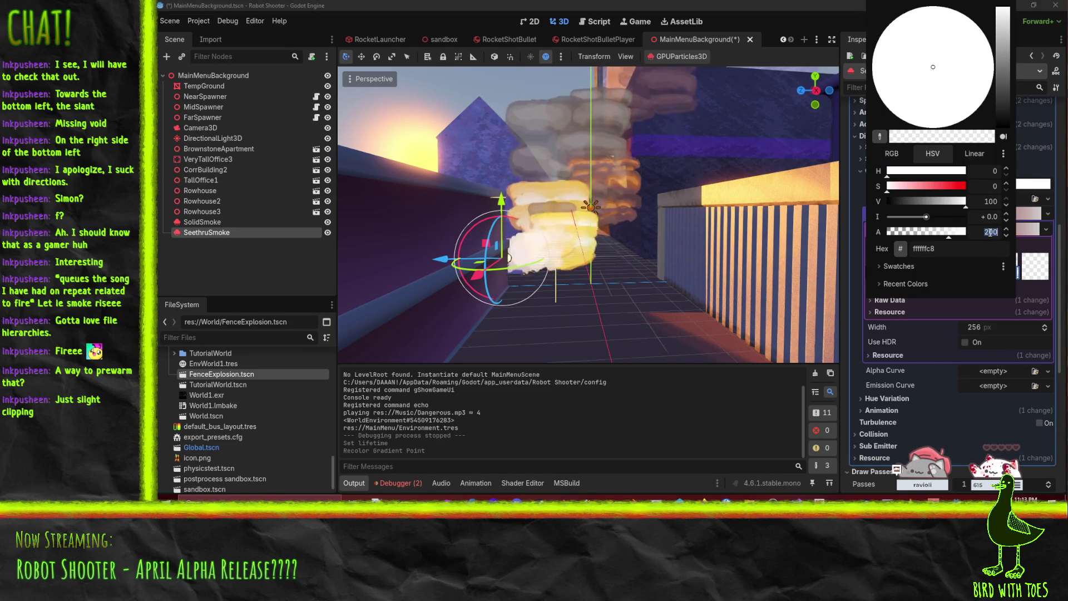
{"action": "type", "text": "96"}
{"action": "key", "text": "Return"}
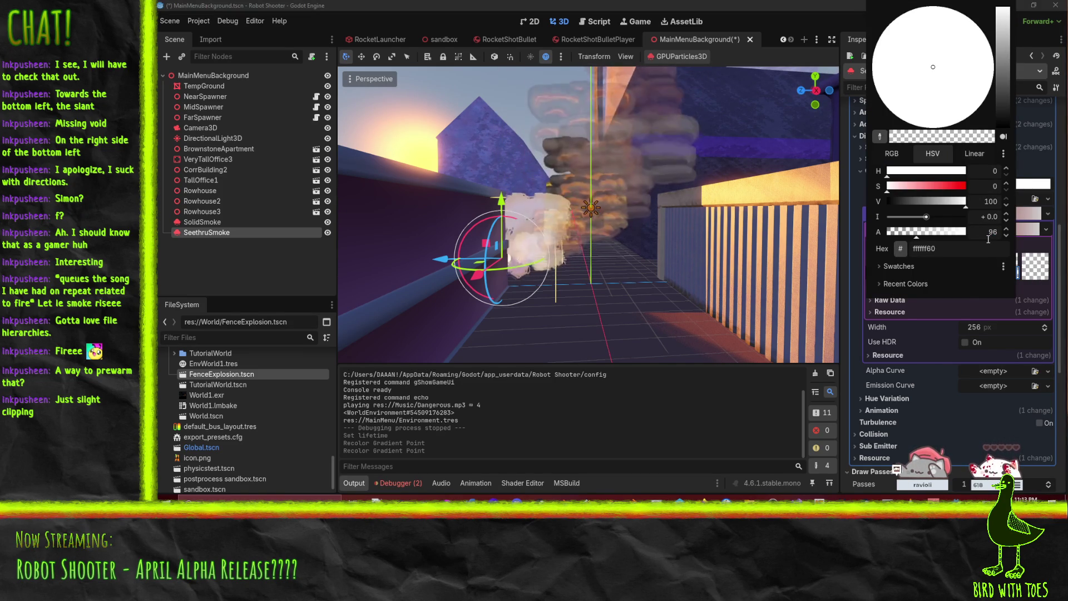
{"action": "left_click", "coordinate": [929, 313]}
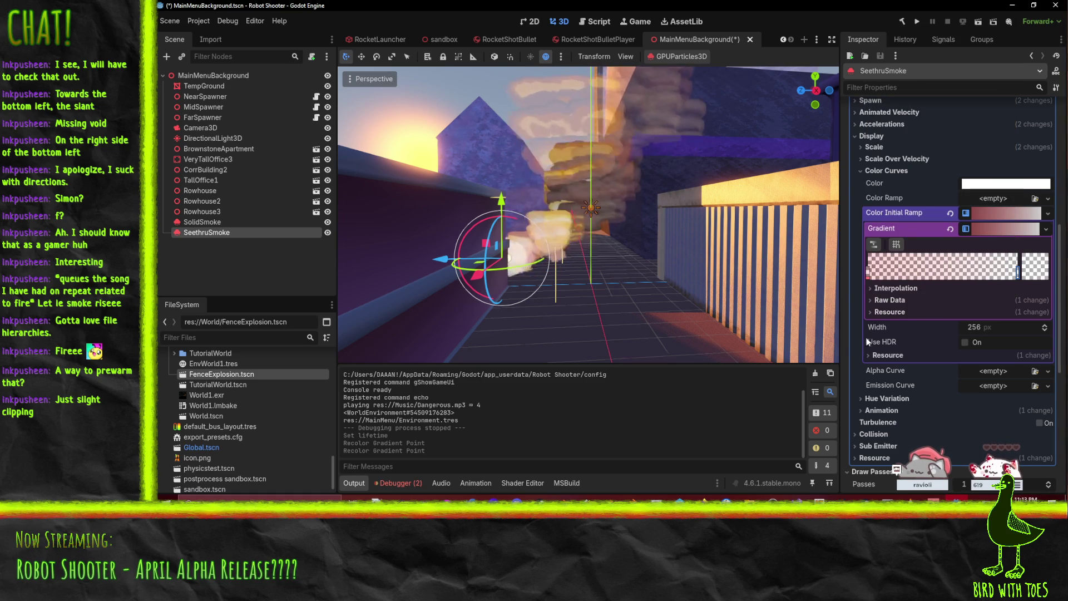
Step: Collapse and re-expand Inspector sections, leaving the colour curve settings closed
{"action": "scroll", "coordinate": [896, 239], "scroll_direction": "up", "scroll_amount": 5}
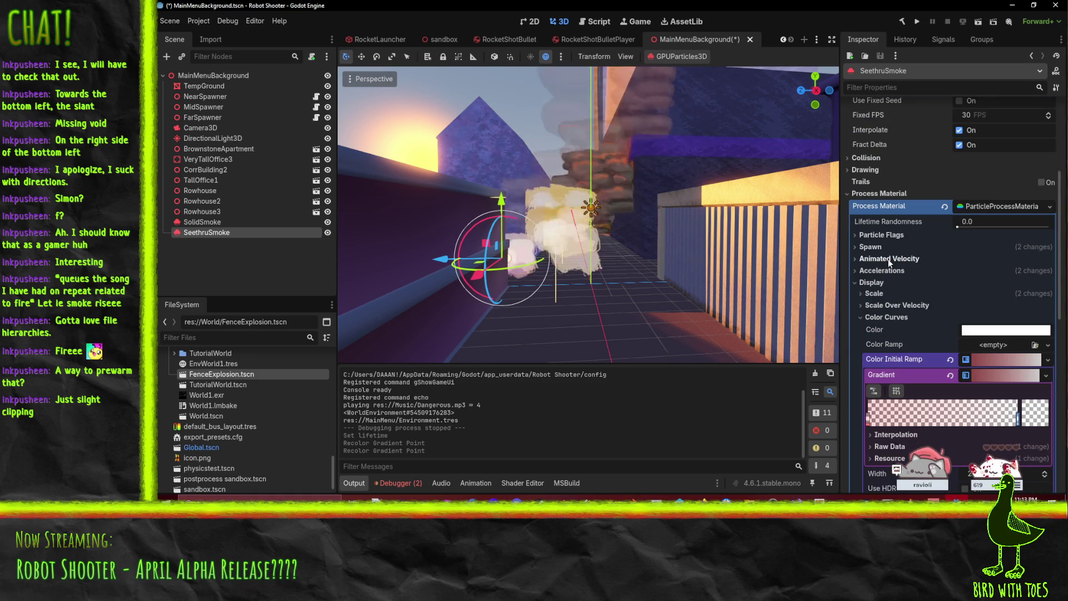
{"action": "scroll", "coordinate": [916, 198], "scroll_direction": "up", "scroll_amount": 2}
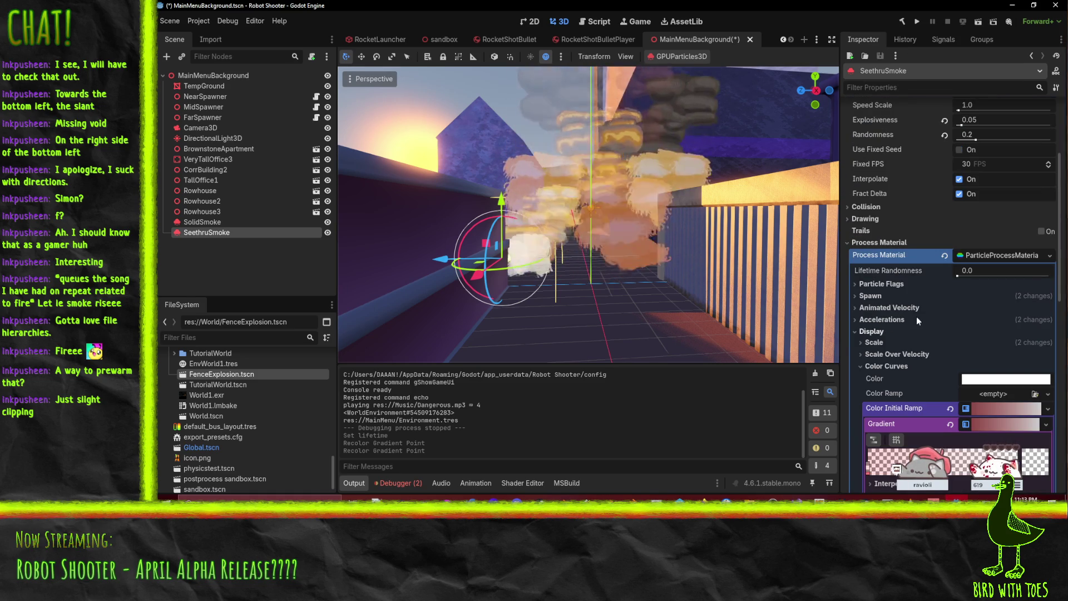
{"action": "left_click", "coordinate": [879, 242]}
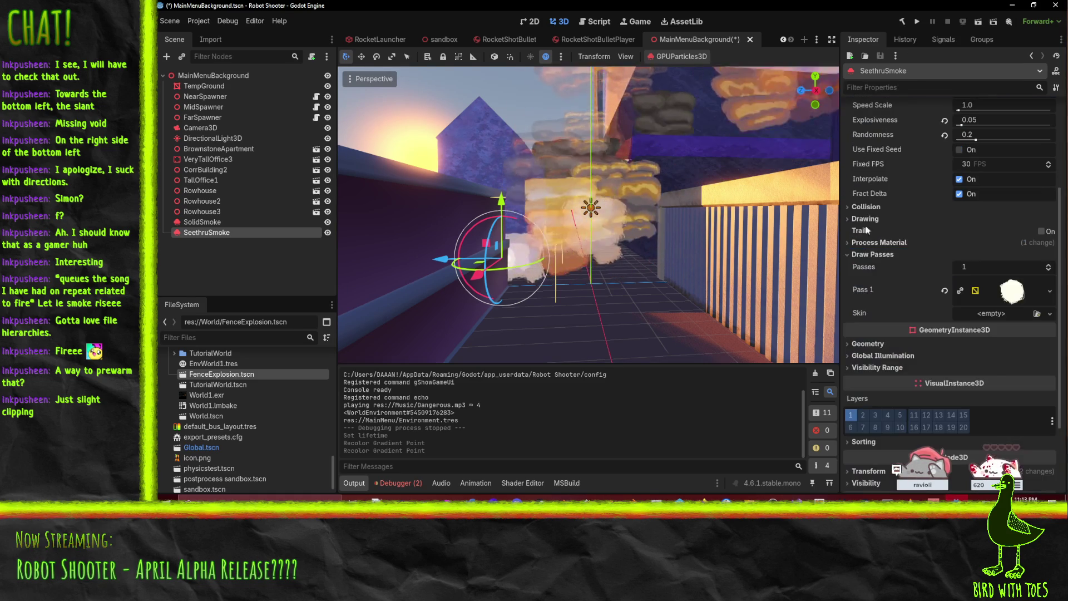
{"action": "left_click", "coordinate": [866, 219]}
{"action": "left_click", "coordinate": [866, 219]}
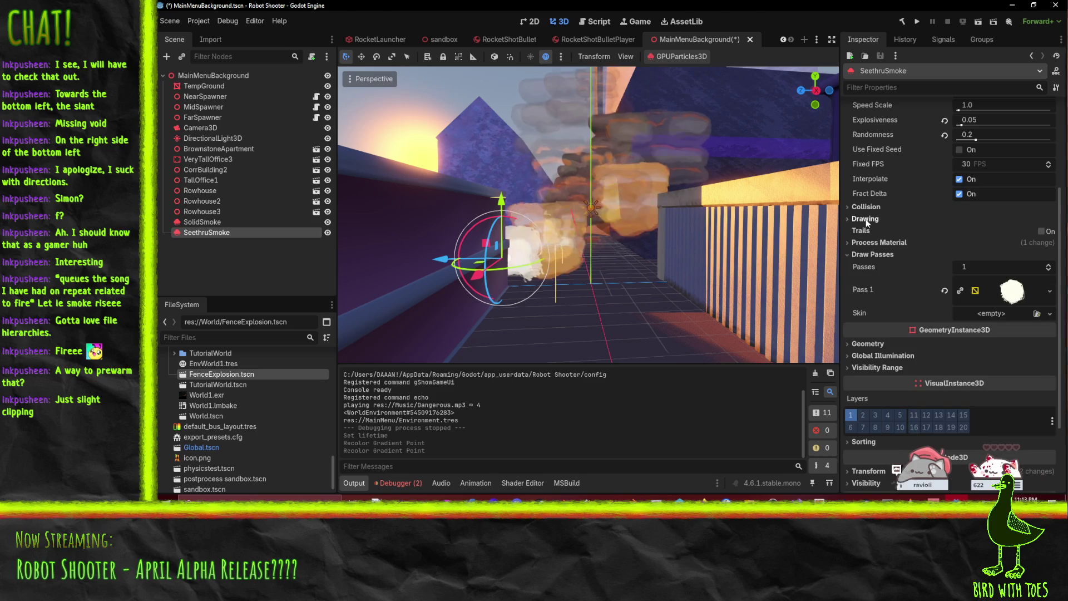
{"action": "left_click", "coordinate": [881, 244]}
{"action": "scroll", "coordinate": [928, 276], "scroll_direction": "down", "scroll_amount": 3}
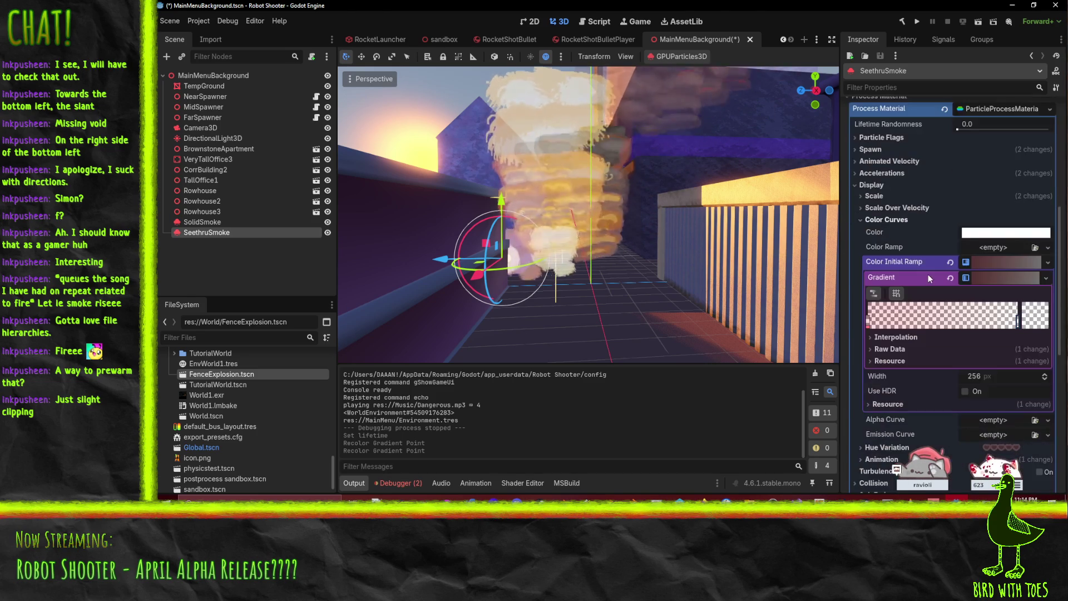
{"action": "left_click", "coordinate": [872, 186]}
{"action": "left_click", "coordinate": [872, 186]}
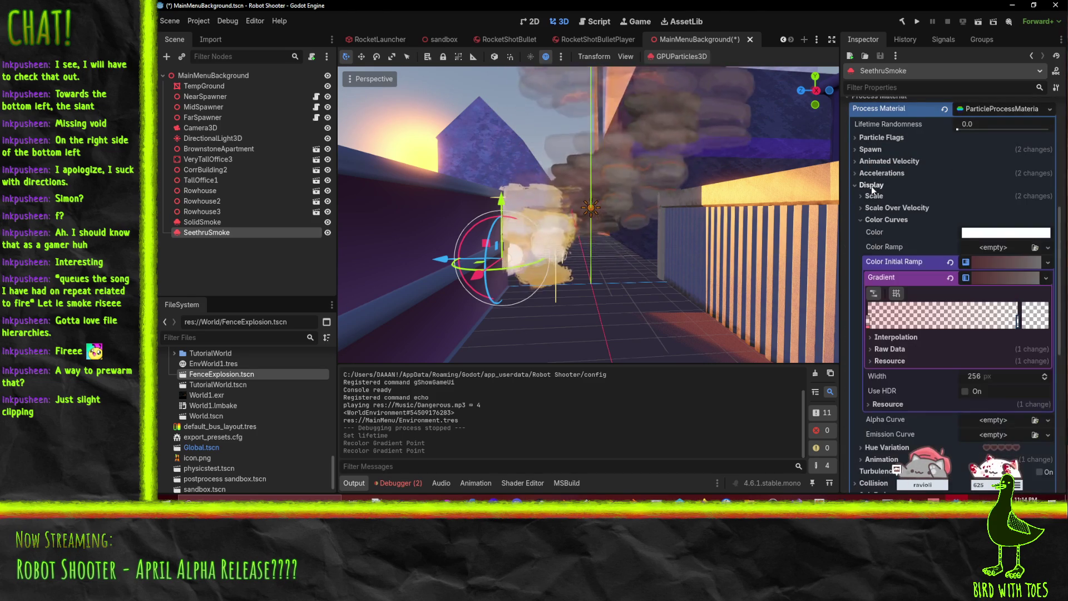
{"action": "left_click", "coordinate": [878, 220]}
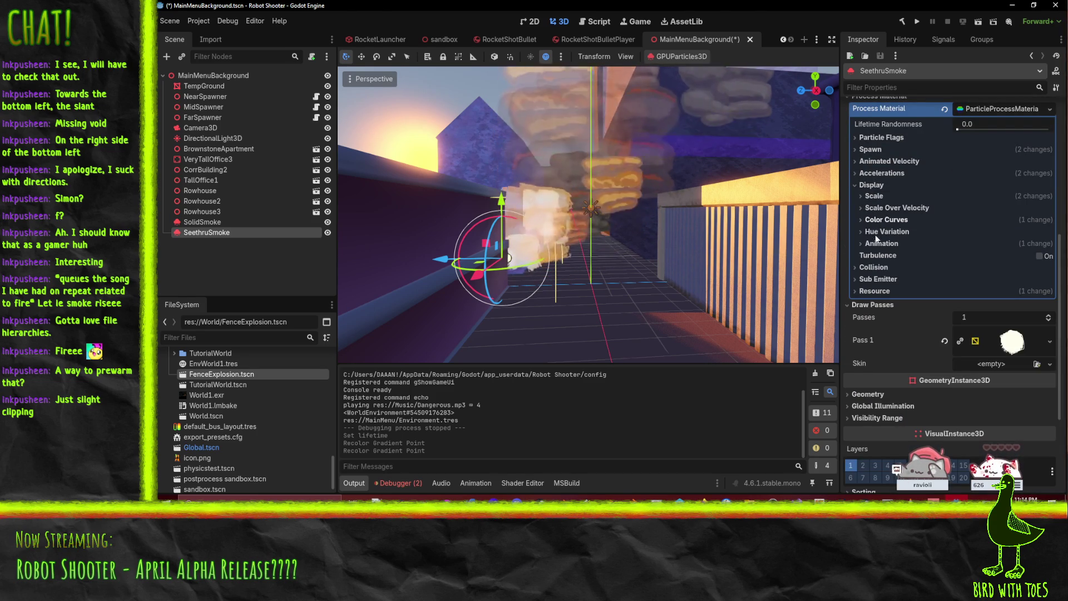
Step: Set SeethruSmoke's animation speed to 0.5 and offset range to 0.7–1.0, then frame the emitter
{"action": "left_click", "coordinate": [880, 244]}
{"action": "scroll", "coordinate": [881, 245], "scroll_direction": "down", "scroll_amount": 3}
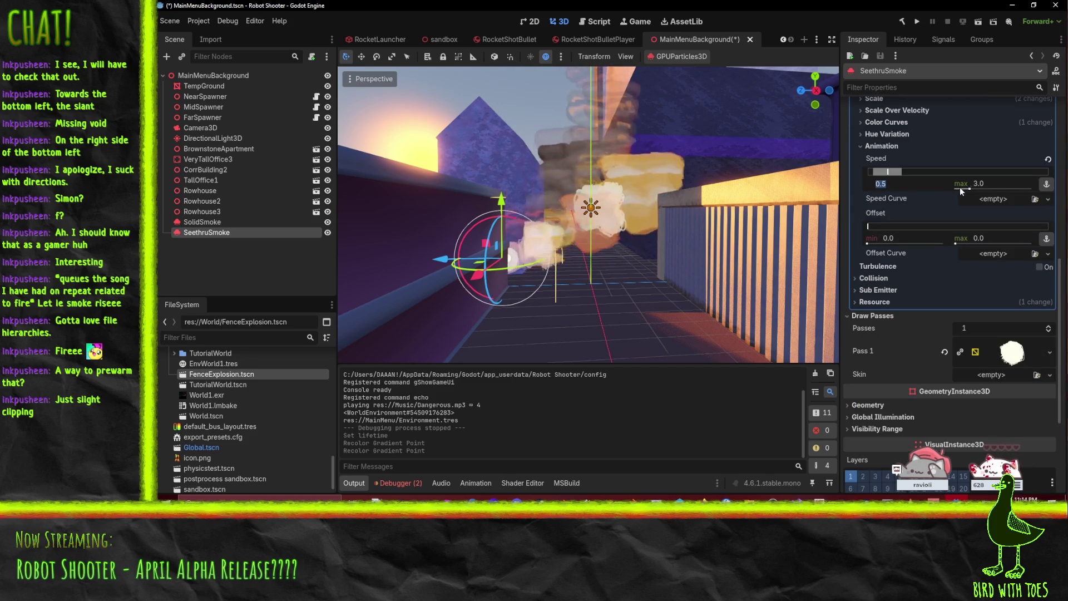
{"action": "left_click", "coordinate": [990, 183]}
{"action": "type", "text": "0"}
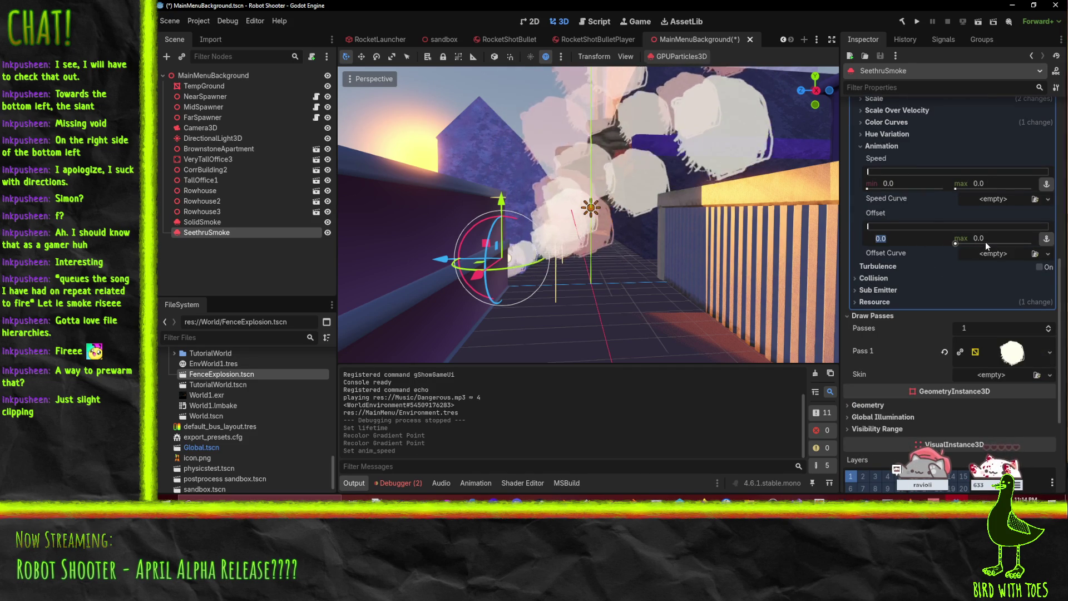
{"action": "type", "text": "6"}
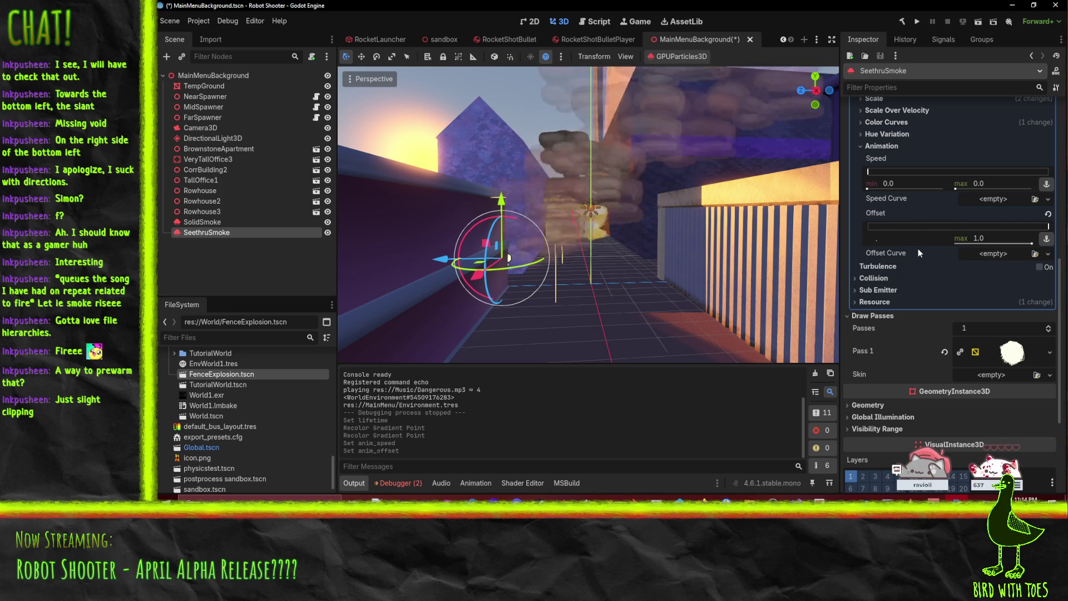
{"action": "type", "text": "8"}
{"action": "key", "text": "Return"}
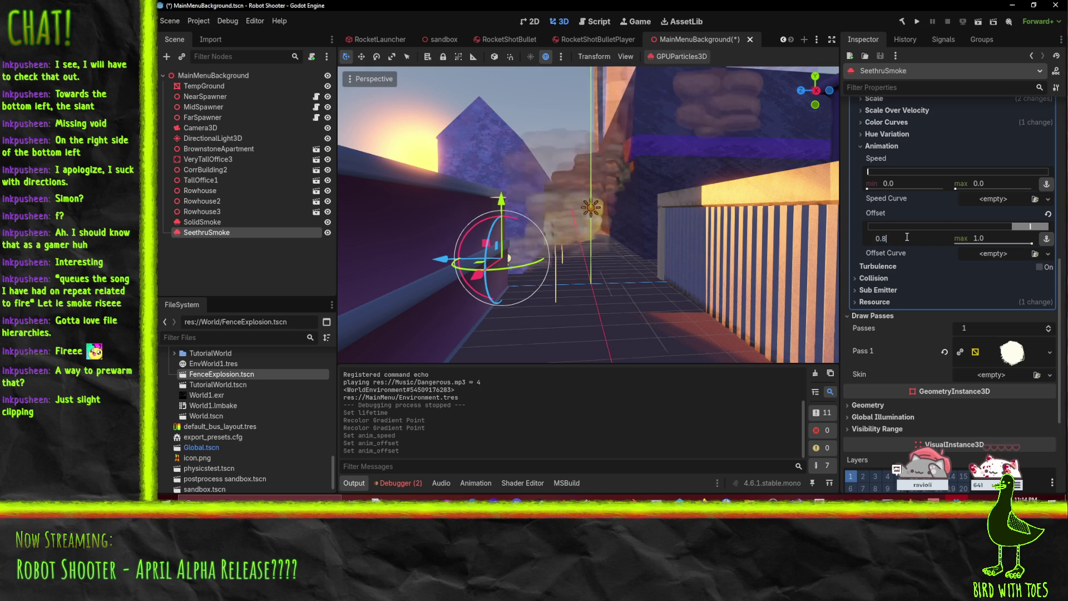
{"action": "type", "text": "0.7"}
{"action": "key", "text": "Return"}
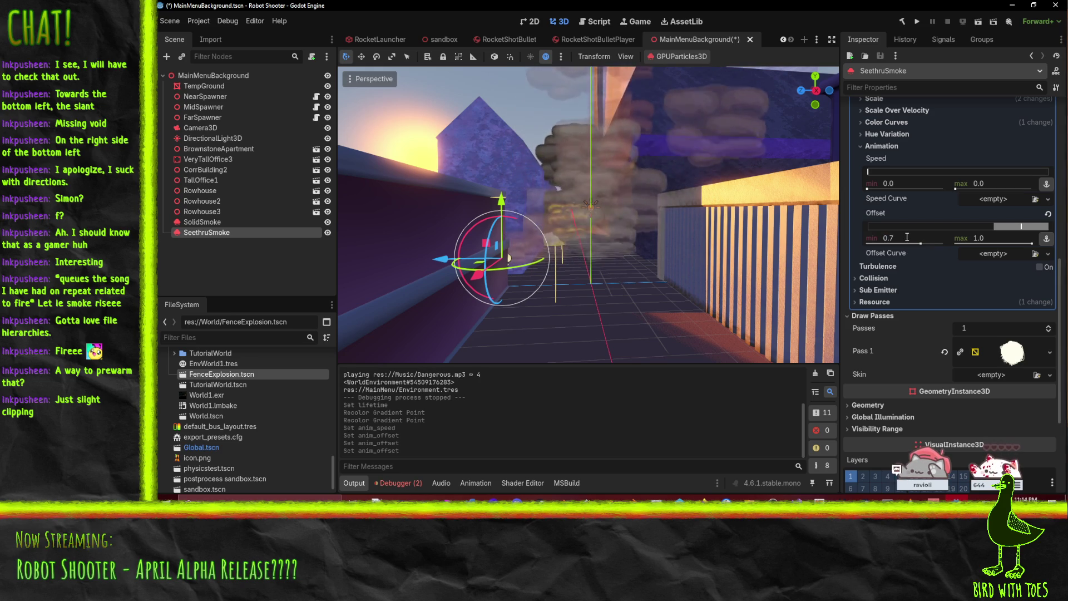
{"action": "left_click", "coordinate": [912, 184]}
{"action": "type", "text": "0.5"}
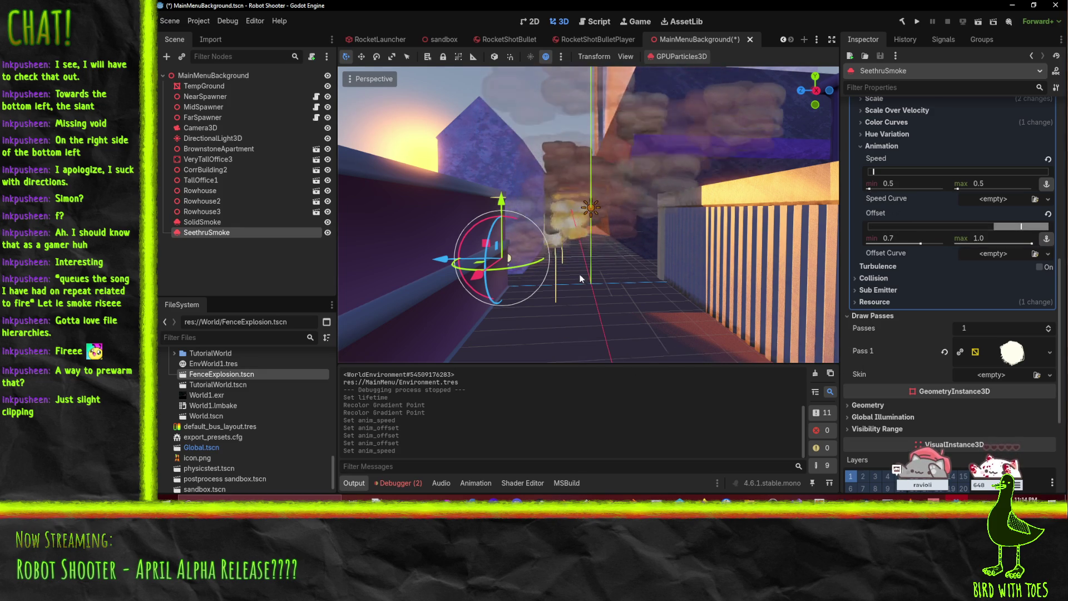
{"action": "key", "text": "f"}
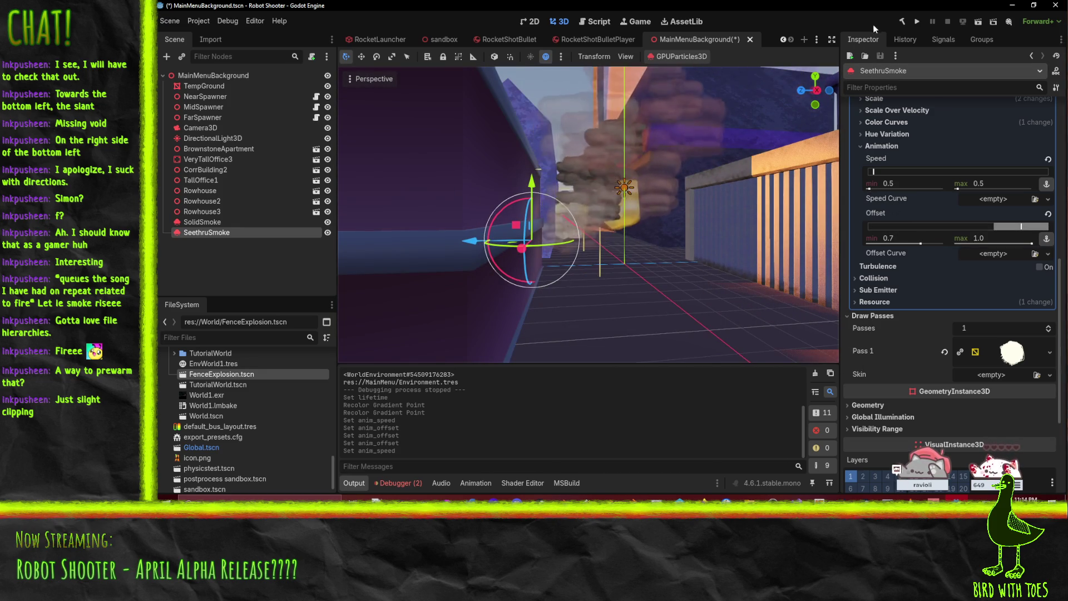
Step: Save and play-test the main menu smoke, then close the Robot Shooter window
{"action": "left_click", "coordinate": [917, 22]}
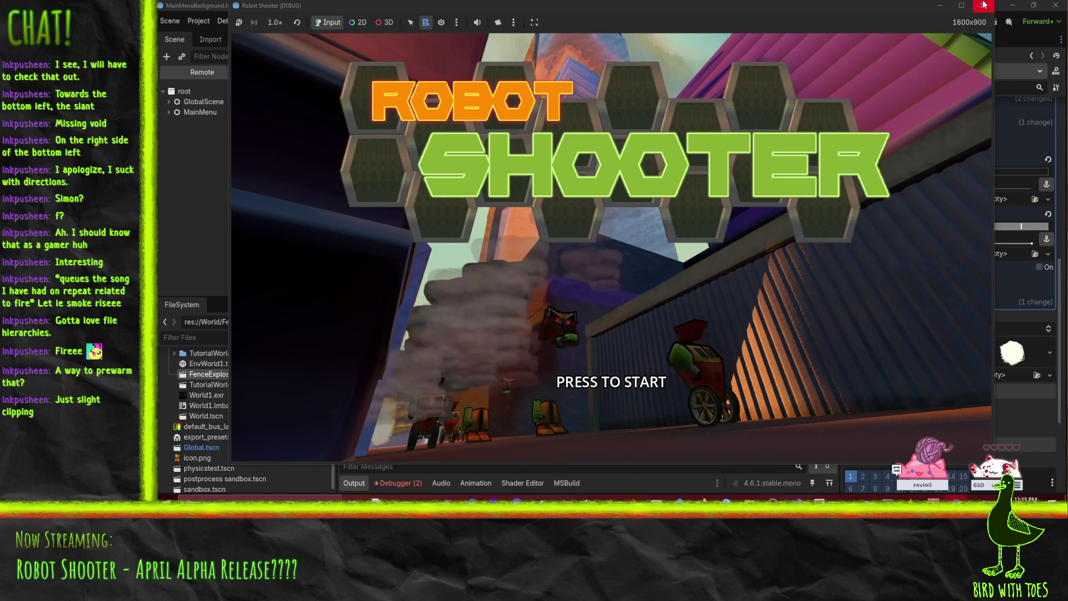
{"action": "left_click", "coordinate": [984, 6]}
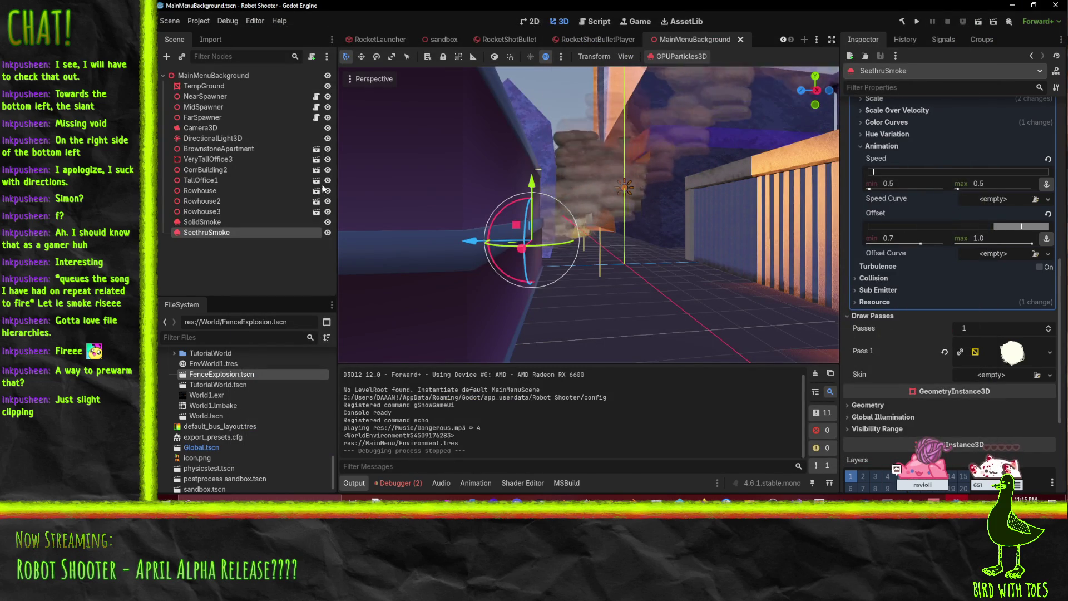
Step: Set SeethruSmoke's scale to 4–5, lifetime 12, amount 30 and explosiveness 0, then save
{"action": "scroll", "coordinate": [906, 167], "scroll_direction": "up", "scroll_amount": 5}
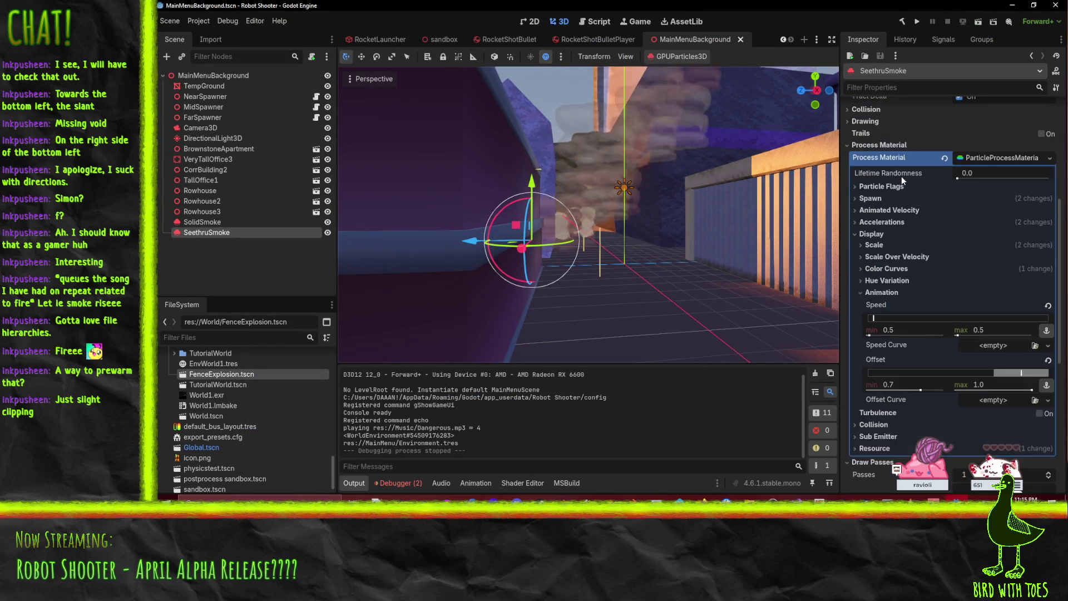
{"action": "left_click", "coordinate": [901, 285]}
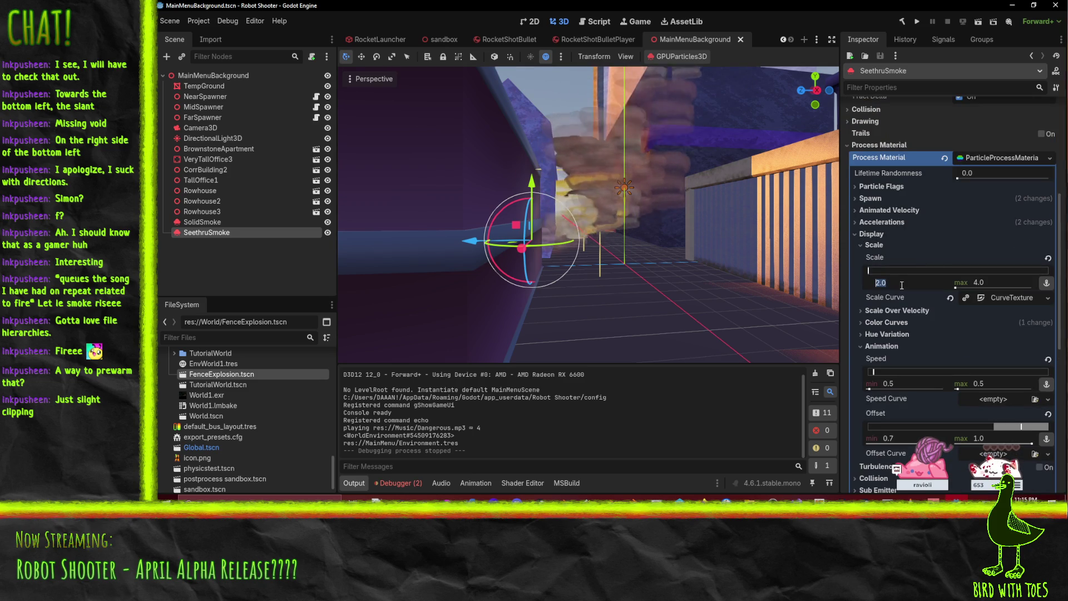
{"action": "key", "text": "Return"}
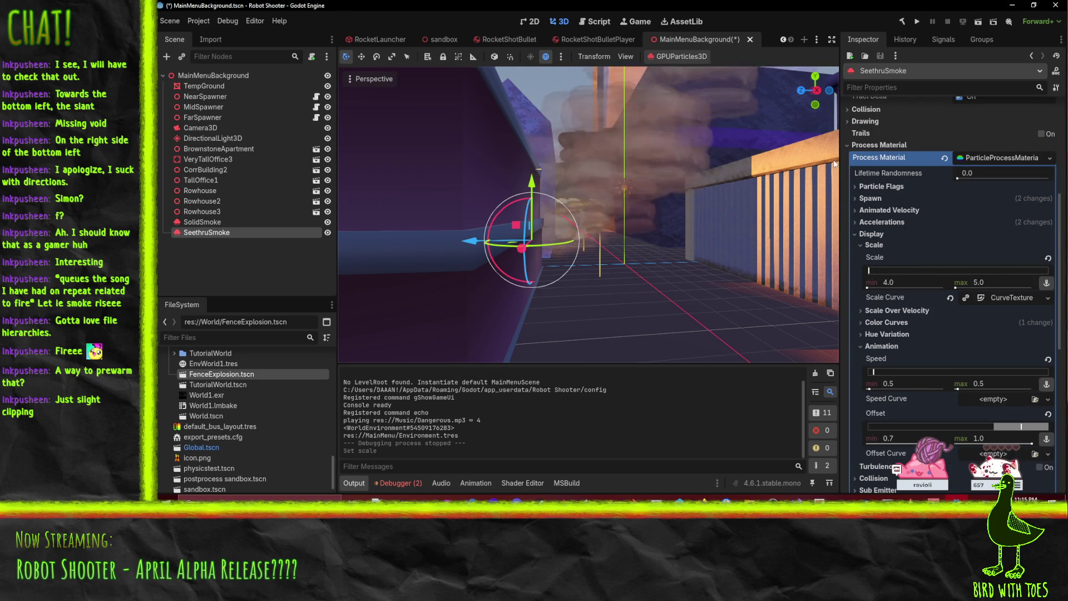
{"action": "scroll", "coordinate": [951, 228], "scroll_direction": "up", "scroll_amount": 6}
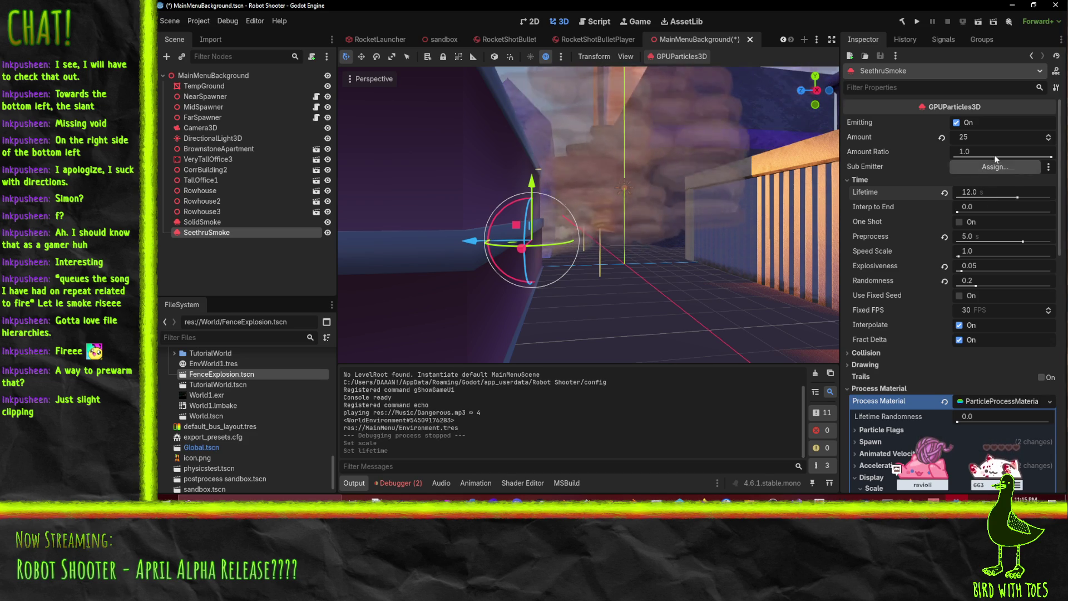
{"action": "left_click", "coordinate": [991, 137]}
{"action": "type", "text": "3"}
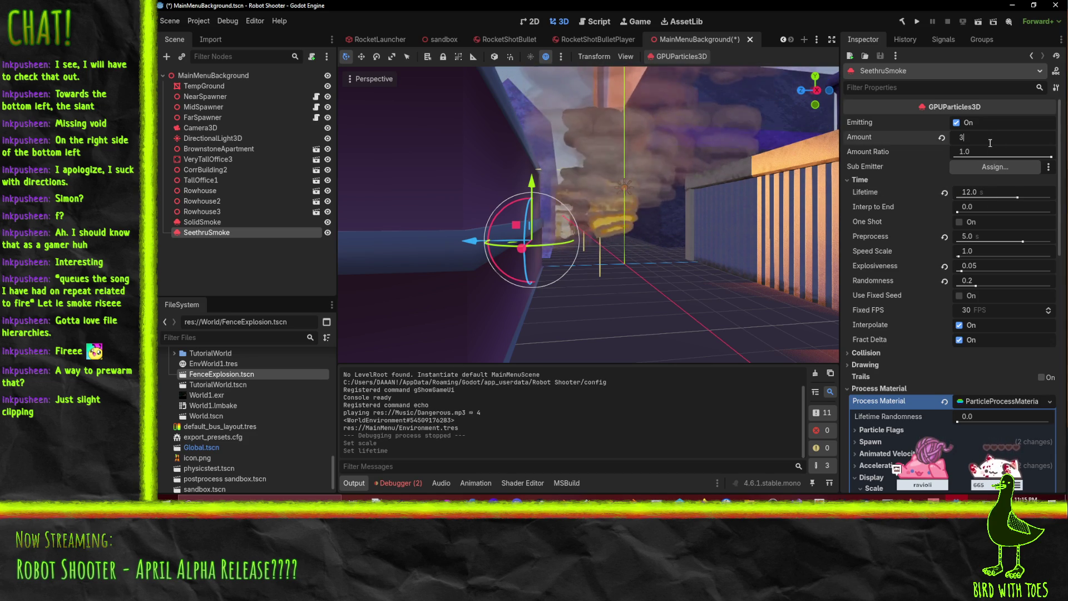
{"action": "type", "text": "0"}
{"action": "key", "text": "Return"}
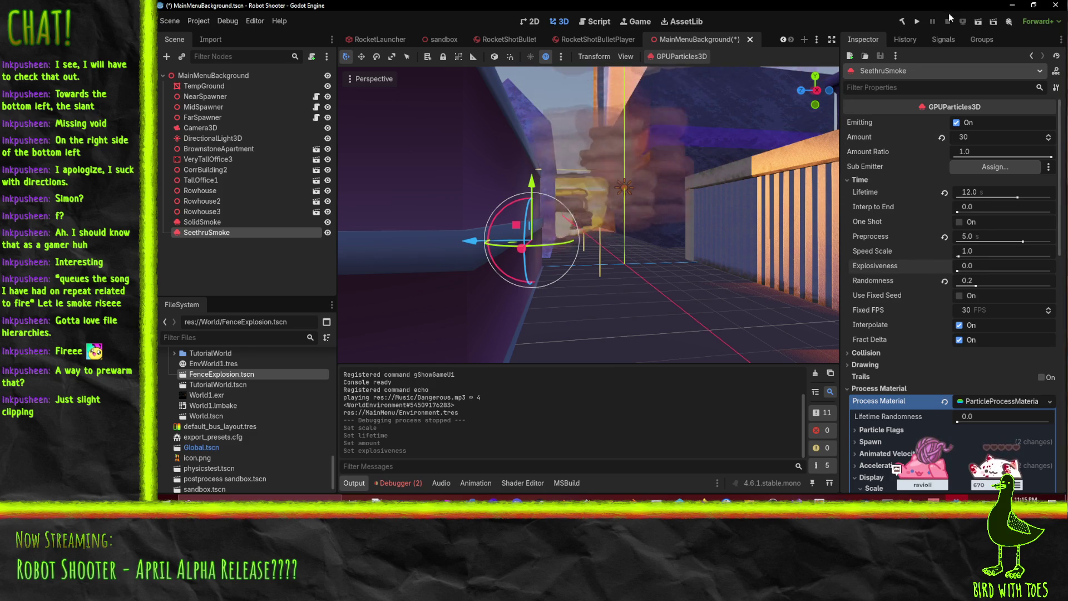
{"action": "key", "text": "ctrl+s"}
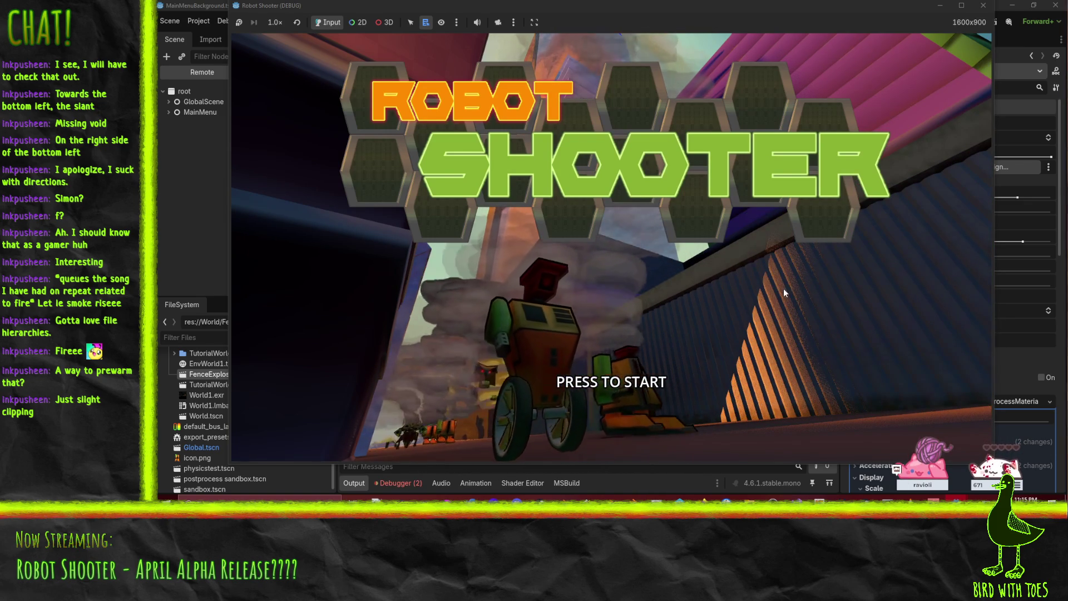
Step: Close the Robot Shooter (DEBUG) window to return to the MainMenuBackground scene
{"action": "left_click", "coordinate": [982, 7]}
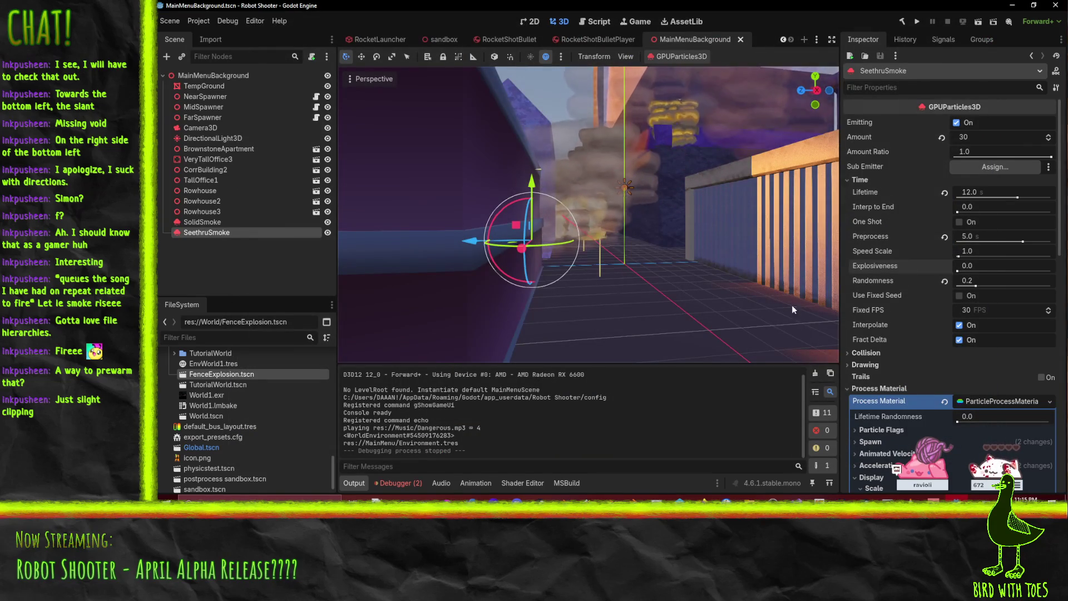
{"action": "scroll", "coordinate": [729, 236], "scroll_direction": "down", "scroll_amount": 5}
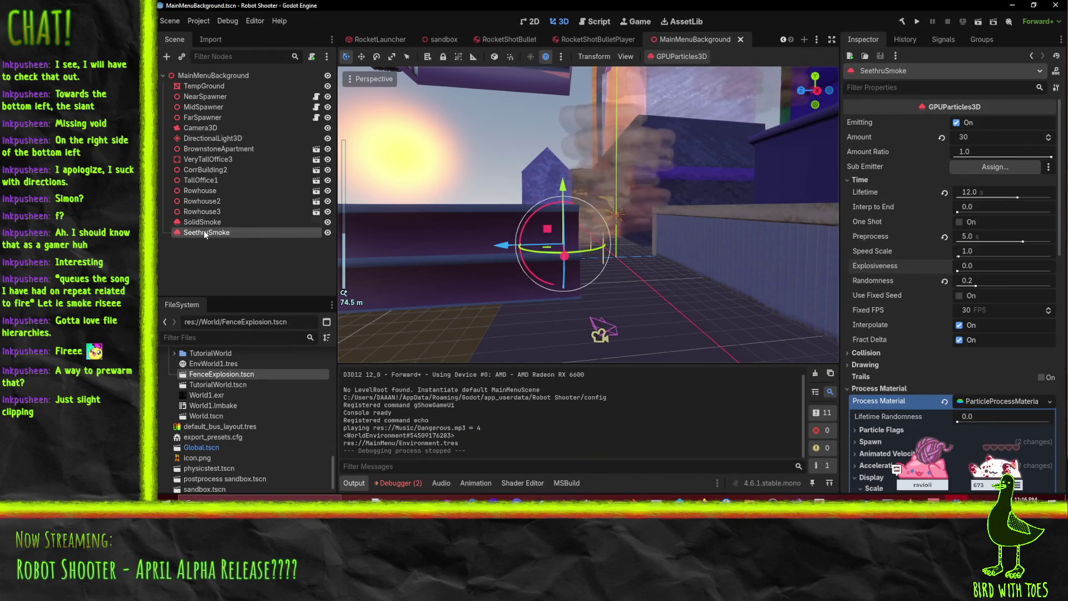
Step: Select SolidSmoke and set its Lifetime to 8 seconds
{"action": "left_click", "coordinate": [310, 224]}
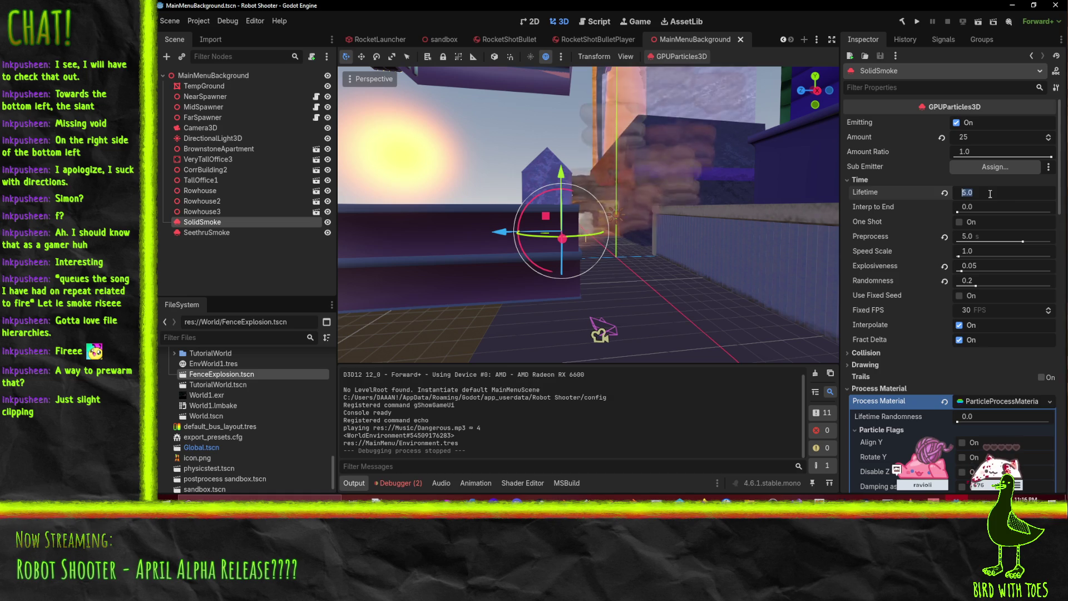
{"action": "type", "text": "8"}
{"action": "key", "text": "Return"}
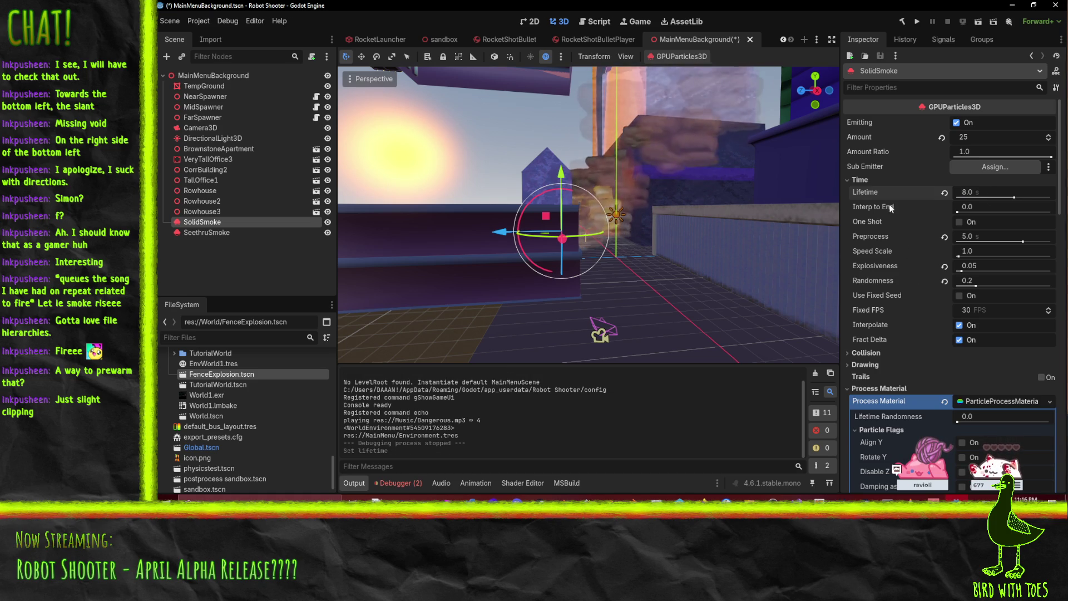
{"action": "scroll", "coordinate": [888, 214], "scroll_direction": "down", "scroll_amount": 5}
{"action": "scroll", "coordinate": [887, 215], "scroll_direction": "up", "scroll_amount": 3}
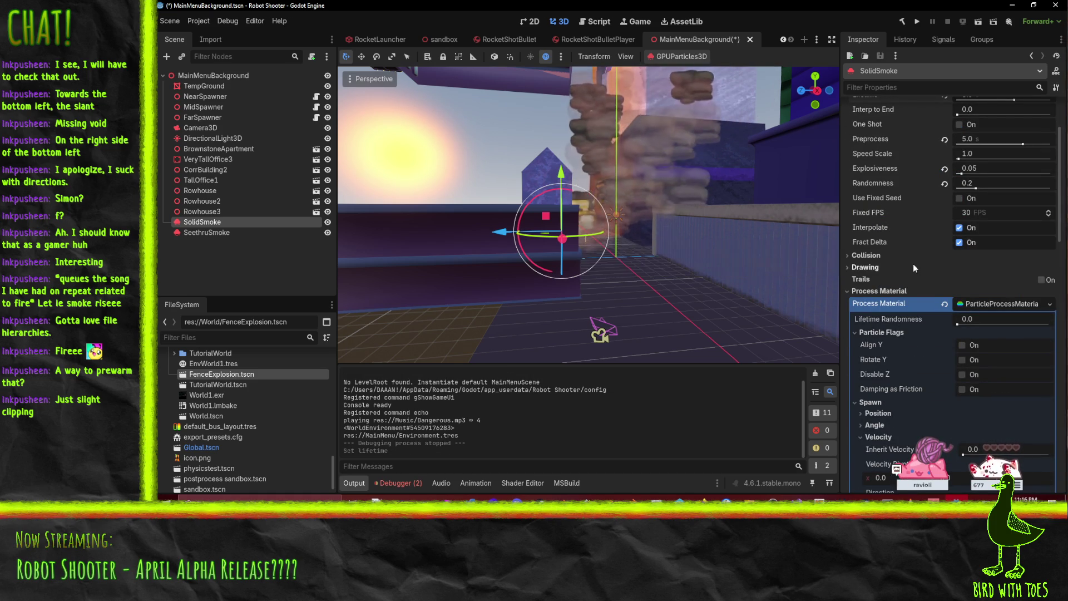
Step: Expand the Drawing settings to find Visibility AABB, then scroll through the particle properties
{"action": "left_click", "coordinate": [872, 268]}
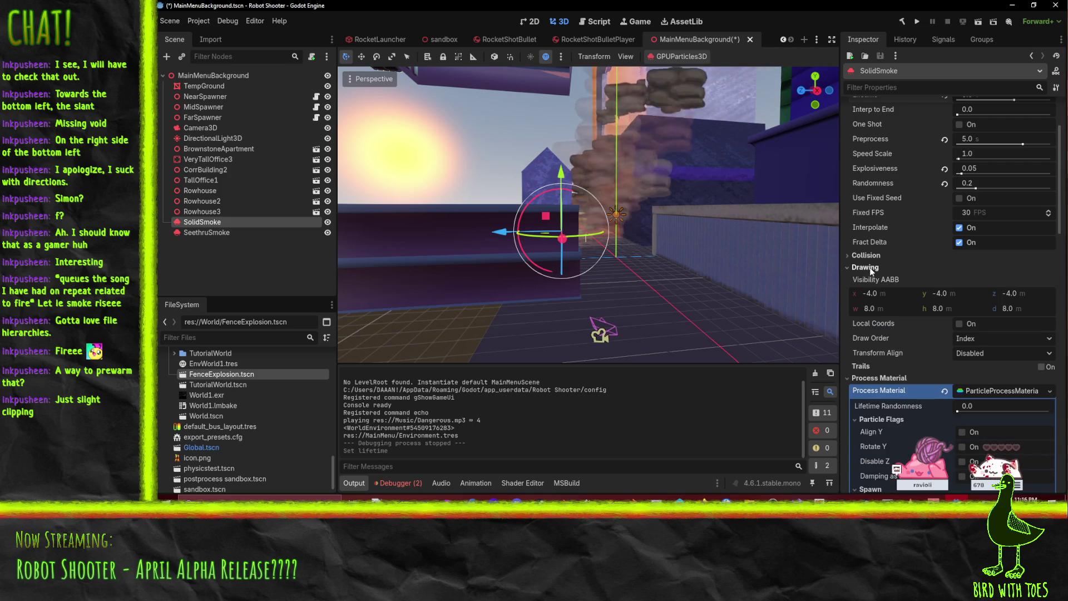
{"action": "left_click", "coordinate": [872, 269]}
{"action": "left_click", "coordinate": [871, 269]}
{"action": "scroll", "coordinate": [856, 243], "scroll_direction": "down", "scroll_amount": 1}
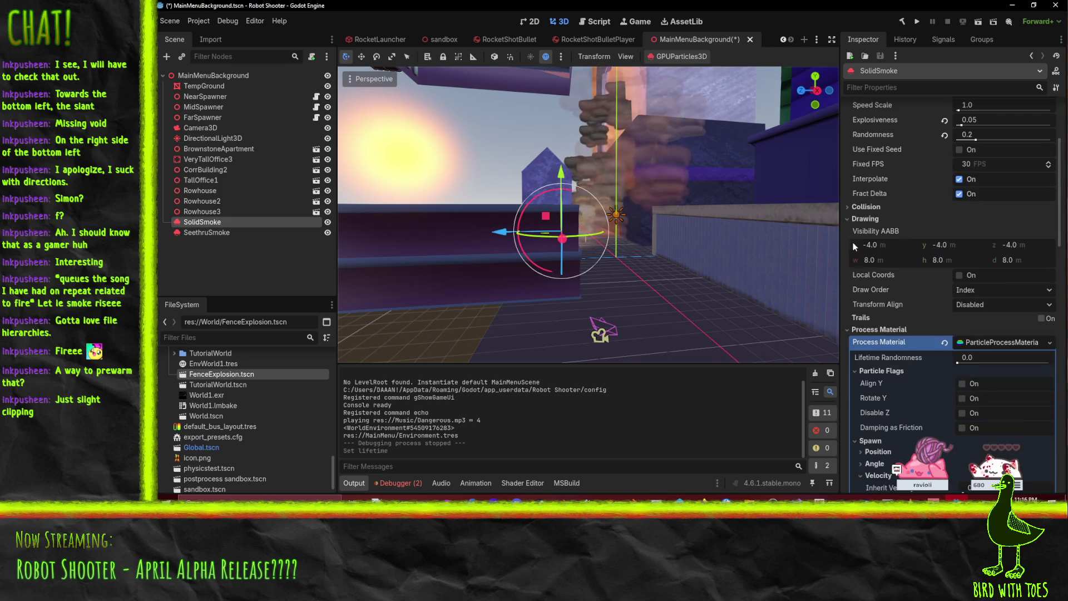
{"action": "left_click", "coordinate": [859, 220]}
{"action": "scroll", "coordinate": [871, 228], "scroll_direction": "up", "scroll_amount": 2}
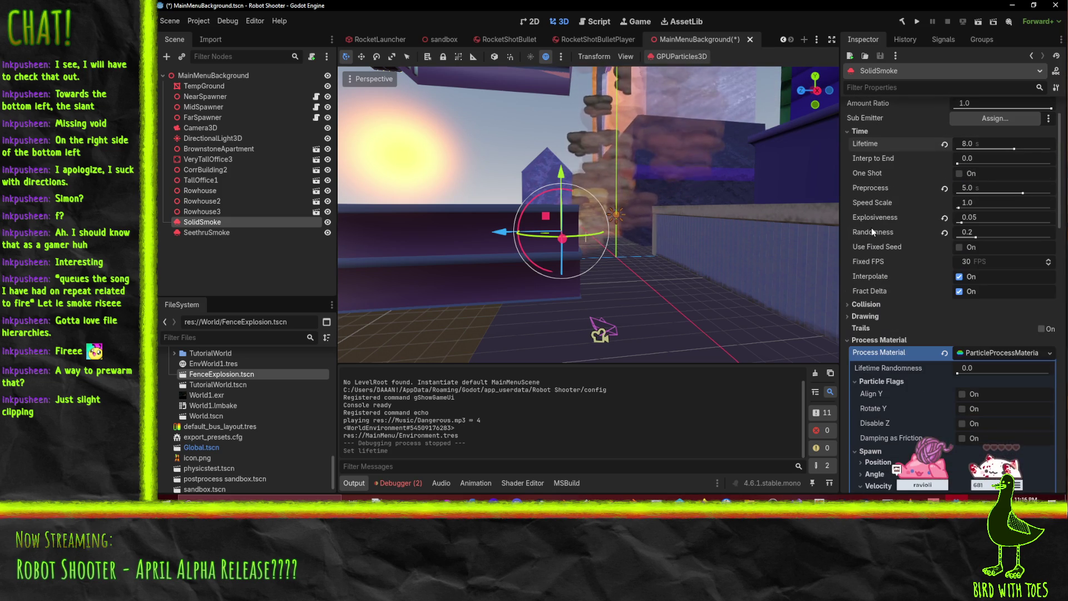
{"action": "left_click", "coordinate": [870, 321]}
{"action": "scroll", "coordinate": [877, 251], "scroll_direction": "down", "scroll_amount": 3}
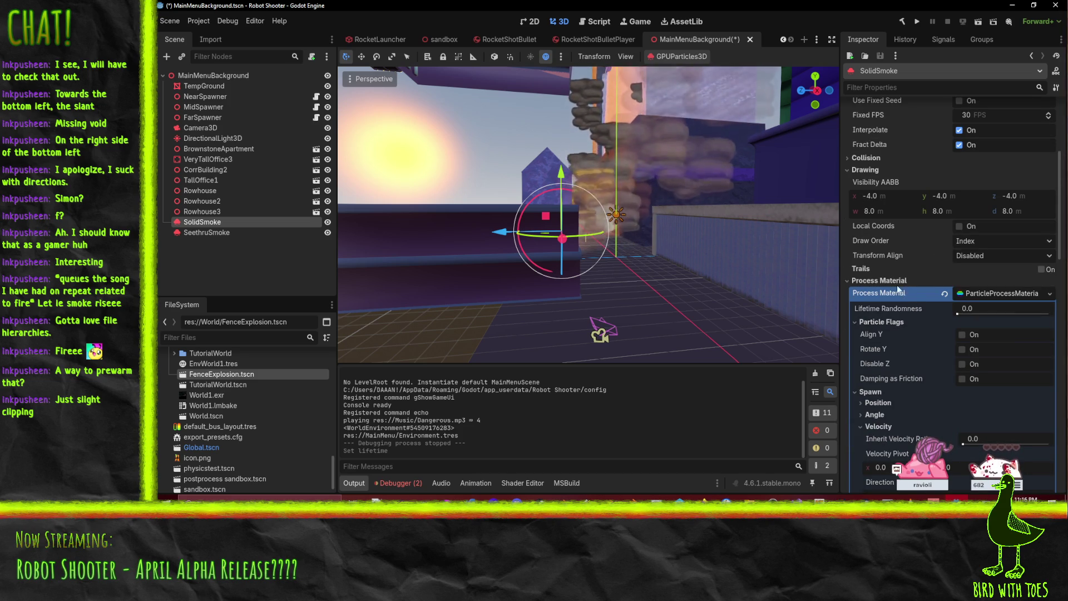
{"action": "scroll", "coordinate": [896, 284], "scroll_direction": "down", "scroll_amount": 3}
{"action": "scroll", "coordinate": [894, 275], "scroll_direction": "down", "scroll_amount": 6}
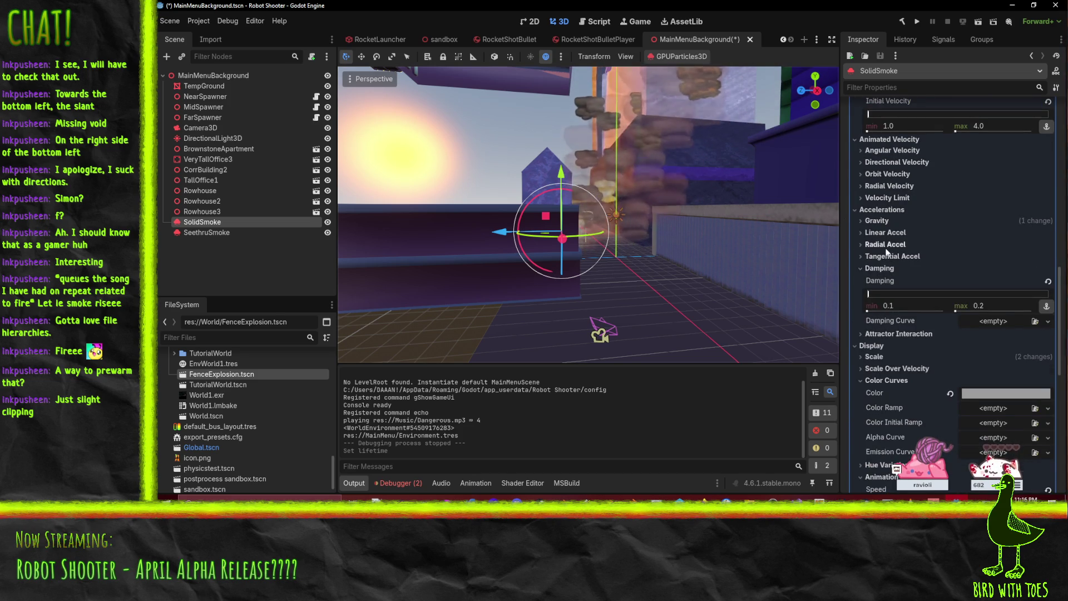
{"action": "scroll", "coordinate": [843, 253], "scroll_direction": "down", "scroll_amount": 2}
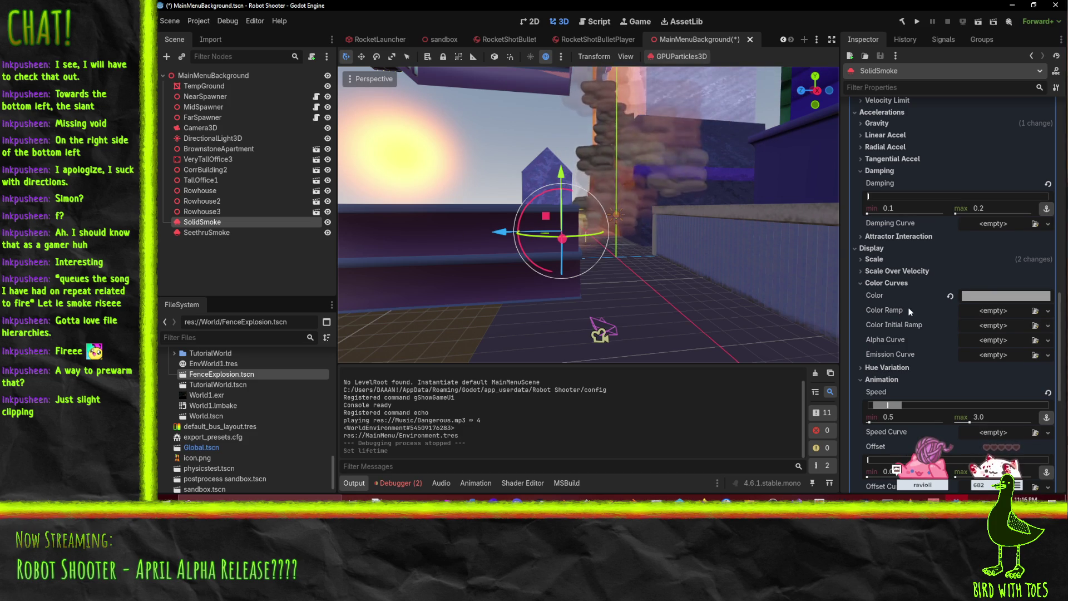
{"action": "scroll", "coordinate": [920, 252], "scroll_direction": "down", "scroll_amount": 1}
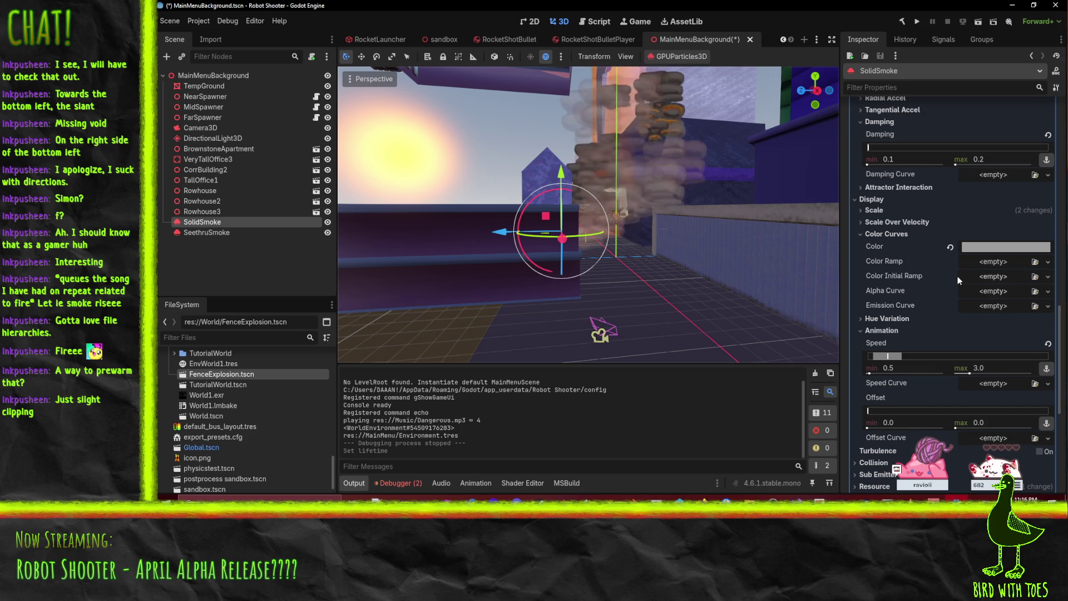
Step: Give the Color Ramp a new gradient texture and open its editor, discarding a trial Alpha Curve
{"action": "left_click", "coordinate": [1048, 292]}
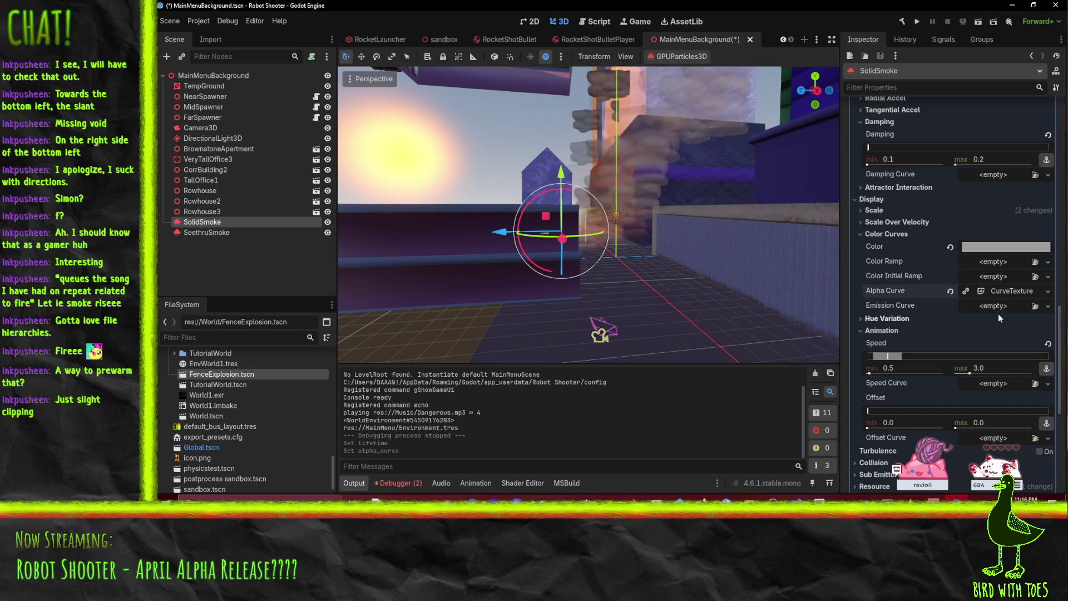
{"action": "left_click", "coordinate": [999, 313]}
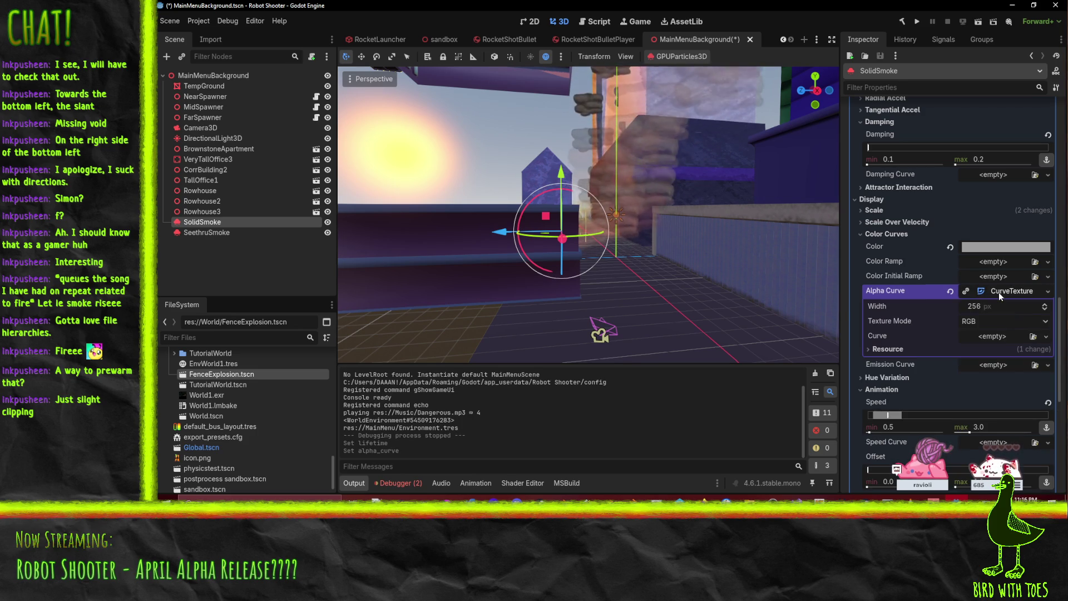
{"action": "left_click", "coordinate": [950, 292]}
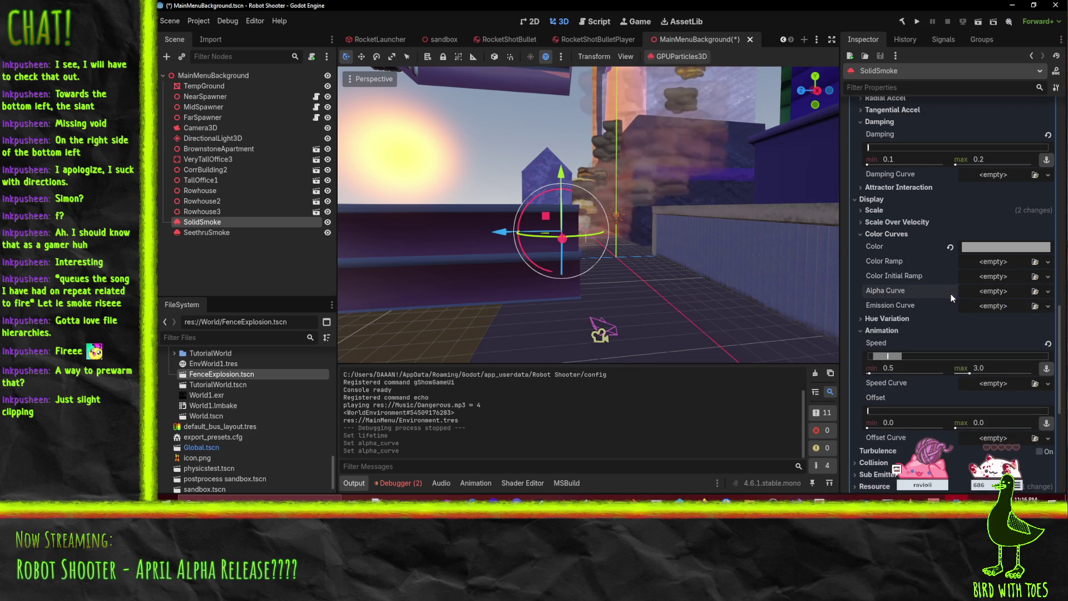
{"action": "left_click", "coordinate": [1037, 263]}
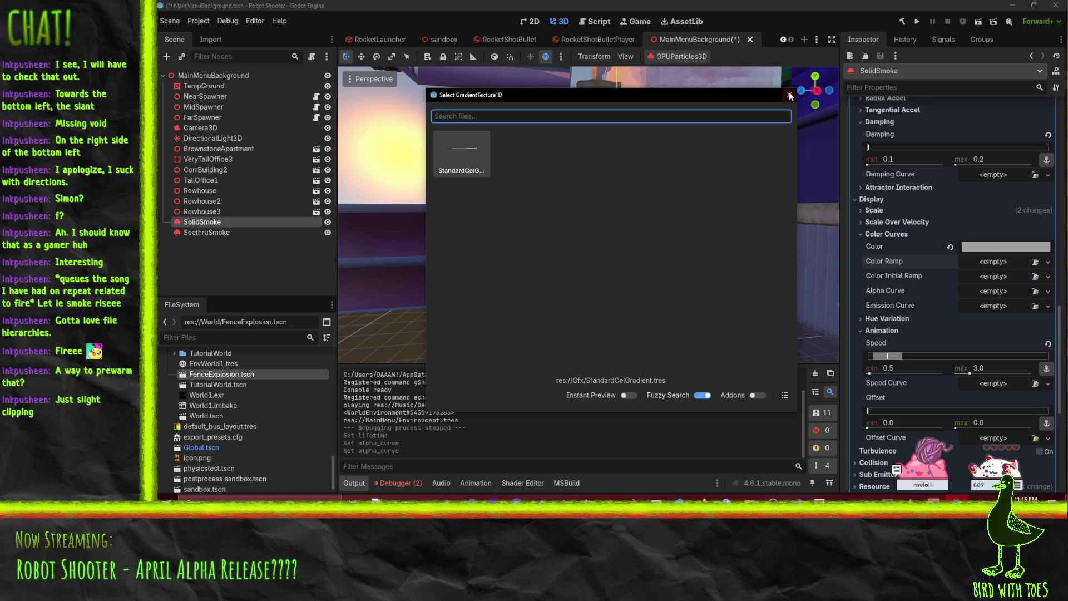
{"action": "left_click", "coordinate": [789, 96]}
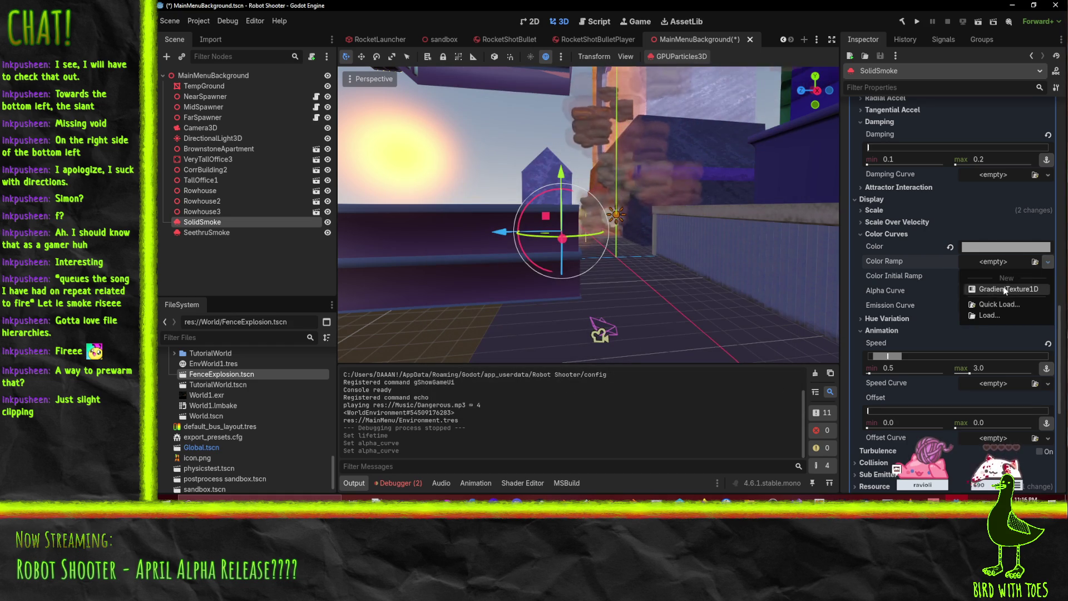
{"action": "left_click", "coordinate": [997, 288]}
{"action": "left_click", "coordinate": [1005, 261]}
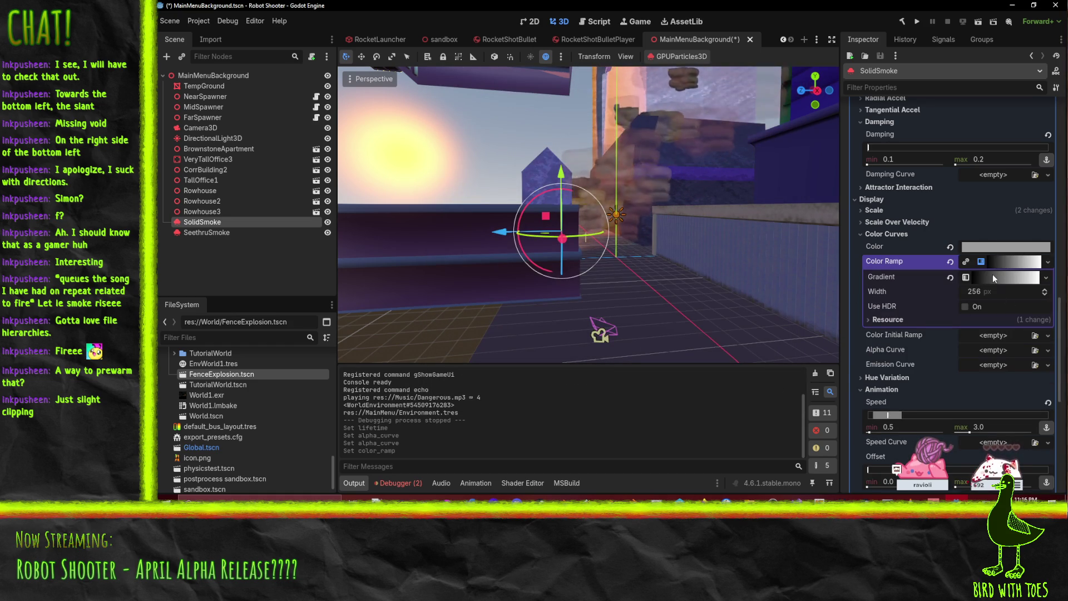
{"action": "left_click", "coordinate": [993, 277]}
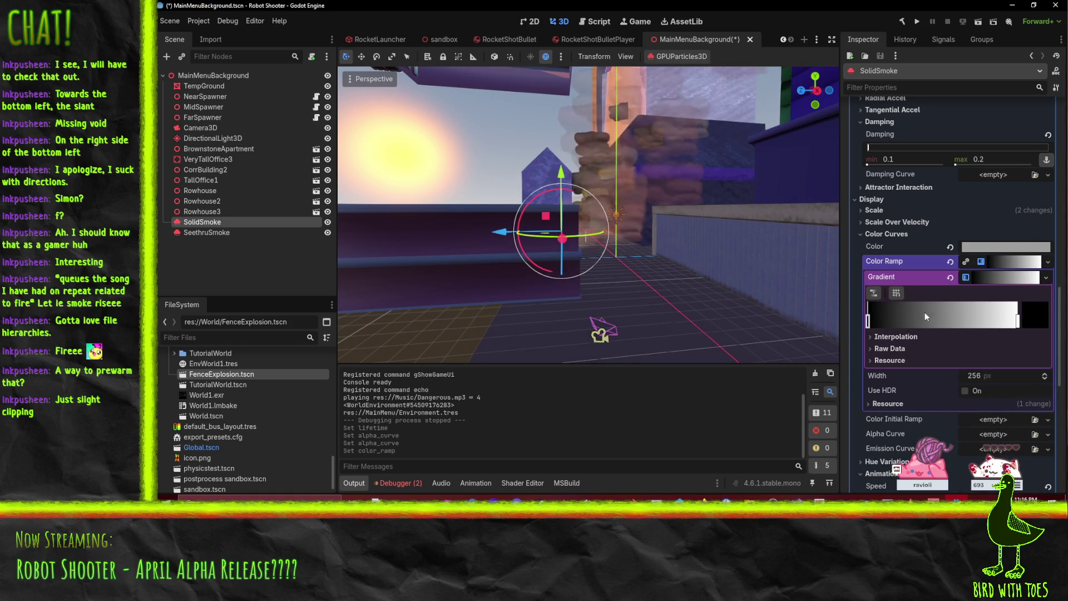
Step: Turn the black stop white, make the middle stop more opaque, and the right end fully transparent
{"action": "left_click", "coordinate": [1036, 321]}
{"action": "left_click_drag", "start_coordinate": [924, 205], "coordinate": [971, 205]}
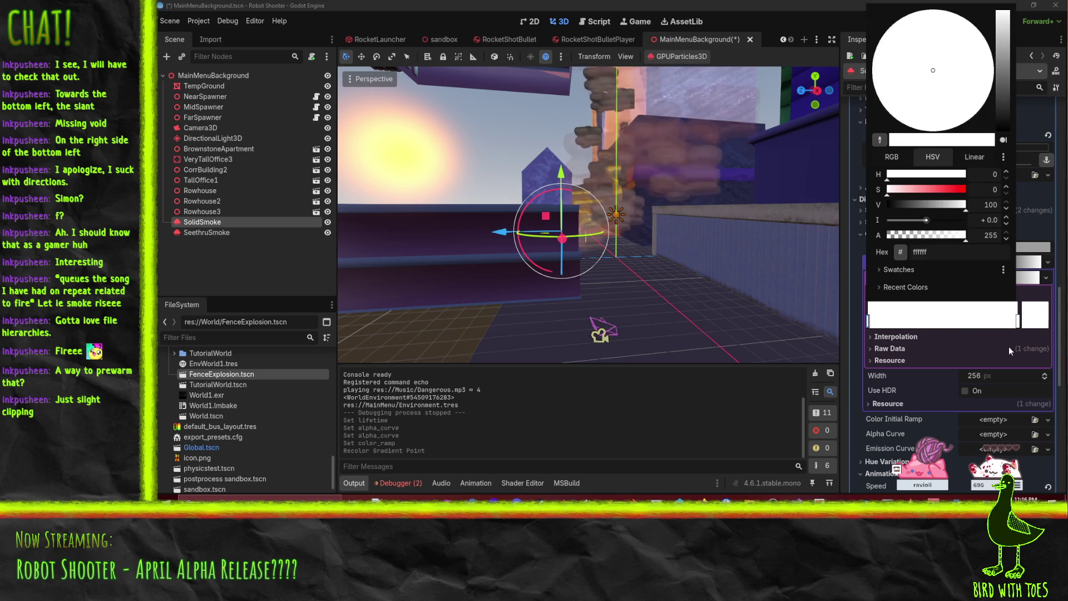
{"action": "left_click", "coordinate": [1019, 322]}
{"action": "left_click", "coordinate": [1030, 326]}
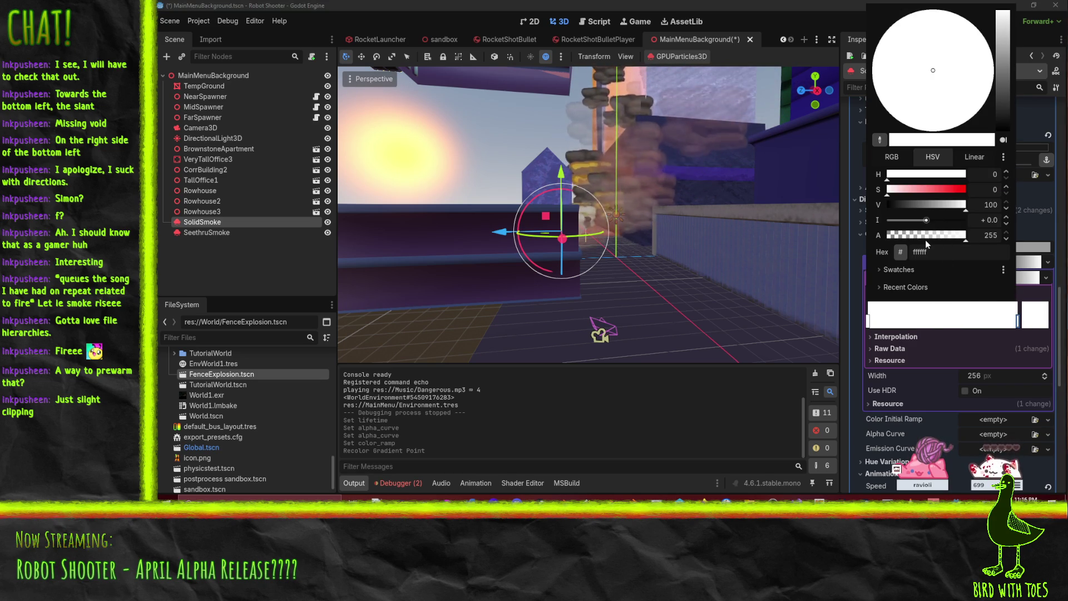
{"action": "left_click", "coordinate": [1013, 330]}
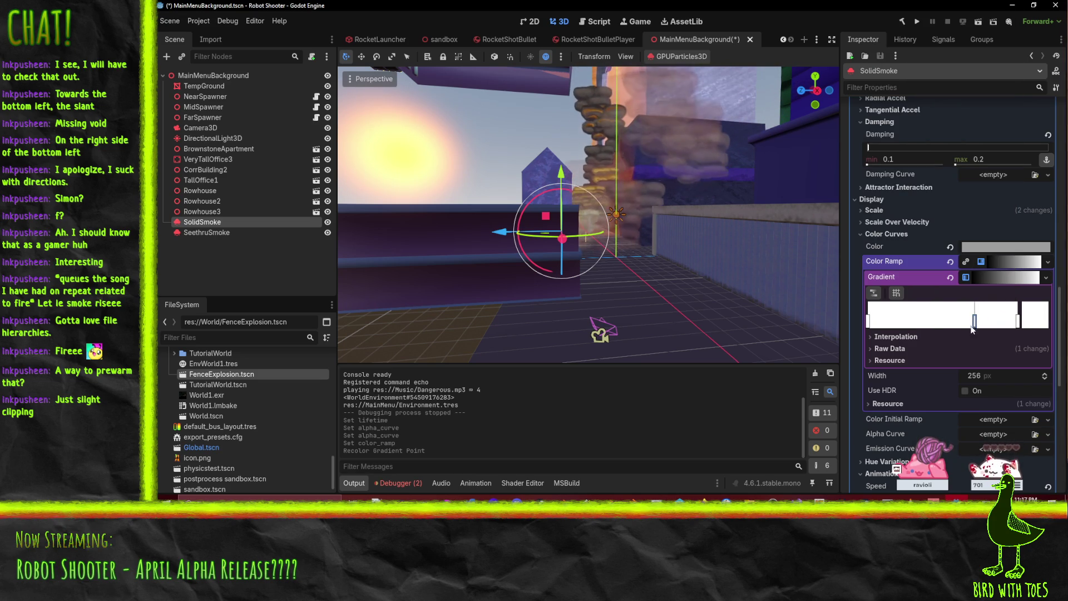
{"action": "left_click", "coordinate": [1044, 326]}
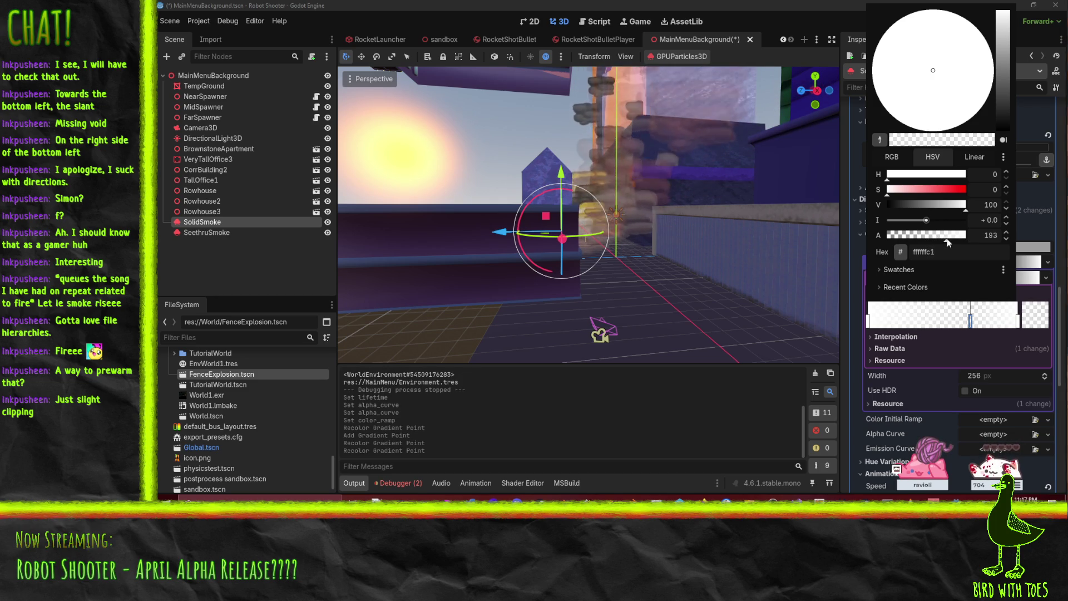
{"action": "left_click_drag", "start_coordinate": [953, 242], "coordinate": [957, 242]}
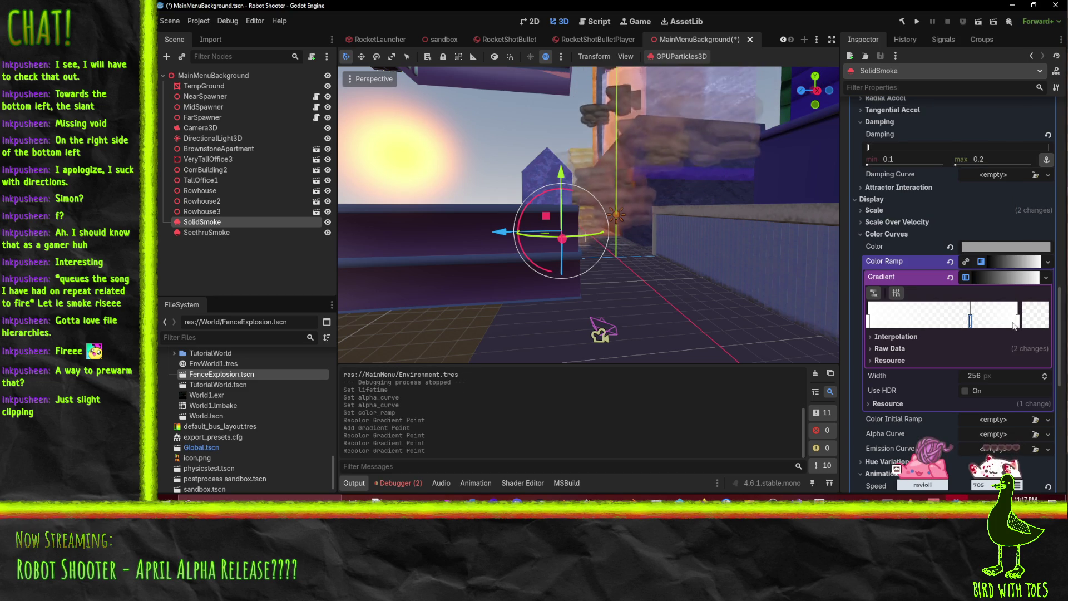
{"action": "left_click", "coordinate": [1018, 320]}
{"action": "left_click_drag", "start_coordinate": [959, 243], "coordinate": [810, 240]}
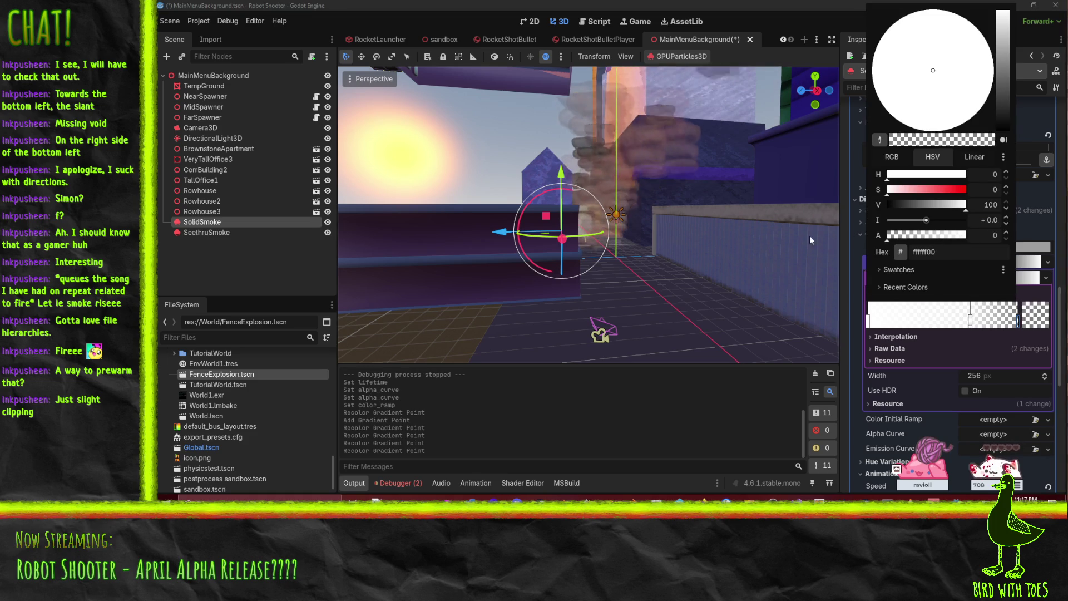
{"action": "left_click", "coordinate": [978, 349]}
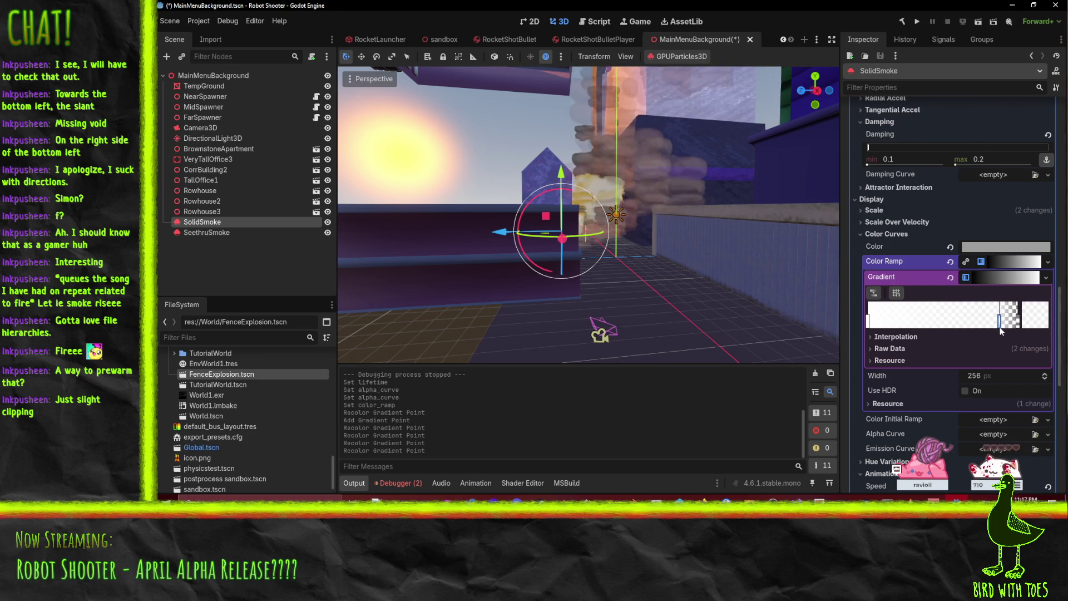
Step: Slide one gradient stop slightly right and another slightly left
{"action": "left_click", "coordinate": [1000, 328]}
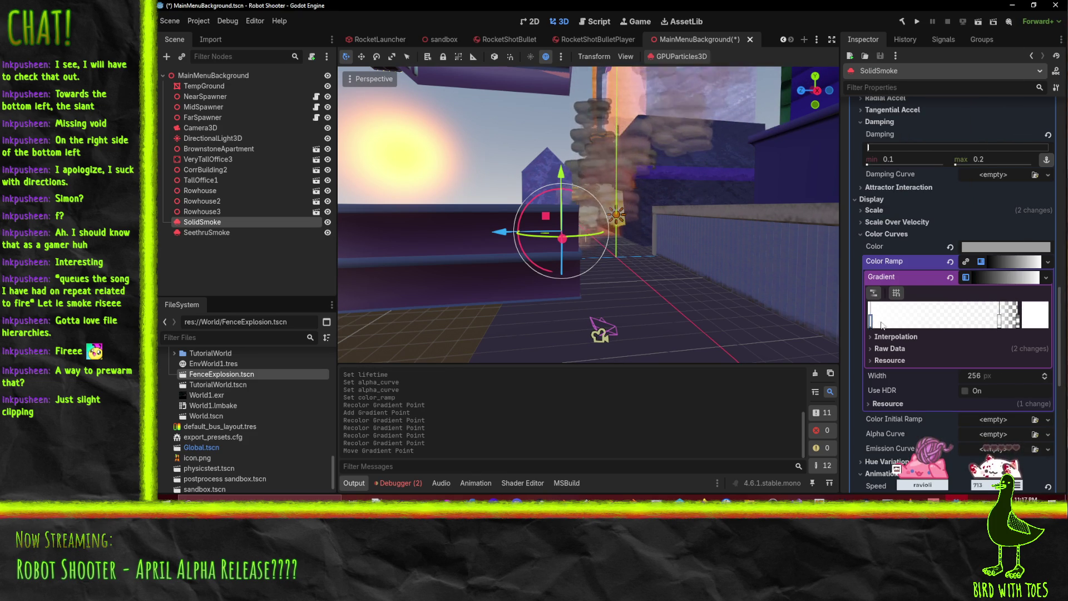
{"action": "left_click_drag", "start_coordinate": [920, 329], "coordinate": [930, 327]}
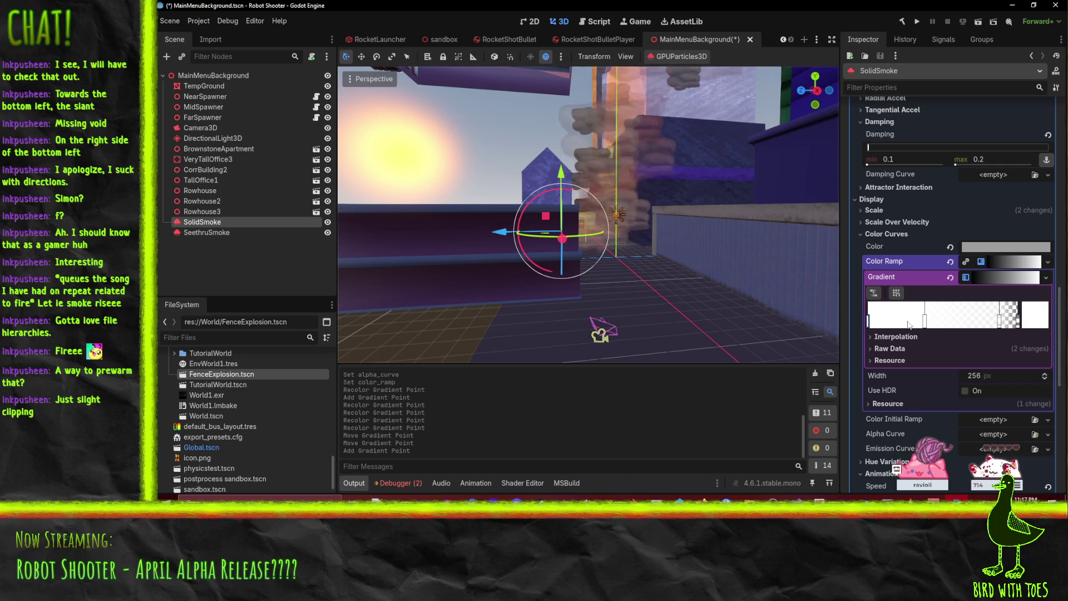
{"action": "left_click_drag", "start_coordinate": [956, 329], "coordinate": [954, 326]}
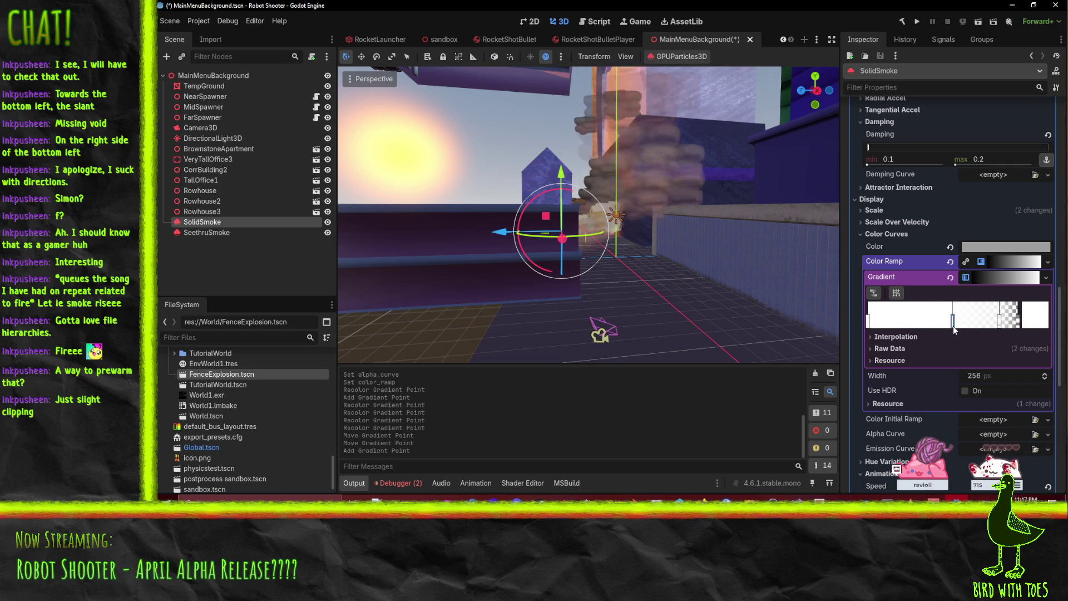
{"action": "scroll", "coordinate": [649, 205], "scroll_direction": "up", "scroll_amount": 3}
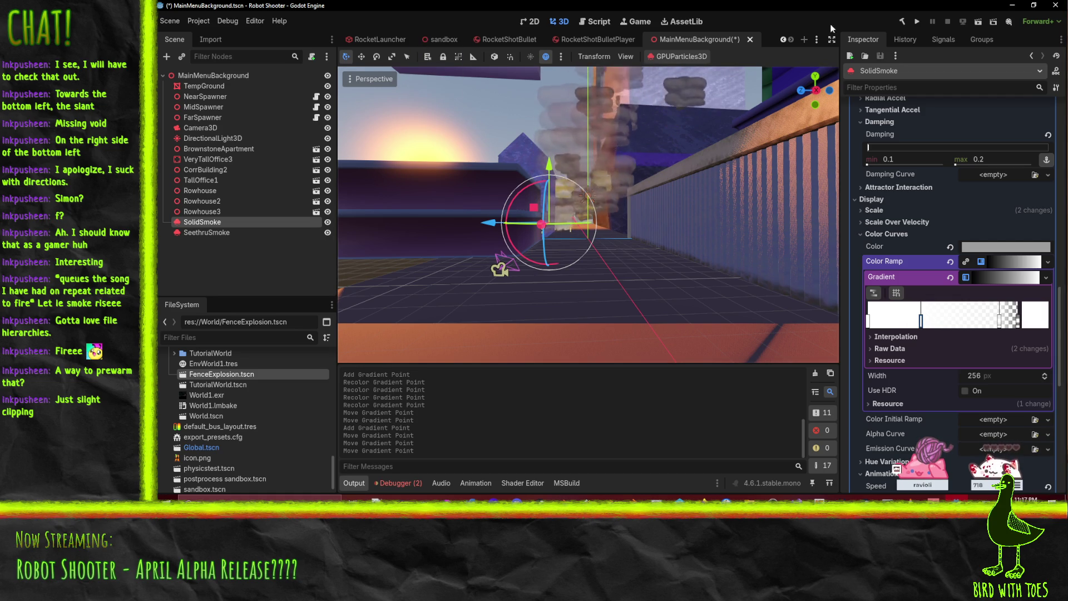
Step: Save and run the game twice to view the smoke behind the main menu, closing each run
{"action": "left_click", "coordinate": [917, 21]}
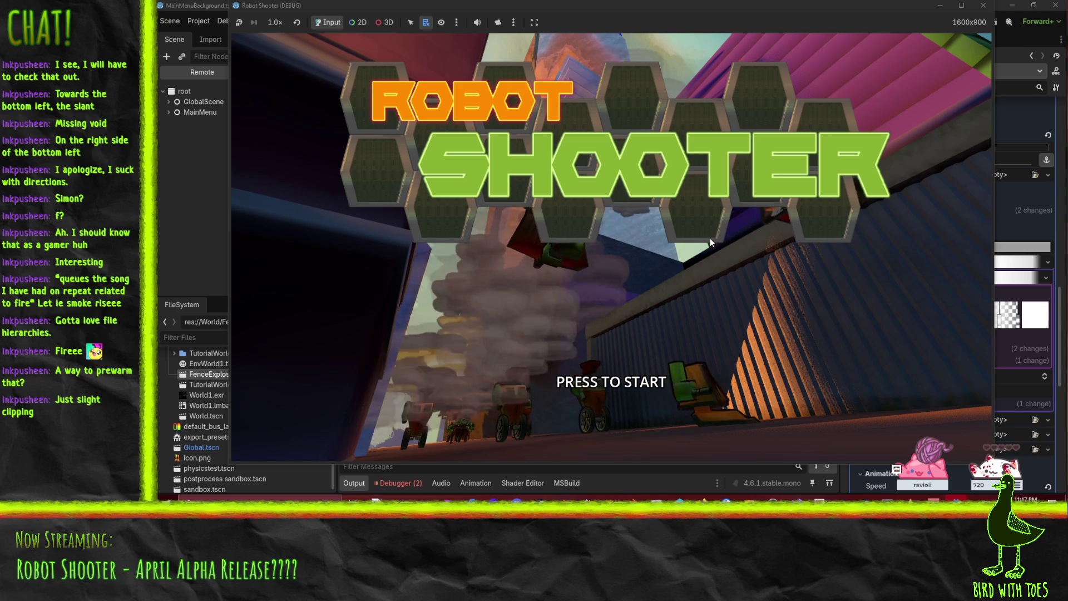
{"action": "left_click", "coordinate": [983, 5]}
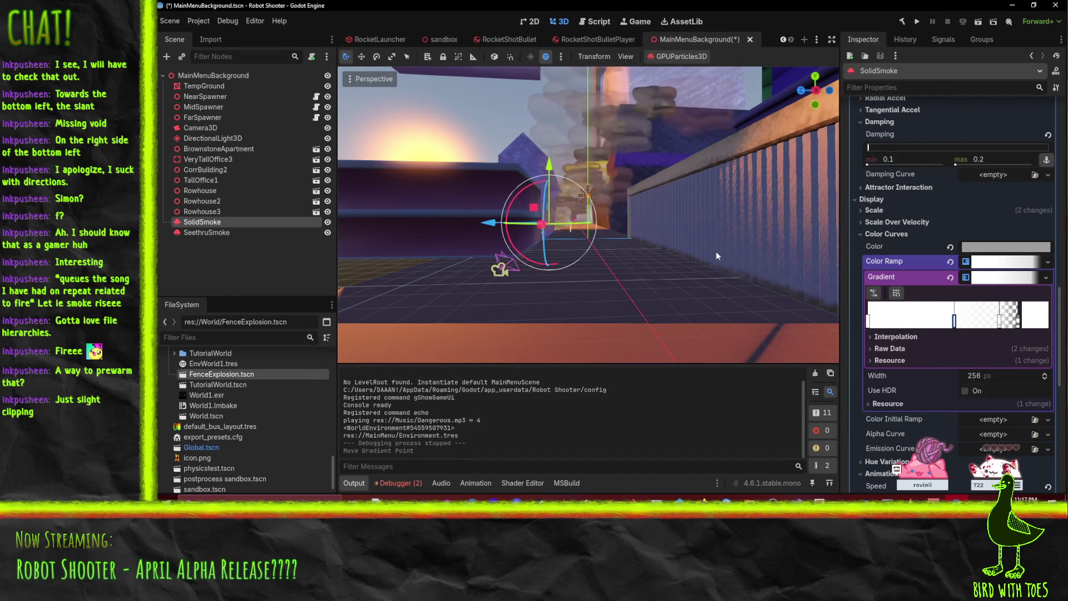
{"action": "left_click", "coordinate": [917, 21]}
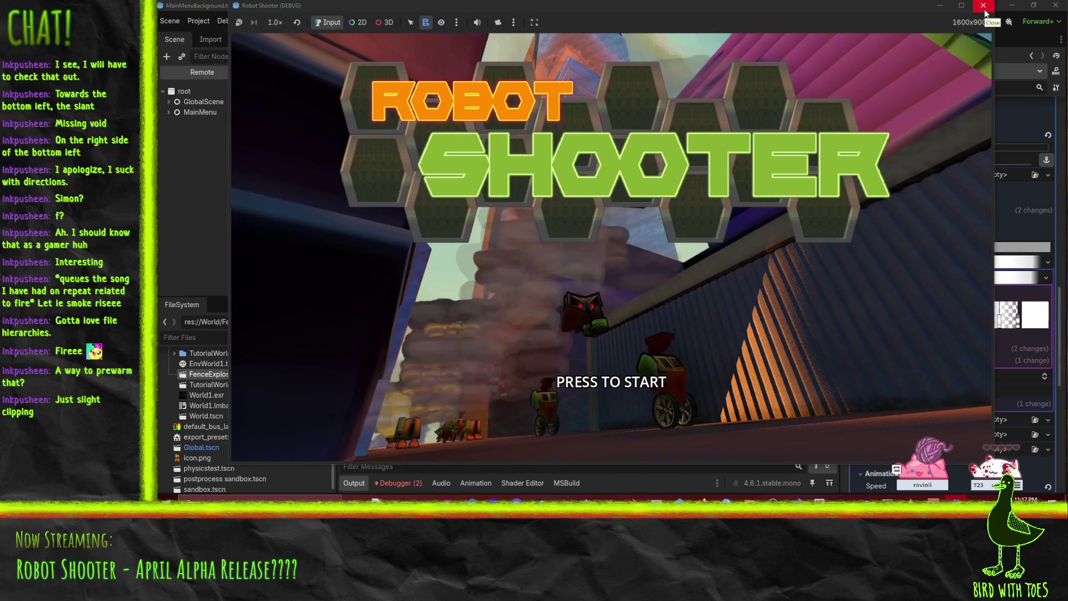
{"action": "left_click", "coordinate": [984, 6]}
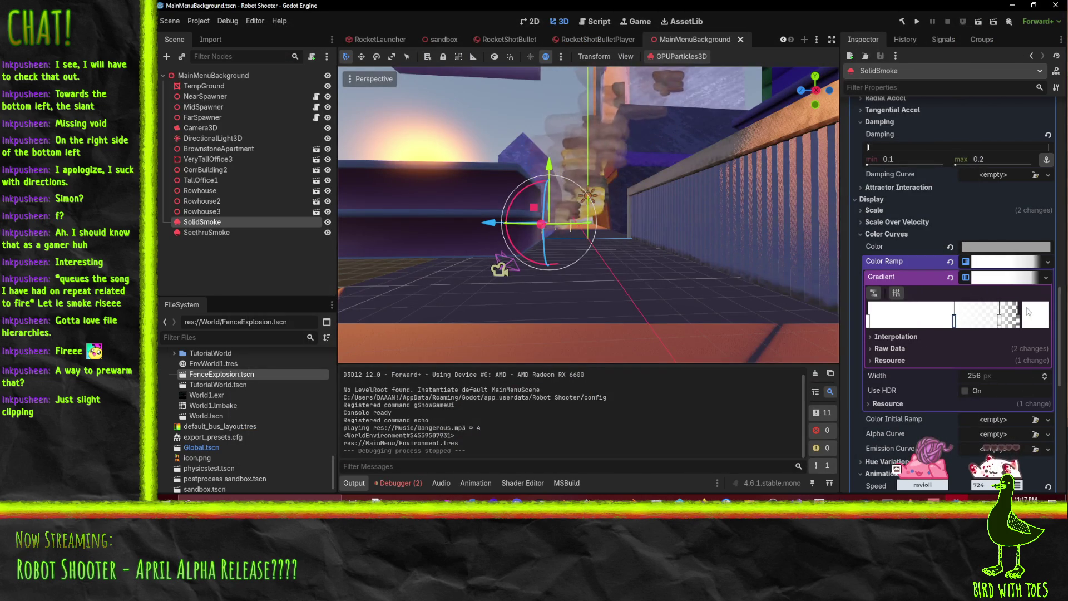
Step: Adjust a gradient stop's alpha so it stays opaque white (ffffff, alpha 255)
{"action": "left_click", "coordinate": [1033, 320]}
{"action": "left_click_drag", "start_coordinate": [956, 239], "coordinate": [967, 236]}
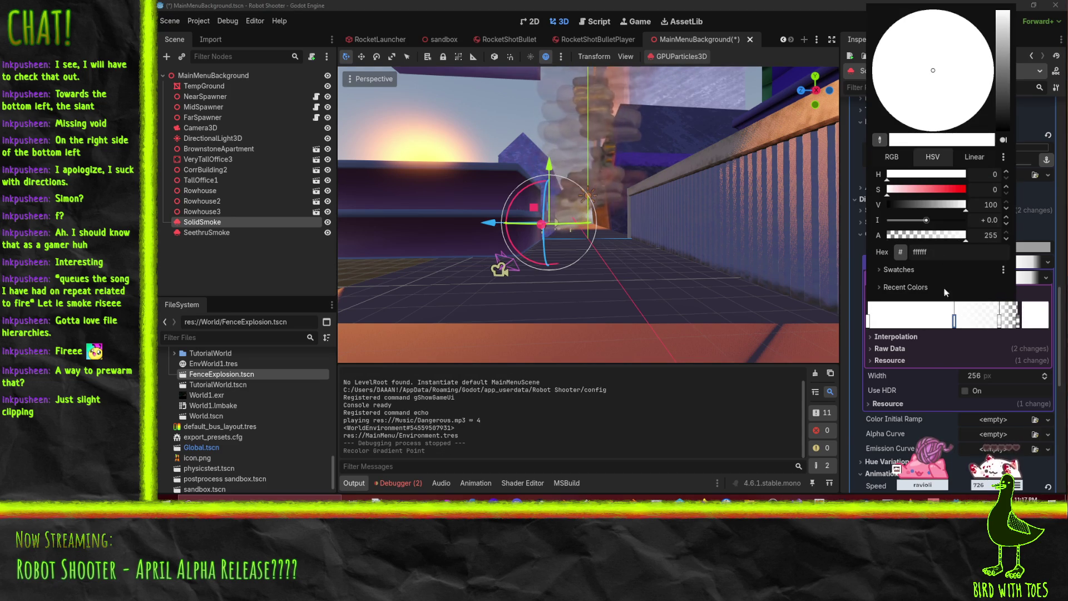
{"action": "left_click", "coordinate": [872, 321]}
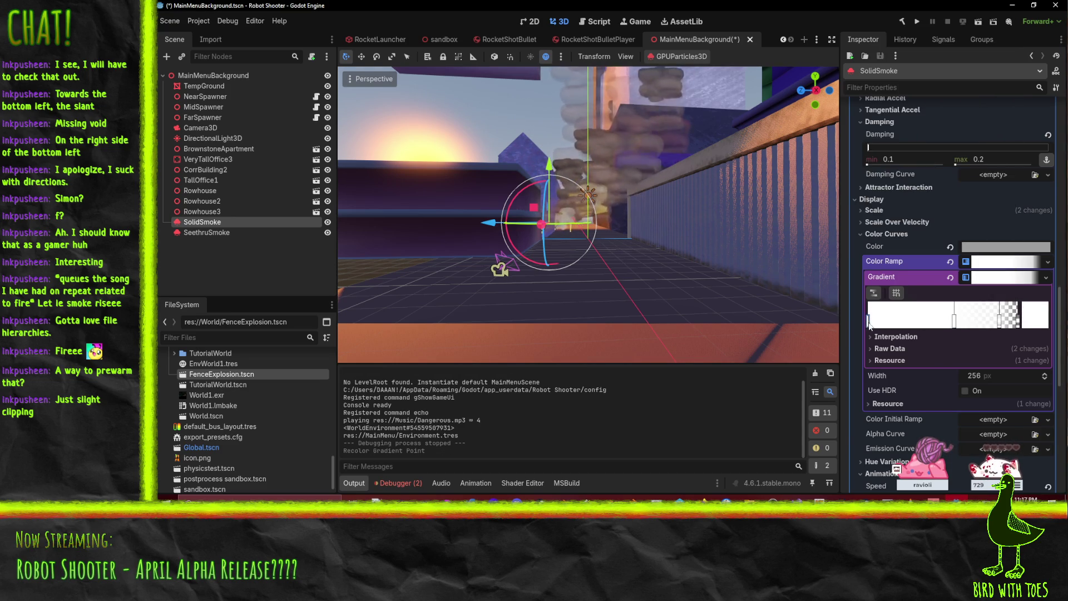
{"action": "left_click", "coordinate": [1036, 323]}
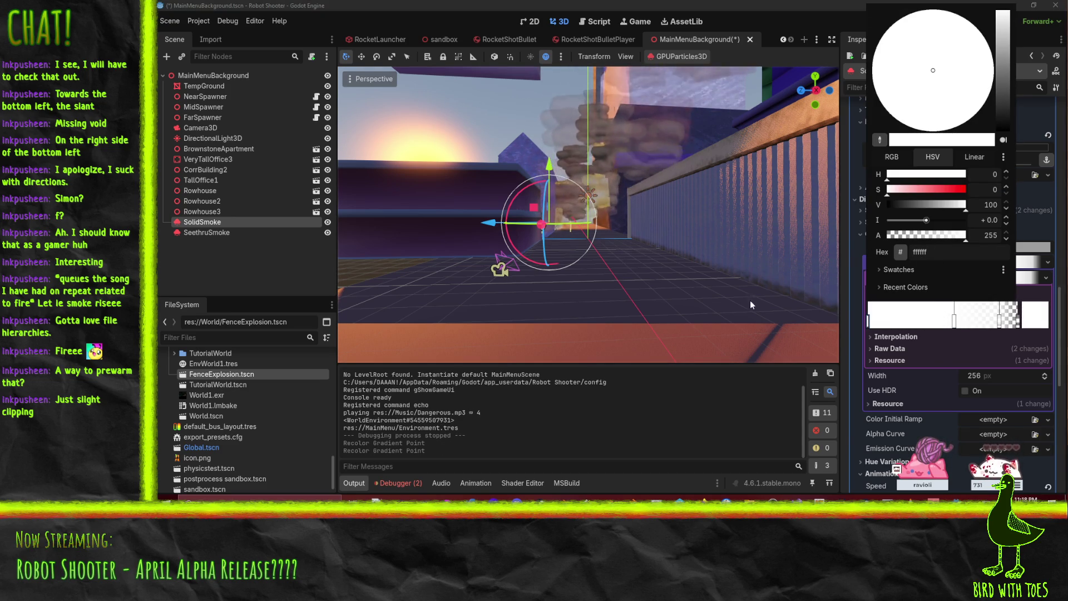
{"action": "left_click", "coordinate": [898, 360]}
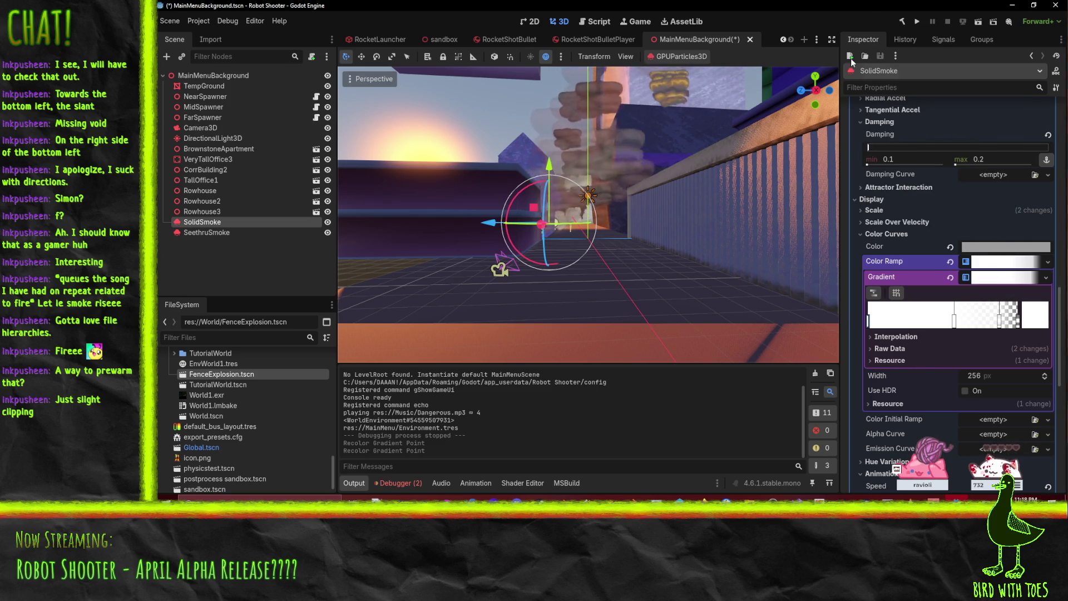
Step: Raise the SolidSmoke initial velocity maximum to 4.5
{"action": "mouse_move", "coordinate": [616, 194]}
{"action": "left_mouse_down"}
{"action": "mouse_move", "coordinate": [618, 215]}
{"action": "mouse_move", "coordinate": [670, 217]}
{"action": "left_mouse_up"}
{"action": "scroll", "coordinate": [965, 215], "scroll_direction": "up", "scroll_amount": 5}
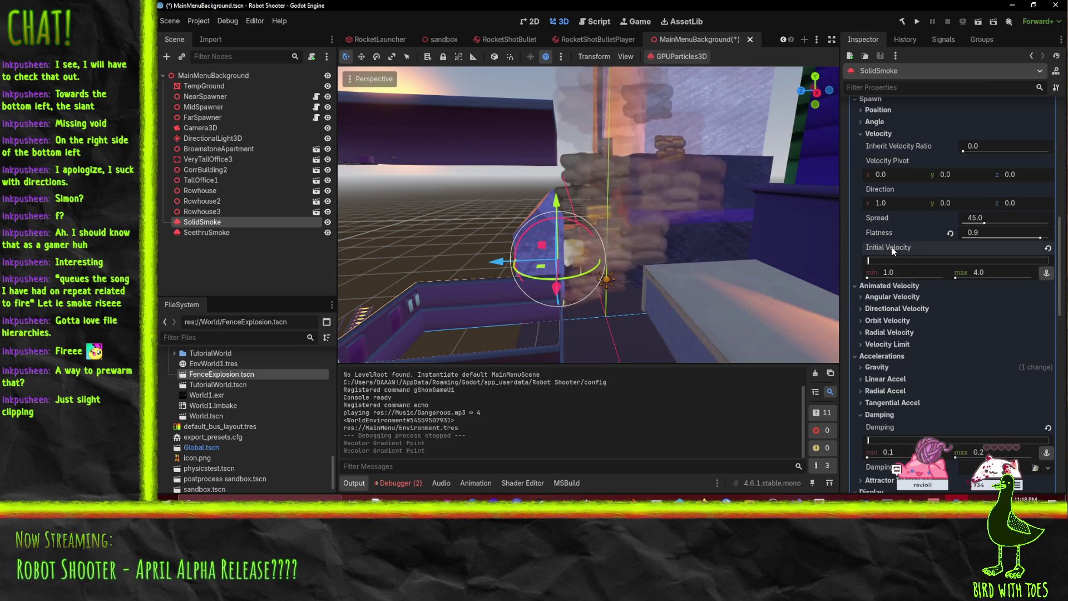
{"action": "left_click", "coordinate": [975, 268]}
{"action": "type", "text": "4.5"}
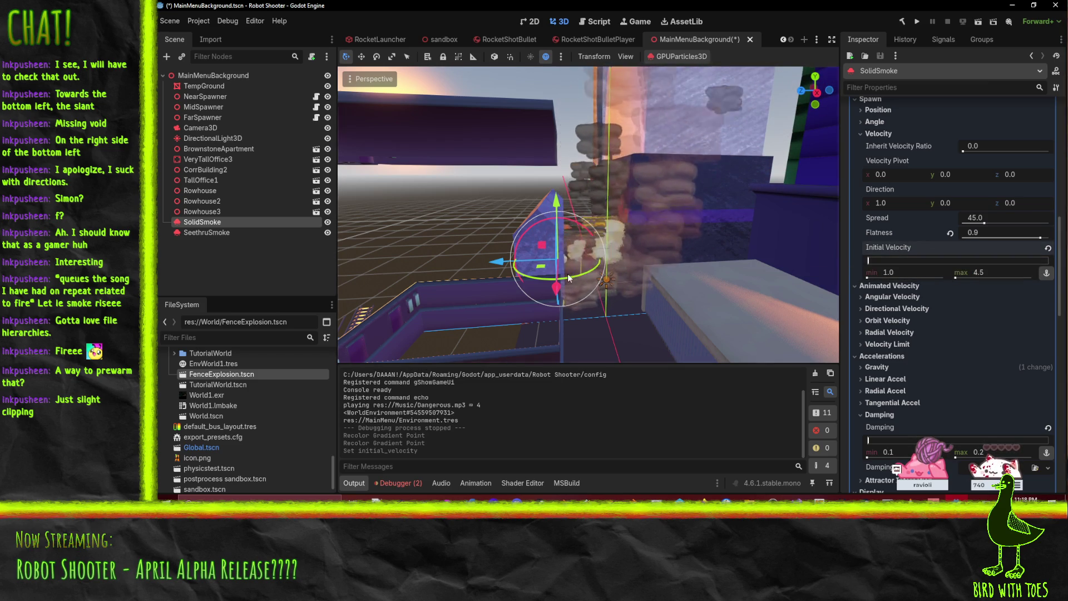
Step: Increase the SolidSmoke particle Amount from 25 to 35
{"action": "scroll", "coordinate": [575, 245], "scroll_direction": "up", "scroll_amount": 5}
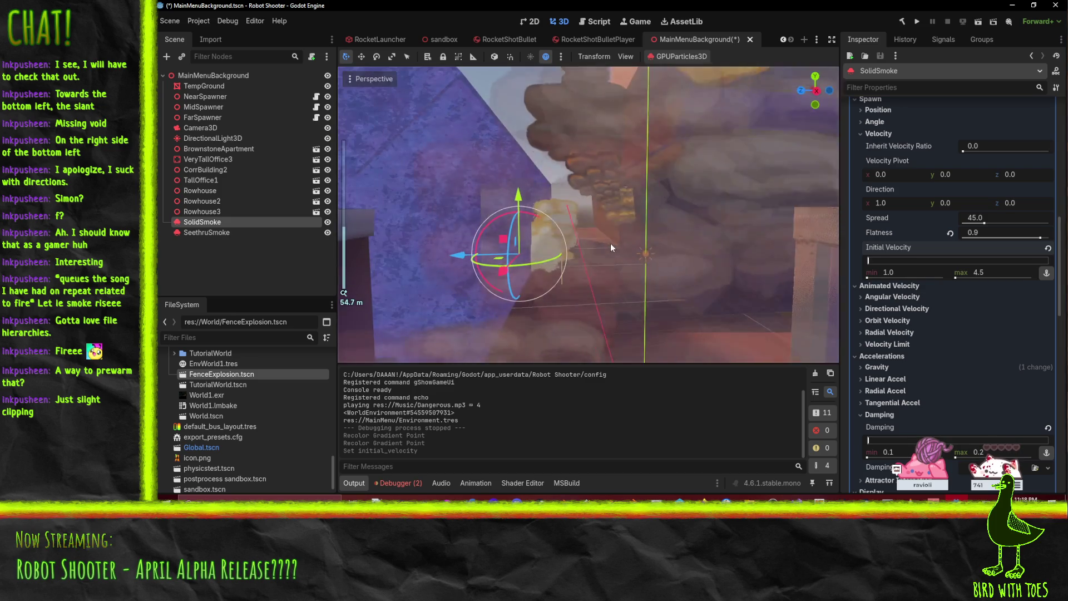
{"action": "left_click_drag", "start_coordinate": [610, 243], "coordinate": [589, 232]}
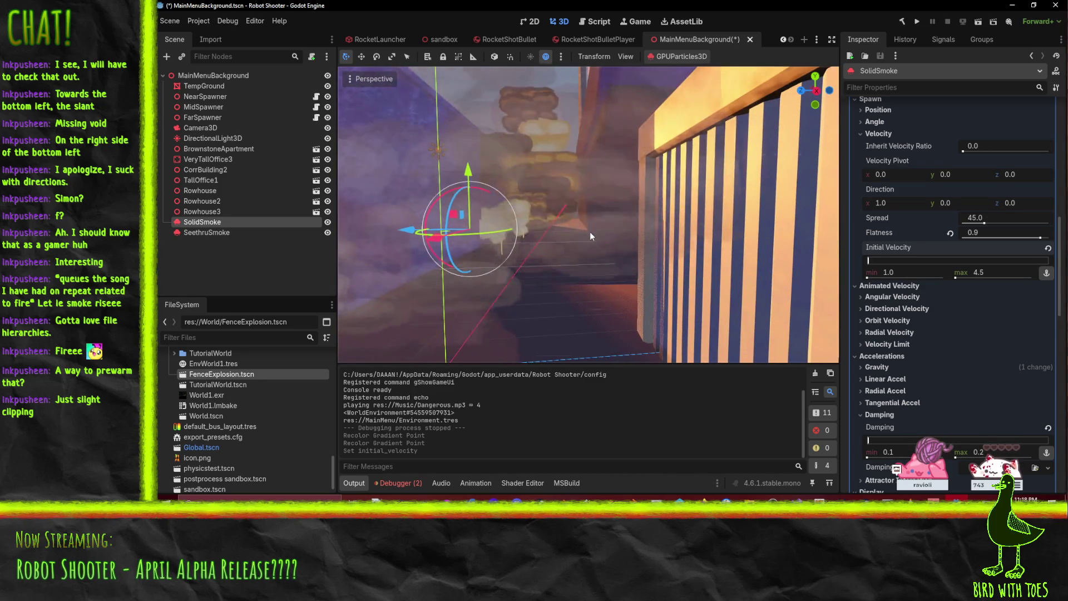
{"action": "scroll", "coordinate": [924, 222], "scroll_direction": "up", "scroll_amount": 3}
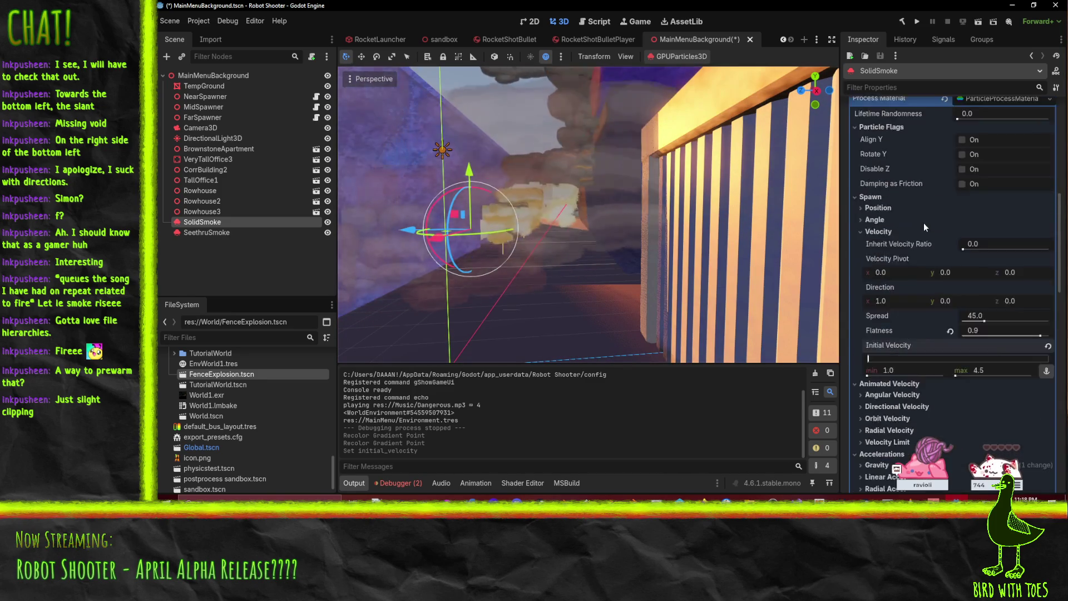
{"action": "scroll", "coordinate": [923, 223], "scroll_direction": "up", "scroll_amount": 10}
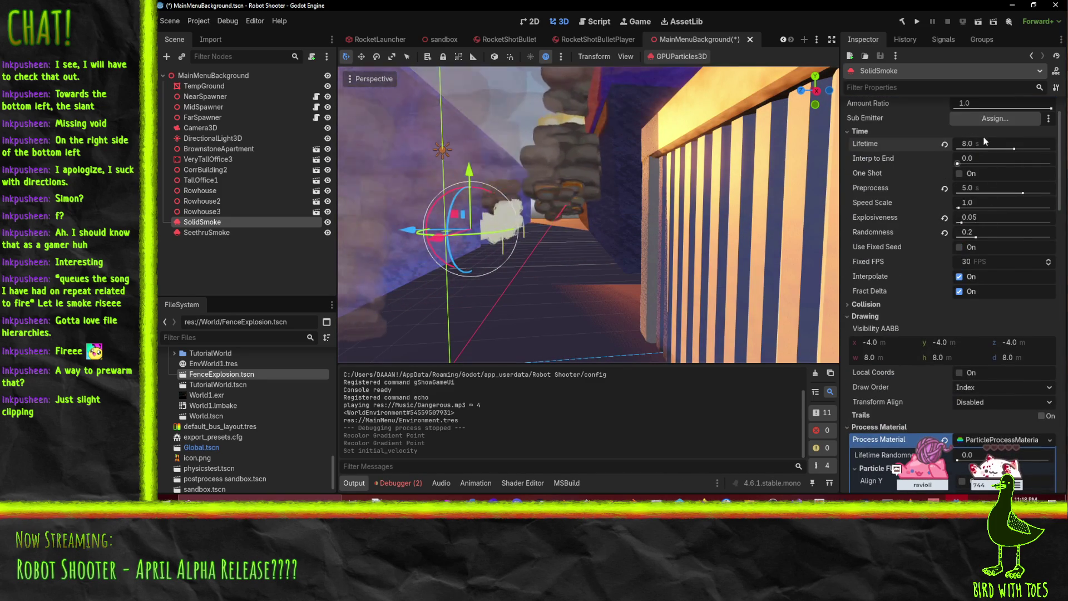
{"action": "scroll", "coordinate": [984, 142], "scroll_direction": "up", "scroll_amount": 2}
{"action": "left_click", "coordinate": [973, 137]}
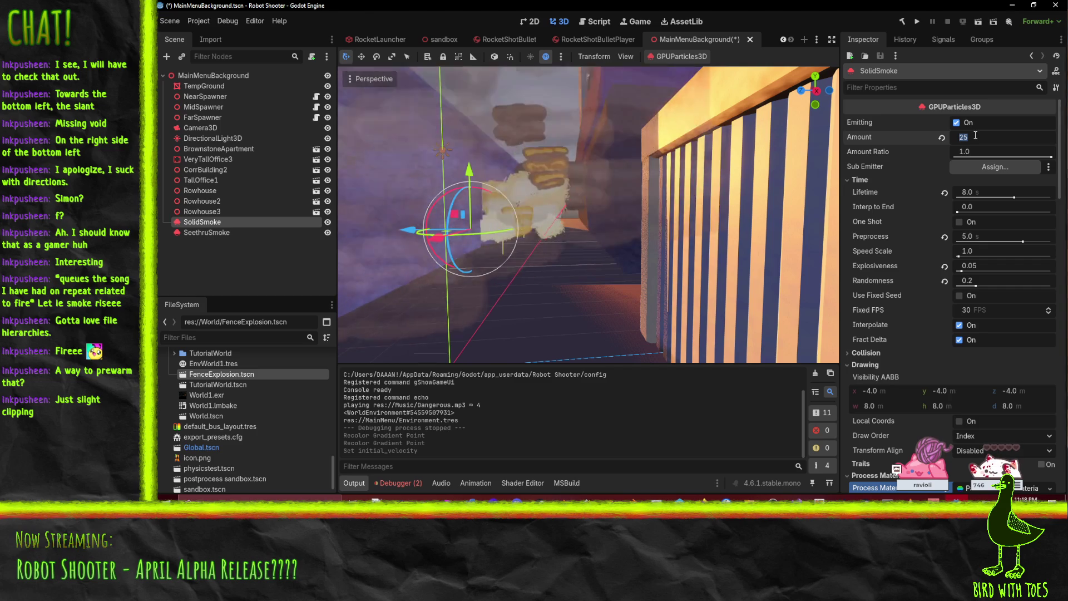
{"action": "type", "text": "35"}
{"action": "key", "text": "Return"}
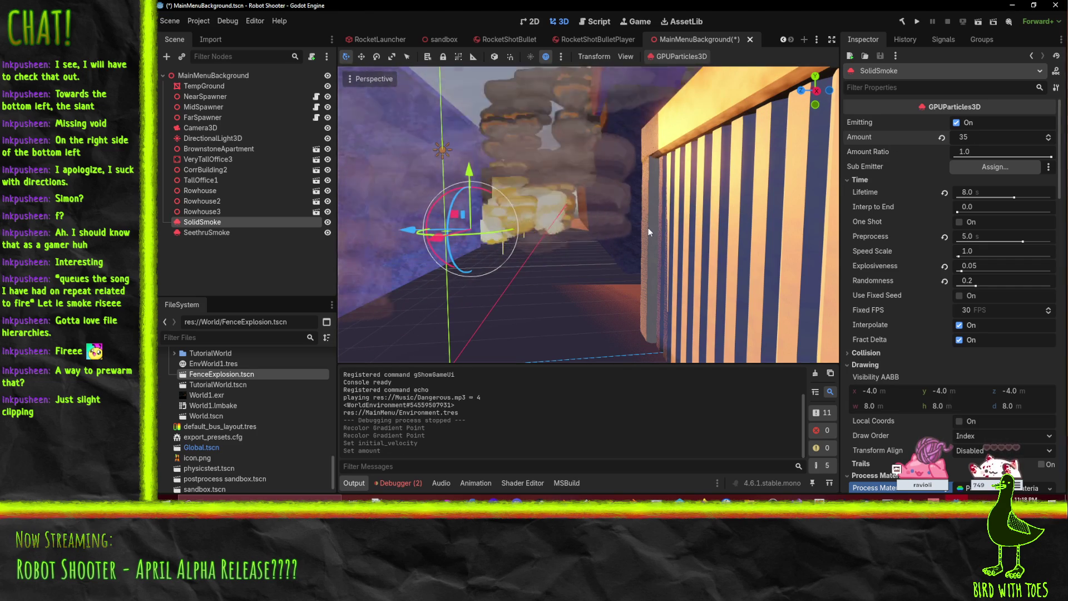
{"action": "mouse_move", "coordinate": [543, 209]}
{"action": "left_mouse_down"}
{"action": "mouse_move", "coordinate": [573, 198]}
{"action": "mouse_move", "coordinate": [554, 204]}
{"action": "left_mouse_up"}
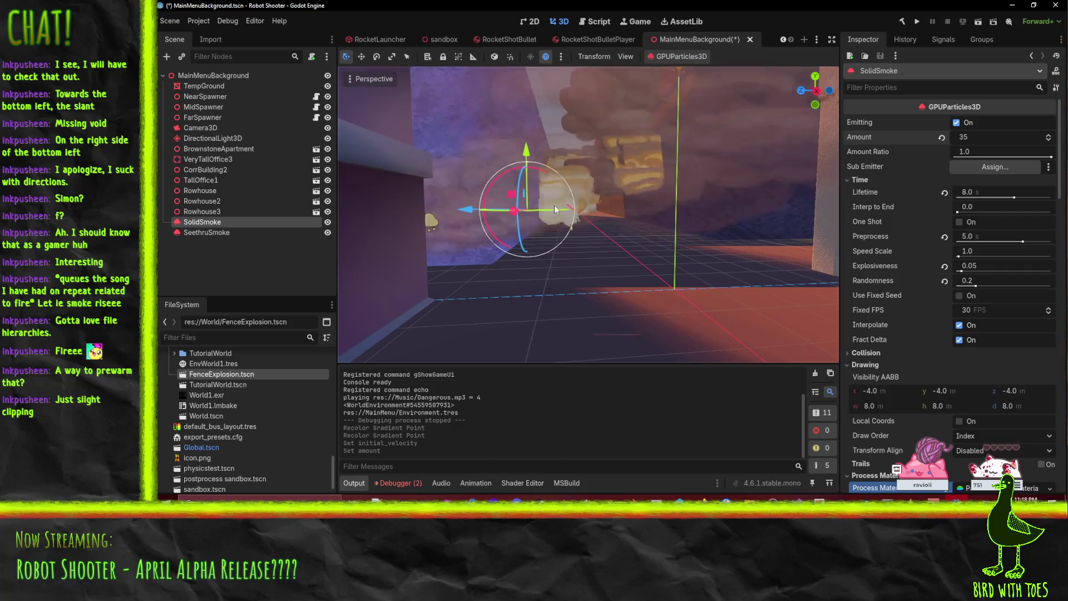
{"action": "scroll", "coordinate": [977, 237], "scroll_direction": "down", "scroll_amount": 5}
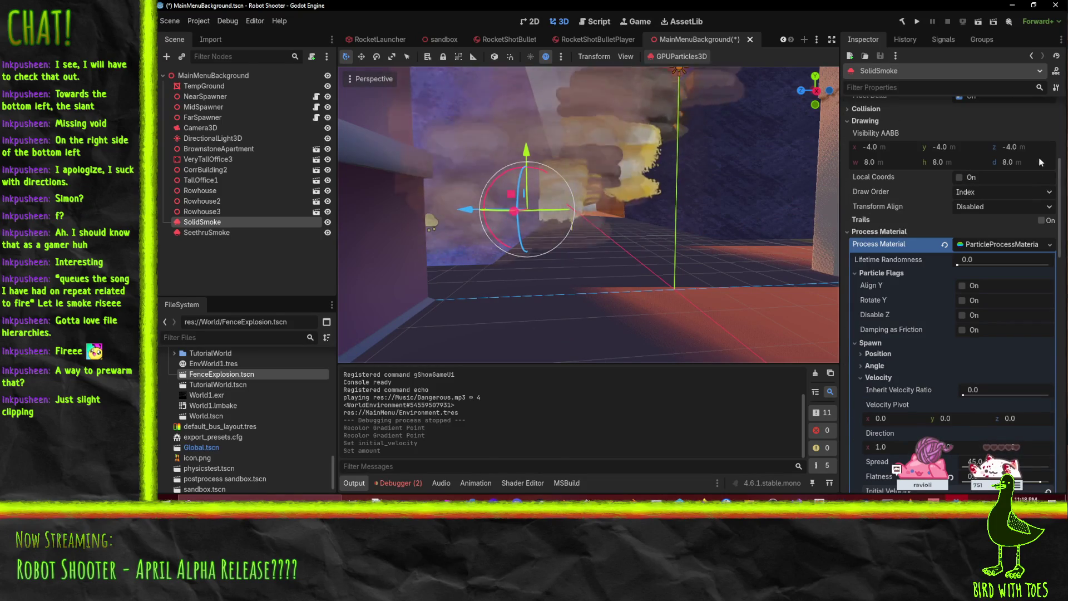
Step: Set the initial velocity minimum to 1.5
{"action": "scroll", "coordinate": [947, 355], "scroll_direction": "down", "scroll_amount": 4}
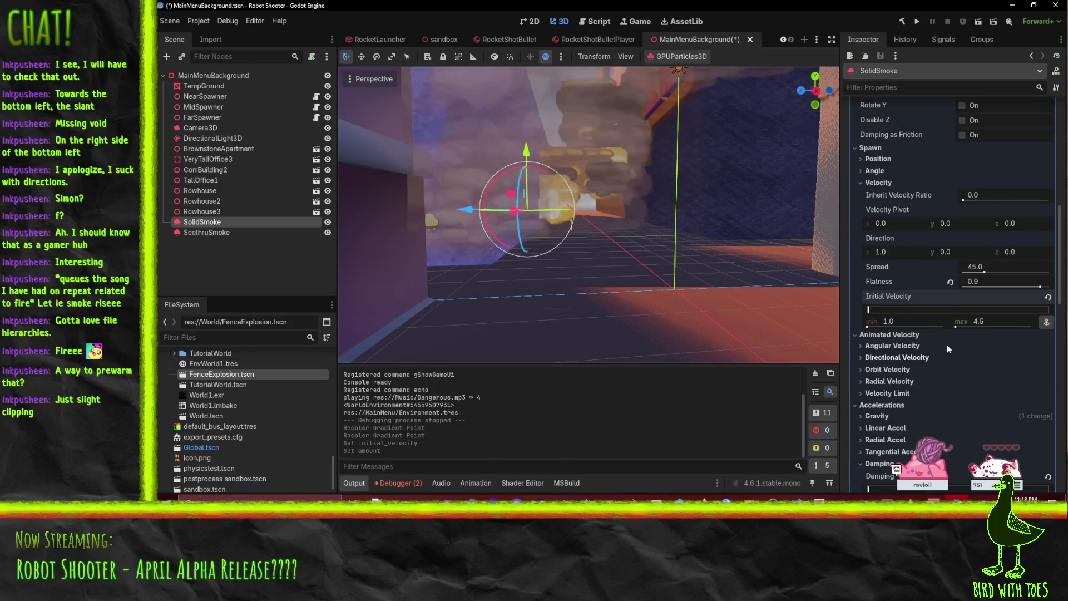
{"action": "left_click", "coordinate": [902, 252]}
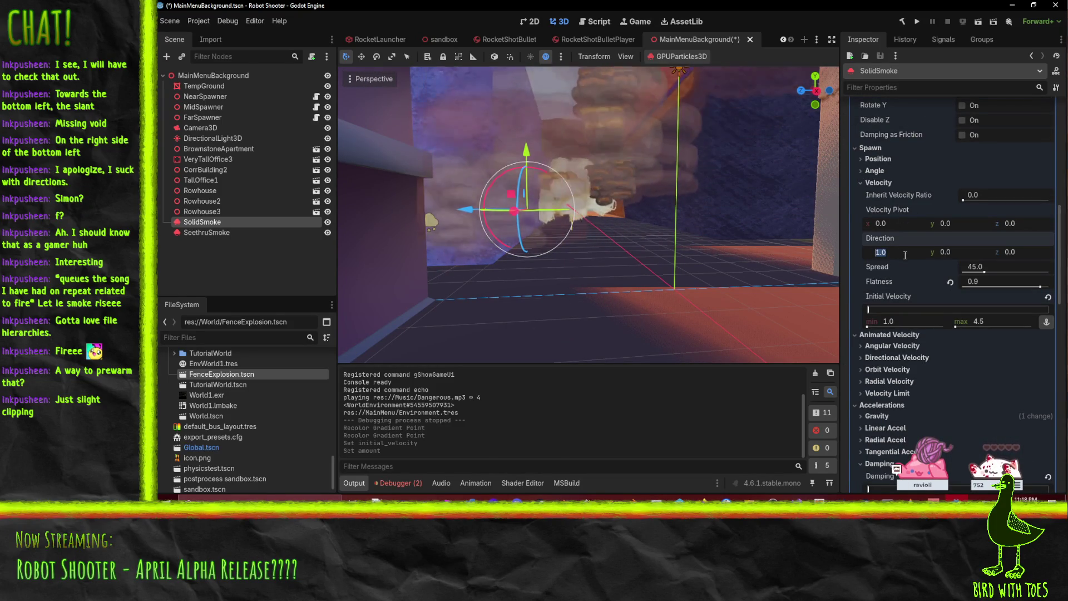
{"action": "left_click", "coordinate": [905, 318]}
{"action": "type", "text": "1."}
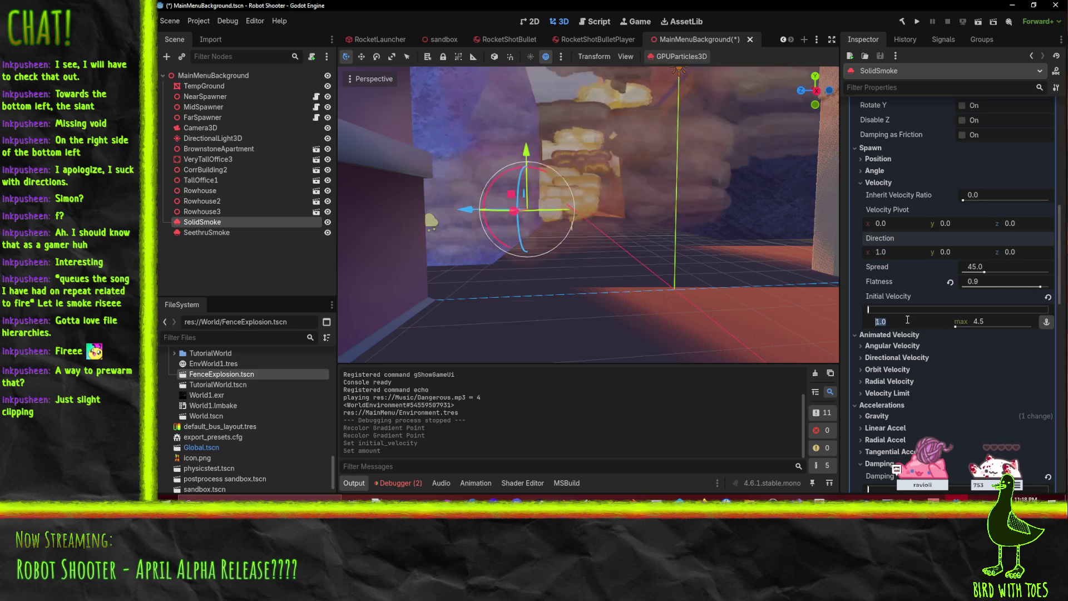
{"action": "type", "text": "5"}
{"action": "key", "text": "Return"}
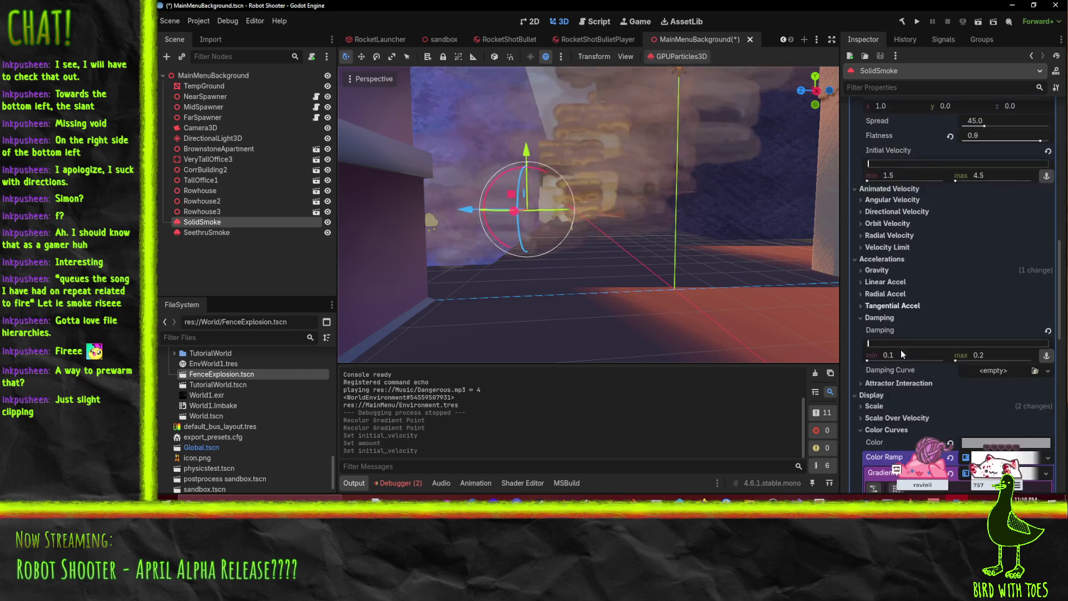
Step: Expand the Gravity and Velocity Limit settings to inspect them
{"action": "scroll", "coordinate": [901, 352], "scroll_direction": "up", "scroll_amount": 2}
{"action": "scroll", "coordinate": [901, 351], "scroll_direction": "down", "scroll_amount": 2}
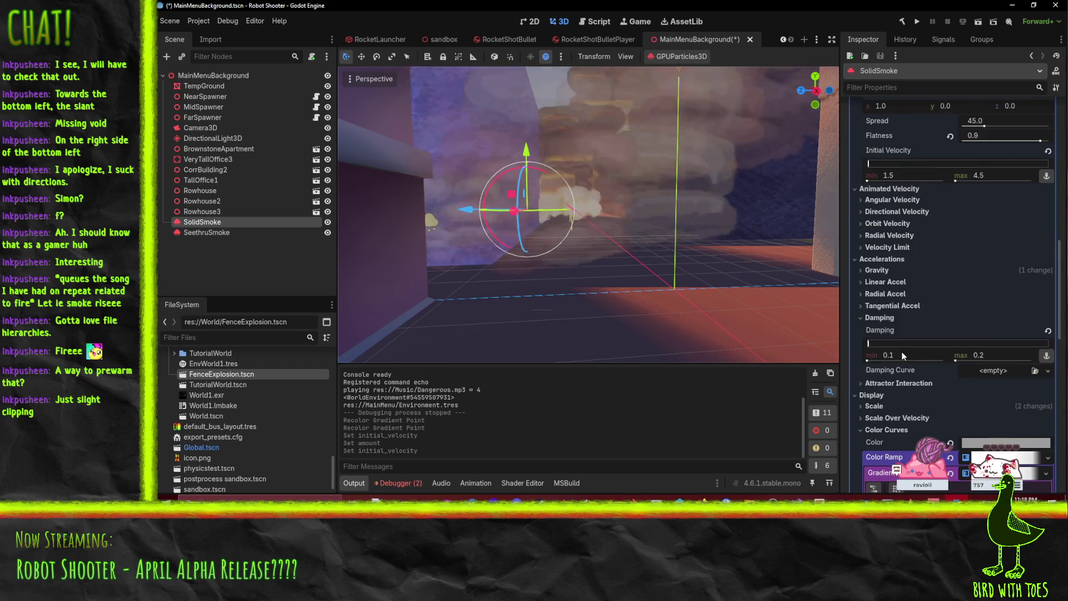
{"action": "left_click", "coordinate": [877, 270]}
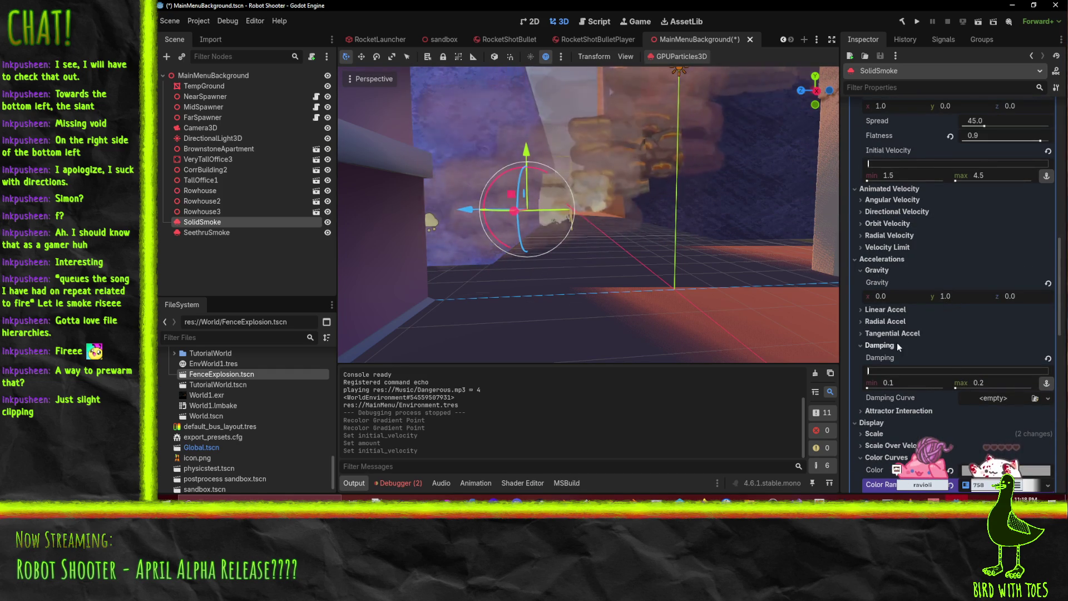
{"action": "left_click", "coordinate": [887, 249]}
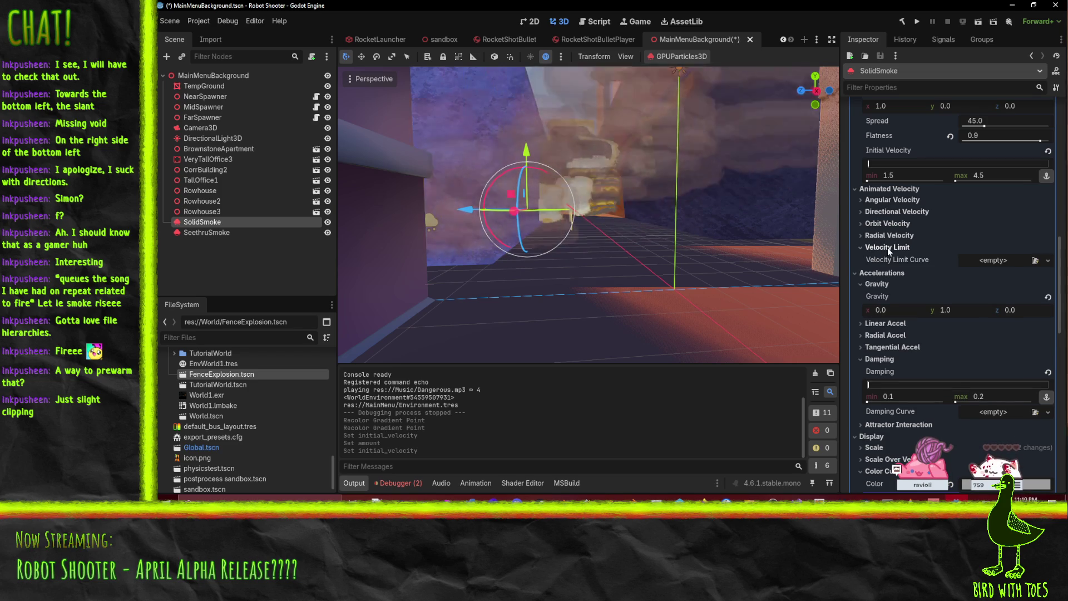
{"action": "scroll", "coordinate": [934, 278], "scroll_direction": "down", "scroll_amount": 5}
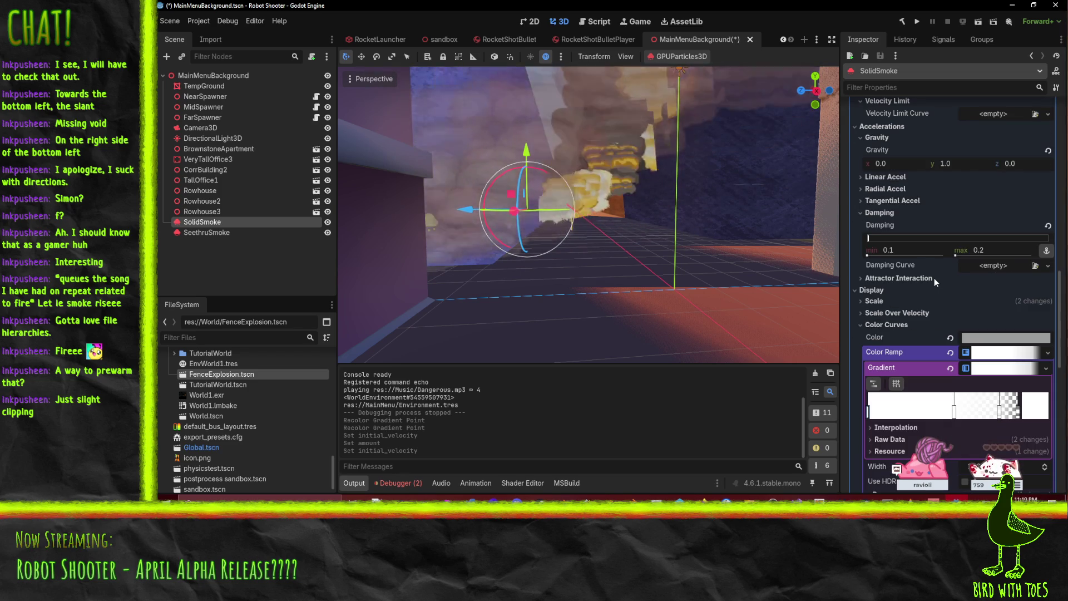
Step: Set the particle scale range to 2.5–5.0, then save and run the game with F5
{"action": "left_click", "coordinate": [877, 302]}
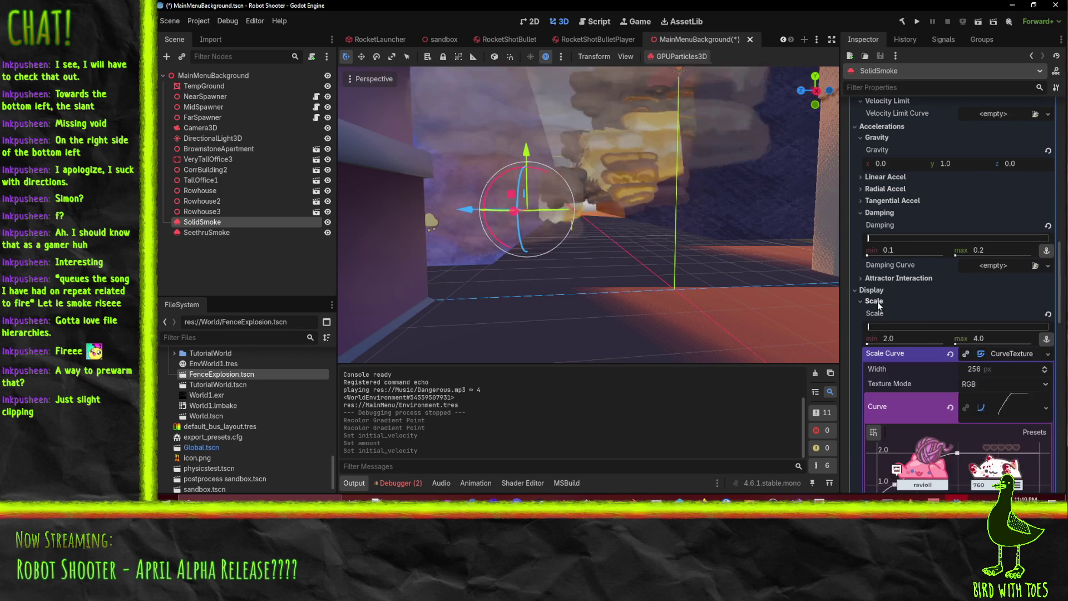
{"action": "left_click", "coordinate": [921, 338]}
{"action": "type", "text": "2"}
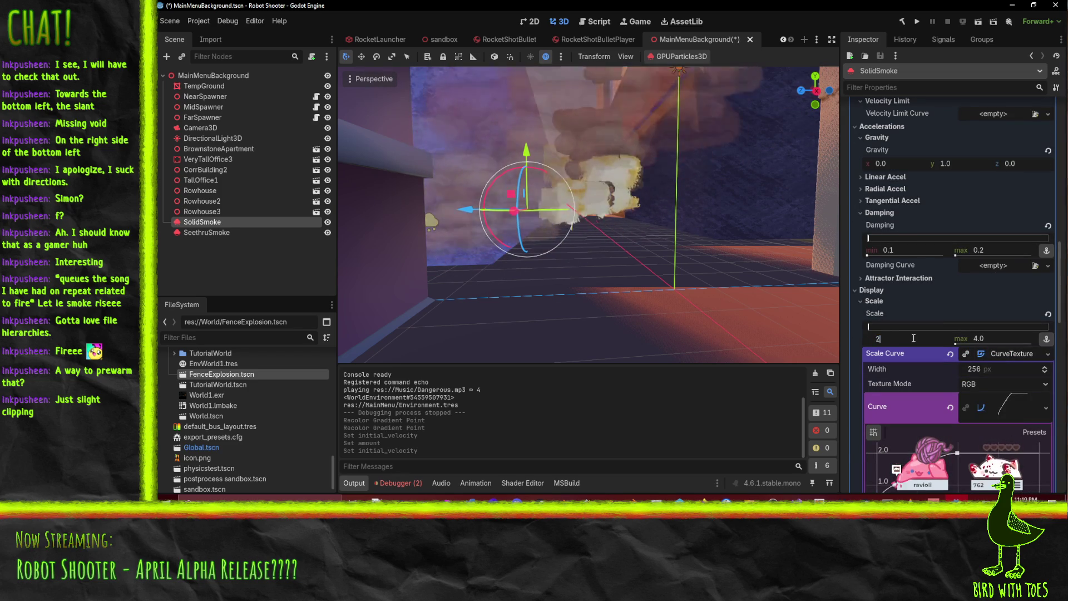
{"action": "type", "text": ".5"}
{"action": "key", "text": "Return"}
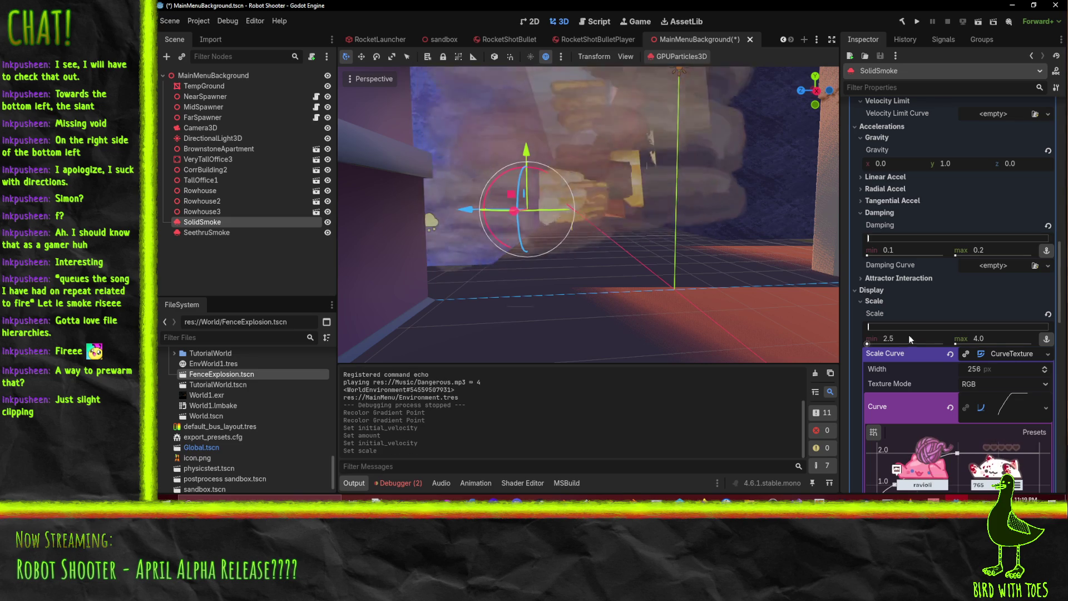
{"action": "left_click", "coordinate": [992, 338]}
{"action": "type", "text": "5"}
{"action": "key", "text": "Return"}
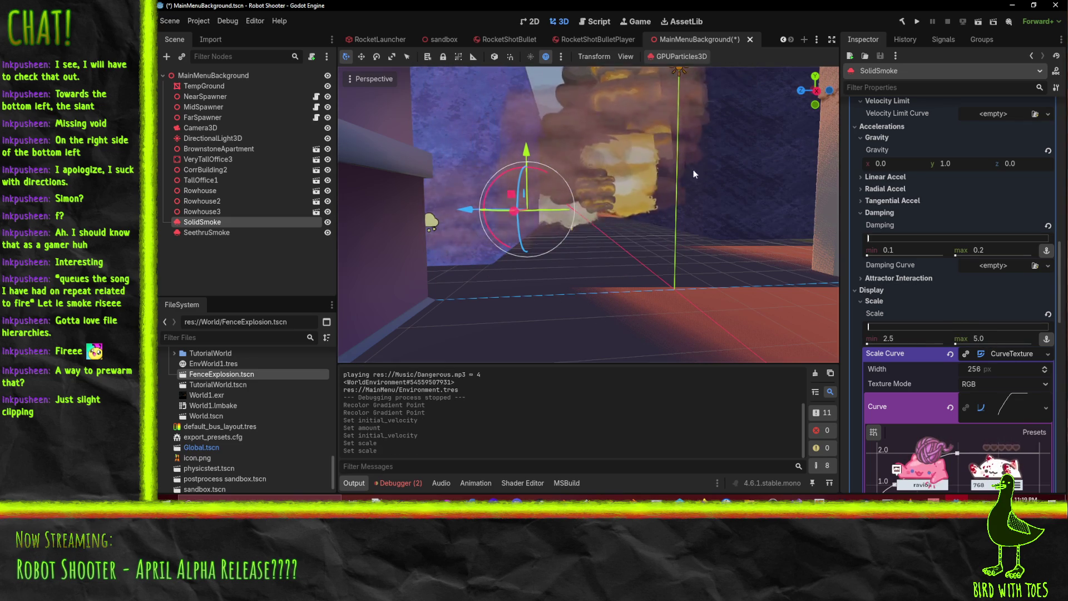
{"action": "mouse_move", "coordinate": [640, 154]}
{"action": "left_mouse_down"}
{"action": "mouse_move", "coordinate": [646, 195]}
{"action": "mouse_move", "coordinate": [684, 172]}
{"action": "mouse_move", "coordinate": [549, 196]}
{"action": "left_mouse_up"}
{"action": "key", "text": "F5"}
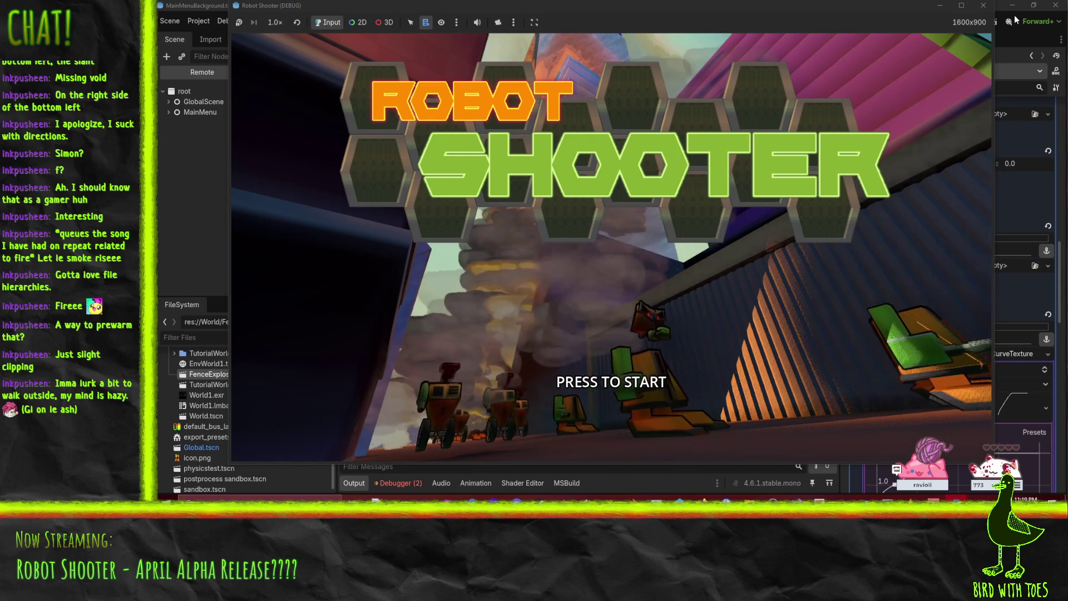
Step: Close the running Robot Shooter game after viewing the thicker smoke
{"action": "left_click", "coordinate": [983, 6]}
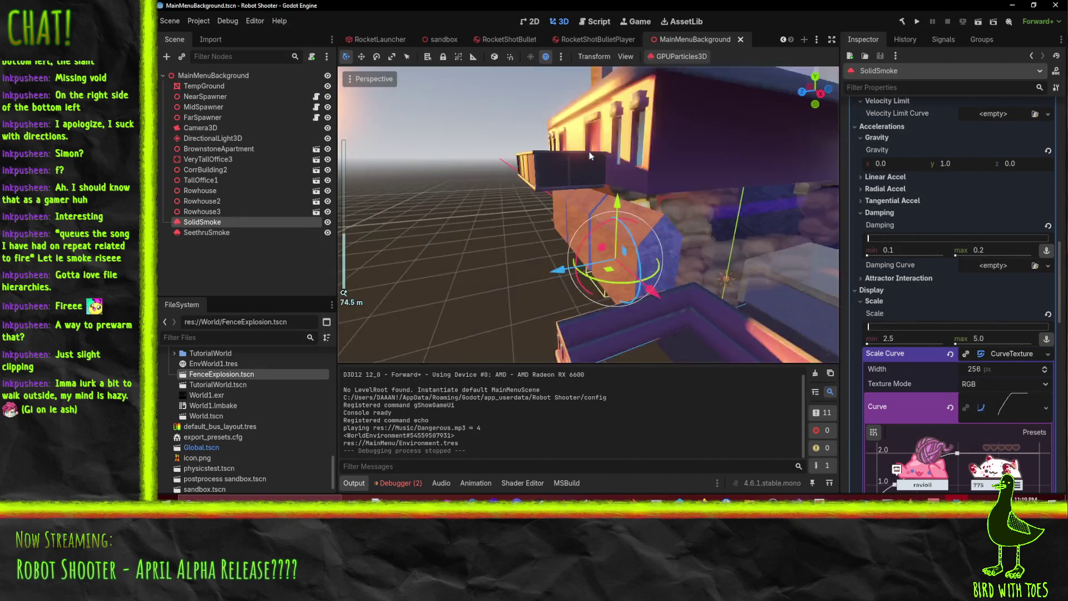
Step: Add a GPUParticlesCollisionBox3D child to MainMenuBackground by searching 'particle' in Create New Node
{"action": "right_click", "coordinate": [209, 75]}
{"action": "left_click", "coordinate": [241, 80]}
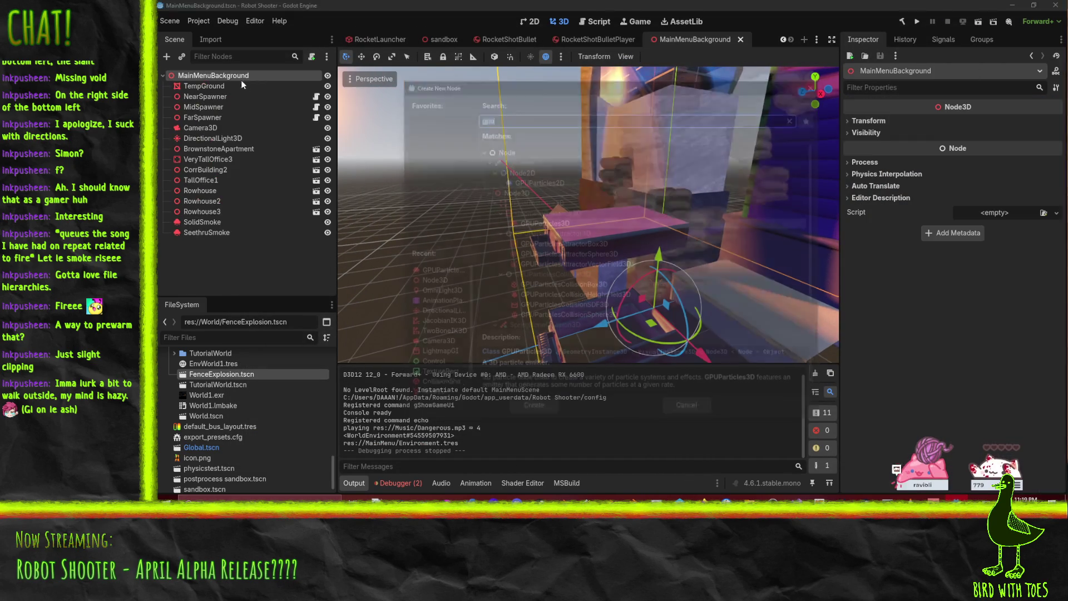
{"action": "type", "text": "particle"}
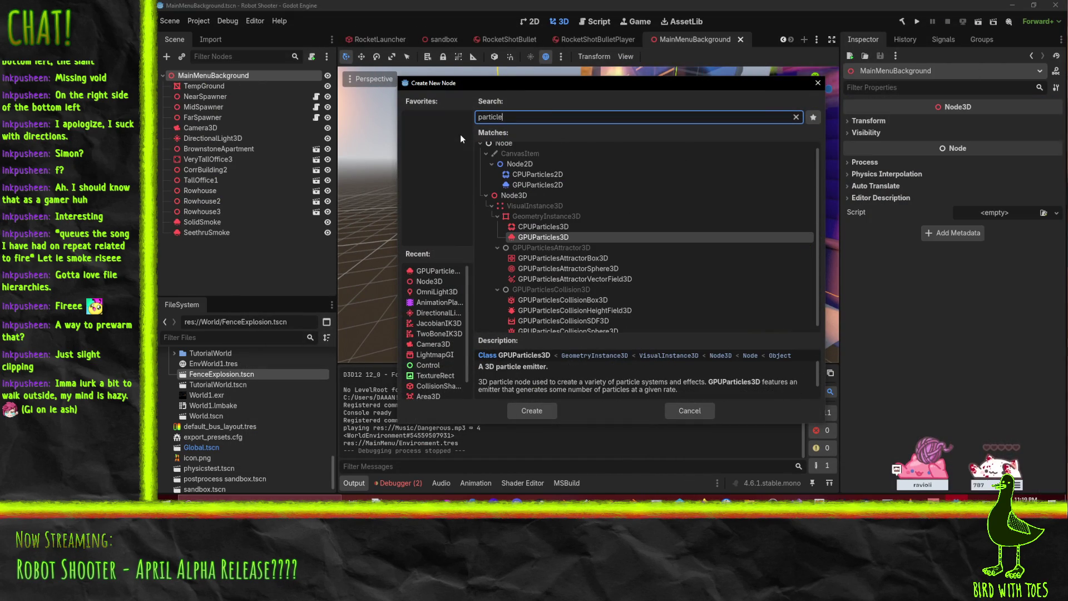
{"action": "scroll", "coordinate": [532, 198], "scroll_direction": "down", "scroll_amount": 1}
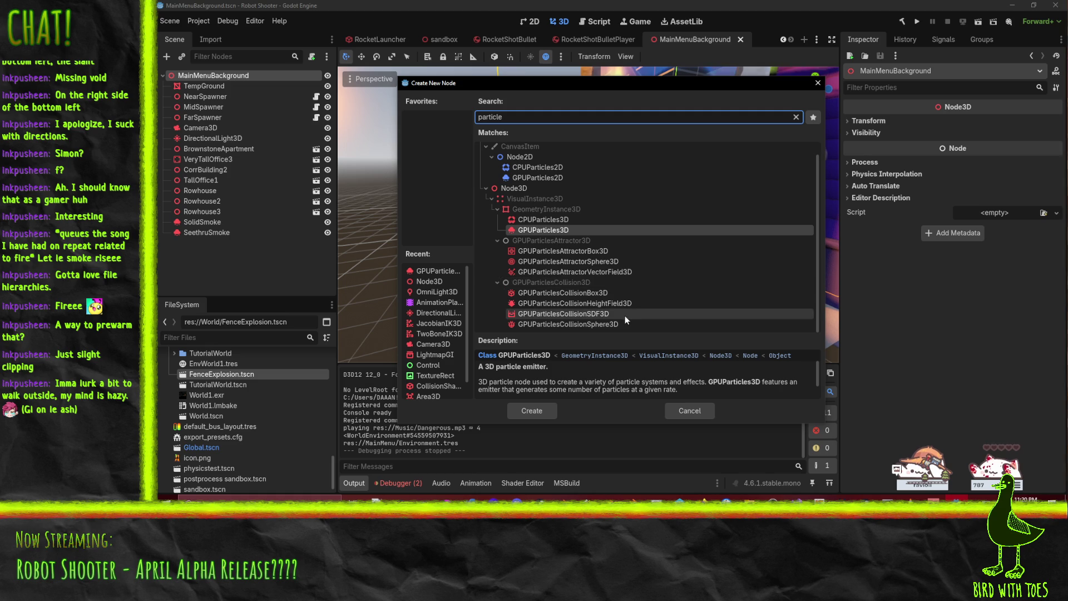
{"action": "double_click", "coordinate": [539, 292]}
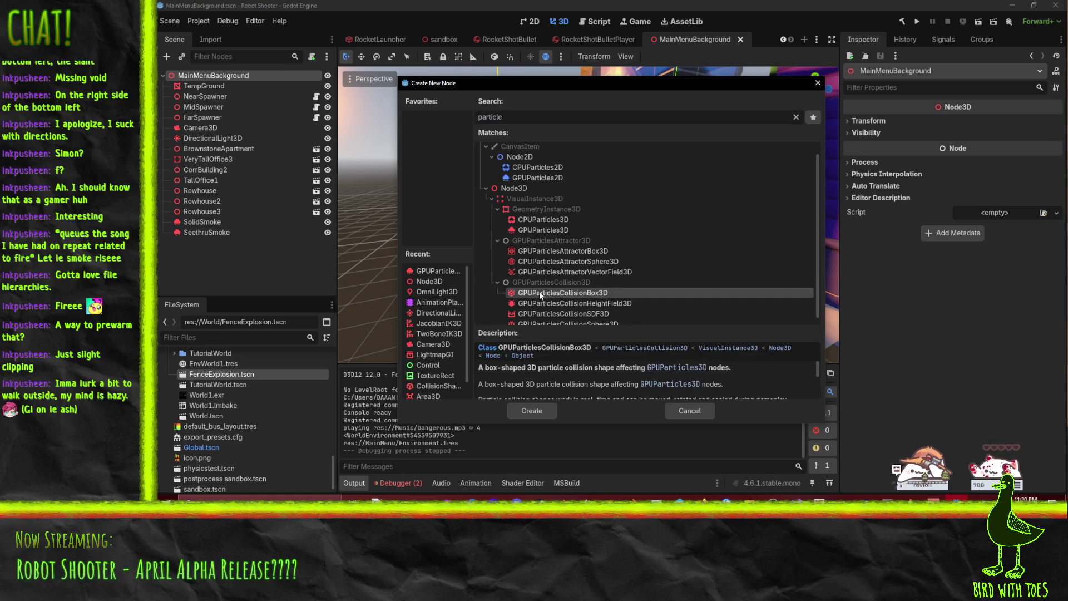
Step: Move the collision box 8 m along X and widen it to 21 m
{"action": "left_click_drag", "start_coordinate": [581, 244], "coordinate": [577, 255]}
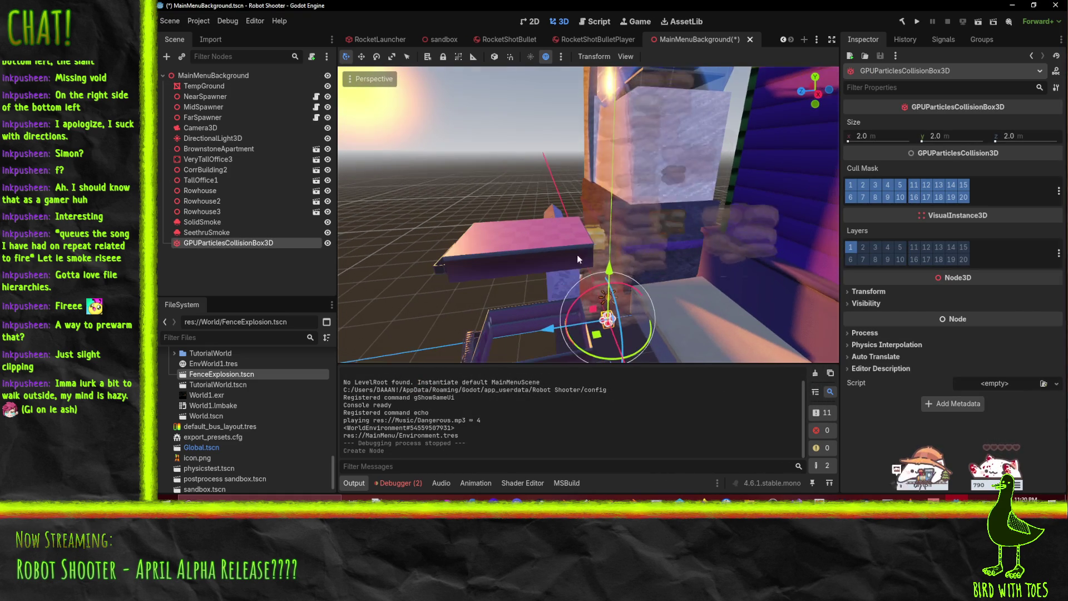
{"action": "left_click", "coordinate": [595, 328]}
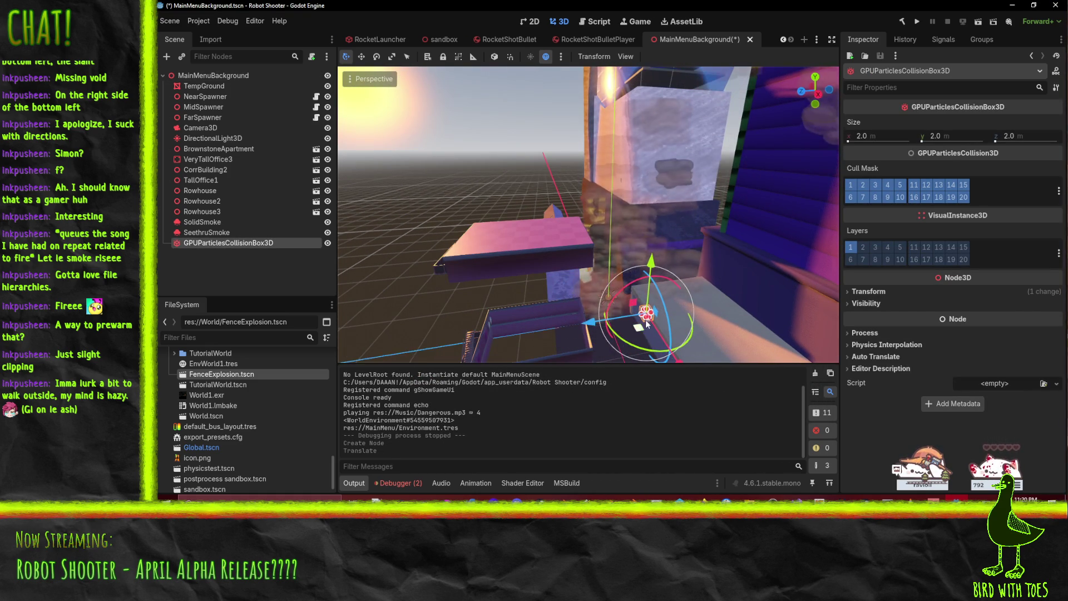
{"action": "left_click_drag", "start_coordinate": [679, 362], "coordinate": [657, 315]}
{"action": "scroll", "coordinate": [668, 295], "scroll_direction": "up", "scroll_amount": 5}
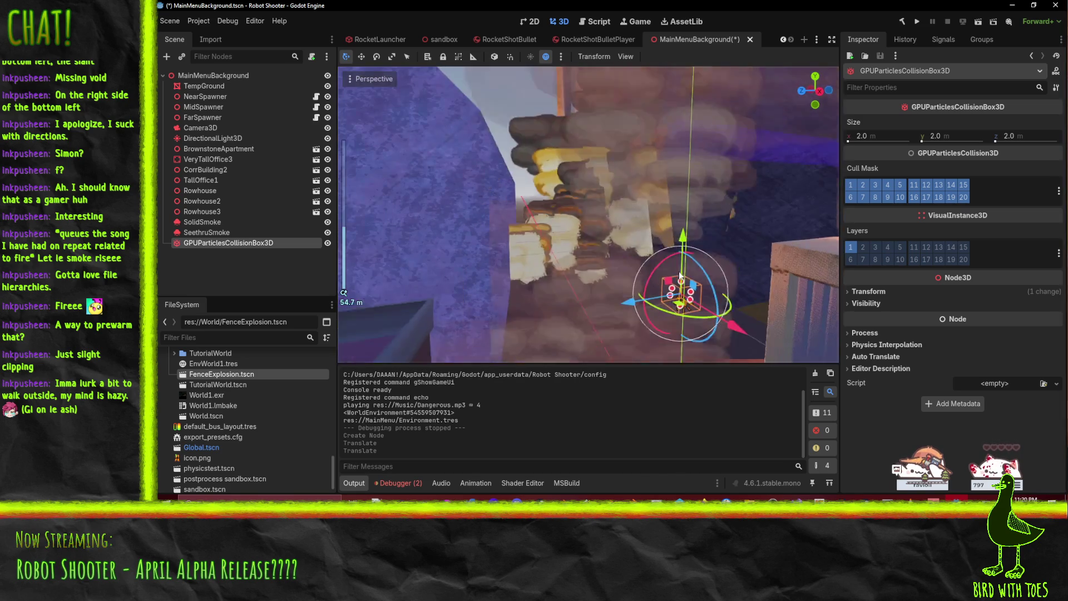
{"action": "mouse_move", "coordinate": [679, 272]}
{"action": "left_mouse_down"}
{"action": "mouse_move", "coordinate": [687, 292]}
{"action": "mouse_move", "coordinate": [619, 267]}
{"action": "mouse_move", "coordinate": [615, 284]}
{"action": "mouse_move", "coordinate": [515, 237]}
{"action": "left_mouse_up"}
Step: Orbit around the collision box and shift it further sideways along X
{"action": "scroll", "coordinate": [672, 278], "scroll_direction": "up", "scroll_amount": 3}
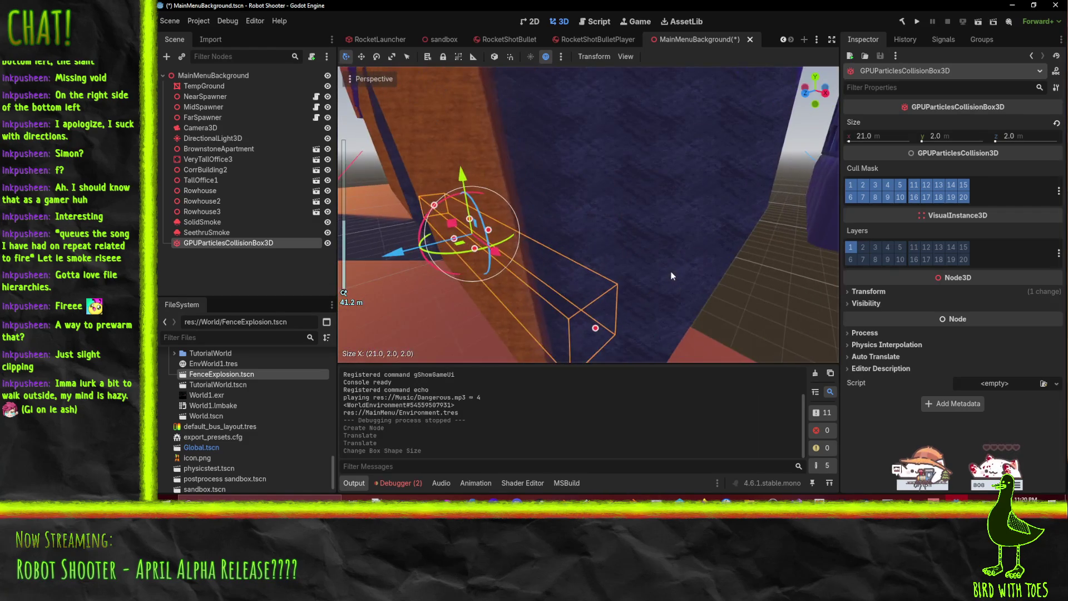
{"action": "left_click_drag", "start_coordinate": [671, 275], "coordinate": [576, 260]}
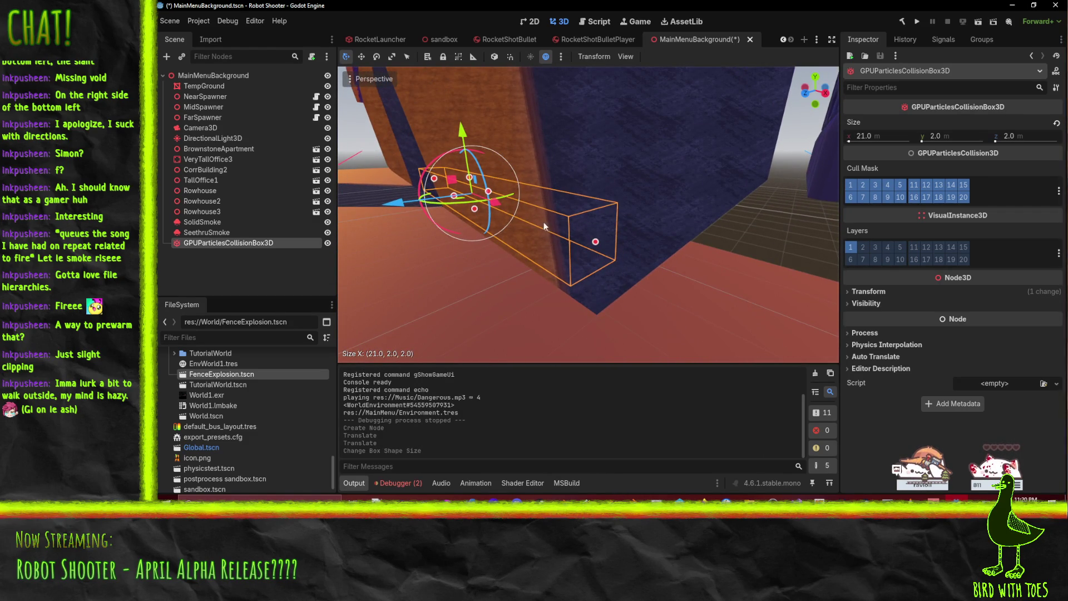
{"action": "mouse_move", "coordinate": [543, 222]}
{"action": "left_mouse_down"}
{"action": "mouse_move", "coordinate": [526, 225]}
{"action": "mouse_move", "coordinate": [577, 222]}
{"action": "left_mouse_up"}
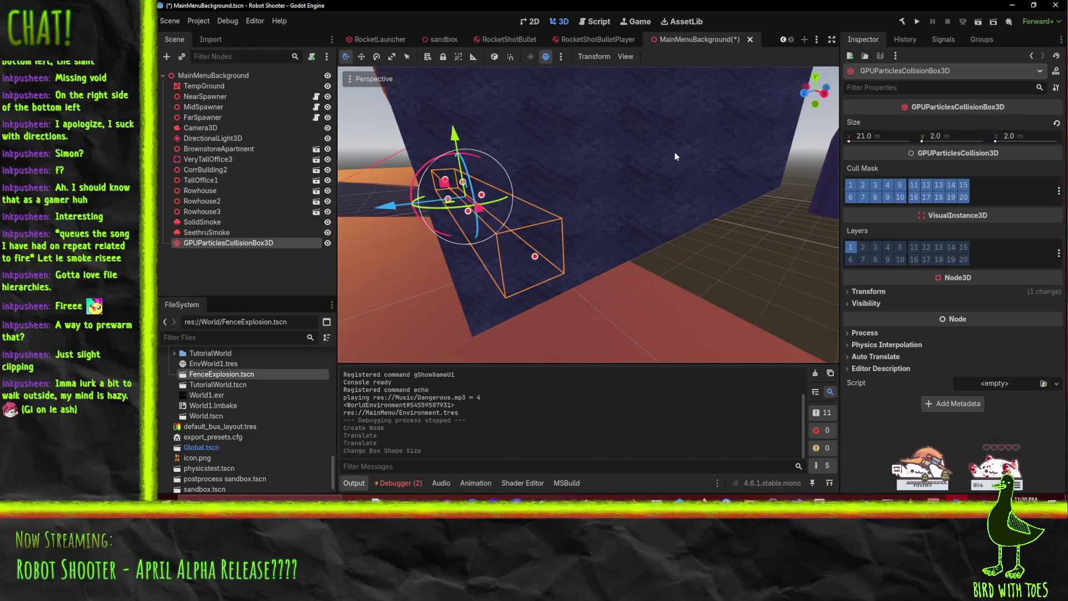
{"action": "left_click_drag", "start_coordinate": [675, 156], "coordinate": [684, 155]}
{"action": "mouse_move", "coordinate": [409, 201]}
{"action": "left_mouse_down"}
{"action": "mouse_move", "coordinate": [522, 225]}
{"action": "mouse_move", "coordinate": [535, 212]}
{"action": "mouse_move", "coordinate": [526, 230]}
{"action": "mouse_move", "coordinate": [490, 191]}
{"action": "left_mouse_up"}
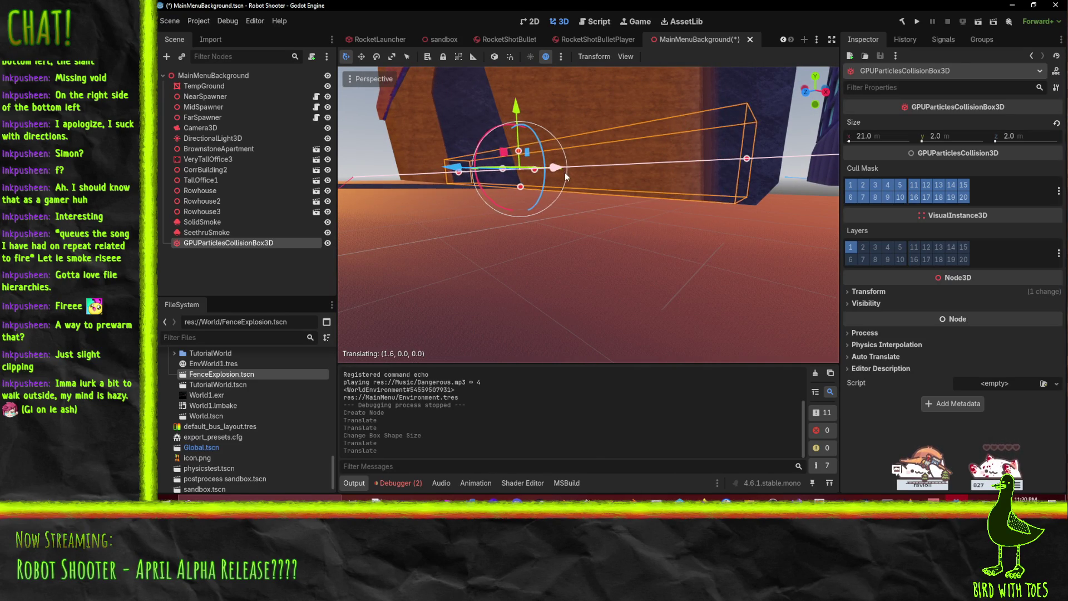
{"action": "left_click_drag", "start_coordinate": [571, 177], "coordinate": [574, 178]}
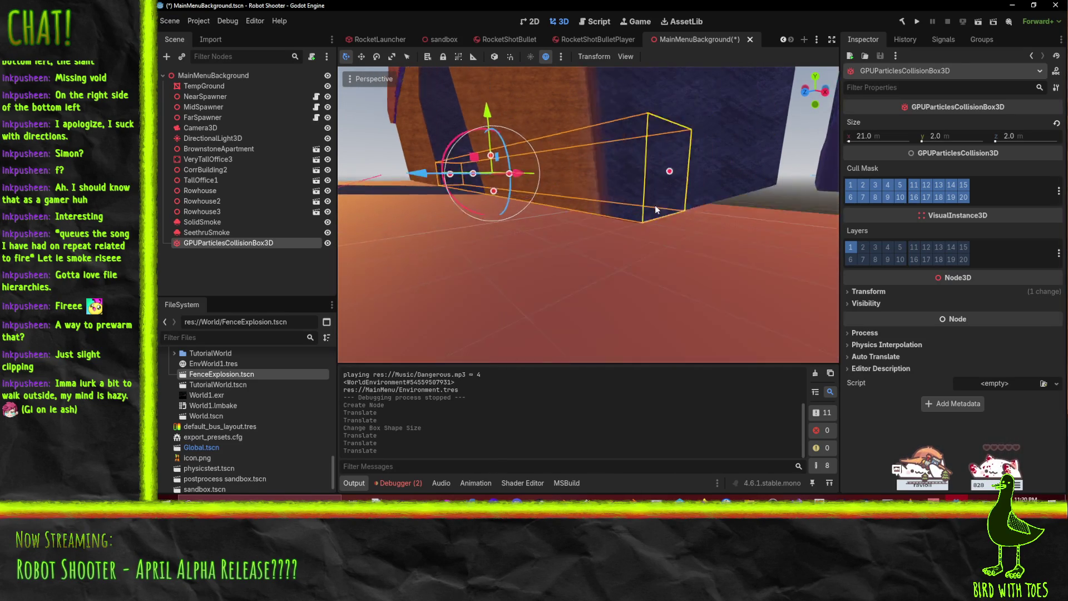
{"action": "mouse_move", "coordinate": [580, 222]}
{"action": "left_mouse_down"}
{"action": "mouse_move", "coordinate": [606, 238]}
{"action": "mouse_move", "coordinate": [536, 255]}
{"action": "mouse_move", "coordinate": [640, 226]}
{"action": "left_mouse_up"}
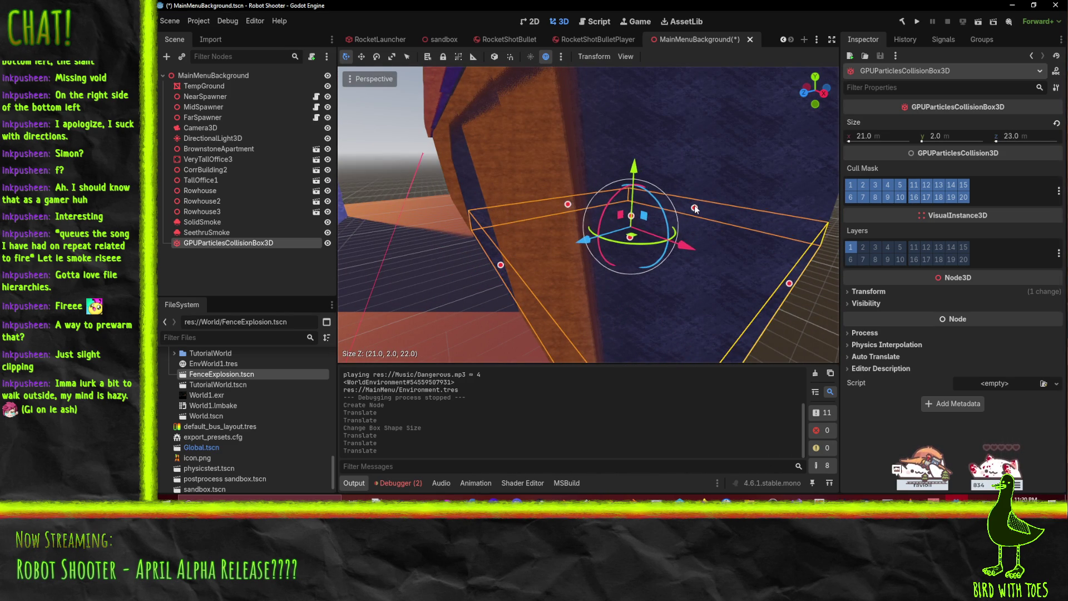
Step: Resize the collision box to 37 m wide and 27 m tall around the smoke
{"action": "left_click_drag", "start_coordinate": [530, 184], "coordinate": [525, 179]}
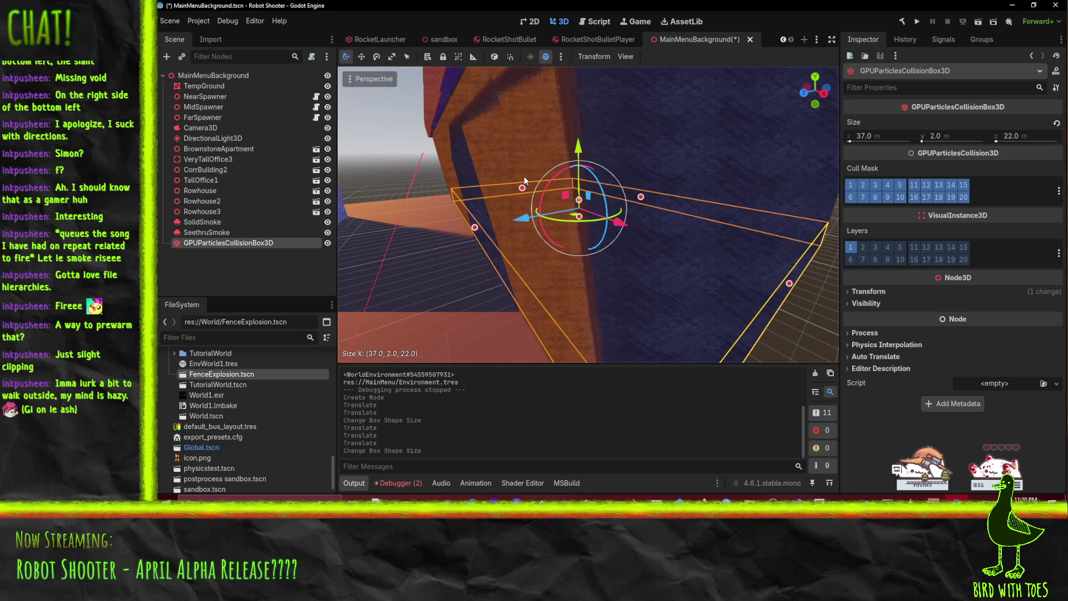
{"action": "left_click_drag", "start_coordinate": [586, 215], "coordinate": [566, 65]}
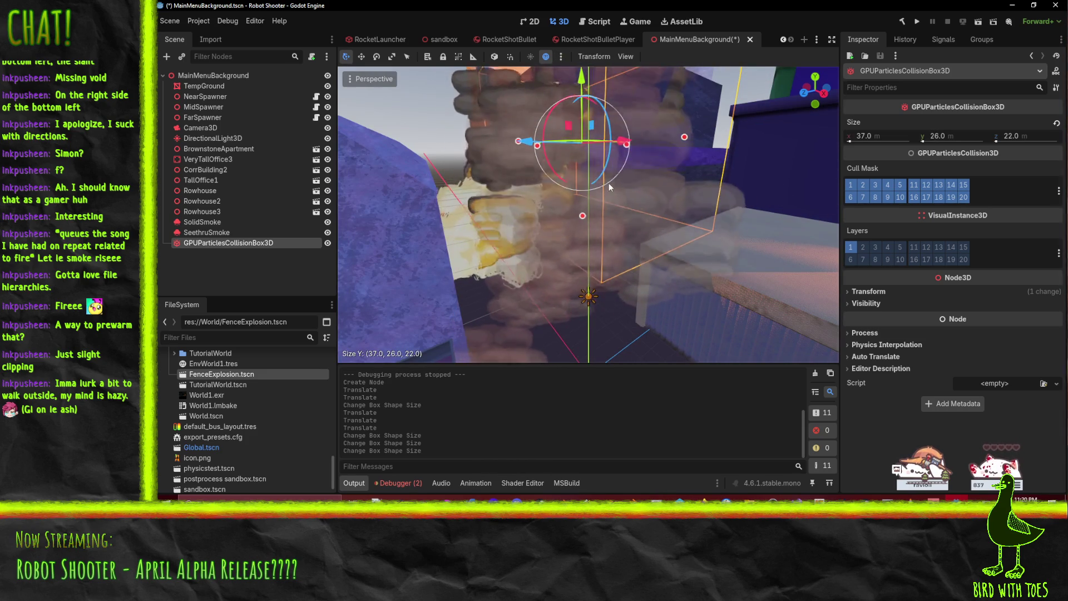
{"action": "key", "text": "f"}
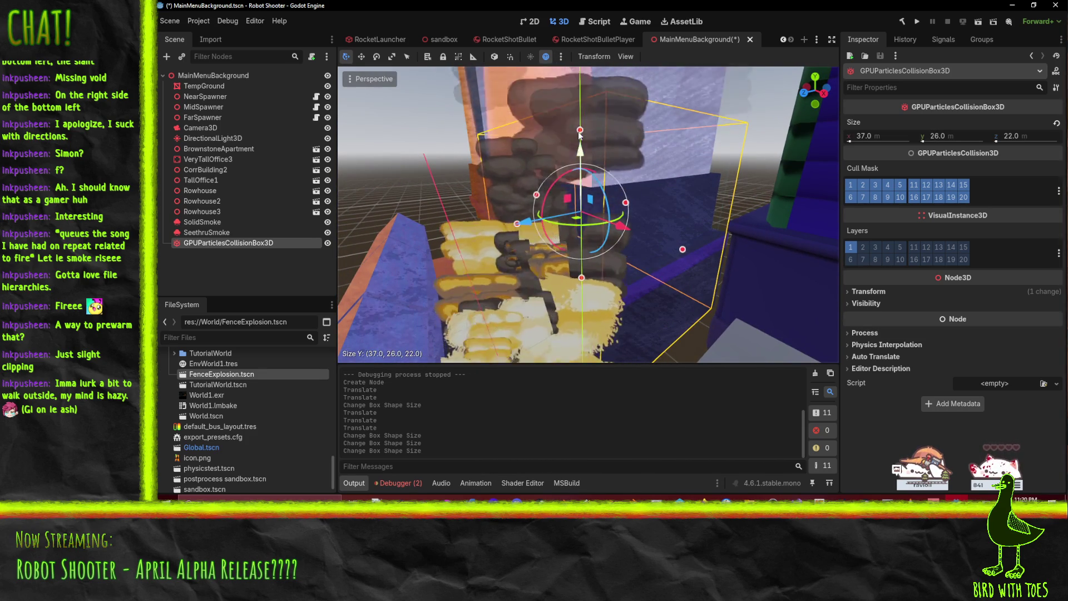
{"action": "left_click_drag", "start_coordinate": [581, 130], "coordinate": [581, 126]}
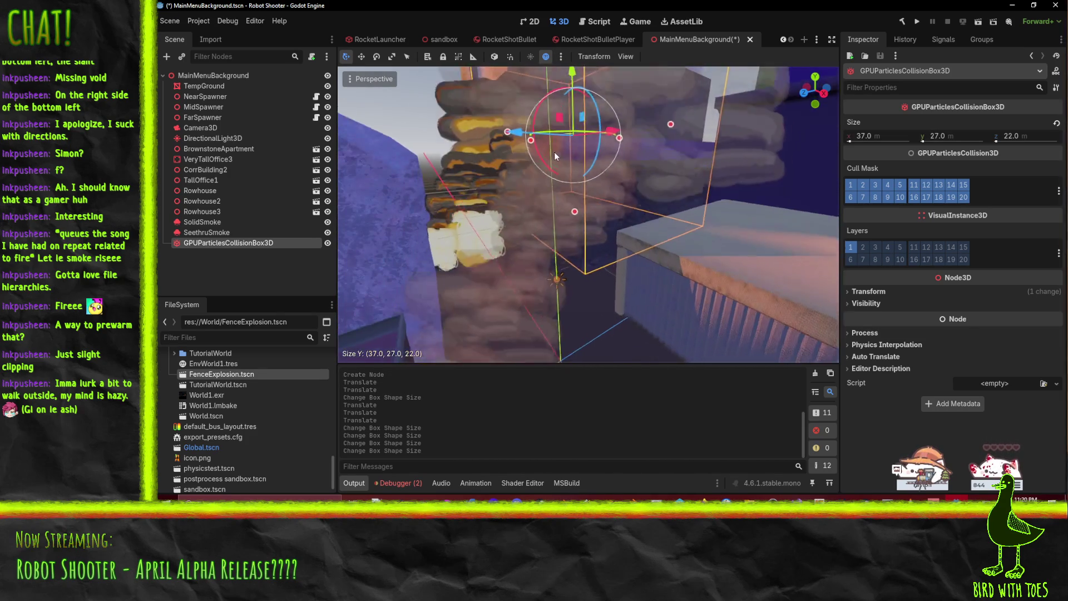
{"action": "left_click", "coordinate": [202, 222]}
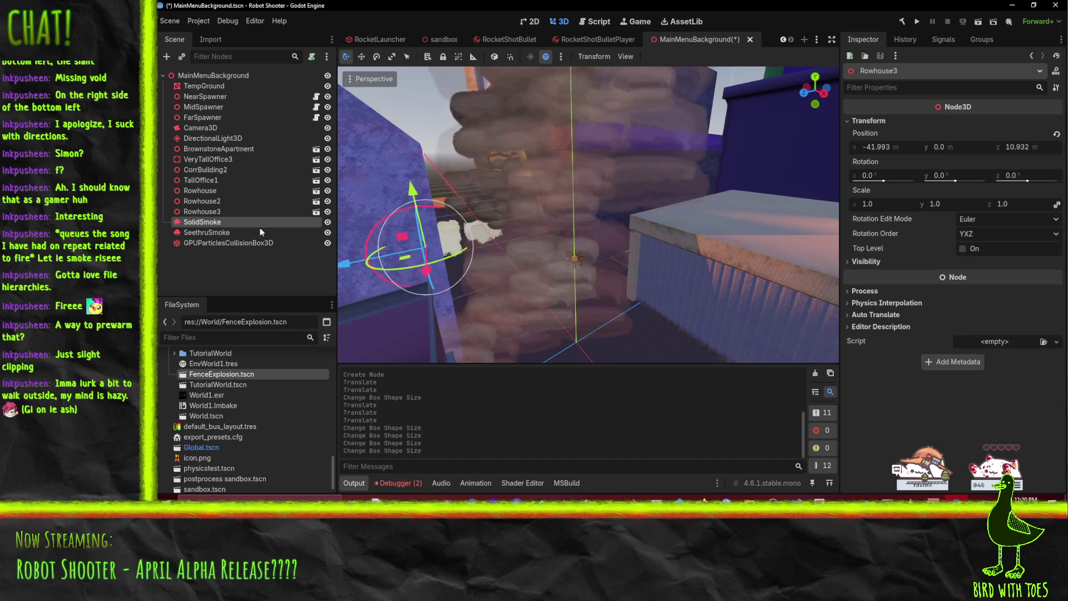
Step: Set SolidSmoke's particle collision Base Size to 1.0 m
{"action": "scroll", "coordinate": [893, 207], "scroll_direction": "up", "scroll_amount": 5}
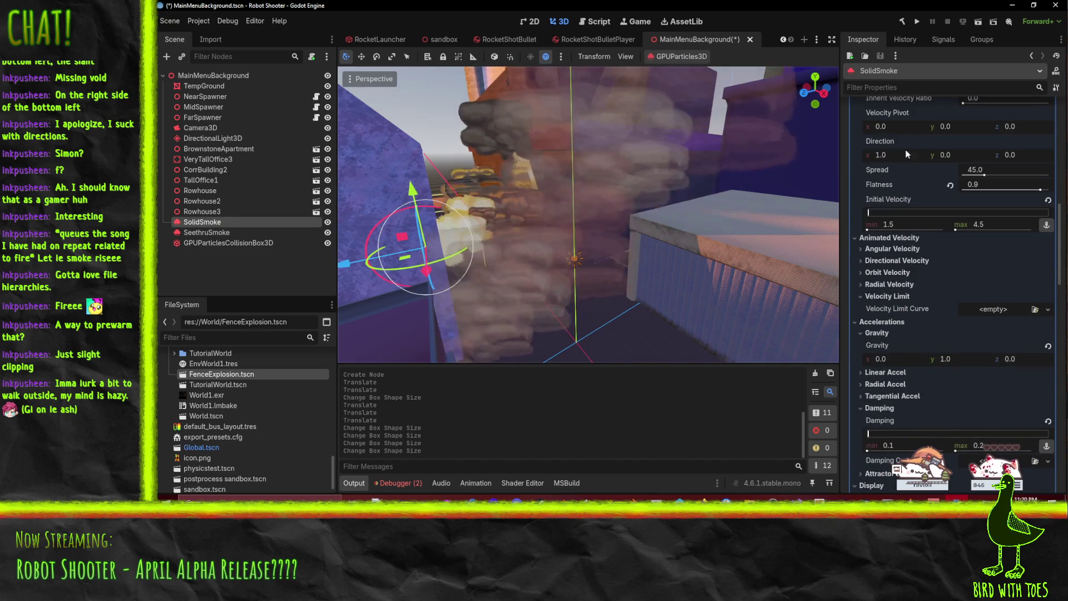
{"action": "scroll", "coordinate": [887, 231], "scroll_direction": "up", "scroll_amount": 3}
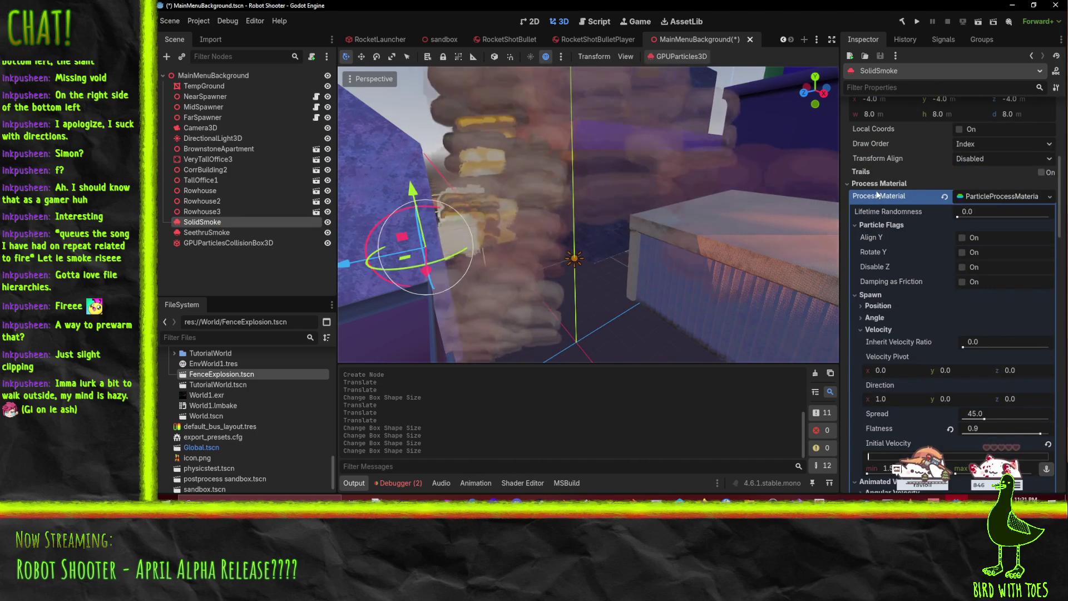
{"action": "scroll", "coordinate": [877, 178], "scroll_direction": "up", "scroll_amount": 5}
{"action": "left_click", "coordinate": [866, 256]}
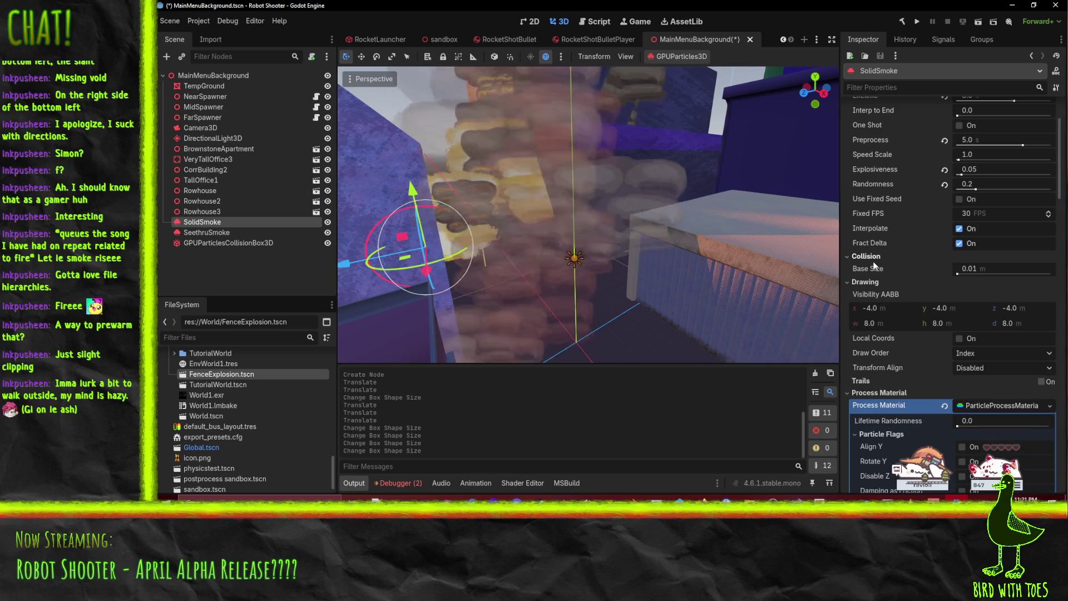
{"action": "left_click", "coordinate": [984, 270]}
{"action": "type", "text": "1"}
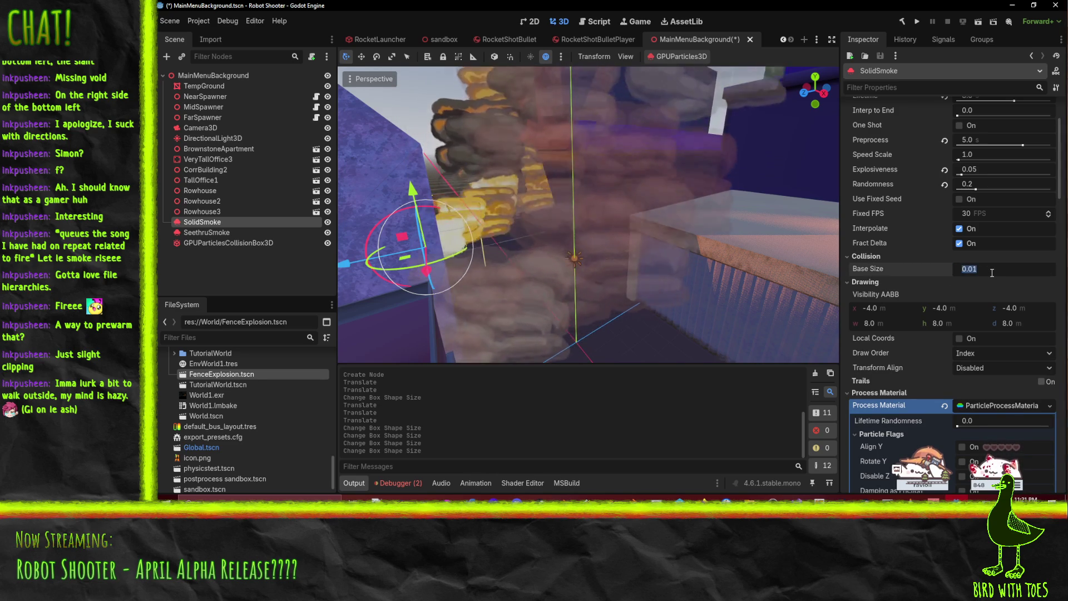
{"action": "key", "text": "Return"}
{"action": "mouse_move", "coordinate": [668, 233]}
{"action": "left_mouse_down"}
{"action": "mouse_move", "coordinate": [543, 216]}
{"action": "mouse_move", "coordinate": [520, 192]}
{"action": "mouse_move", "coordinate": [626, 202]}
{"action": "mouse_move", "coordinate": [602, 252]}
{"action": "mouse_move", "coordinate": [566, 228]}
{"action": "mouse_move", "coordinate": [557, 189]}
{"action": "mouse_move", "coordinate": [587, 172]}
{"action": "mouse_move", "coordinate": [615, 175]}
{"action": "left_mouse_up"}
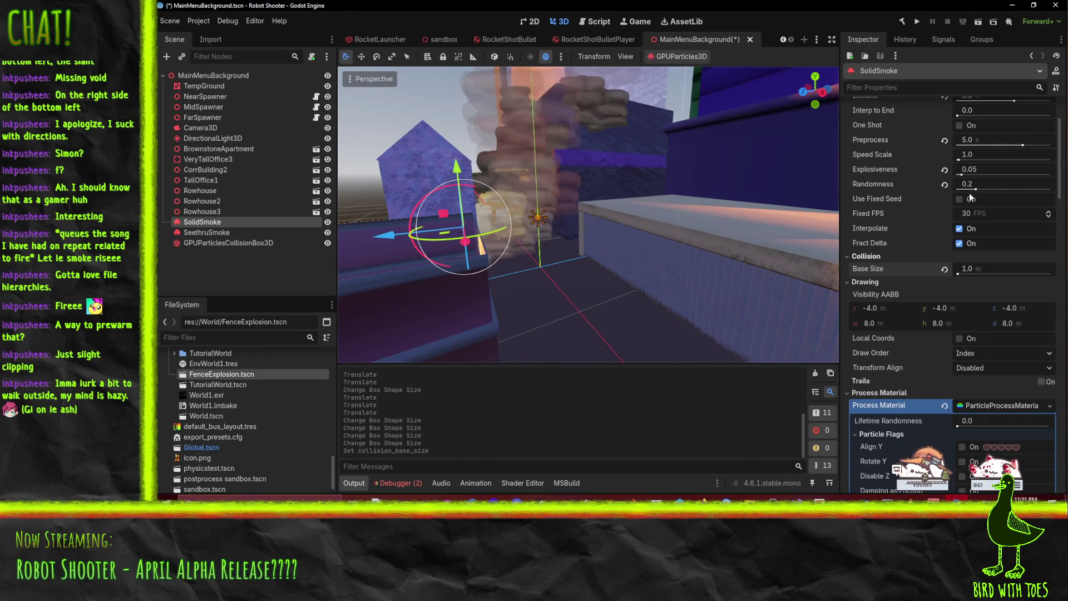
Step: Reselect SolidSmoke and browse its Process Material sections, collapsing Display
{"action": "scroll", "coordinate": [973, 203], "scroll_direction": "up", "scroll_amount": 2}
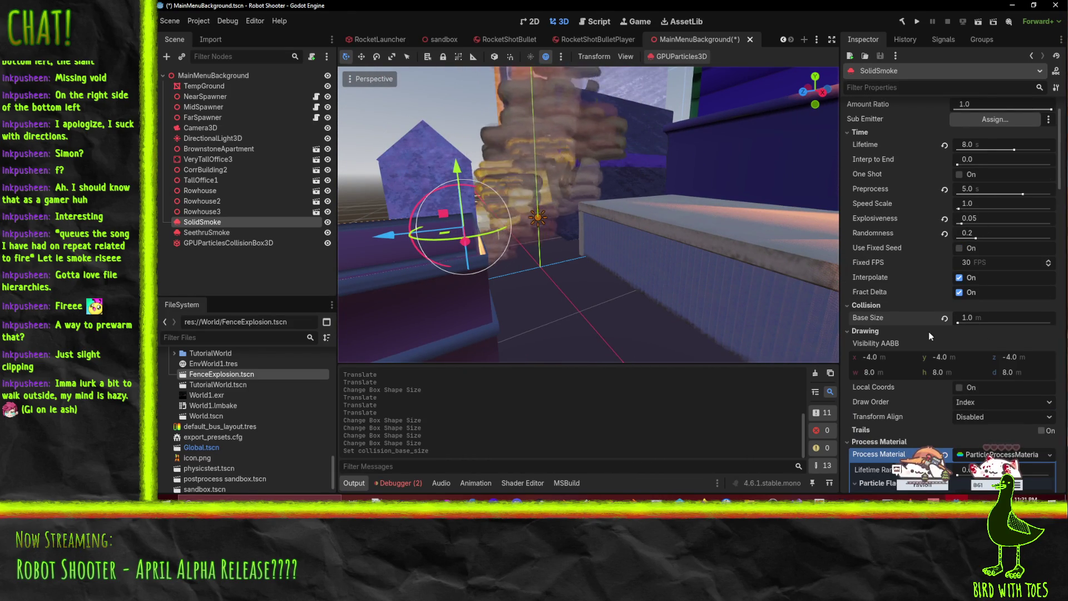
{"action": "scroll", "coordinate": [928, 326], "scroll_direction": "down", "scroll_amount": 2}
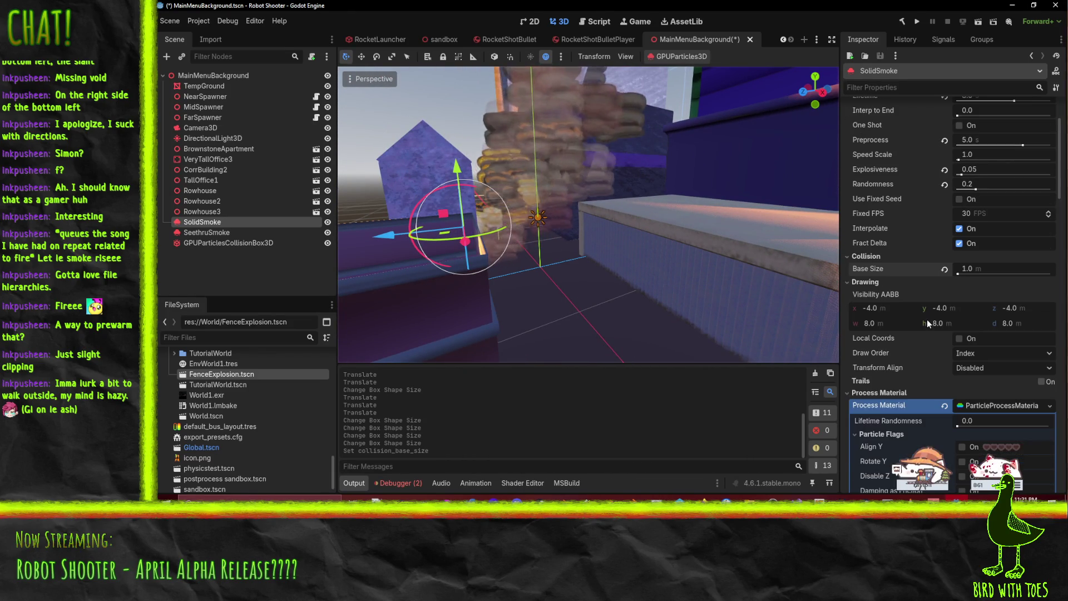
{"action": "left_click", "coordinate": [215, 242]}
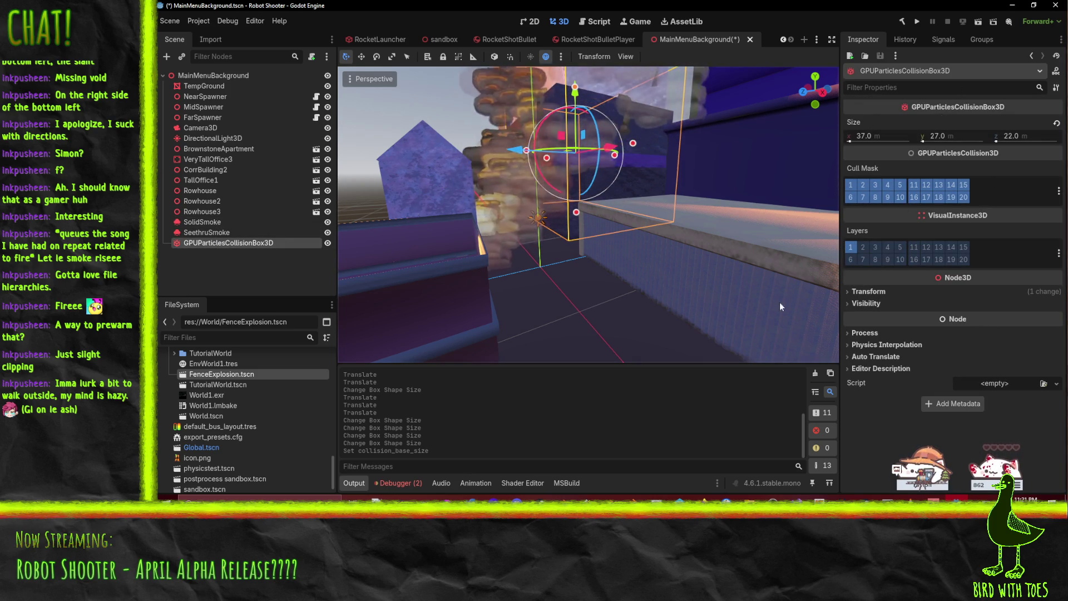
{"action": "left_click", "coordinate": [202, 221]}
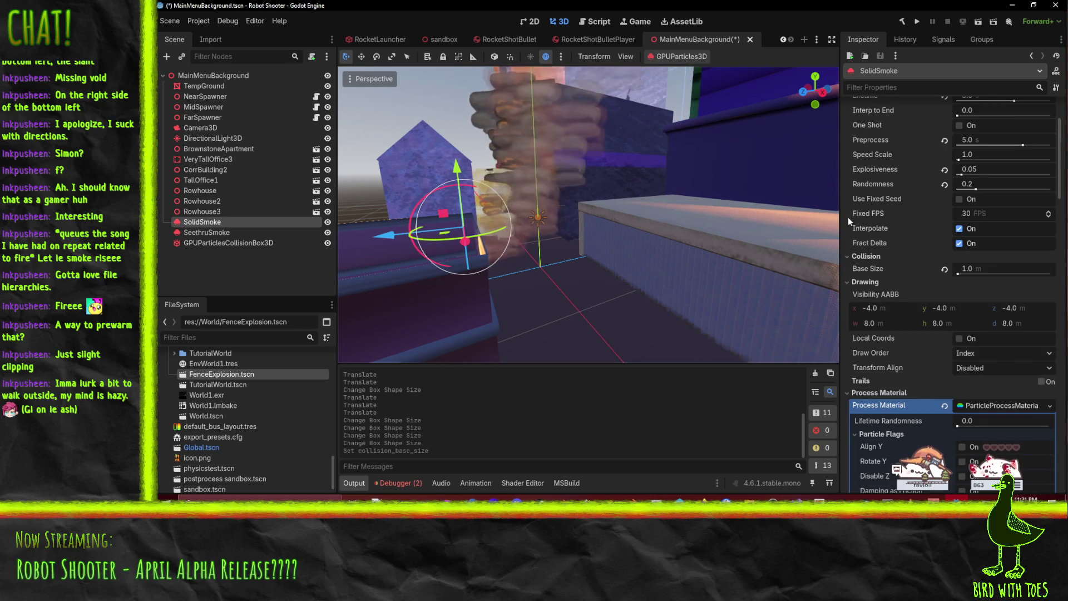
{"action": "scroll", "coordinate": [873, 223], "scroll_direction": "down", "scroll_amount": 6}
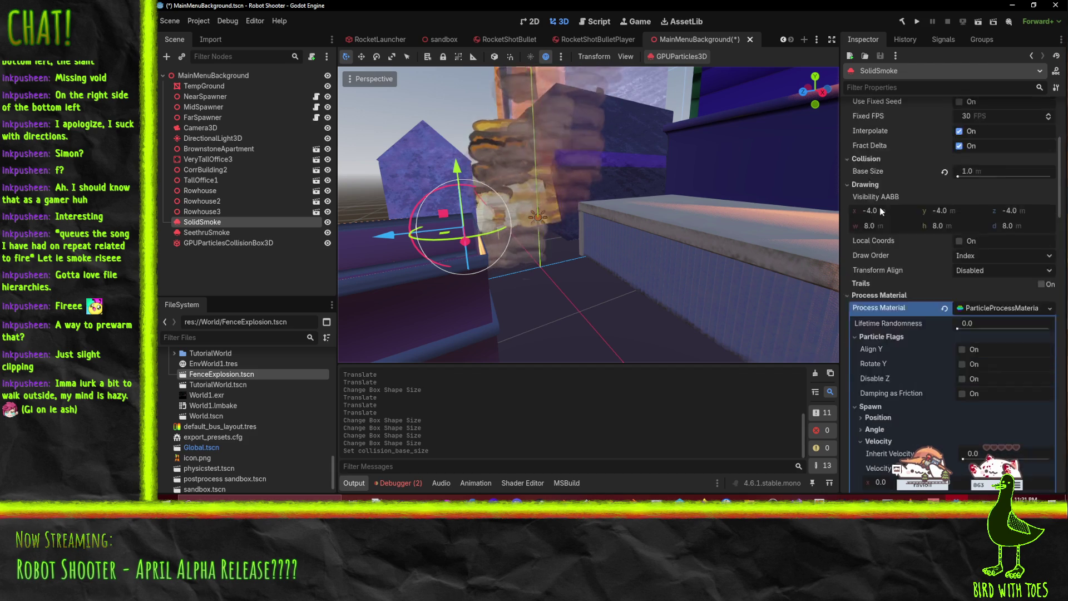
{"action": "left_click", "coordinate": [872, 210]}
{"action": "left_click", "coordinate": [873, 210]}
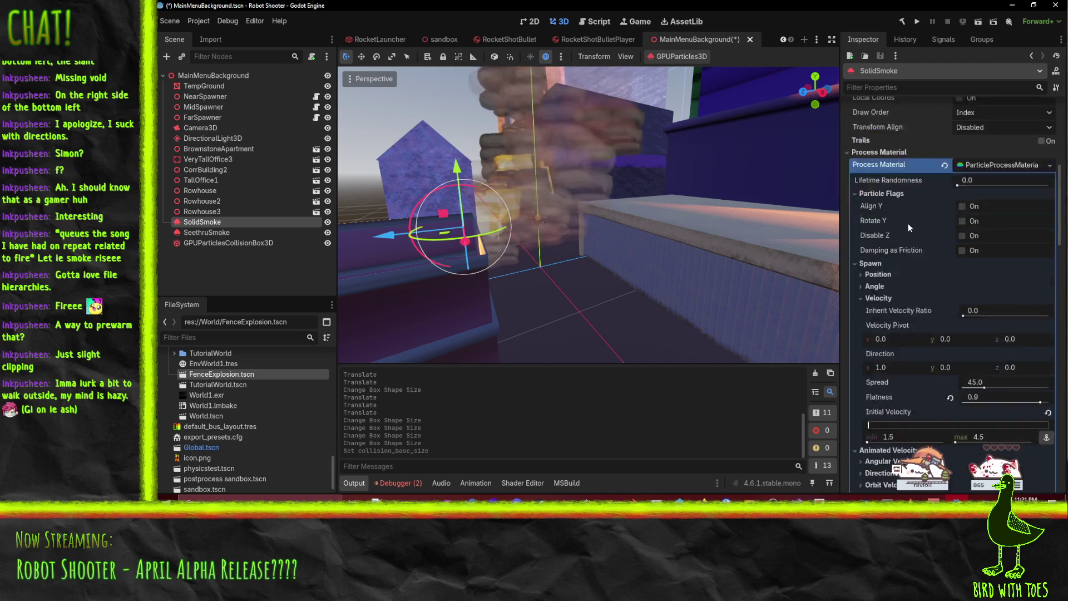
{"action": "scroll", "coordinate": [908, 223], "scroll_direction": "down", "scroll_amount": 4}
{"action": "scroll", "coordinate": [903, 163], "scroll_direction": "down", "scroll_amount": 5}
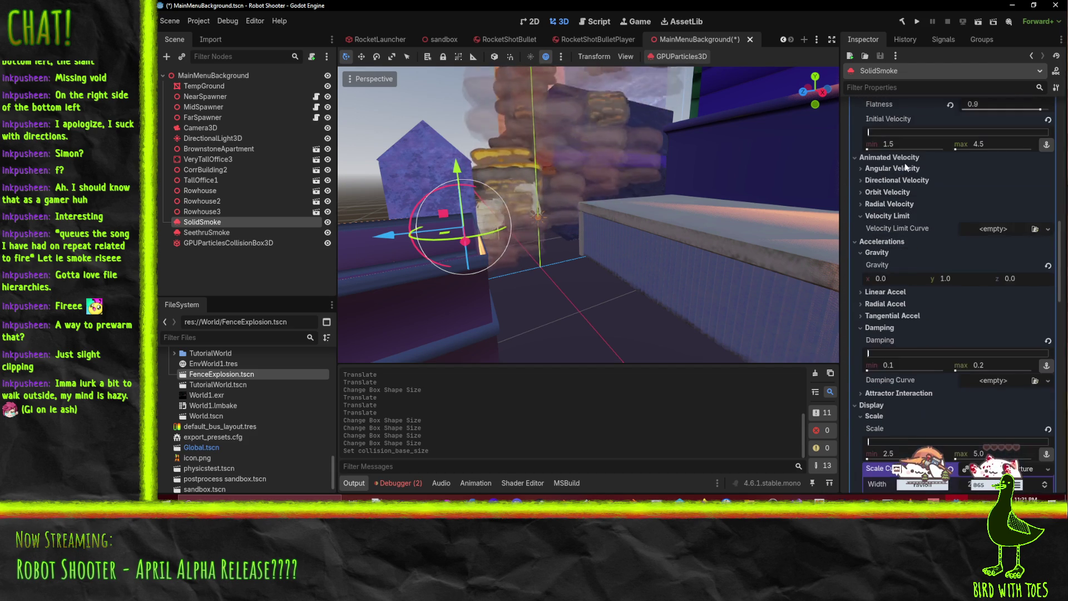
{"action": "scroll", "coordinate": [883, 255], "scroll_direction": "down", "scroll_amount": 4}
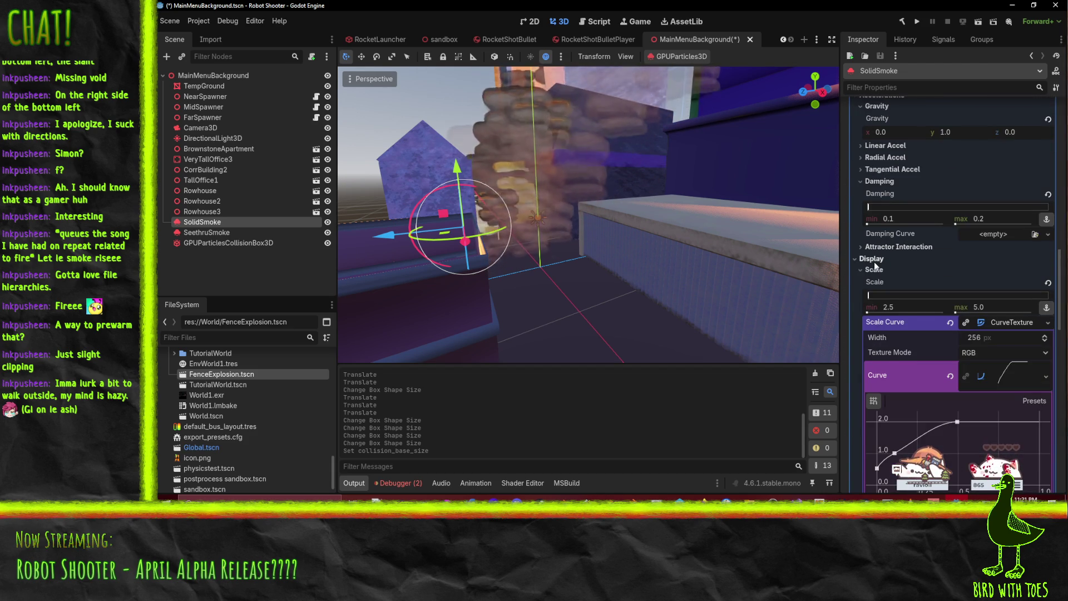
{"action": "left_click", "coordinate": [873, 259]}
{"action": "scroll", "coordinate": [890, 283], "scroll_direction": "up", "scroll_amount": 1}
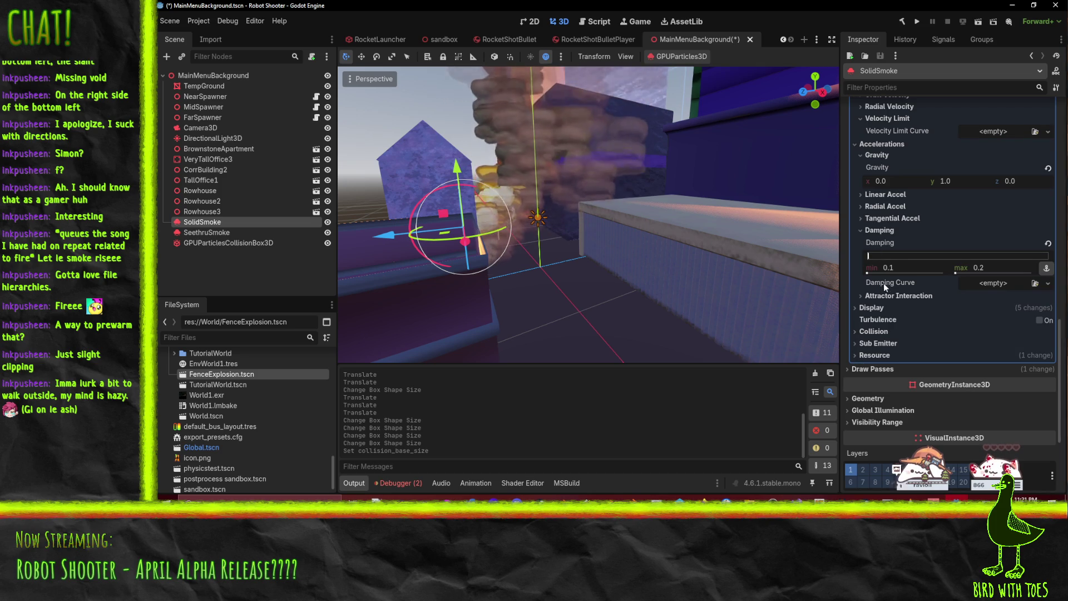
Step: Set SolidSmoke's collision Mode to Rigid with Use Scale enabled
{"action": "left_click", "coordinate": [912, 330]}
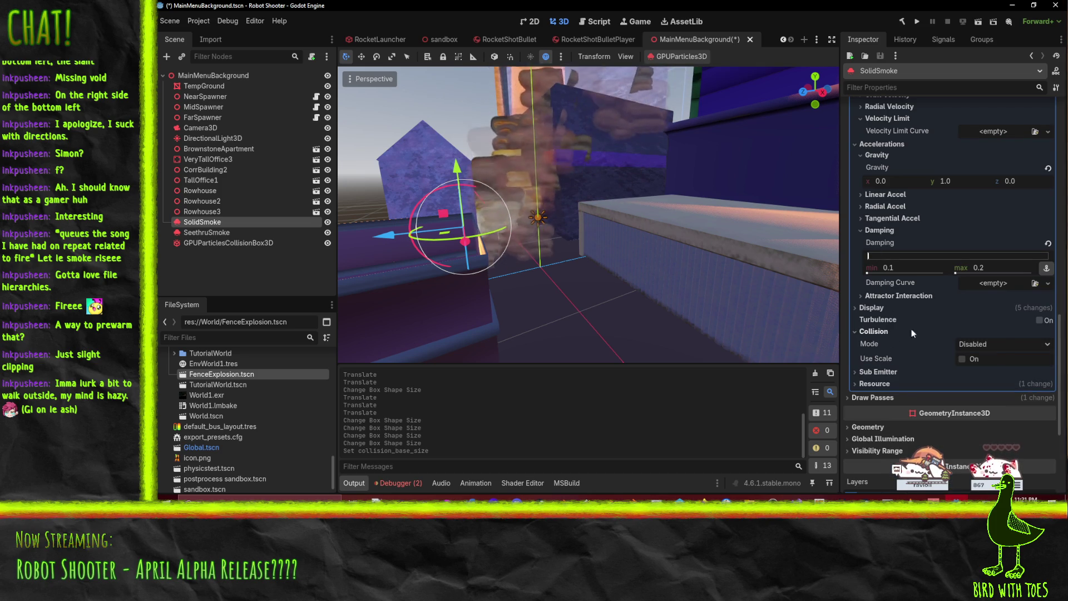
{"action": "left_click", "coordinate": [998, 343]}
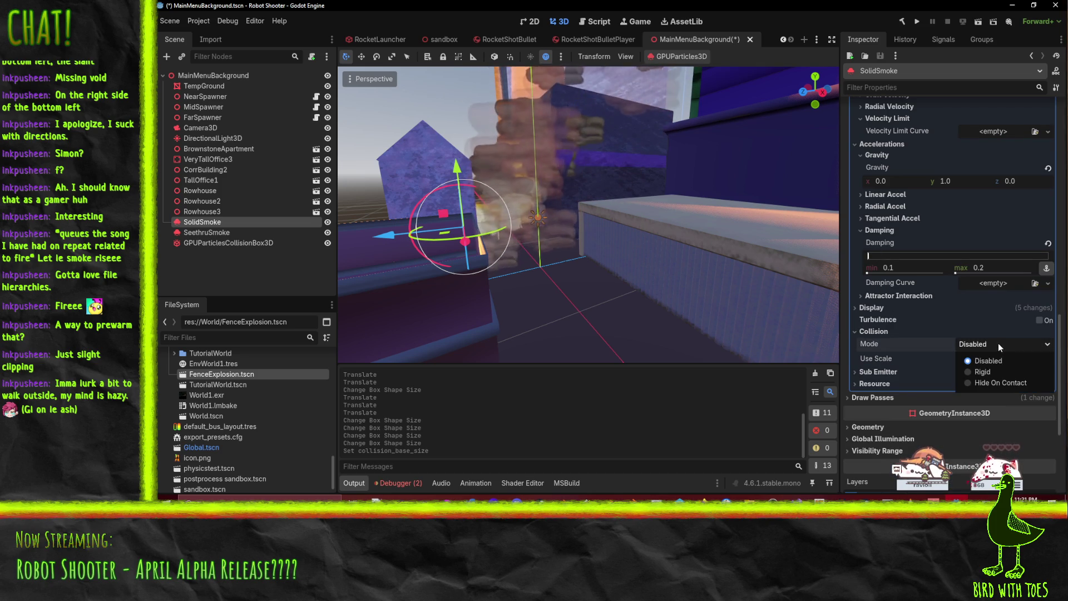
{"action": "left_click", "coordinate": [1013, 372]}
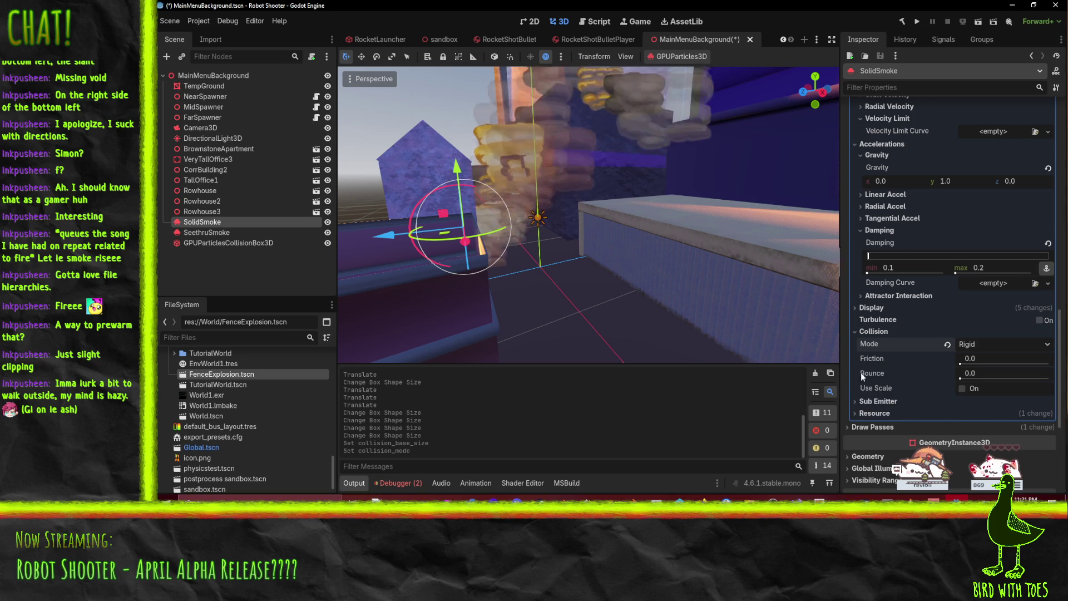
{"action": "left_click", "coordinate": [957, 386]}
Step: Try a collision Bounce of 1.0, set it back to 0.0, and save the scene
{"action": "scroll", "coordinate": [659, 228], "scroll_direction": "up", "scroll_amount": 2}
{"action": "mouse_move", "coordinate": [659, 228]}
{"action": "left_mouse_down"}
{"action": "mouse_move", "coordinate": [602, 185]}
{"action": "mouse_move", "coordinate": [613, 192]}
{"action": "mouse_move", "coordinate": [673, 168]}
{"action": "mouse_move", "coordinate": [676, 187]}
{"action": "left_mouse_up"}
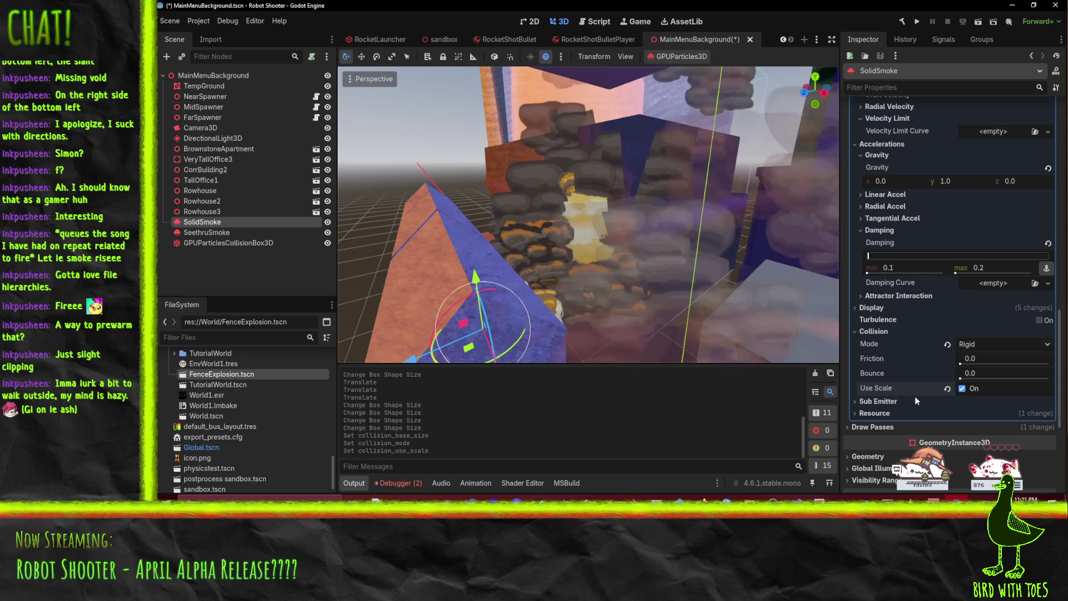
{"action": "mouse_move", "coordinate": [646, 234]}
{"action": "left_mouse_down"}
{"action": "mouse_move", "coordinate": [658, 243]}
{"action": "mouse_move", "coordinate": [643, 212]}
{"action": "mouse_move", "coordinate": [655, 228]}
{"action": "left_mouse_up"}
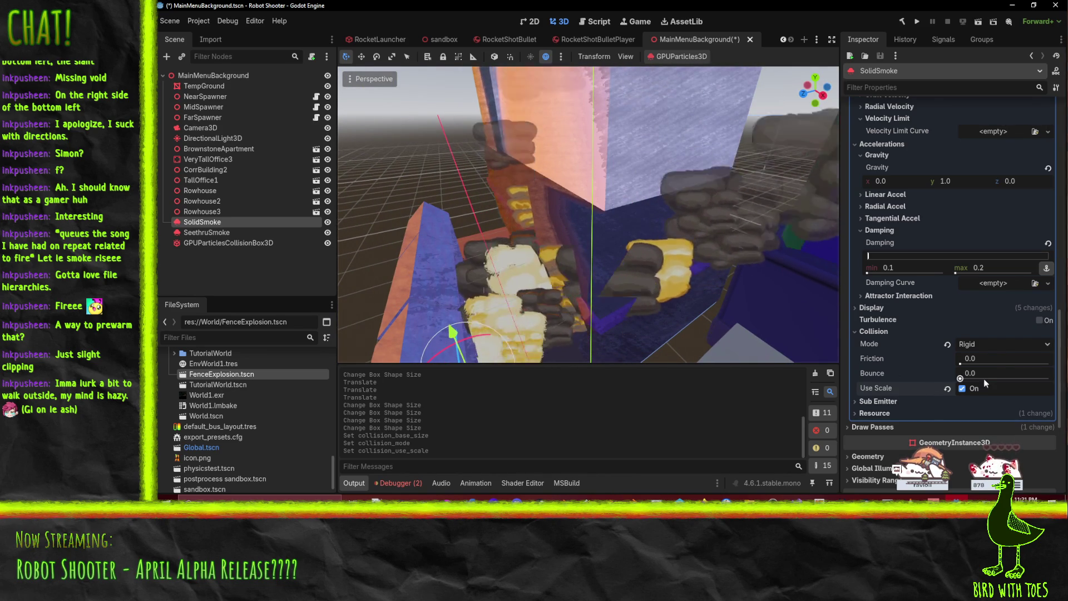
{"action": "left_click", "coordinate": [1000, 375]}
{"action": "type", "text": "1"}
{"action": "key", "text": "Return"}
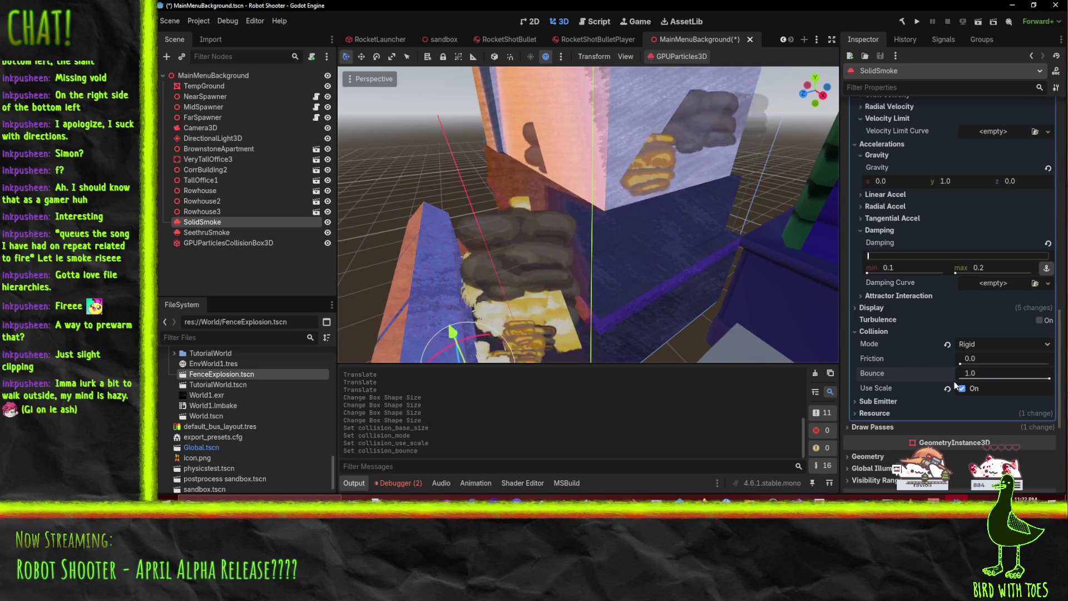
{"action": "left_click", "coordinate": [979, 374]}
{"action": "type", "text": "0"}
{"action": "key", "text": "Return"}
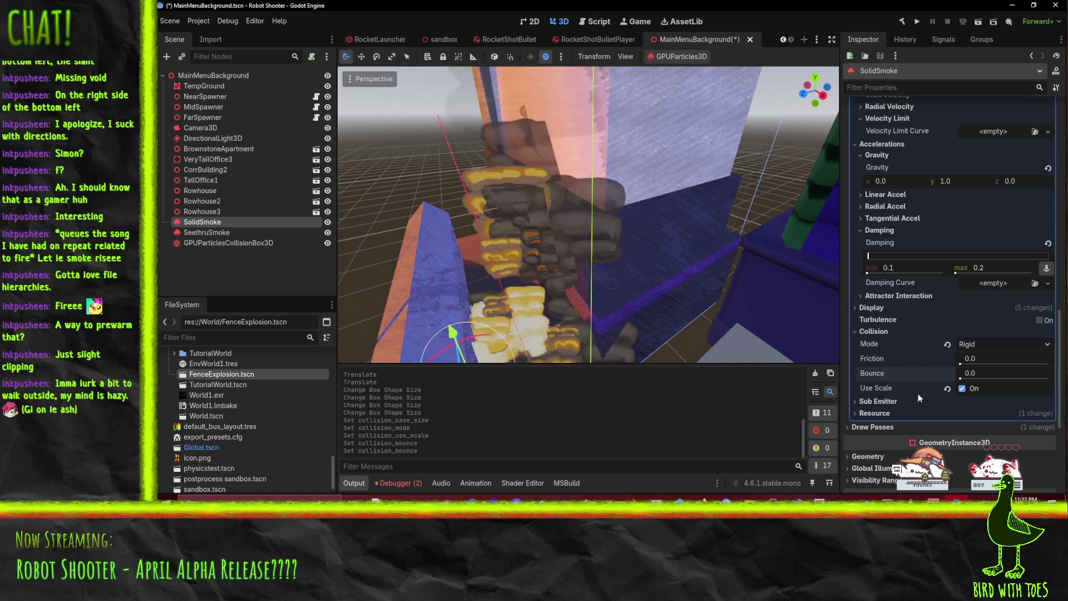
{"action": "key", "text": "ctrl+s"}
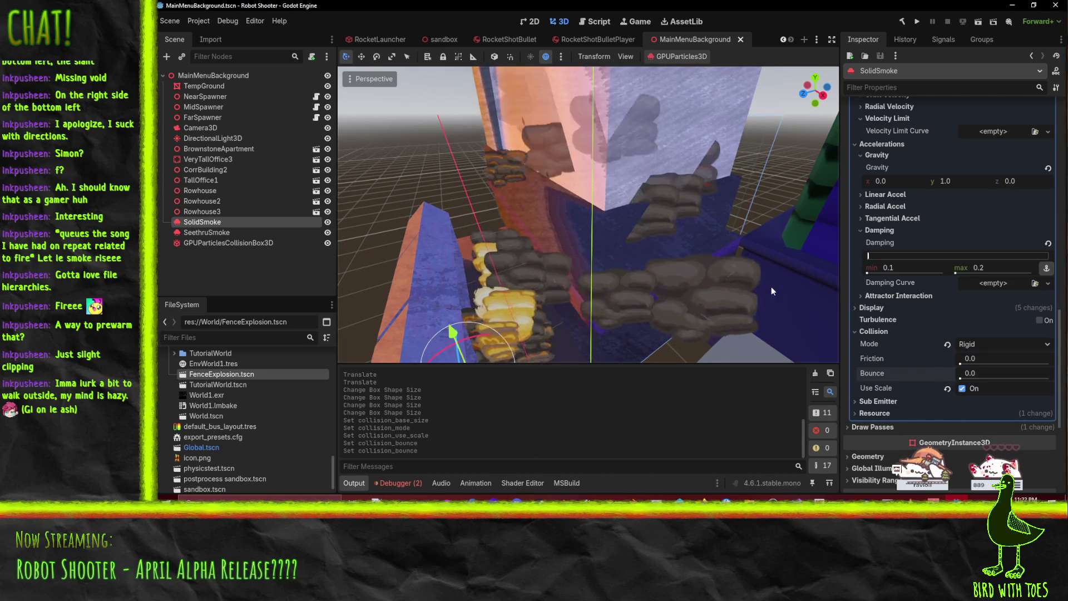
{"action": "scroll", "coordinate": [933, 217], "scroll_direction": "up", "scroll_amount": 10}
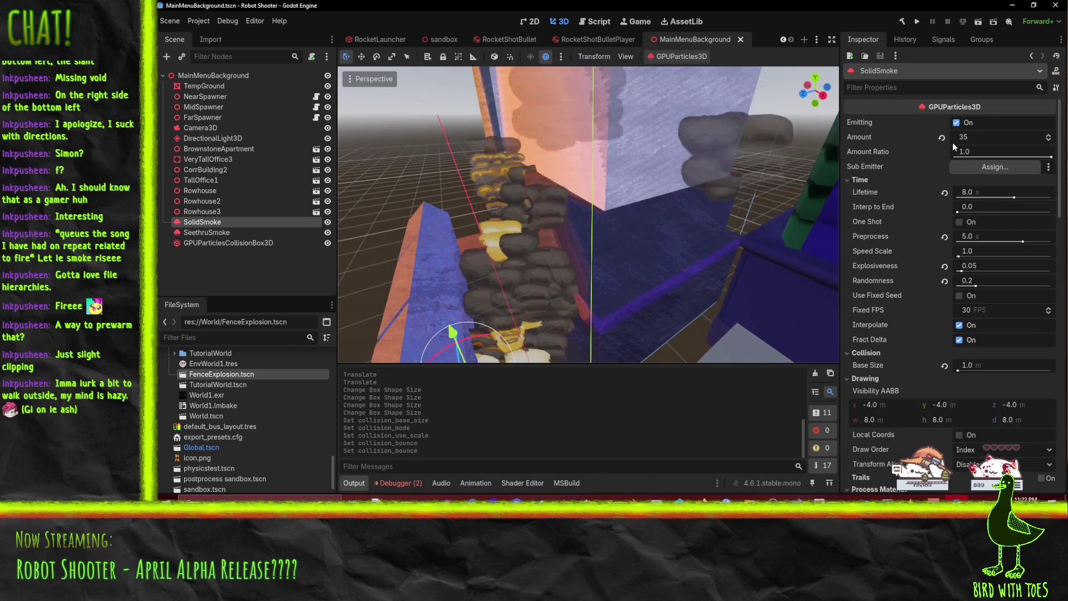
Step: Toggle SolidSmoke's Emitting off and on, then orbit to watch the smoke stack against the box
{"action": "left_click", "coordinate": [957, 123]}
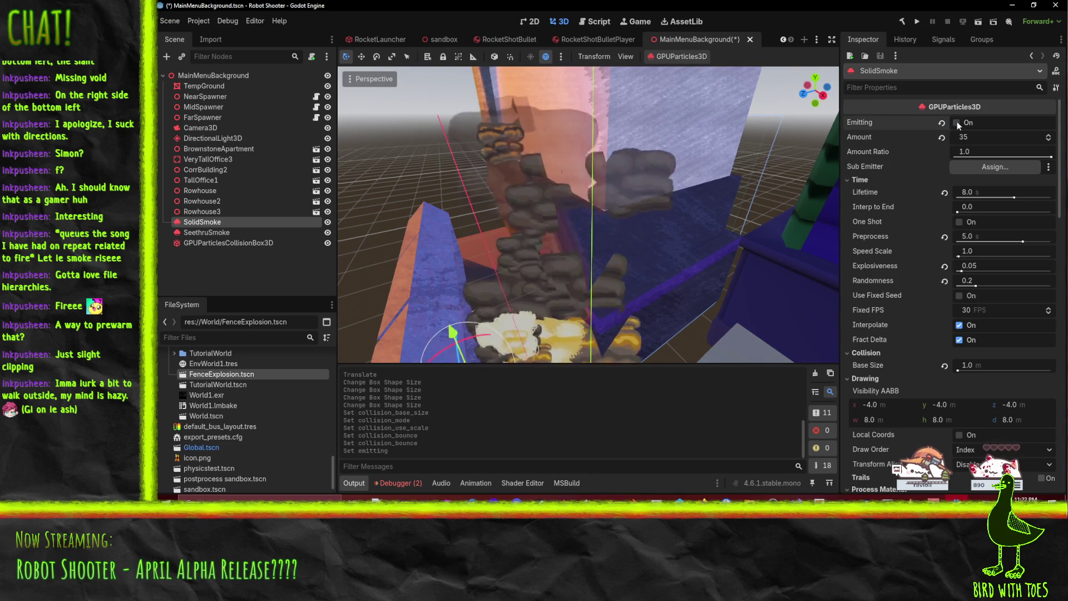
{"action": "left_click", "coordinate": [957, 123]}
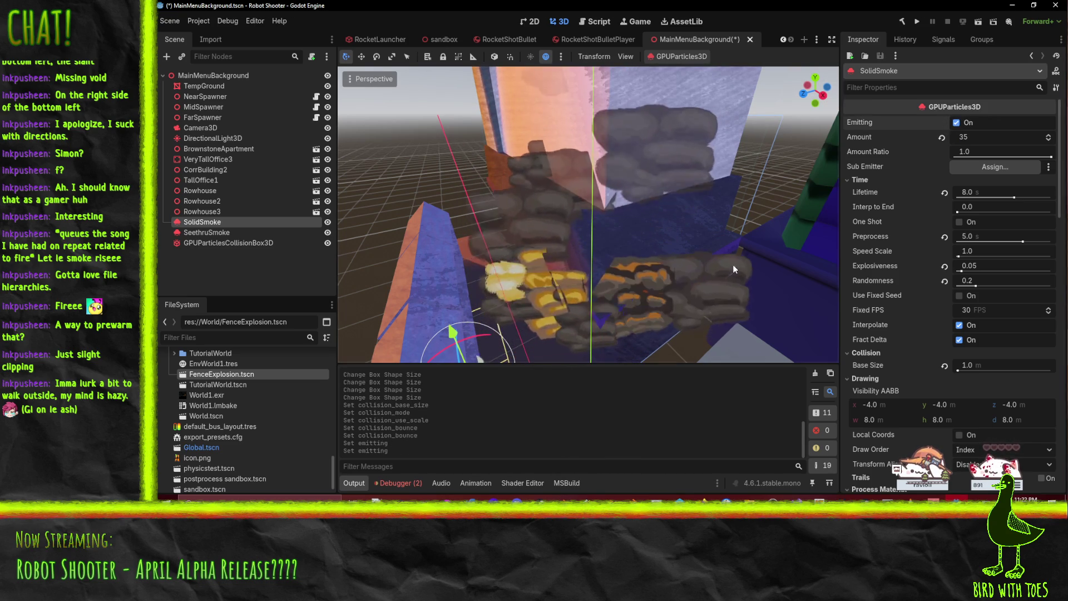
{"action": "left_click_drag", "start_coordinate": [618, 195], "coordinate": [685, 235]}
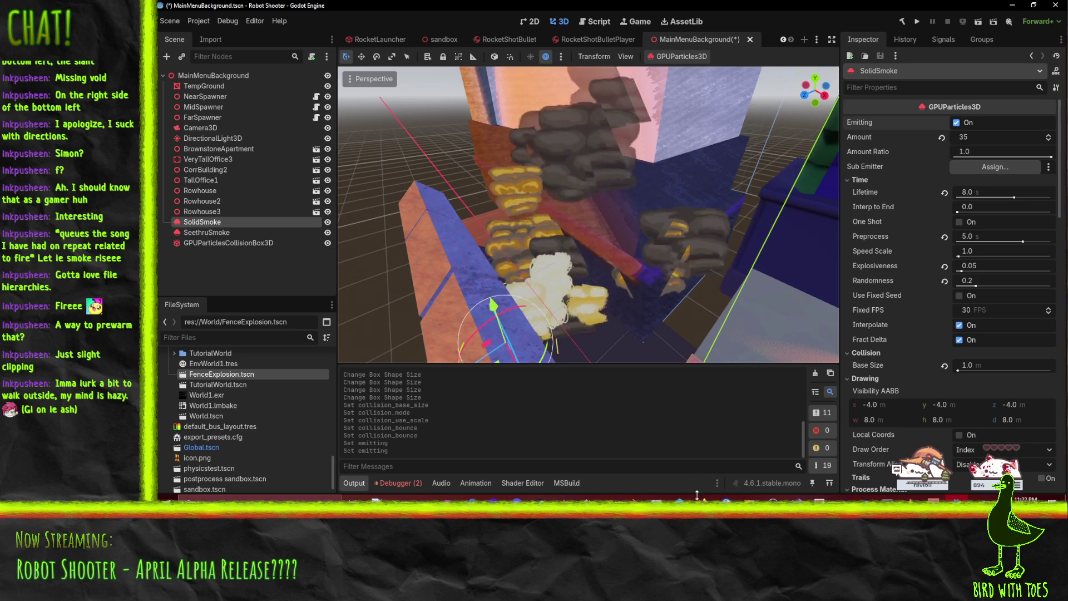
{"action": "mouse_move", "coordinate": [702, 501]}
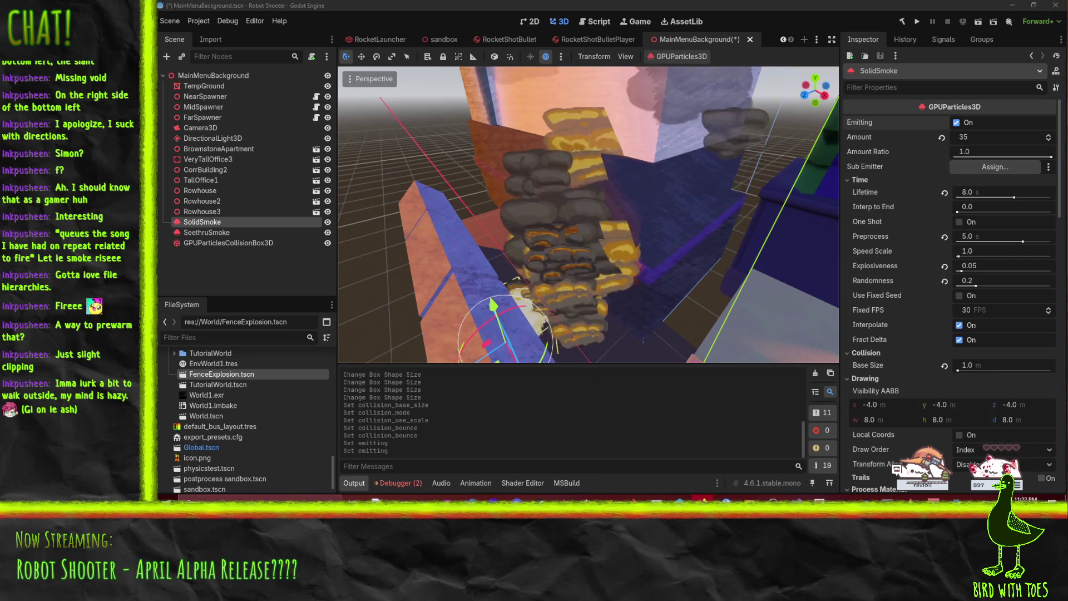
{"action": "left_click", "coordinate": [628, 5]}
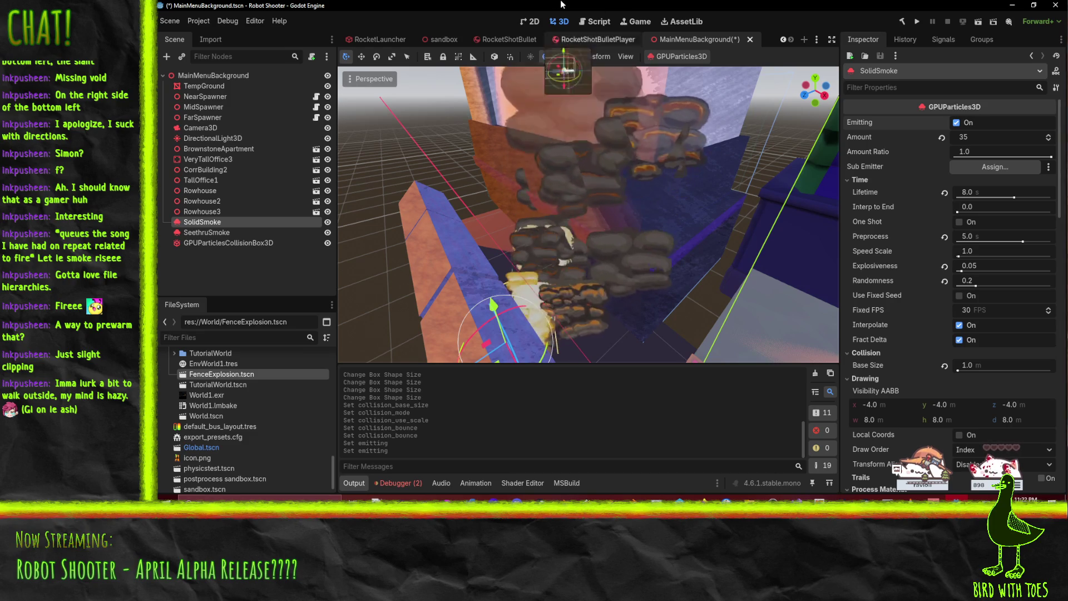
Step: Search the web for 'godot particle collision' in a new browser tab
{"action": "mouse_move", "coordinate": [704, 499]}
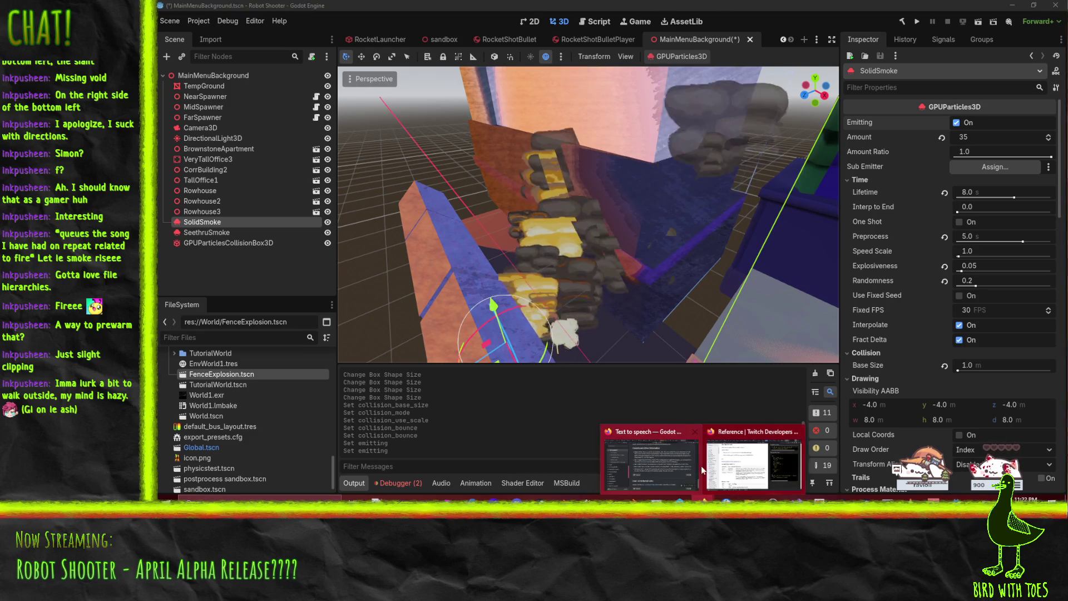
{"action": "left_click", "coordinate": [673, 473]}
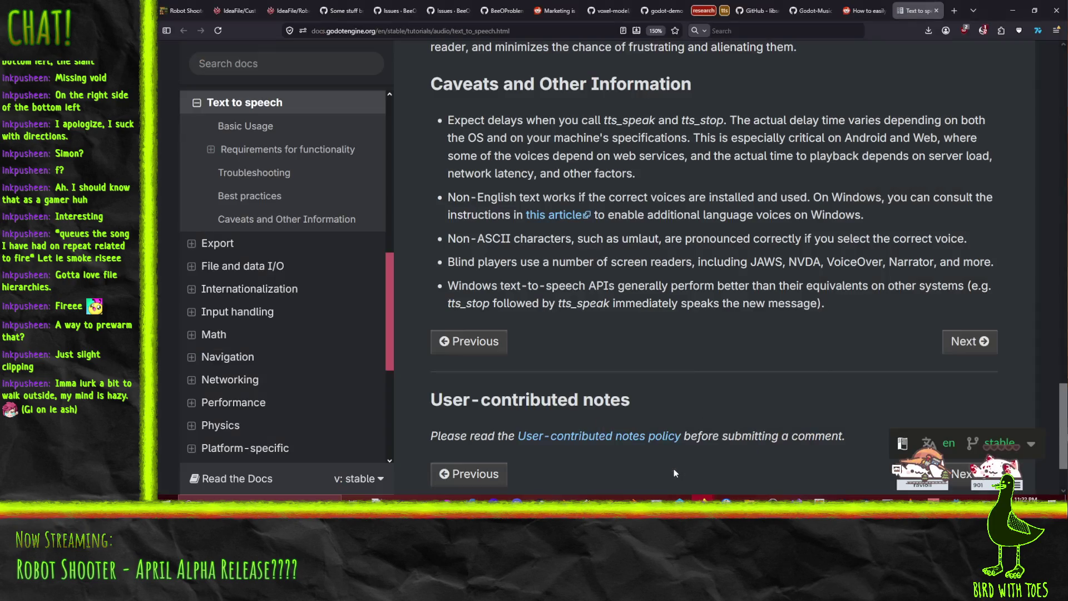
{"action": "left_click", "coordinate": [952, 15]}
{"action": "type", "text": "godot particle collisoi"}
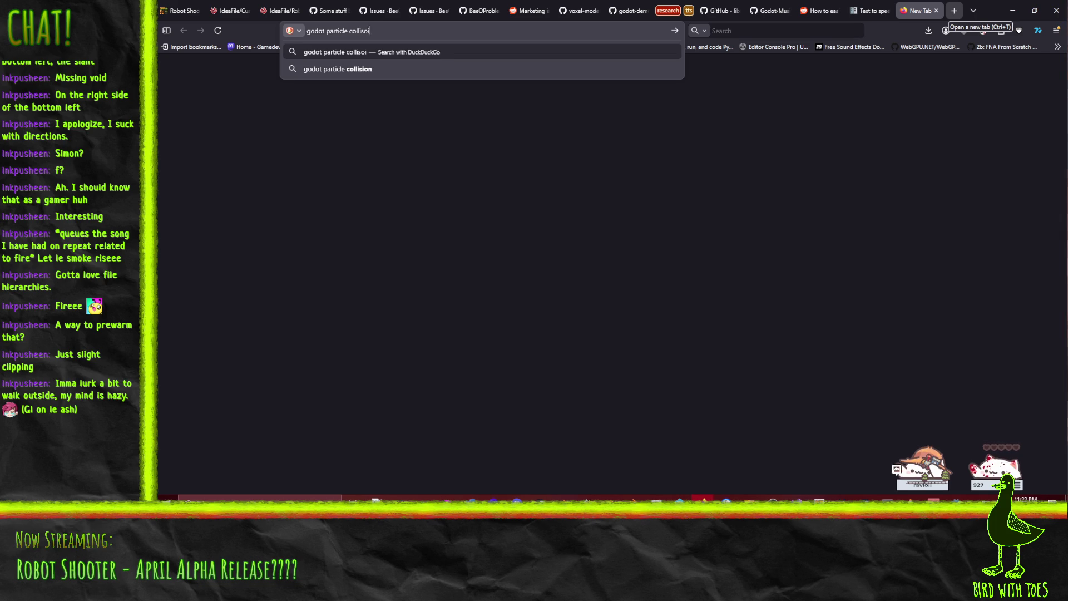
{"action": "key", "text": "BackSpace"}
{"action": "type", "text": "ion"}
{"action": "key", "text": "Return"}
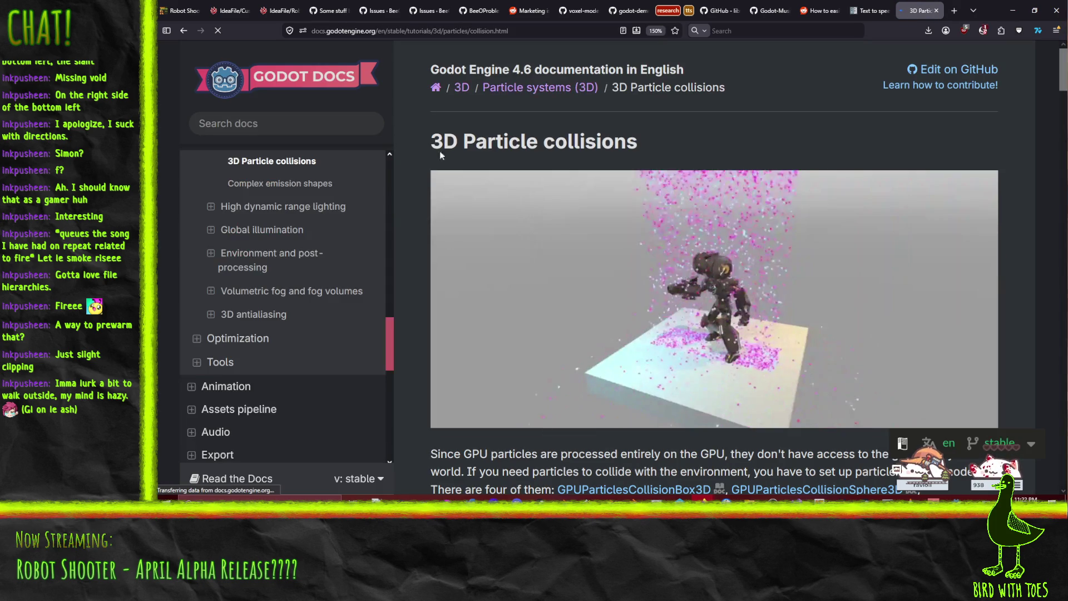
Step: Read the 3D Particle collisions docs through height field and SDF sections to Troubleshooting
{"action": "scroll", "coordinate": [403, 141], "scroll_direction": "down", "scroll_amount": 5}
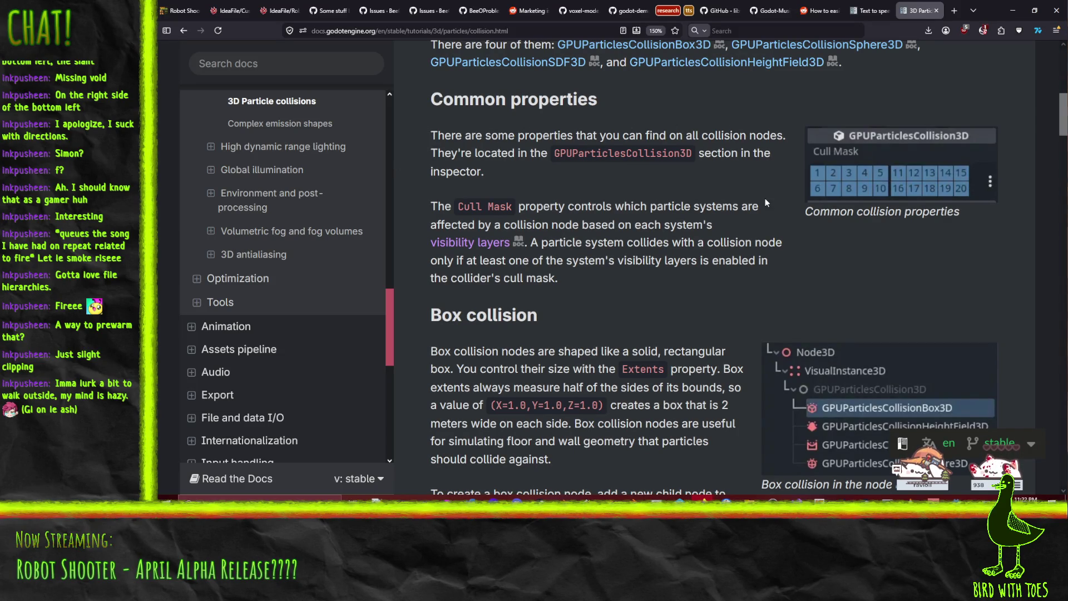
{"action": "scroll", "coordinate": [740, 192], "scroll_direction": "down", "scroll_amount": 2}
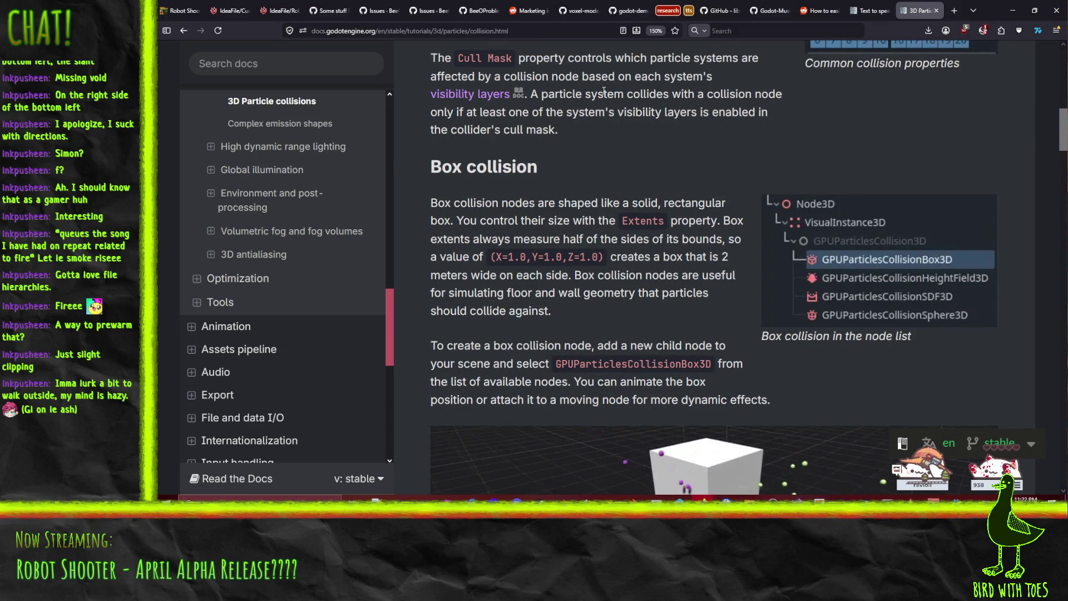
{"action": "scroll", "coordinate": [675, 91], "scroll_direction": "up", "scroll_amount": 1}
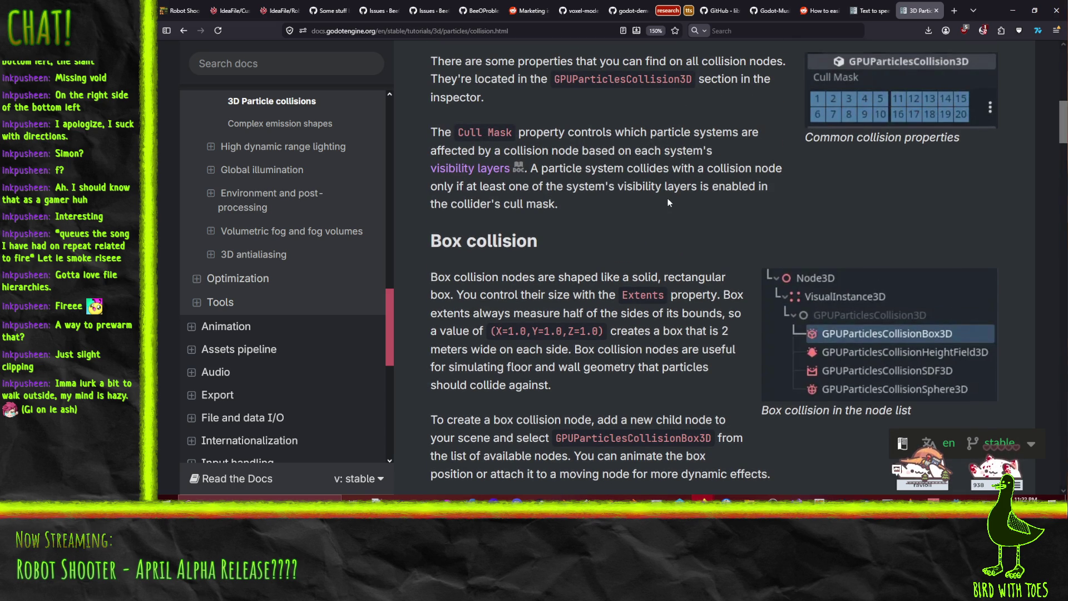
{"action": "scroll", "coordinate": [485, 220], "scroll_direction": "down", "scroll_amount": 2}
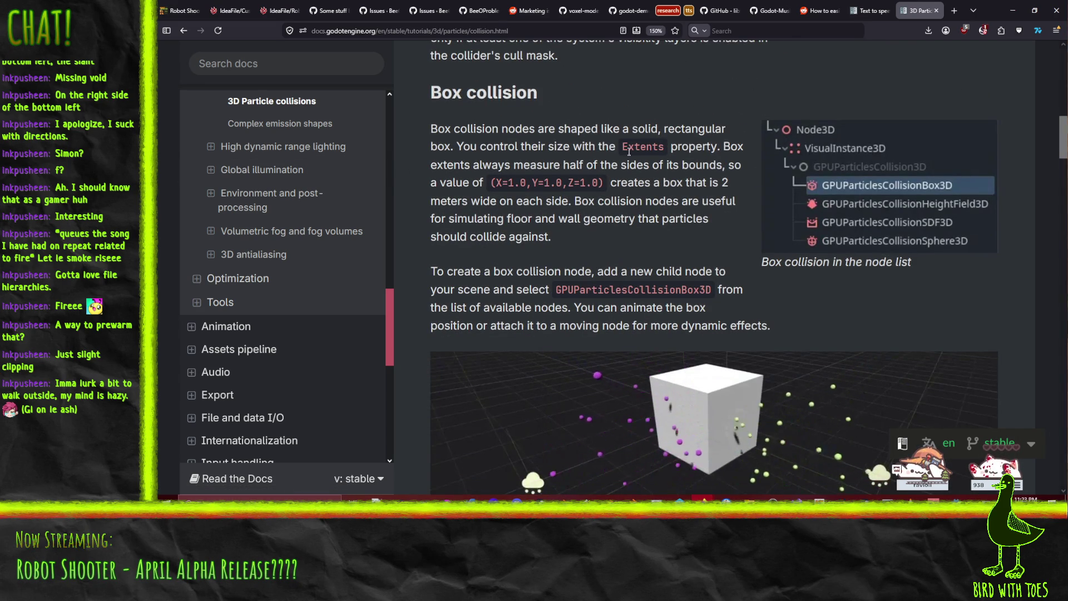
{"action": "scroll", "coordinate": [709, 175], "scroll_direction": "down", "scroll_amount": 1}
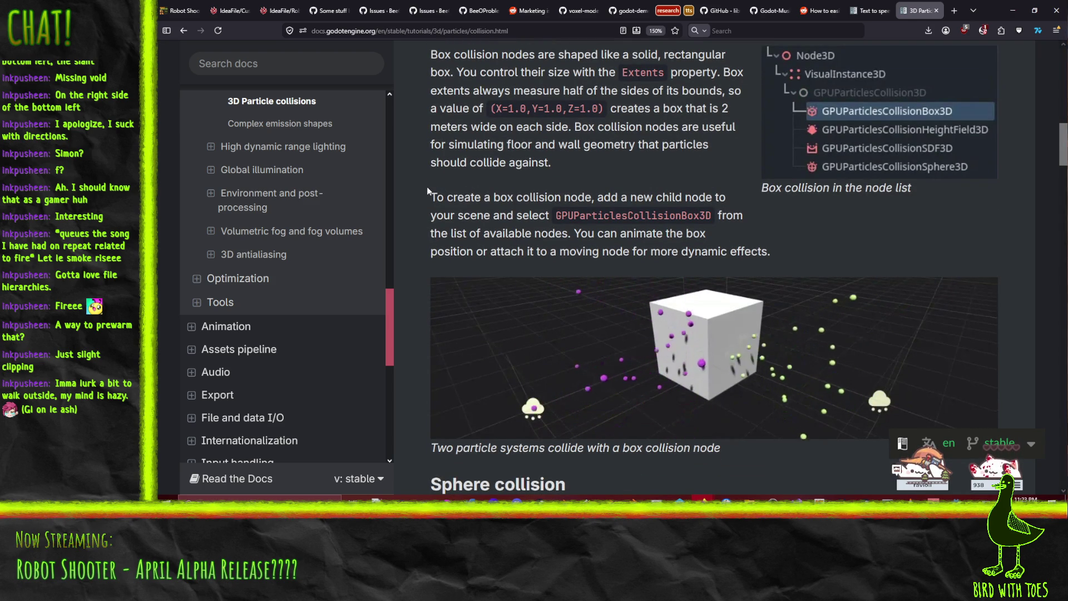
{"action": "scroll", "coordinate": [412, 188], "scroll_direction": "down", "scroll_amount": 6}
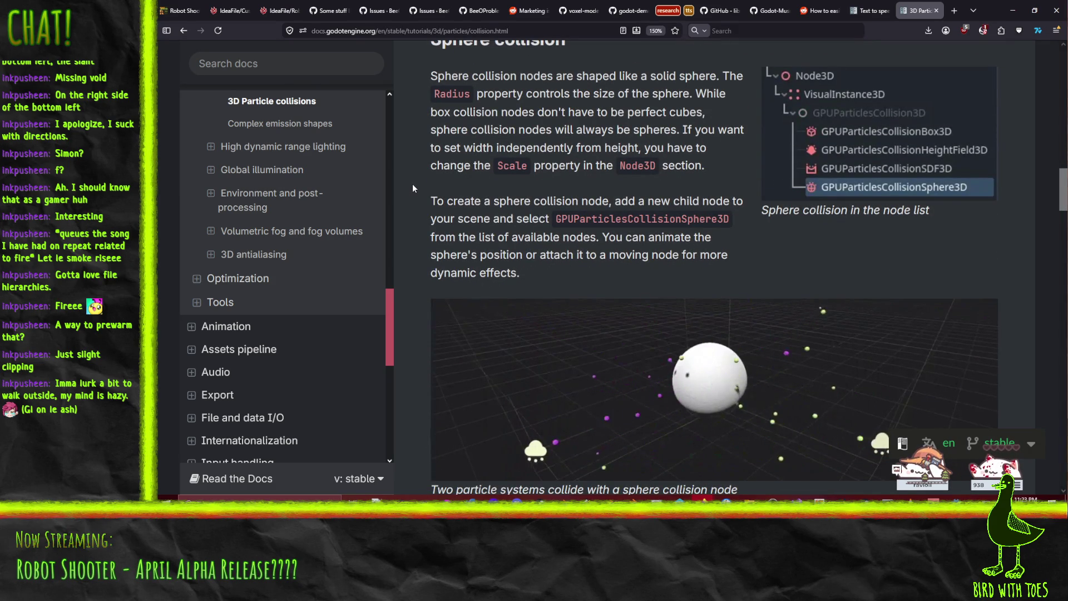
{"action": "scroll", "coordinate": [414, 189], "scroll_direction": "down", "scroll_amount": 7}
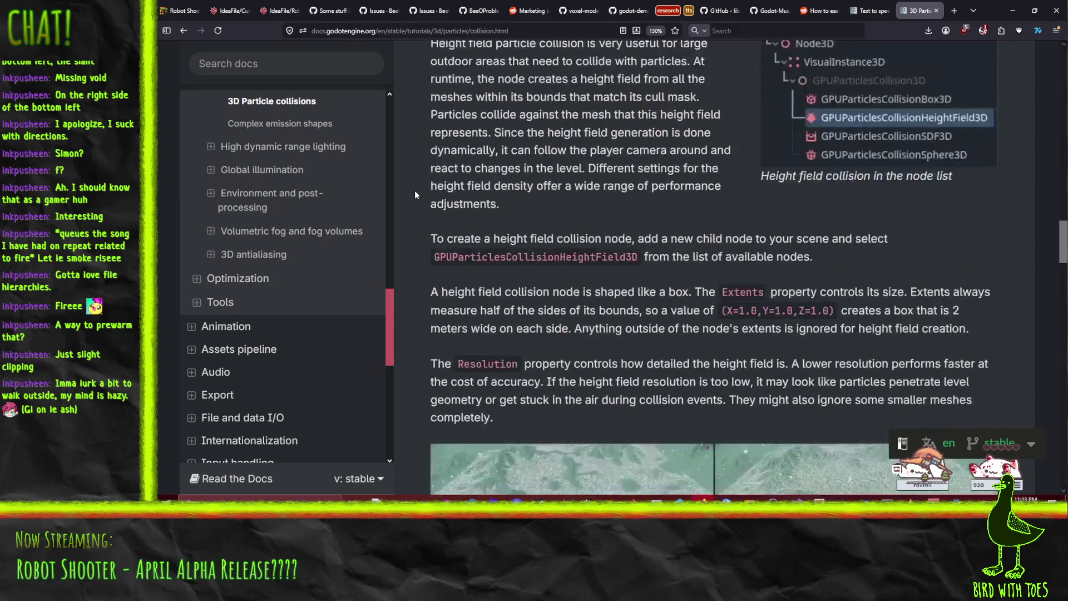
{"action": "scroll", "coordinate": [415, 190], "scroll_direction": "up", "scroll_amount": 1}
{"action": "scroll", "coordinate": [439, 191], "scroll_direction": "down", "scroll_amount": 5}
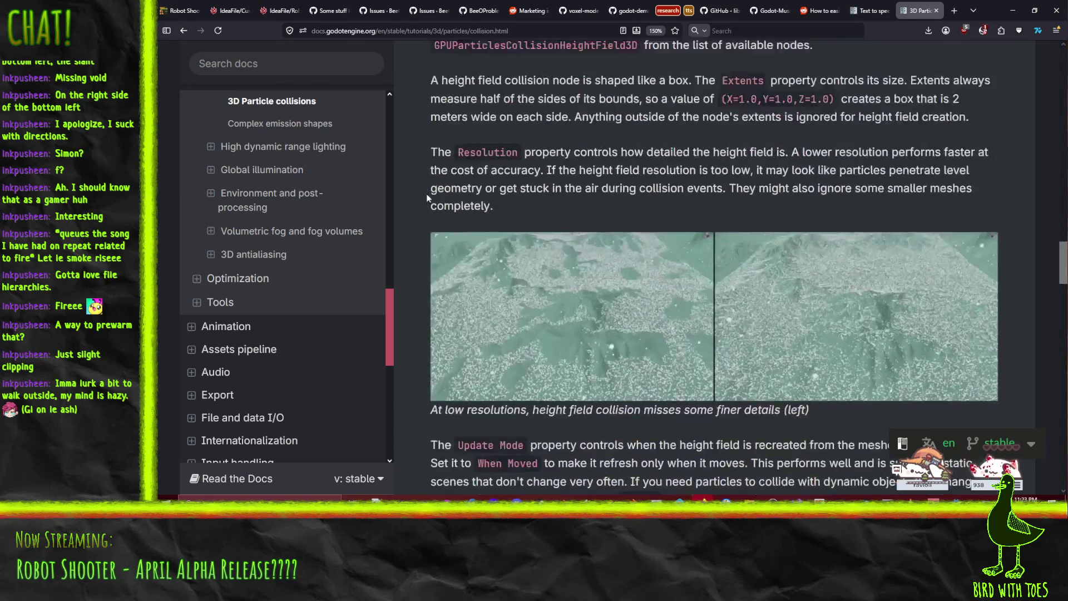
{"action": "scroll", "coordinate": [433, 192], "scroll_direction": "down", "scroll_amount": 2}
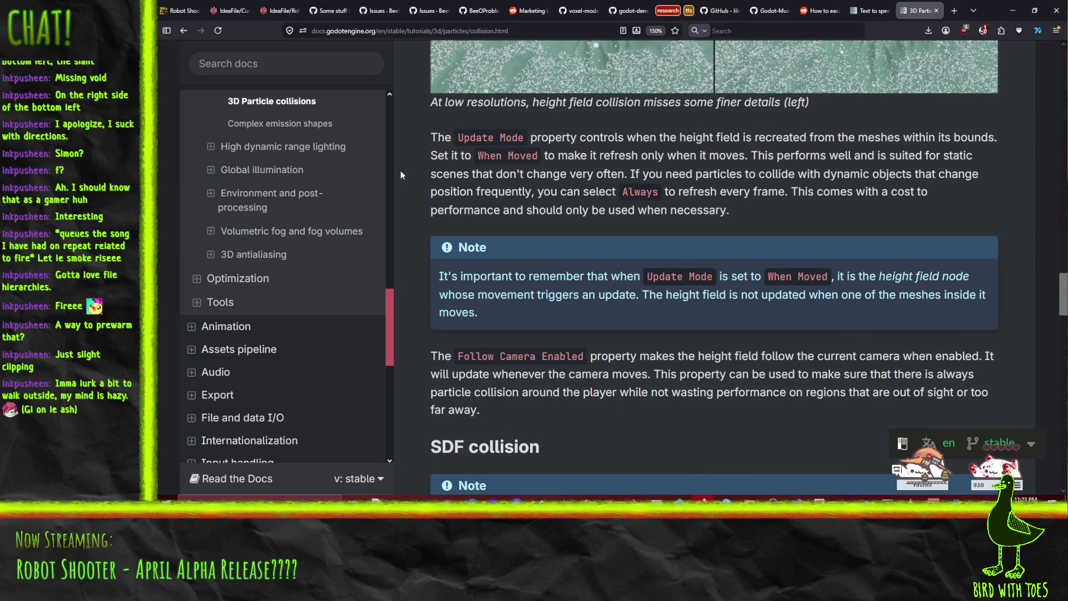
{"action": "scroll", "coordinate": [402, 177], "scroll_direction": "down", "scroll_amount": 3}
{"action": "scroll", "coordinate": [402, 182], "scroll_direction": "down", "scroll_amount": 1}
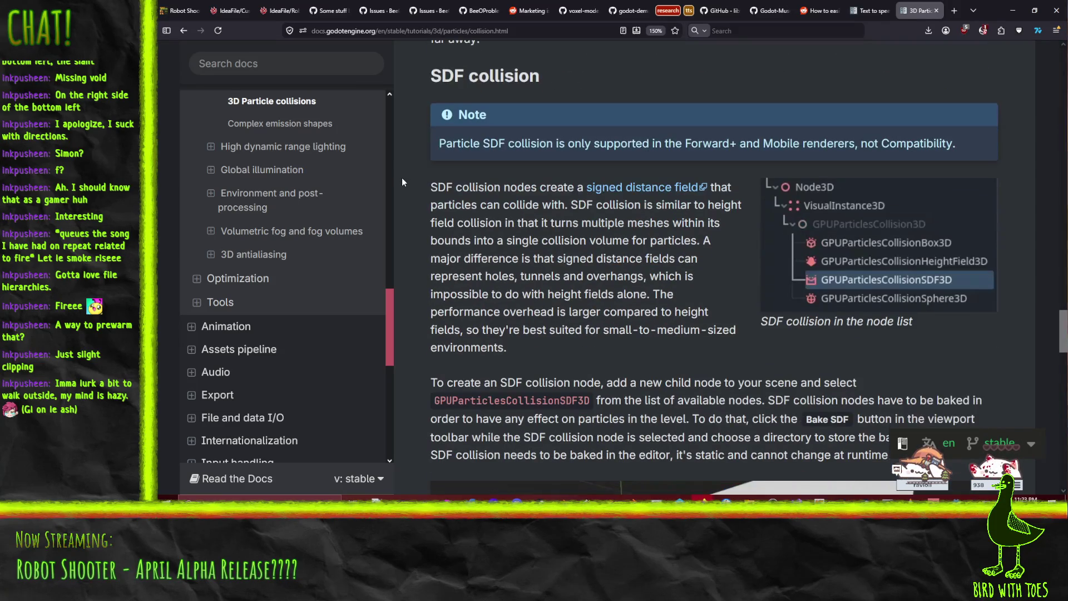
{"action": "scroll", "coordinate": [423, 240], "scroll_direction": "down", "scroll_amount": 5}
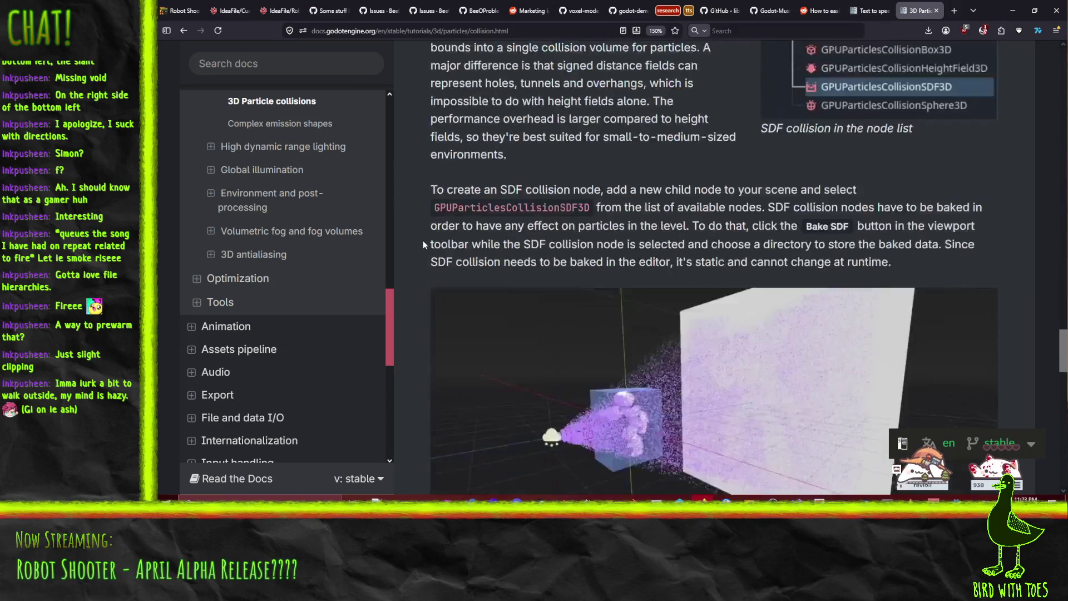
{"action": "scroll", "coordinate": [423, 240], "scroll_direction": "down", "scroll_amount": 5}
{"action": "scroll", "coordinate": [423, 242], "scroll_direction": "down", "scroll_amount": 5}
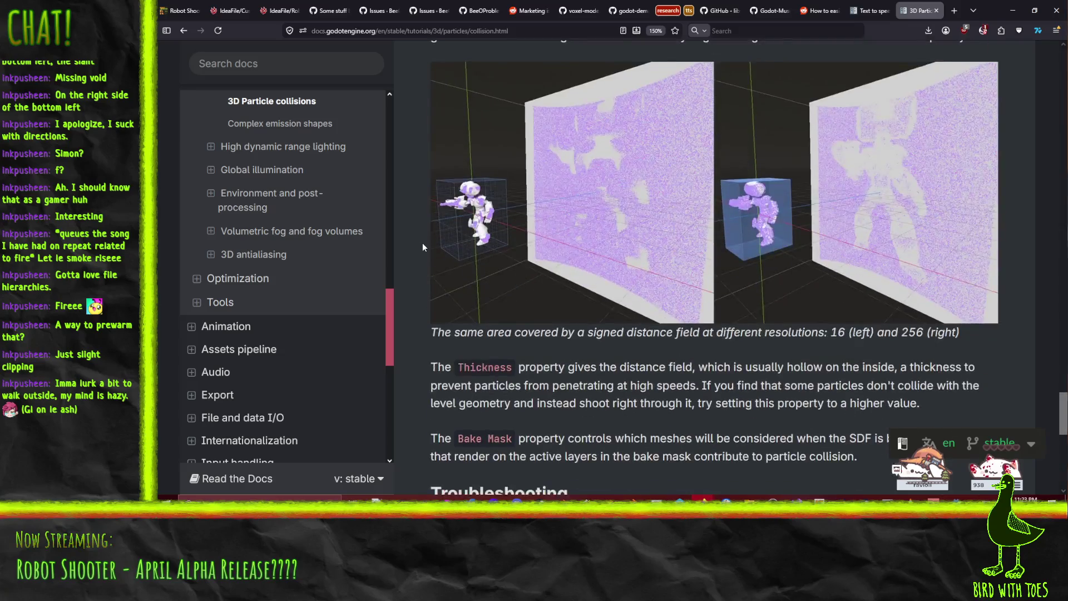
{"action": "scroll", "coordinate": [423, 242], "scroll_direction": "down", "scroll_amount": 3}
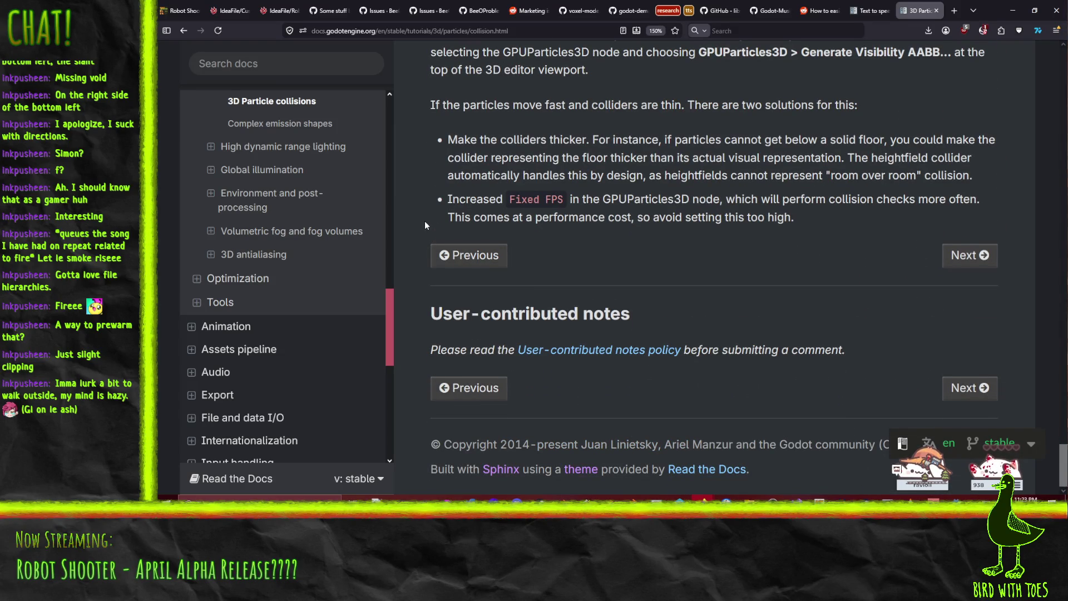
{"action": "scroll", "coordinate": [425, 228], "scroll_direction": "up", "scroll_amount": 1}
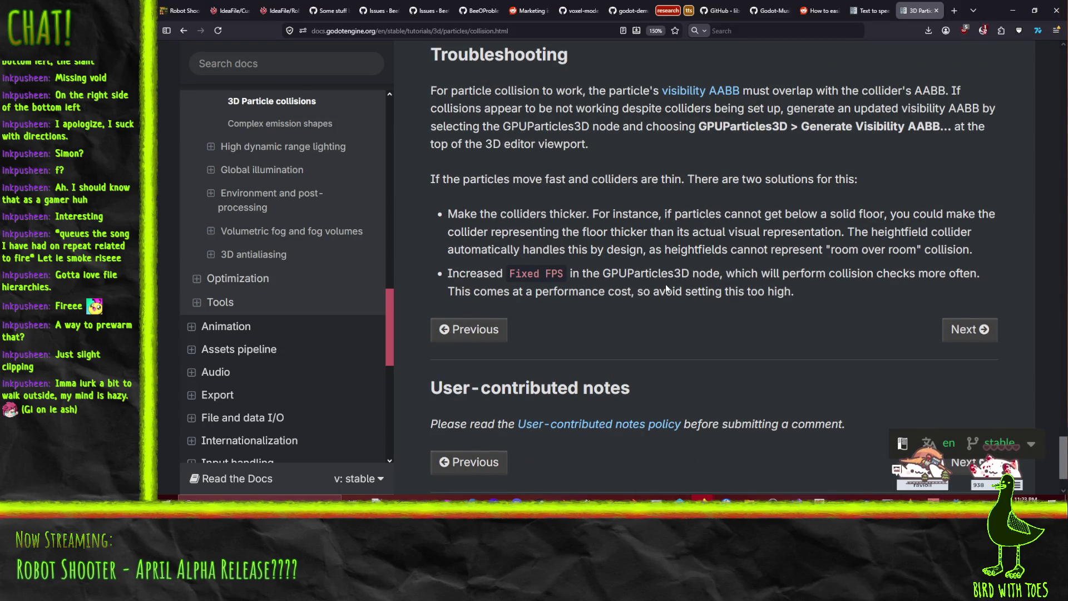
{"action": "scroll", "coordinate": [666, 282], "scroll_direction": "up", "scroll_amount": 10}
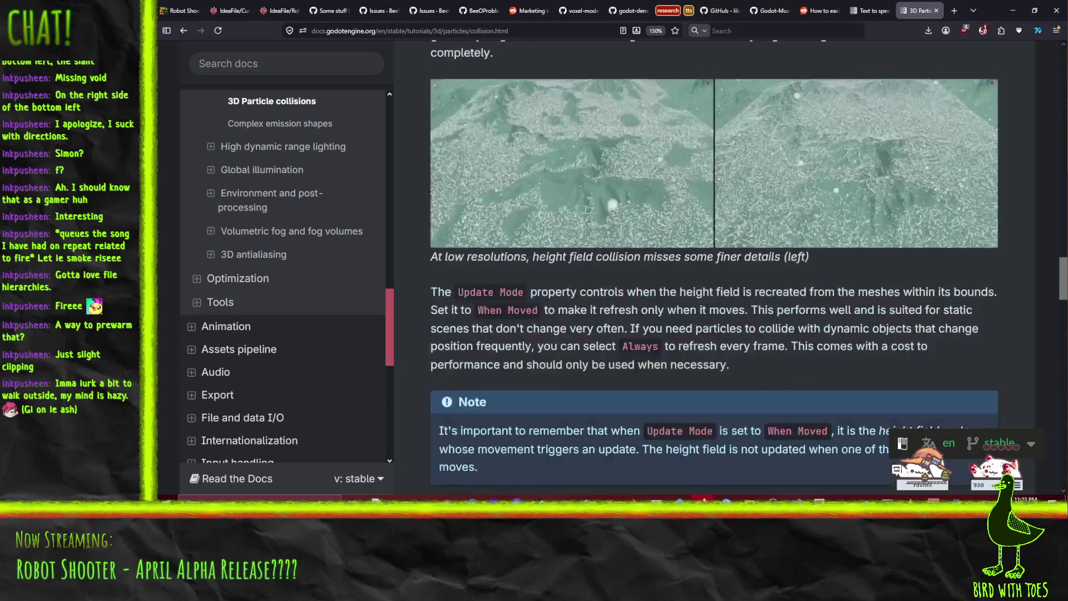
{"action": "scroll", "coordinate": [582, 206], "scroll_direction": "down", "scroll_amount": 10}
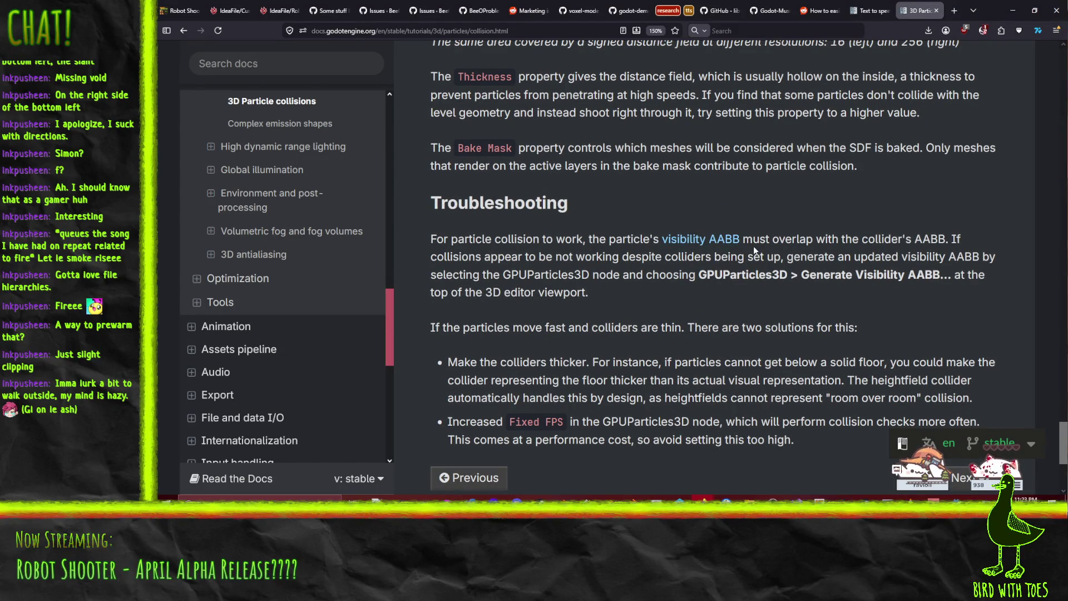
{"action": "left_click", "coordinate": [1020, 5]}
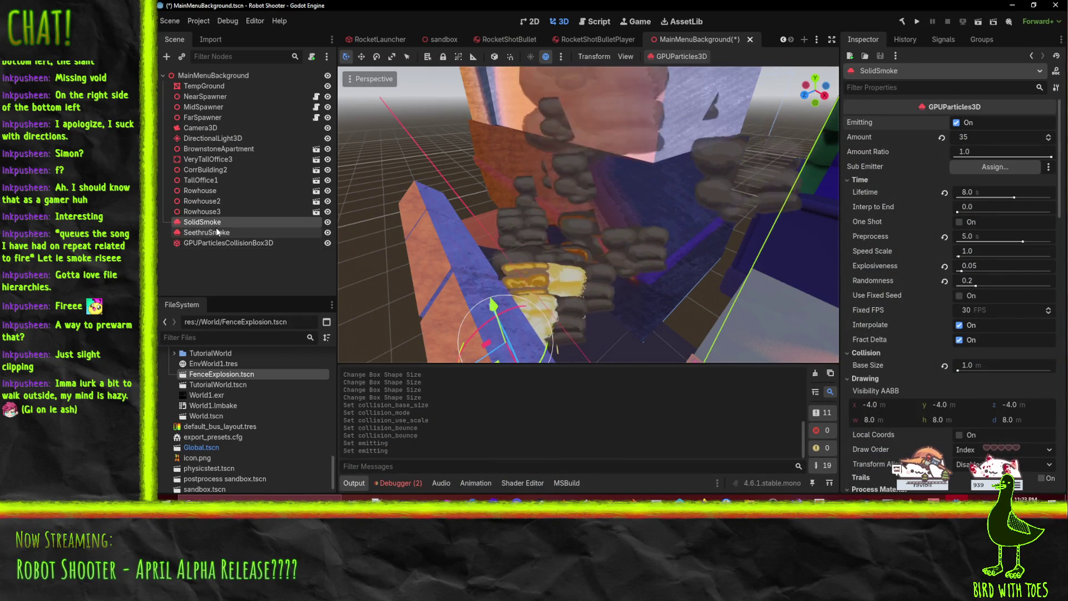
Step: Collapse Time to bring SolidSmoke's Visibility AABB (8 × 8 × 8 m from -4, -4, -4) into view
{"action": "mouse_move", "coordinate": [612, 239]}
{"action": "left_mouse_down"}
{"action": "mouse_move", "coordinate": [640, 218]}
{"action": "mouse_move", "coordinate": [623, 220]}
{"action": "left_mouse_up"}
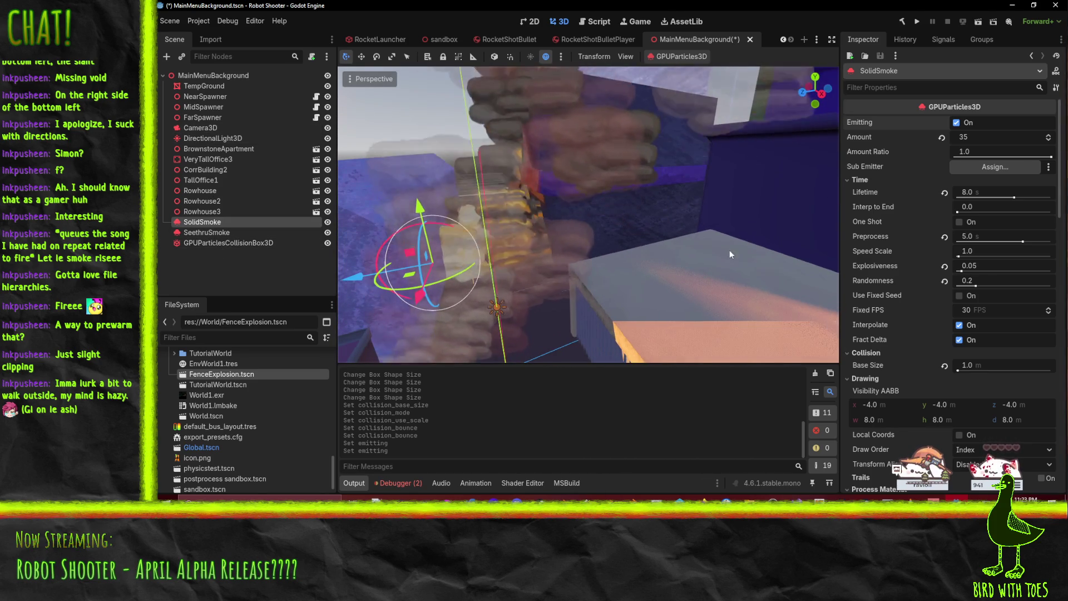
{"action": "scroll", "coordinate": [948, 266], "scroll_direction": "down", "scroll_amount": 10}
{"action": "scroll", "coordinate": [917, 278], "scroll_direction": "down", "scroll_amount": 15}
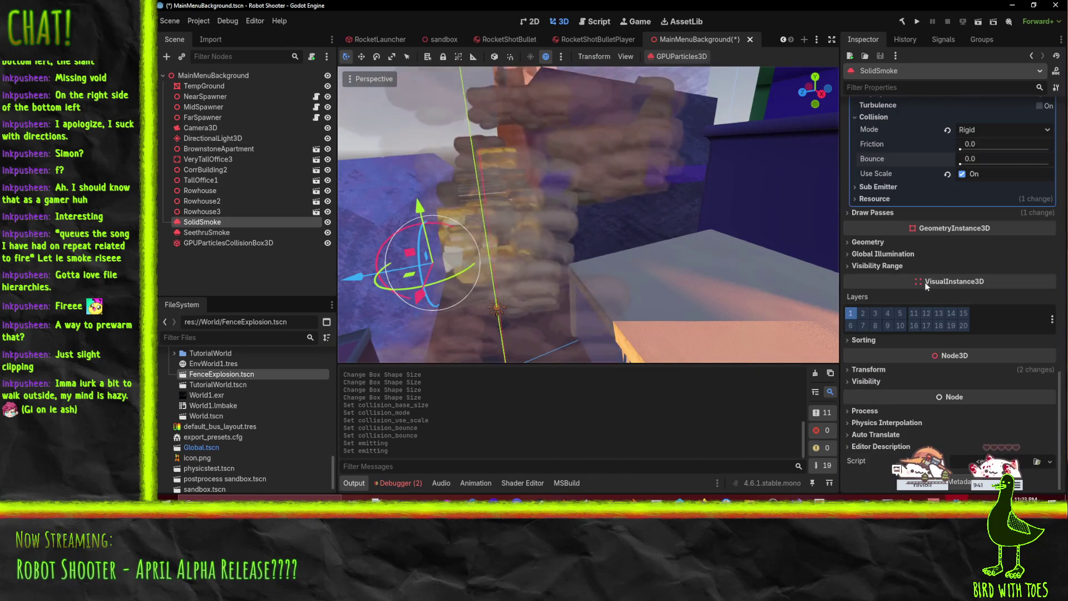
{"action": "left_click", "coordinate": [879, 381]}
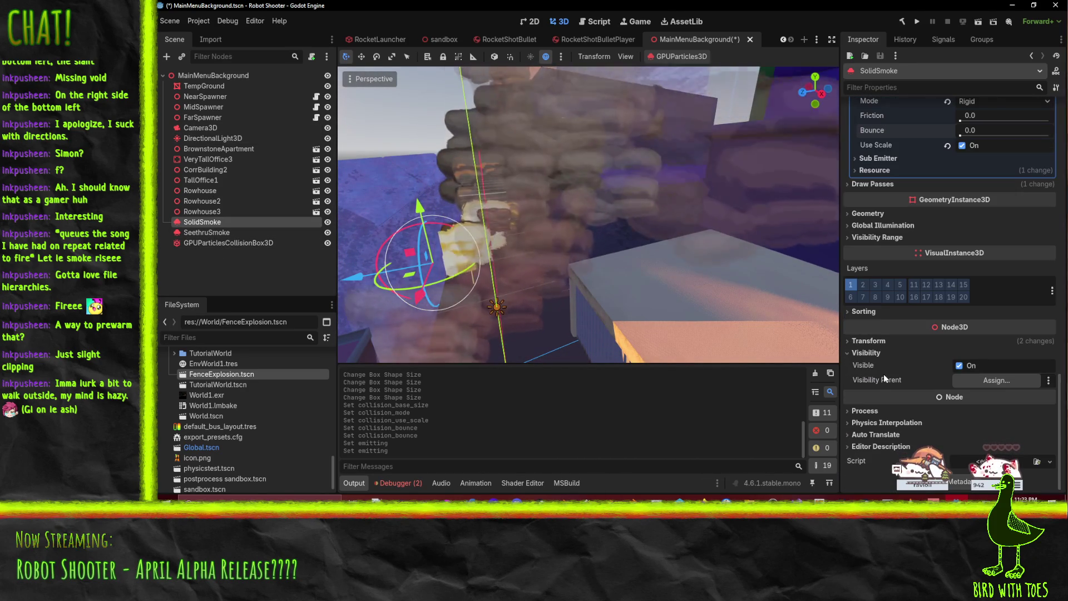
{"action": "left_click", "coordinate": [883, 380]}
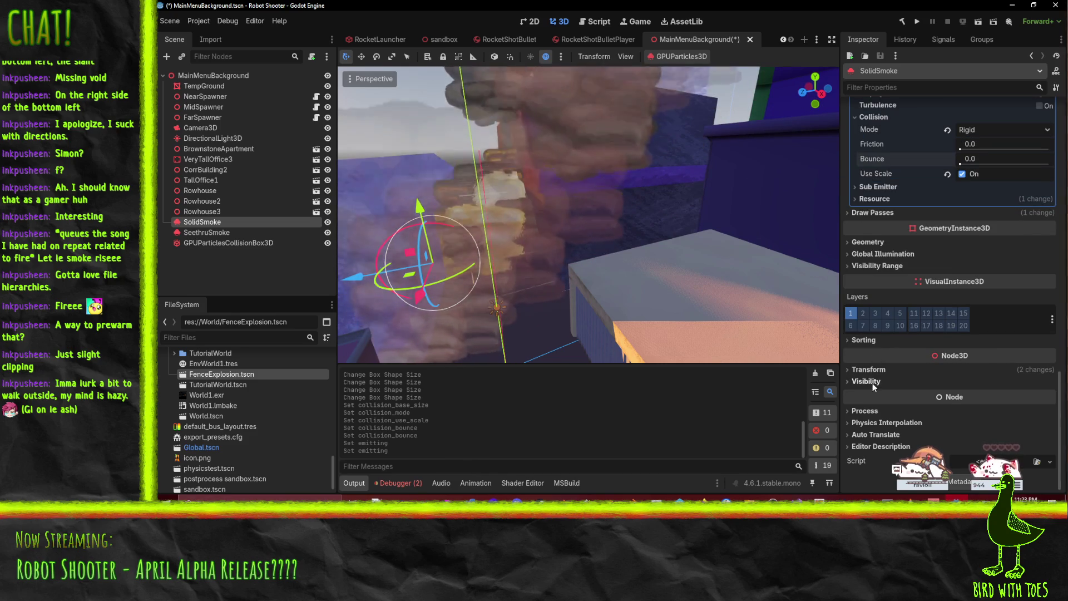
{"action": "left_click", "coordinate": [873, 383]}
{"action": "scroll", "coordinate": [876, 395], "scroll_direction": "up", "scroll_amount": 15}
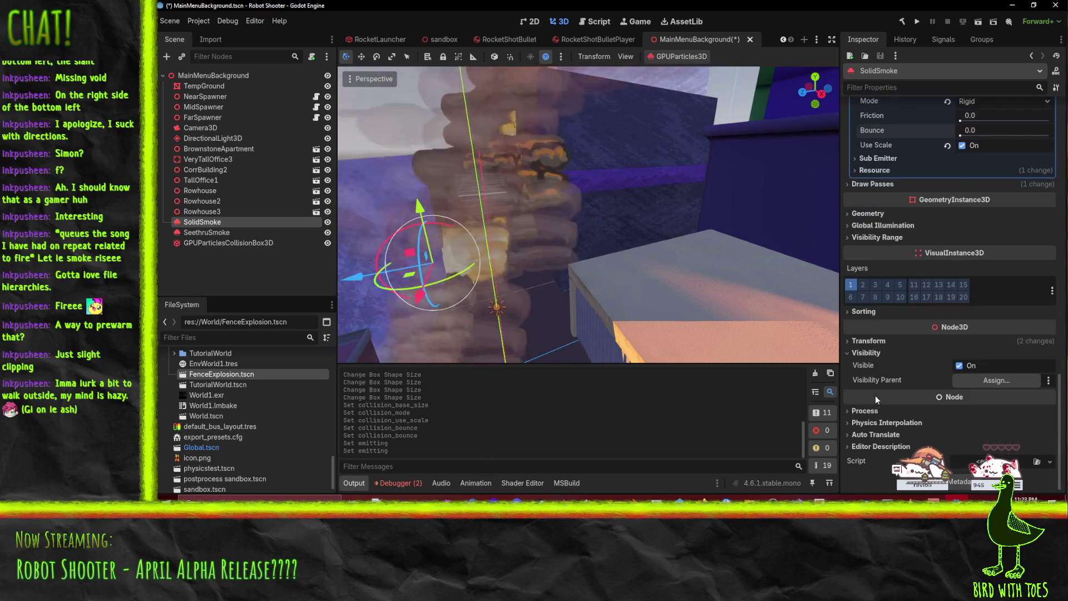
{"action": "scroll", "coordinate": [876, 364], "scroll_direction": "up", "scroll_amount": 10}
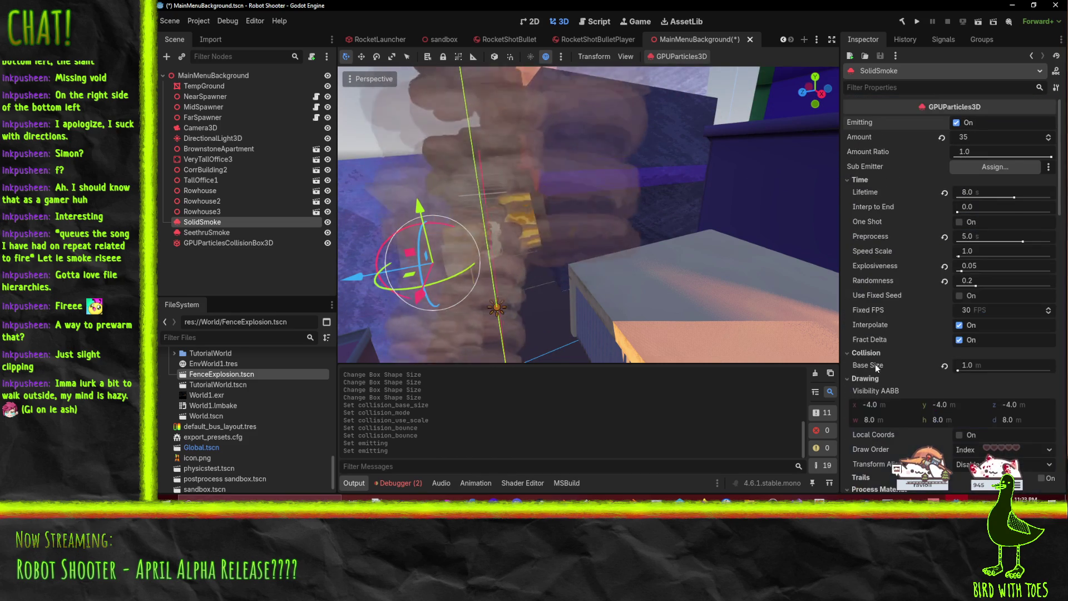
{"action": "left_click", "coordinate": [864, 180]}
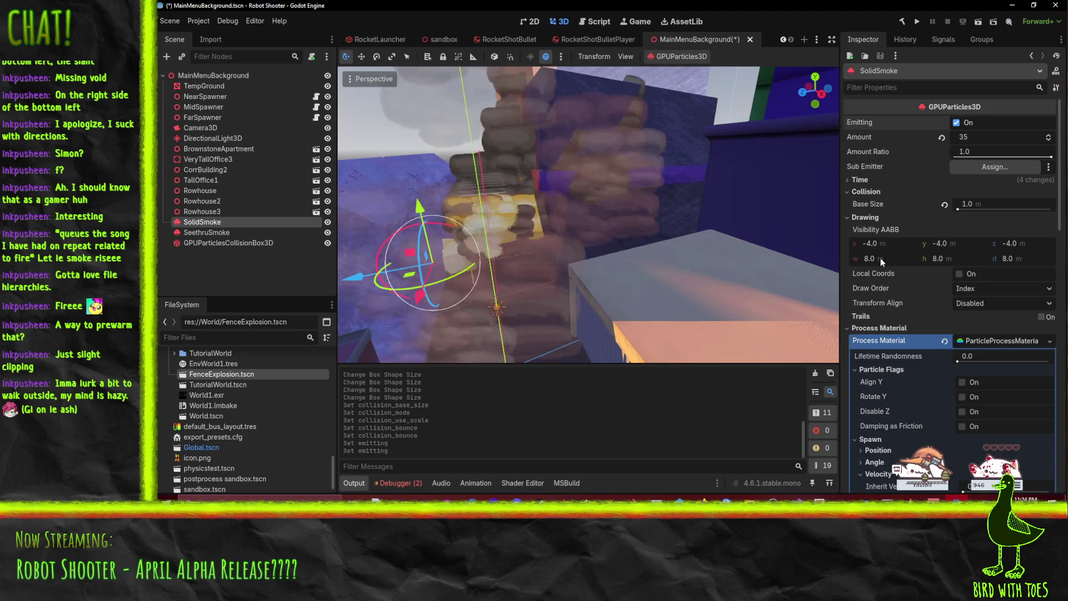
Step: Enlarge the Visibility AABB size to 25.415 × 15.65 × 18.6 m
{"action": "left_click_drag", "start_coordinate": [593, 248], "coordinate": [584, 245]}
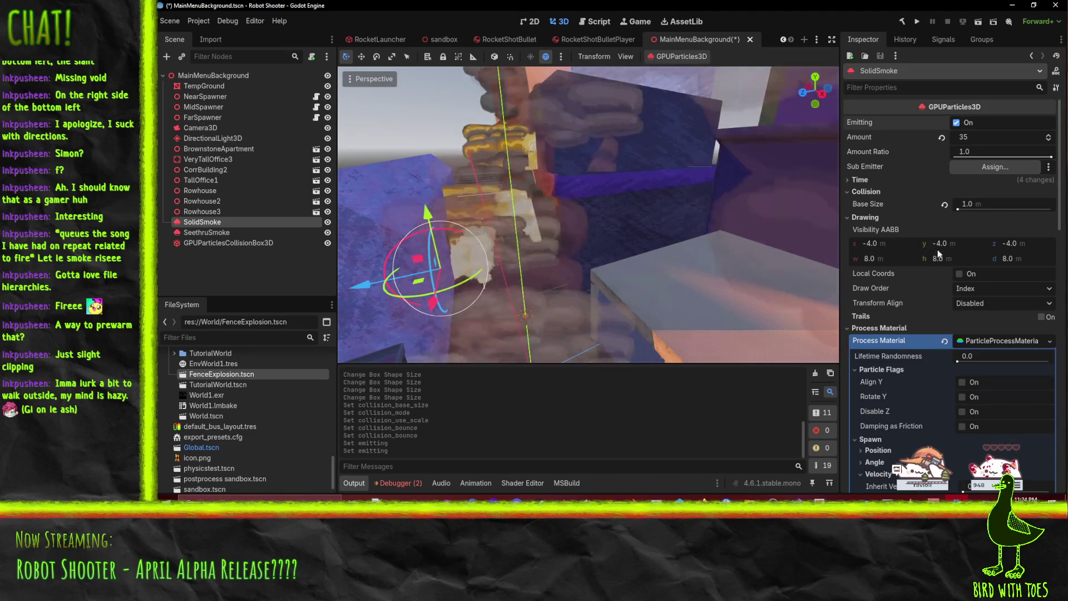
{"action": "left_click_drag", "start_coordinate": [891, 258], "coordinate": [935, 259]}
{"action": "mouse_move", "coordinate": [569, 269]}
{"action": "left_mouse_down"}
{"action": "mouse_move", "coordinate": [553, 283]}
{"action": "mouse_move", "coordinate": [602, 238]}
{"action": "left_mouse_up"}
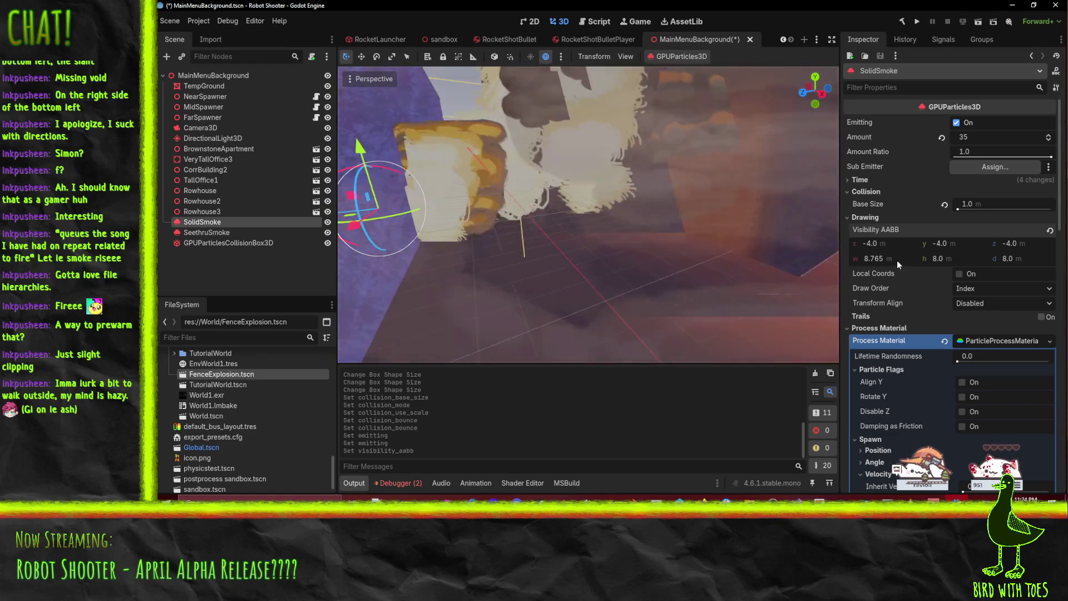
{"action": "left_click_drag", "start_coordinate": [897, 260], "coordinate": [947, 259]}
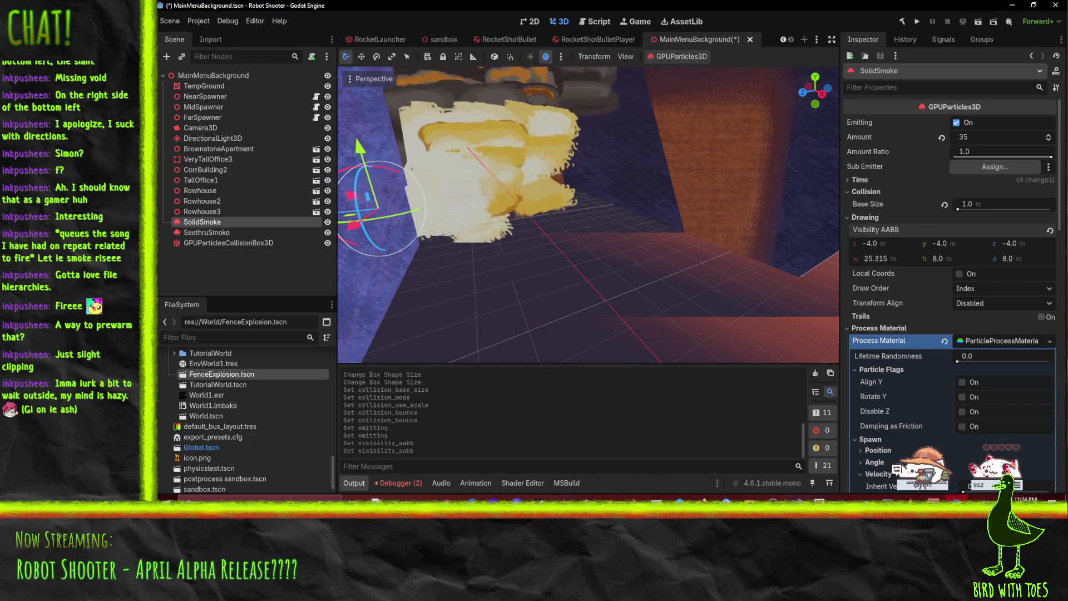
{"action": "left_click_drag", "start_coordinate": [973, 259], "coordinate": [1013, 258]}
{"action": "scroll", "coordinate": [953, 242], "scroll_direction": "down", "scroll_amount": 4}
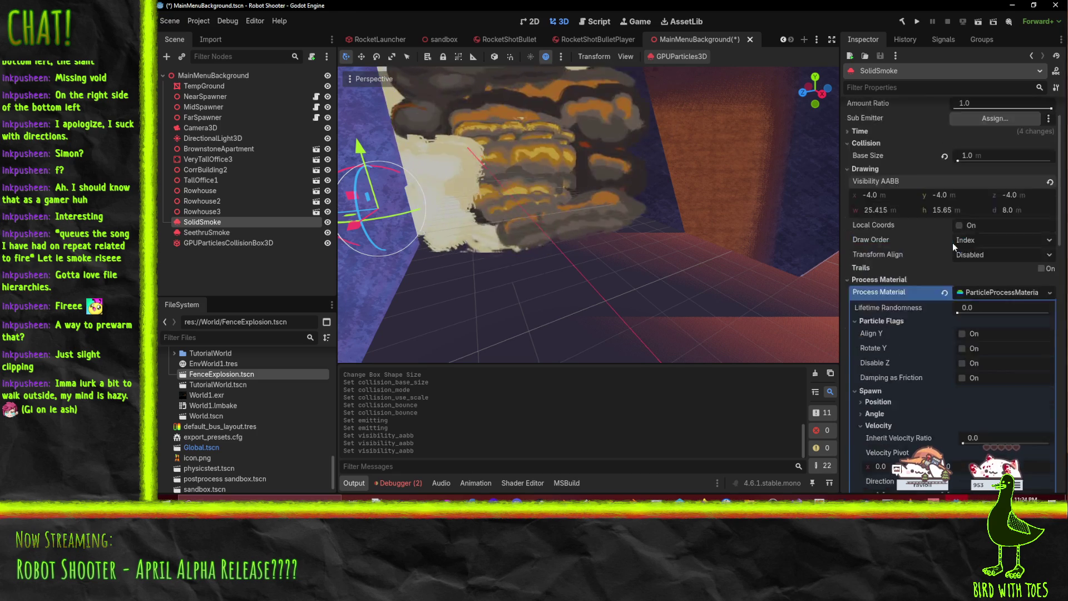
{"action": "scroll", "coordinate": [953, 243], "scroll_direction": "up", "scroll_amount": 4}
{"action": "scroll", "coordinate": [510, 214], "scroll_direction": "down", "scroll_amount": 5}
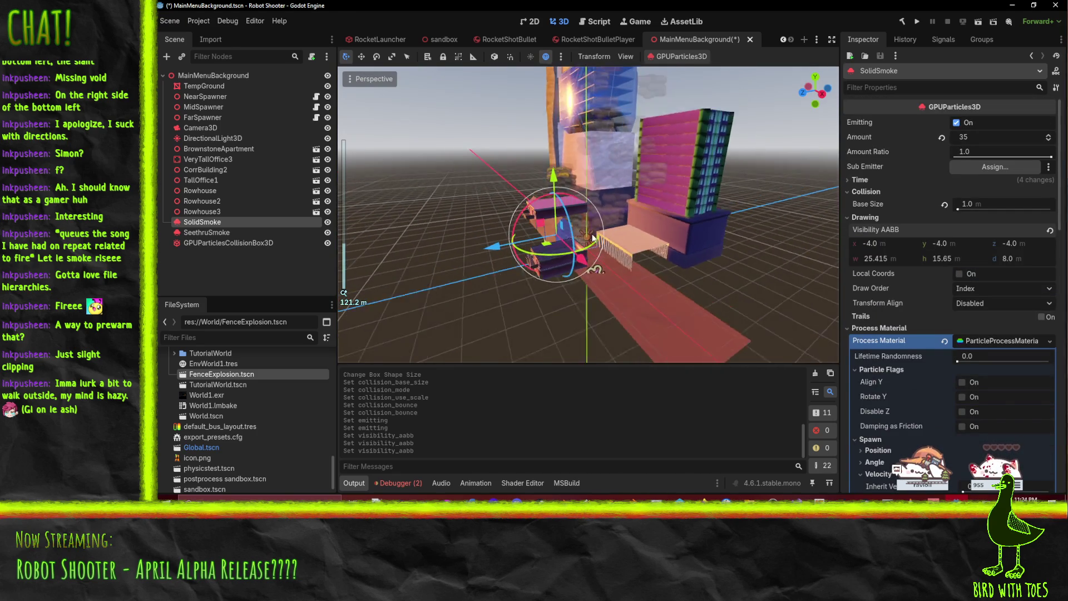
{"action": "scroll", "coordinate": [587, 234], "scroll_direction": "up", "scroll_amount": 3}
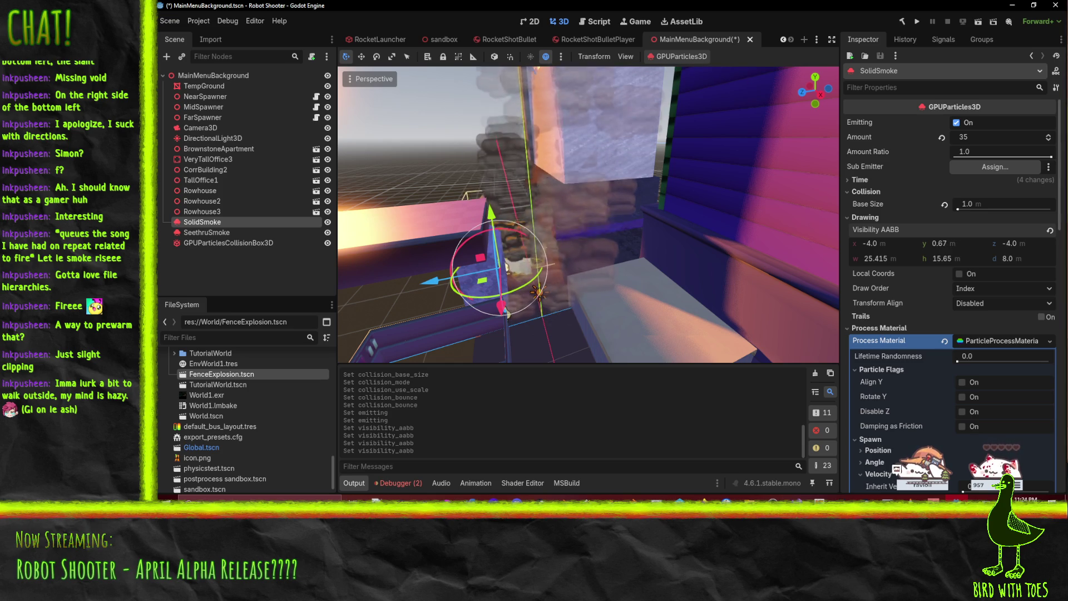
Step: Lower the Visibility AABB's y origin to -1.485
{"action": "left_click_drag", "start_coordinate": [941, 243], "coordinate": [648, 291]}
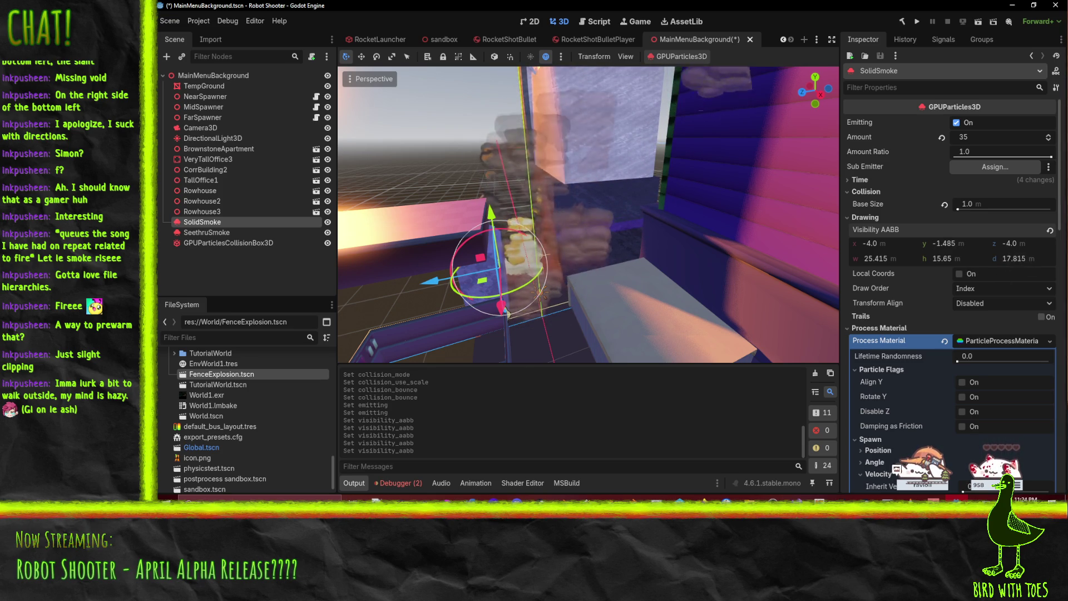
{"action": "scroll", "coordinate": [445, 284], "scroll_direction": "down", "scroll_amount": 5}
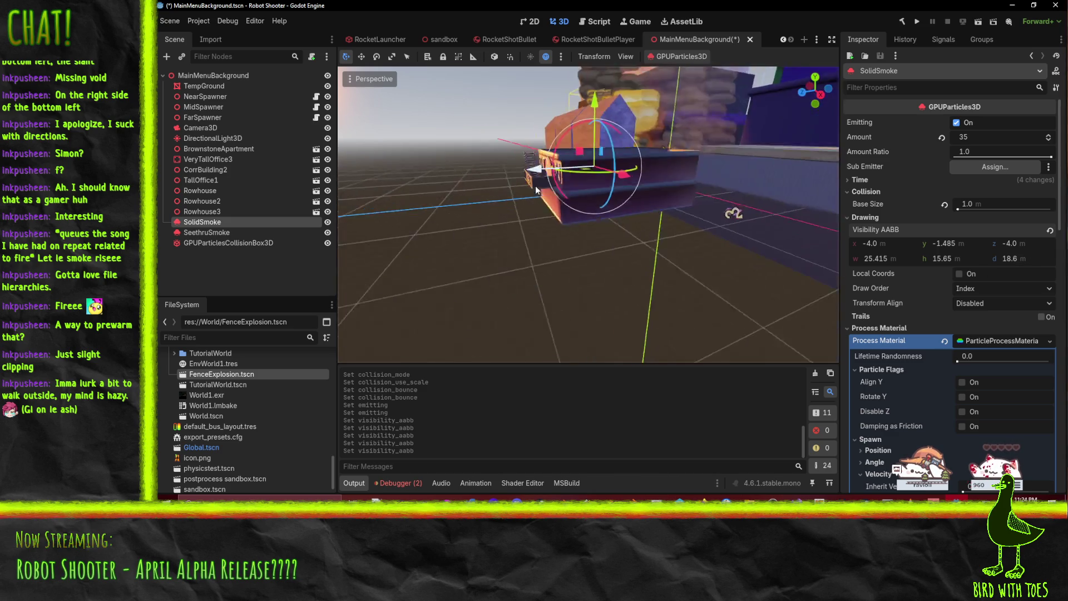
{"action": "scroll", "coordinate": [648, 185], "scroll_direction": "up", "scroll_amount": 5}
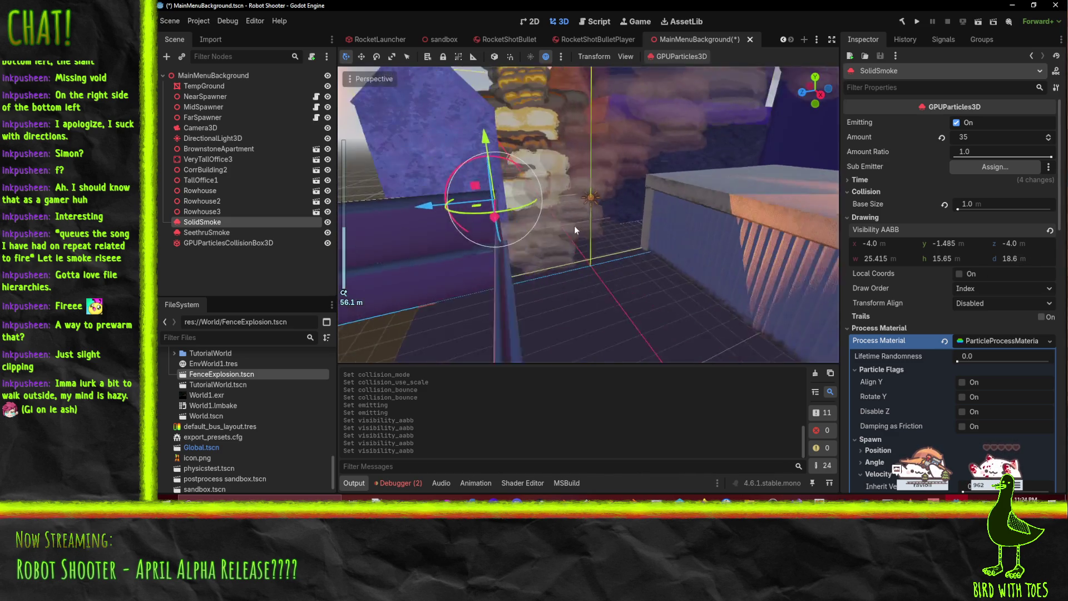
Step: Run the game to check the smoke, lower SolidSmoke about 1.2 units, and run again
{"action": "mouse_move", "coordinate": [575, 225]}
{"action": "left_mouse_down"}
{"action": "mouse_move", "coordinate": [555, 239]}
{"action": "mouse_move", "coordinate": [569, 232]}
{"action": "mouse_move", "coordinate": [580, 244]}
{"action": "mouse_move", "coordinate": [568, 258]}
{"action": "mouse_move", "coordinate": [560, 228]}
{"action": "mouse_move", "coordinate": [570, 203]}
{"action": "left_mouse_up"}
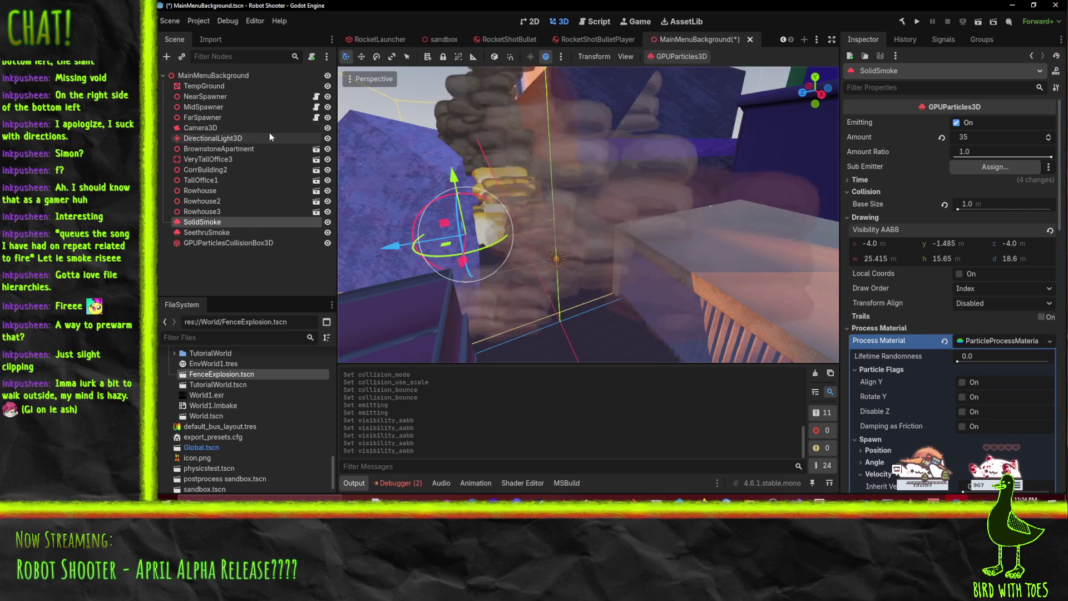
{"action": "left_click", "coordinate": [917, 21]}
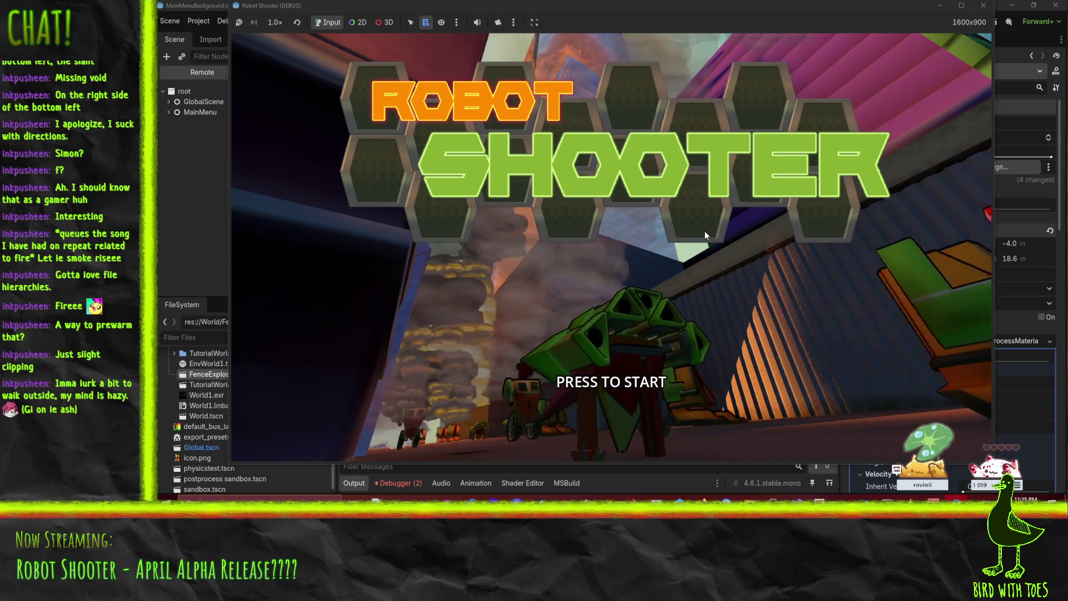
{"action": "left_click", "coordinate": [983, 5]}
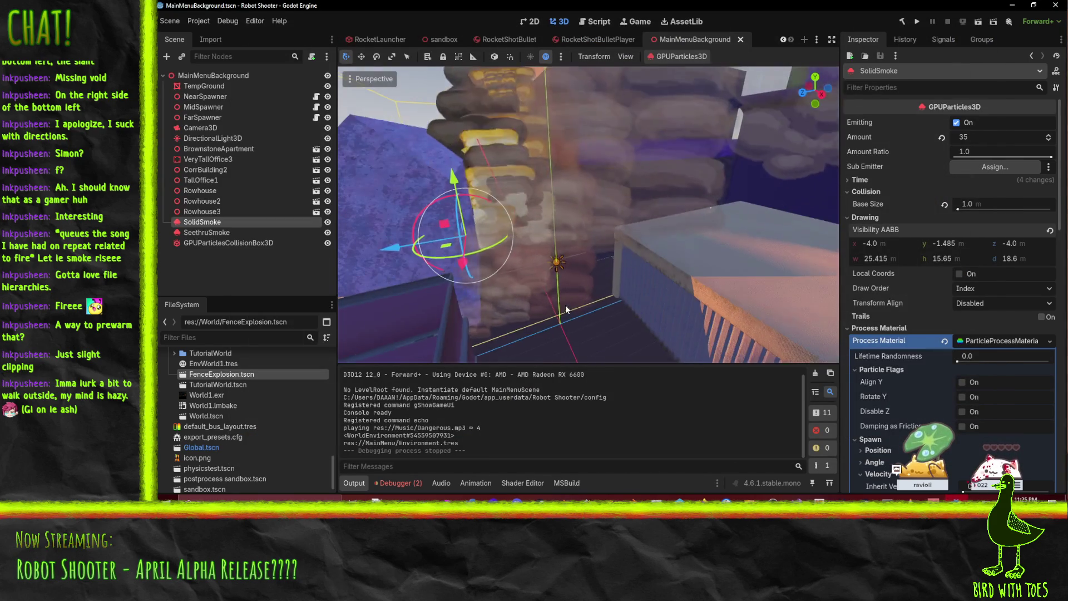
{"action": "left_click_drag", "start_coordinate": [454, 192], "coordinate": [458, 204]}
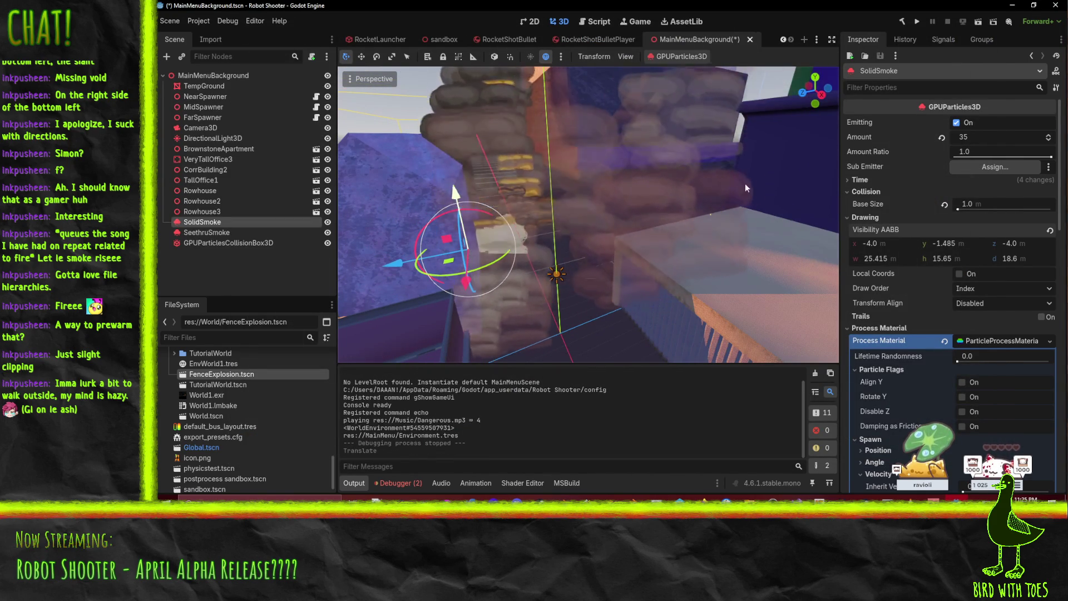
{"action": "left_click", "coordinate": [916, 22]}
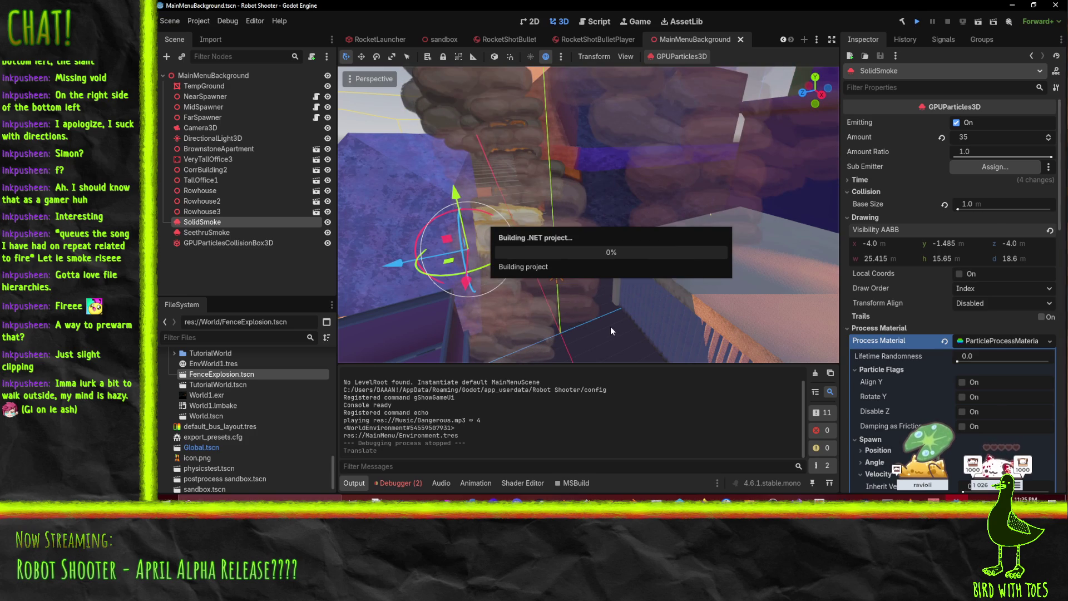